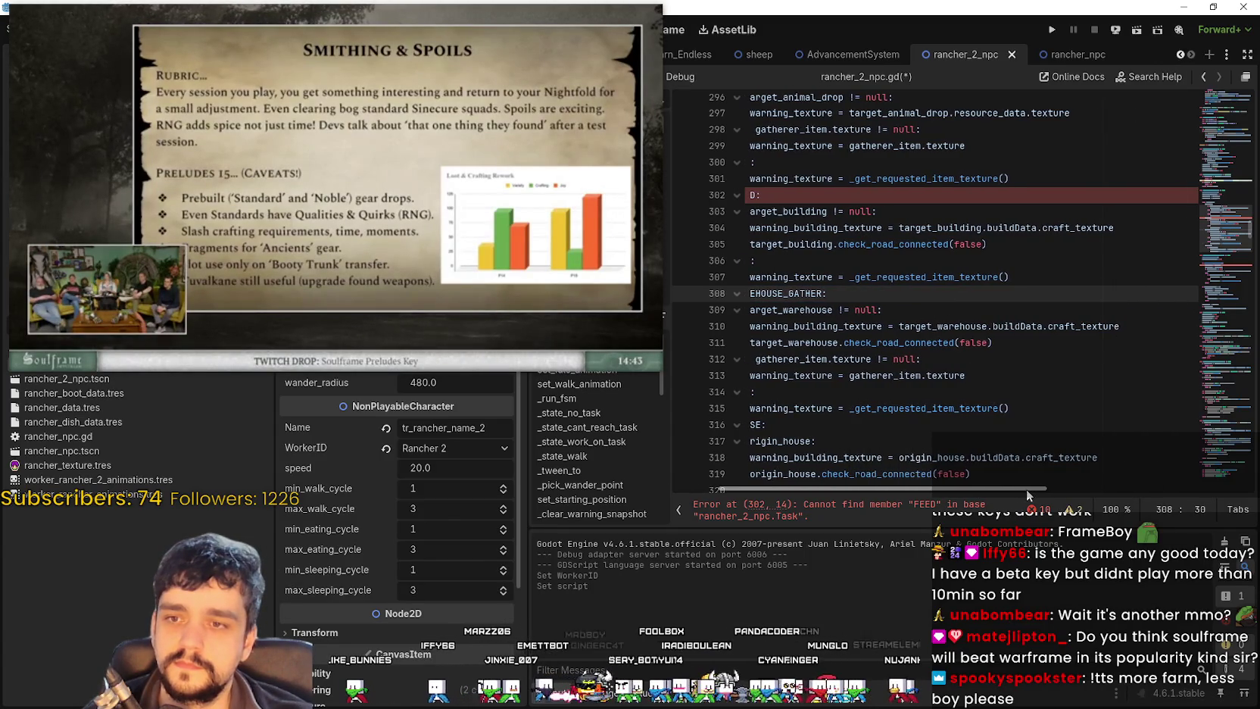
Step: Delete the Task.FEED case, lines 302–307, from the warning snapshot
scroll(915, 394, "up", 2)
scroll(915, 394, "up", 2)
left_click_drag(1137, 429, 746, 342)
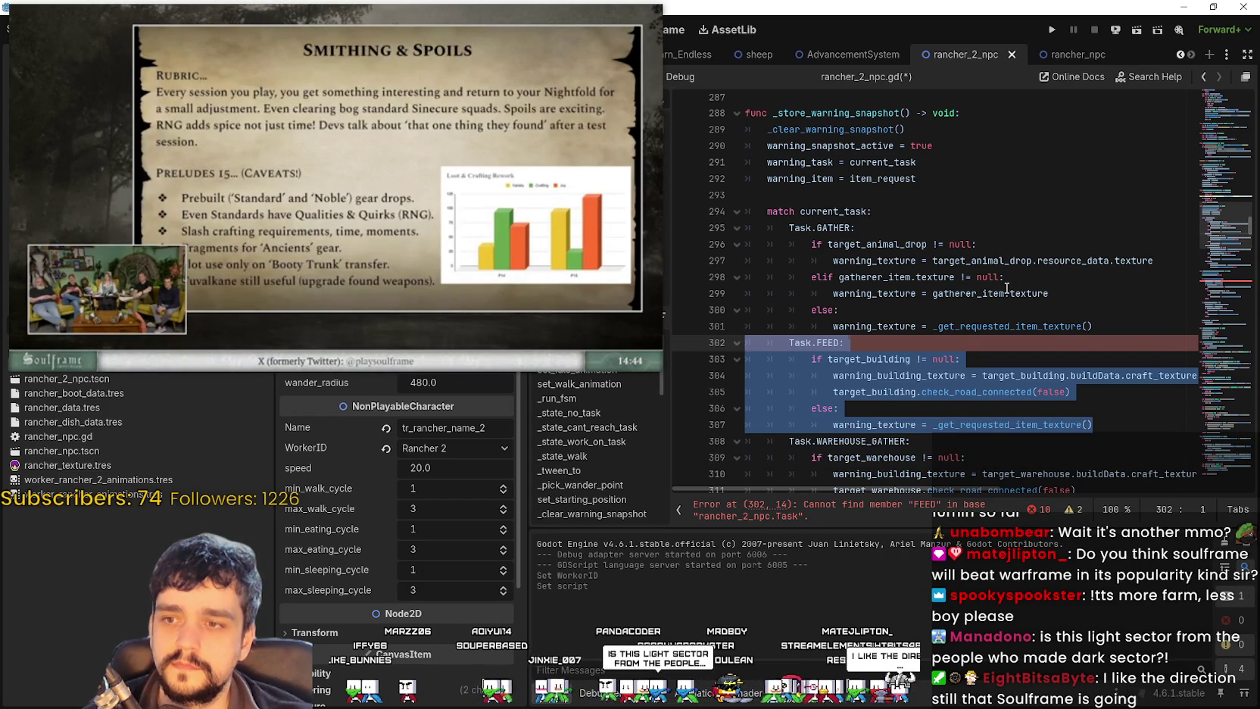
key("BackSpace")
Step: Delete the _is_carrying_feed_delivery if-block, lines 319–329, from the no-task snapshot
scroll(924, 338, "down", 6)
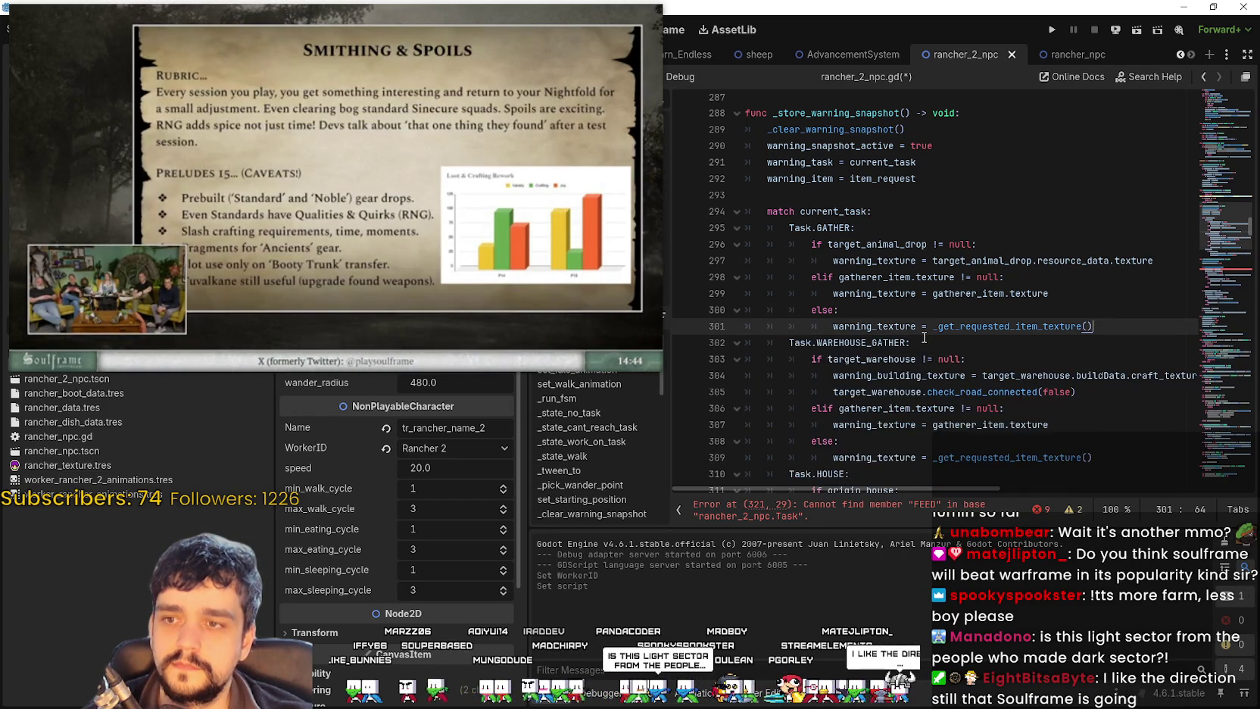
left_click(1009, 347)
scroll(999, 333, "down", 2)
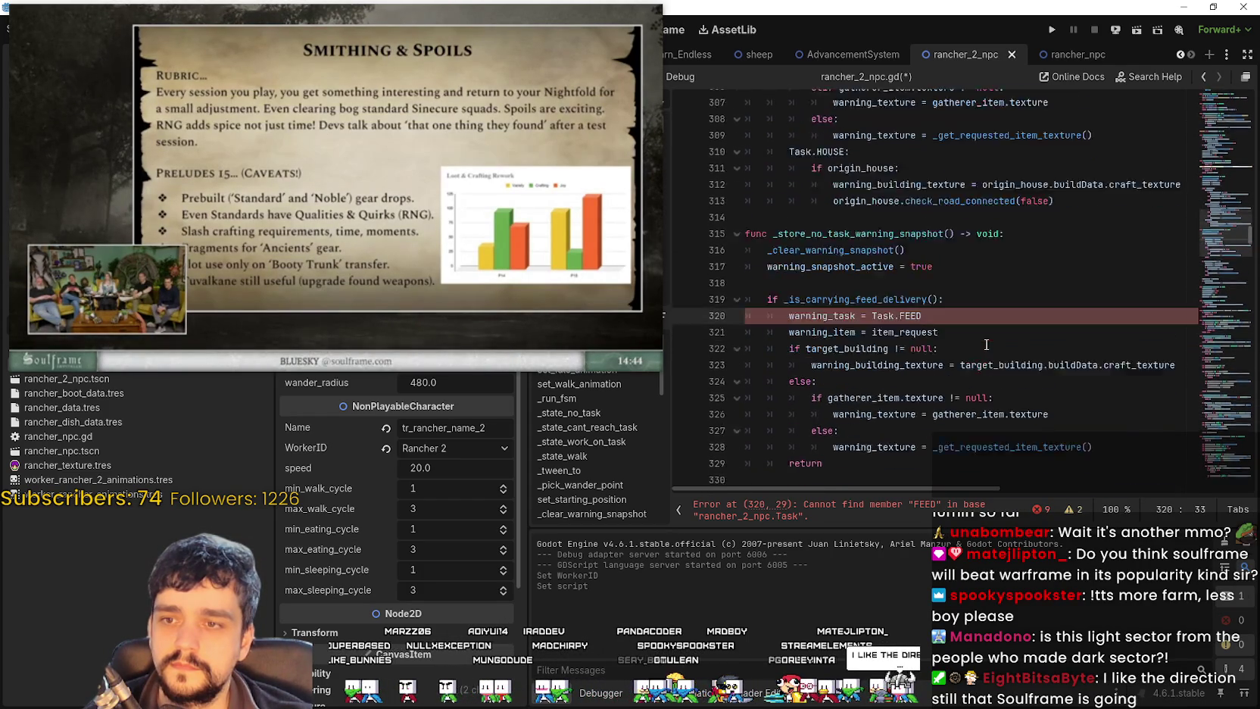
key("Up")
key("ctrl+d")
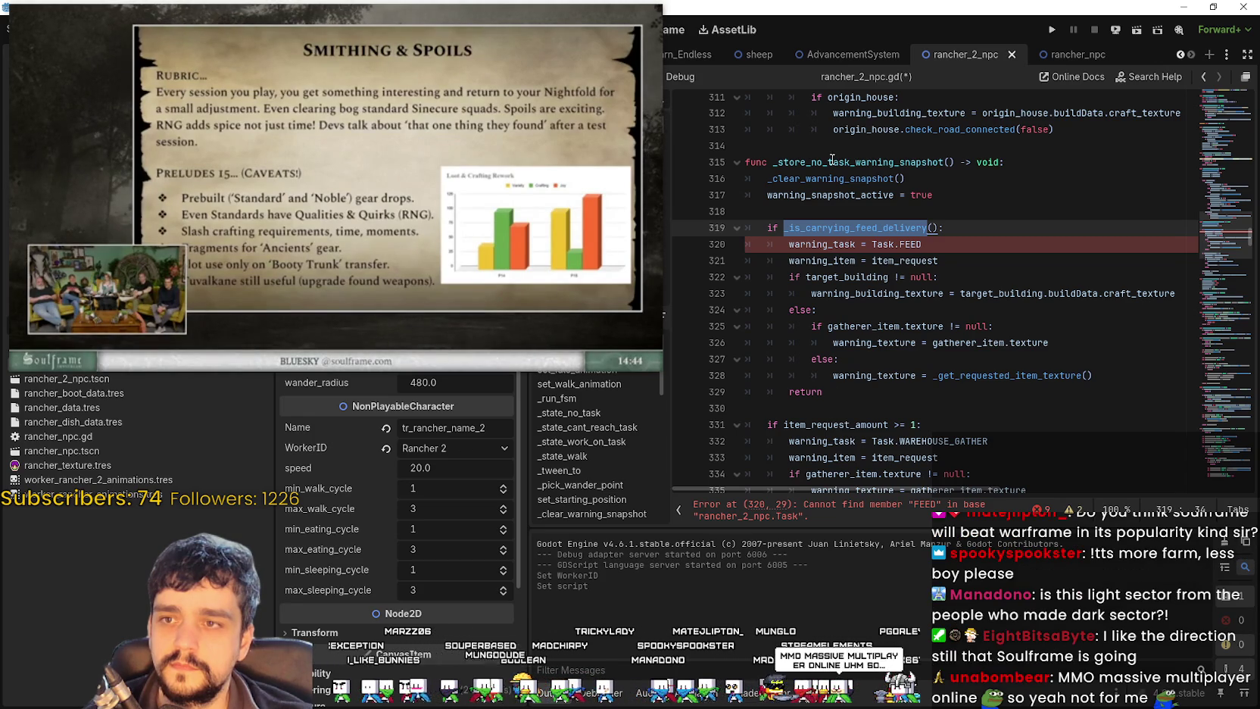
scroll(820, 199, "down", 1)
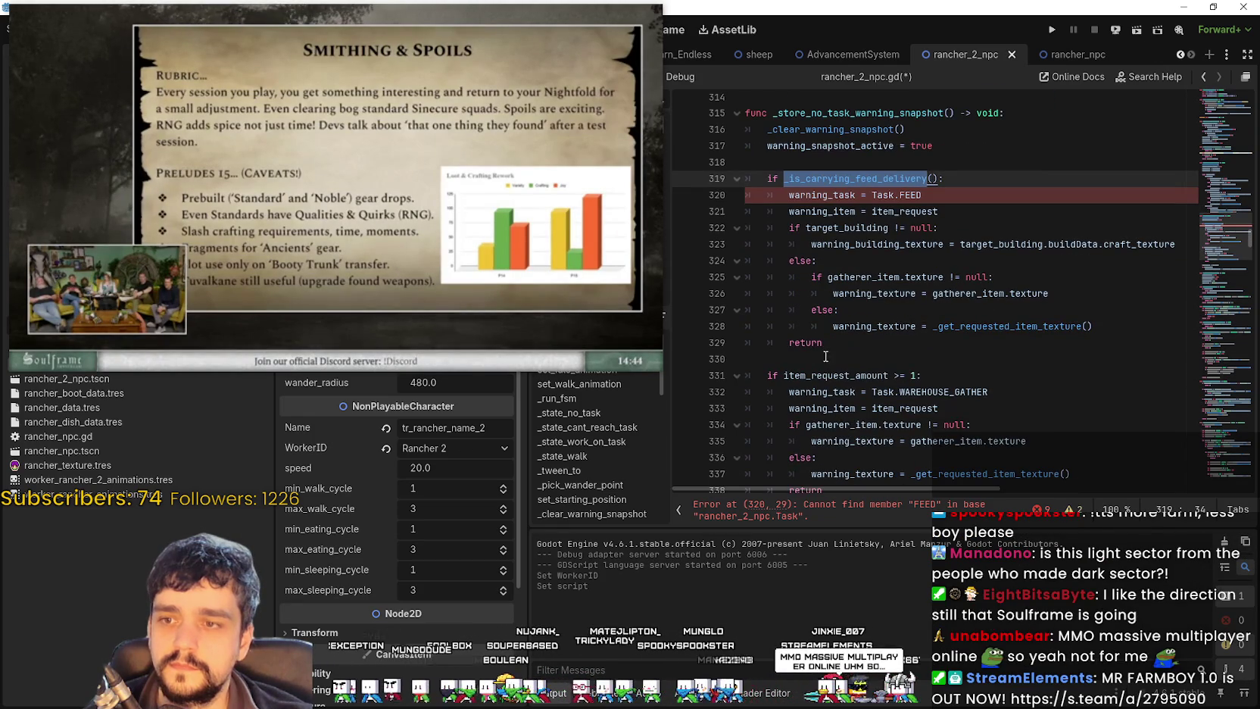
left_click(836, 374)
left_click(984, 391)
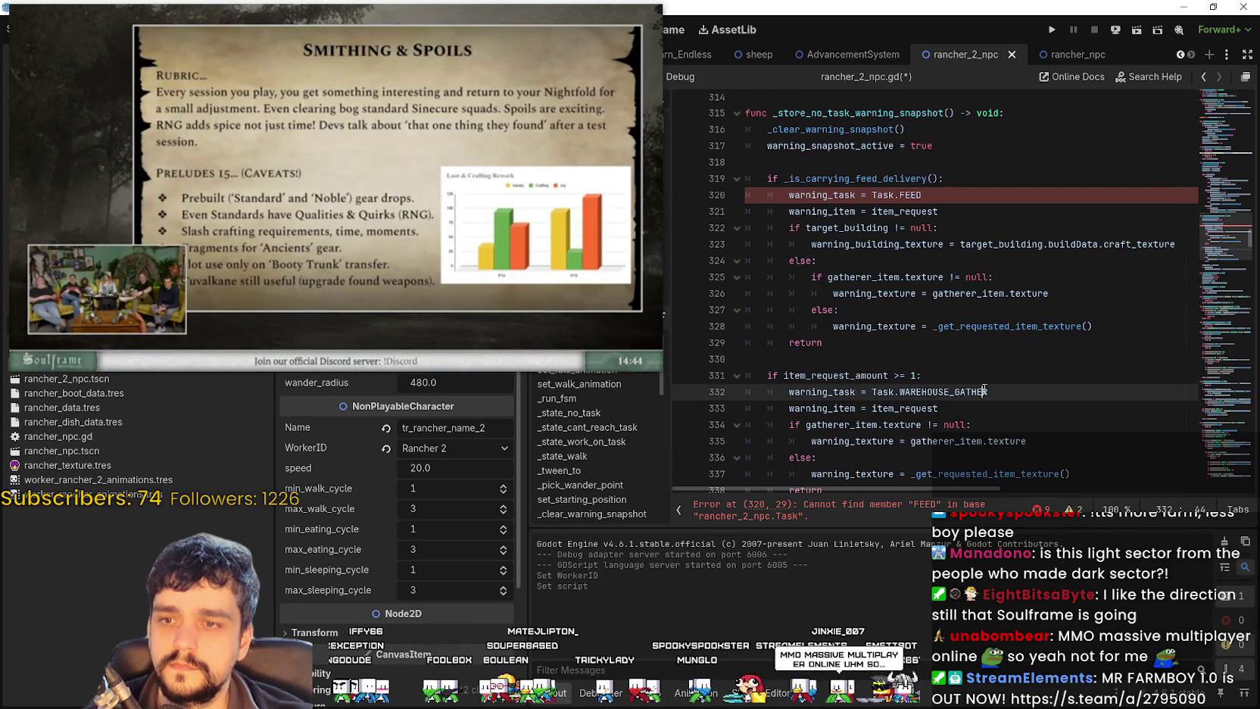
double_click(906, 195)
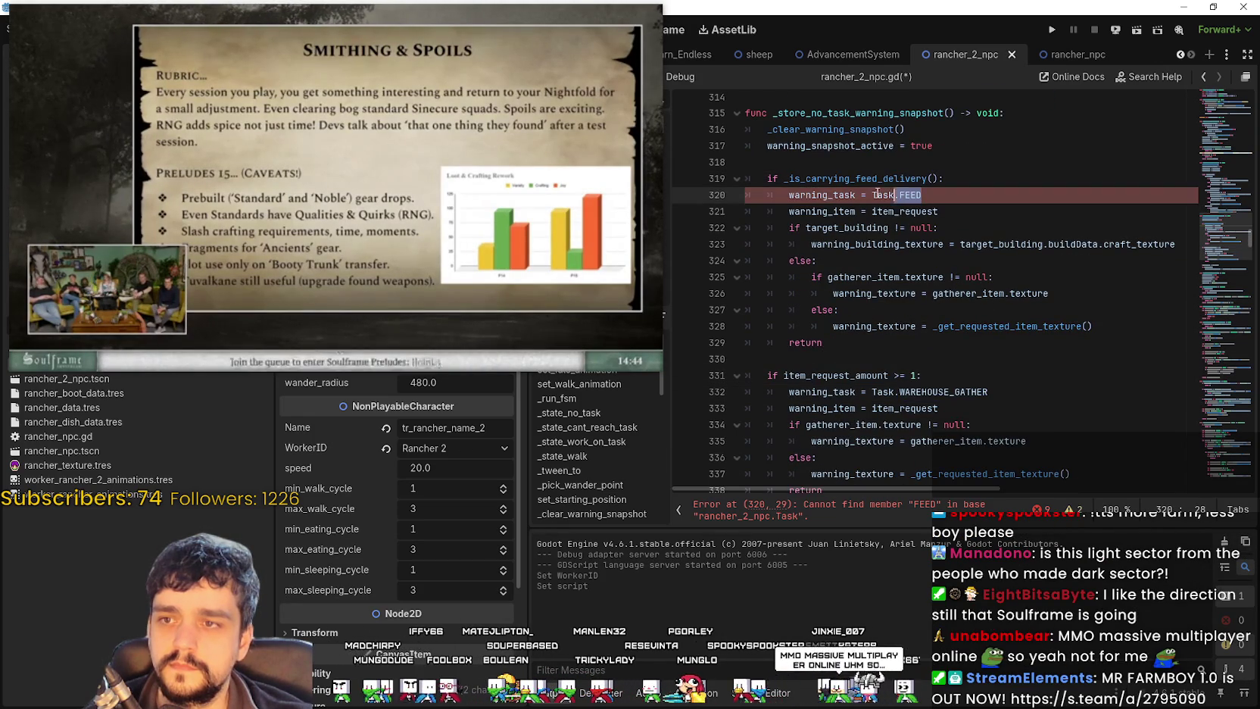
left_click(828, 342)
left_click_drag(843, 342, 746, 179)
key("BackSpace")
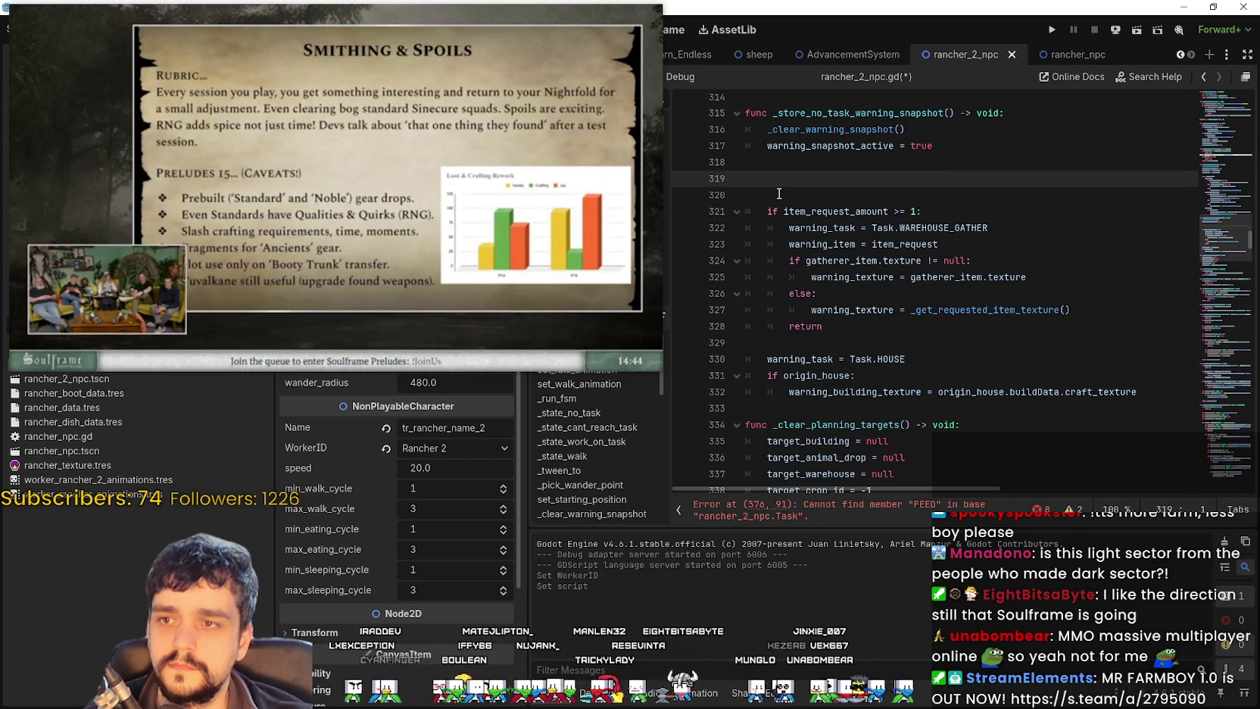
Step: Remove the leftover blank line 319 and move down the script toward line 573
key("BackSpace")
left_click(828, 310)
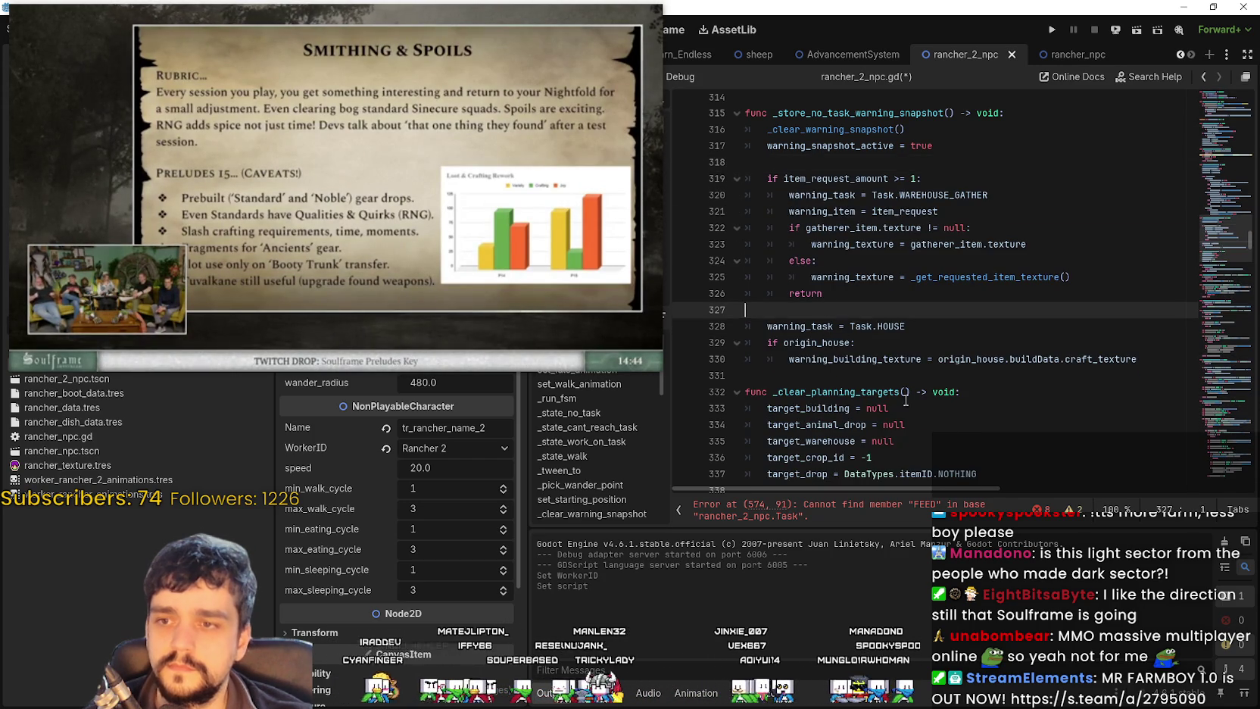
scroll(871, 364, "down", 3)
scroll(863, 337, "down", 2)
left_click(837, 237)
scroll(848, 258, "down", 6)
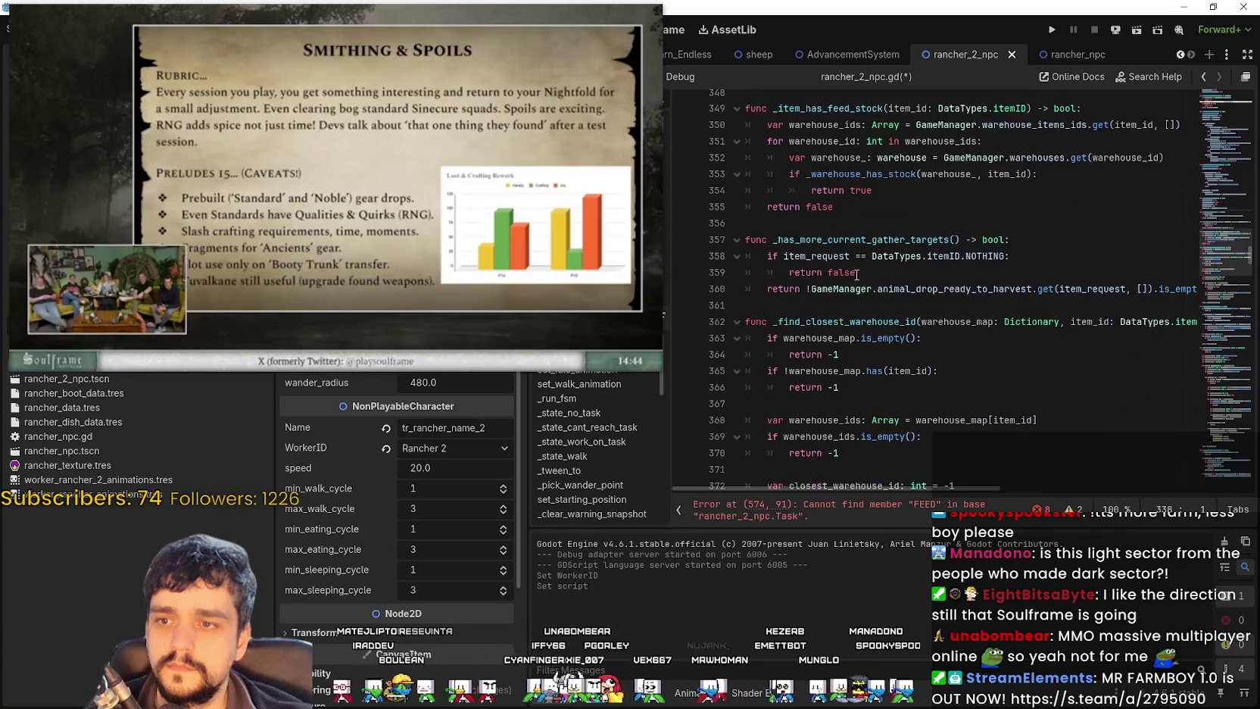
scroll(1204, 288, "down", 20)
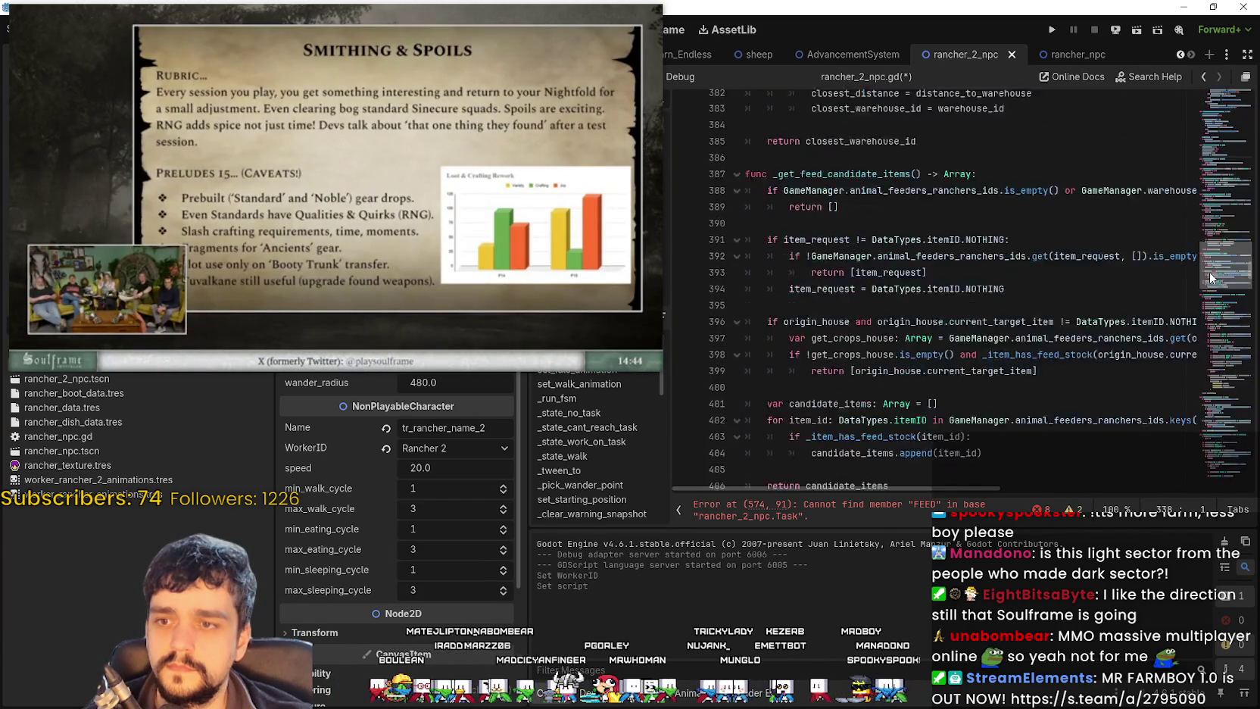
mouse_move(1205, 288)
left_mouse_down()
mouse_move(1194, 310)
mouse_move(1193, 293)
mouse_move(1197, 348)
left_mouse_up()
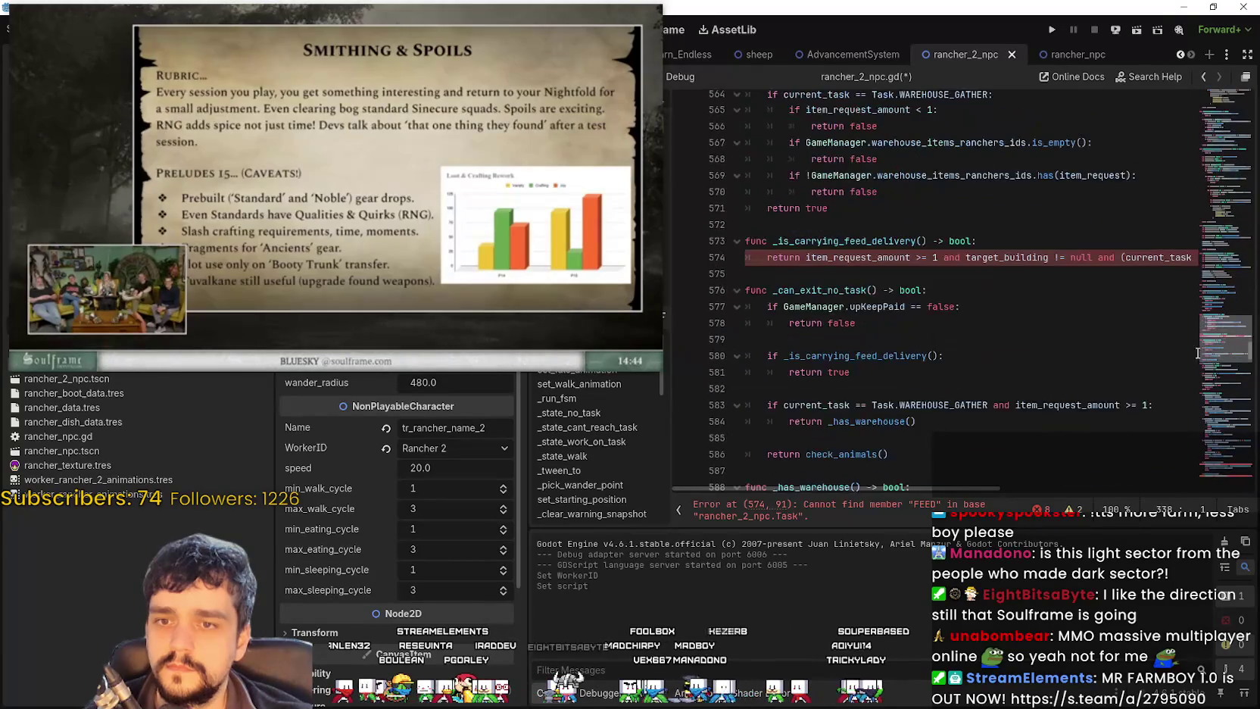
Step: Inspect _is_carrying_feed_delivery at line 573 and its Task.WAREHOUSE_FEED condition
left_click(816, 276)
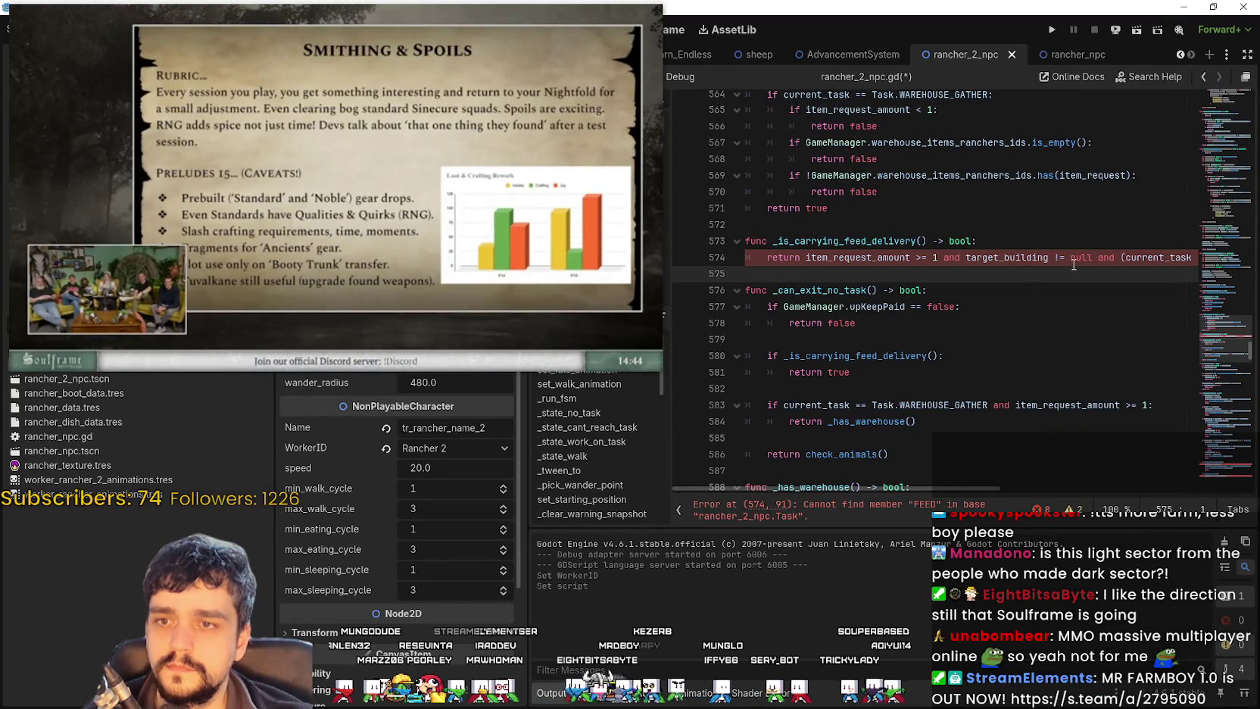
double_click(884, 241)
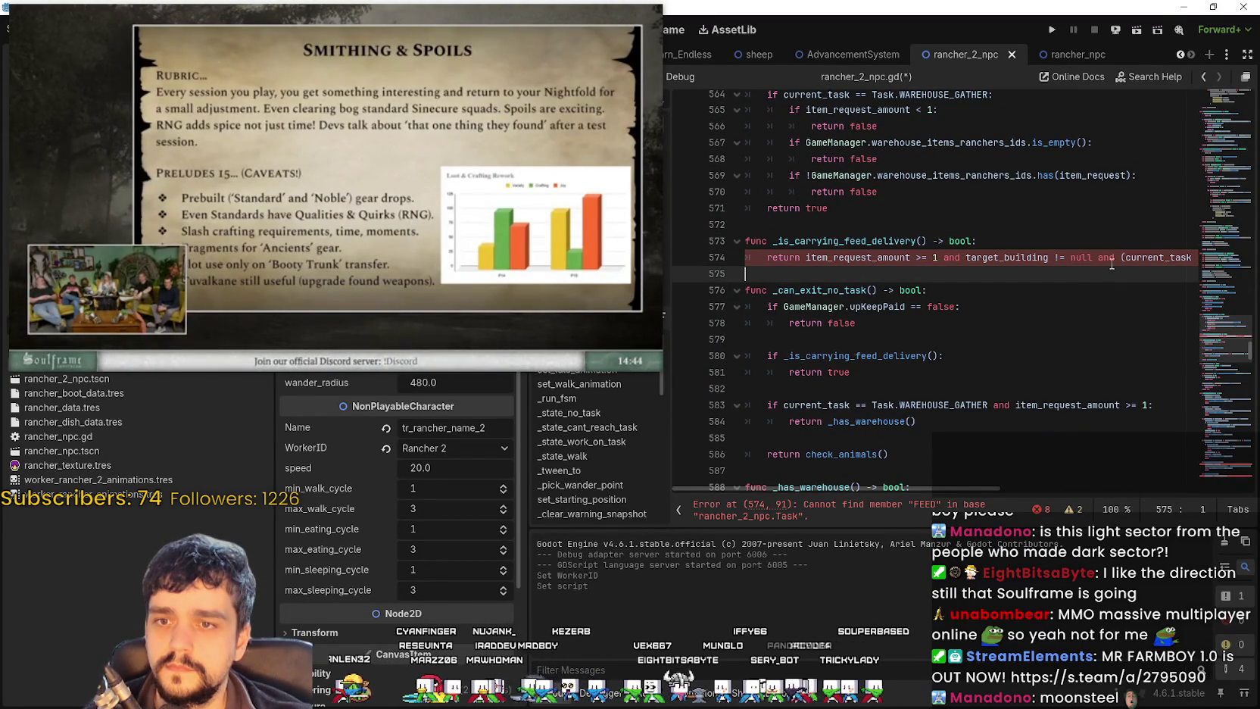
left_click_drag(1116, 258, 1246, 262)
double_click(1152, 257)
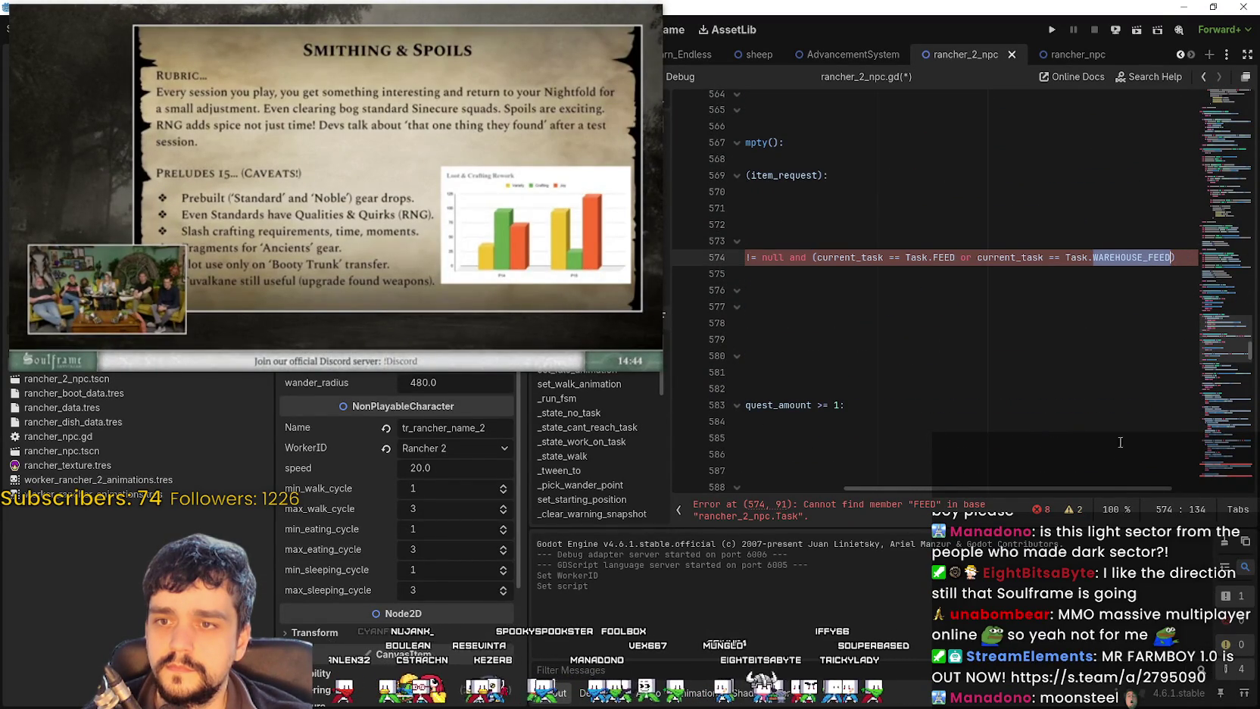
left_click_drag(1105, 487, 932, 487)
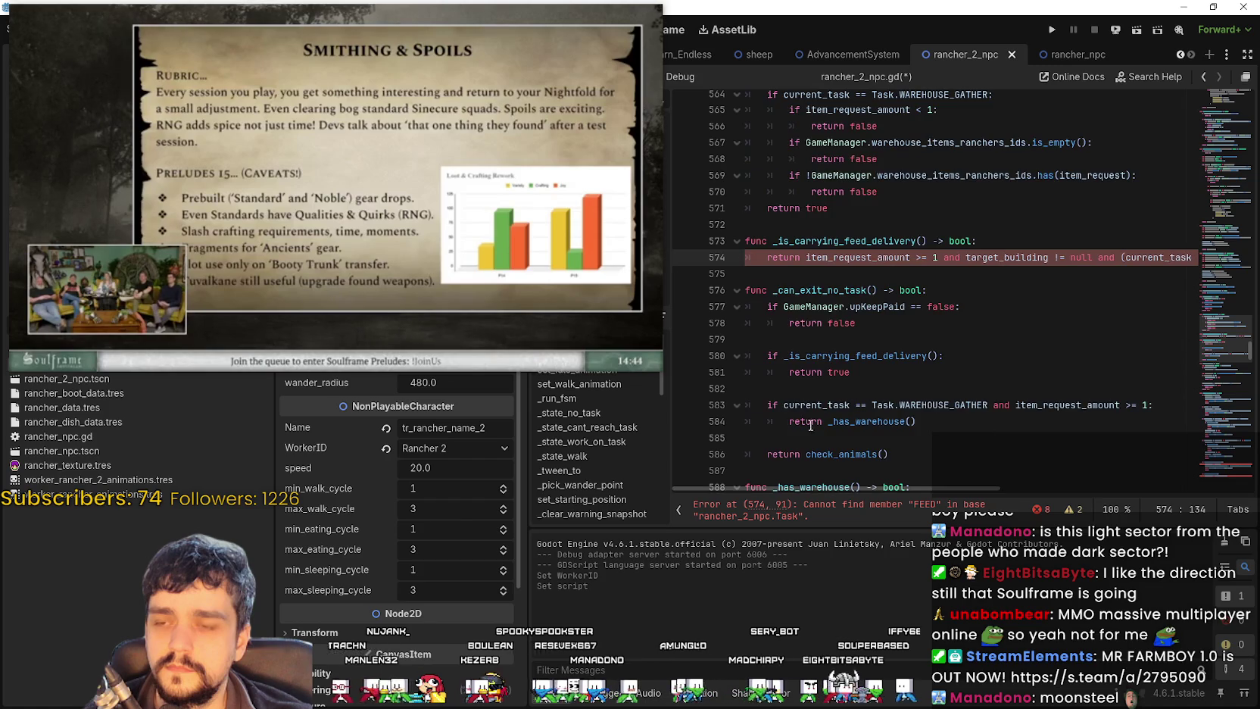
left_click(746, 241)
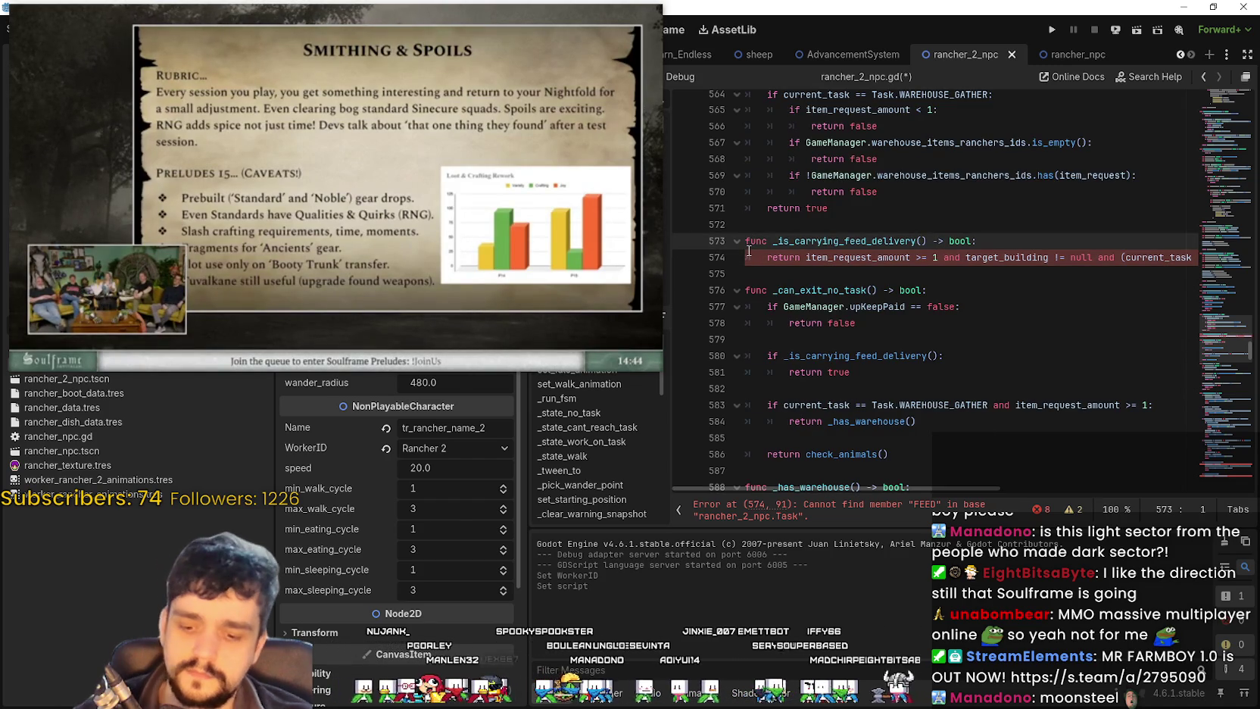
Step: Comment out the _is_carrying_feed_delivery function on lines 573 and 574 with #
type("#")
left_click(750, 257)
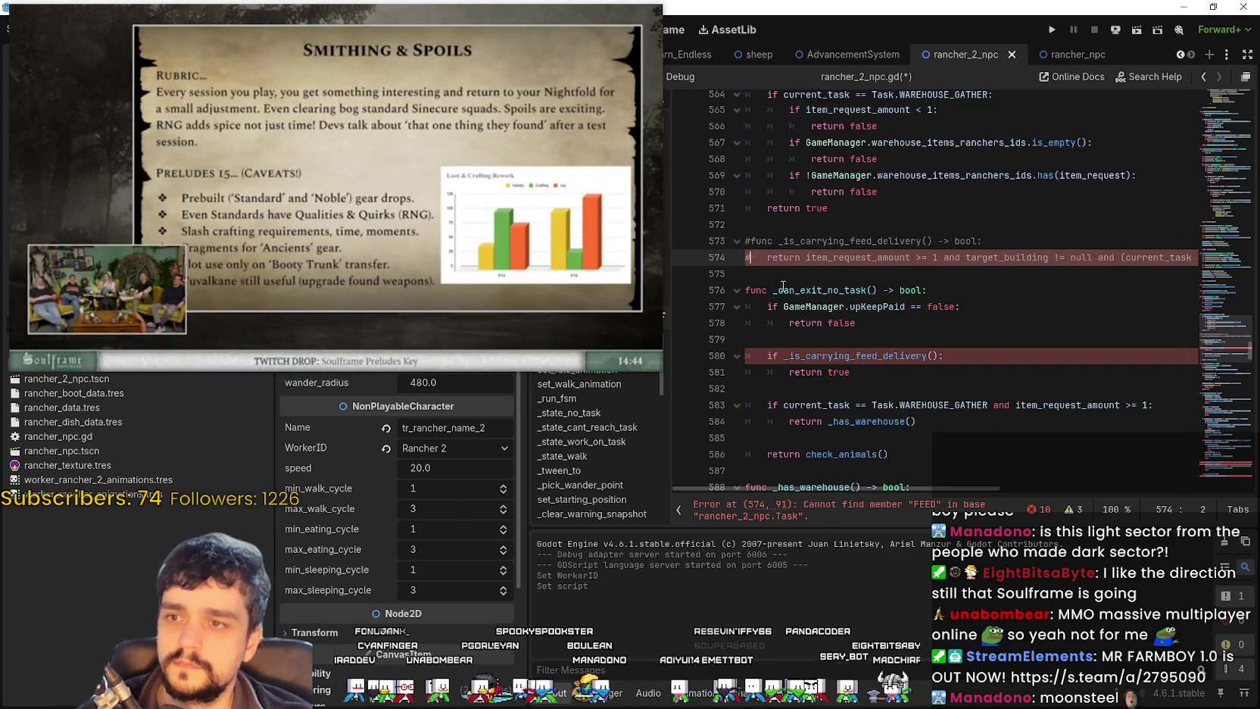
type("#")
Step: Comment out its check in _can_exit_no_task on lines 580 and 581
left_click(767, 356)
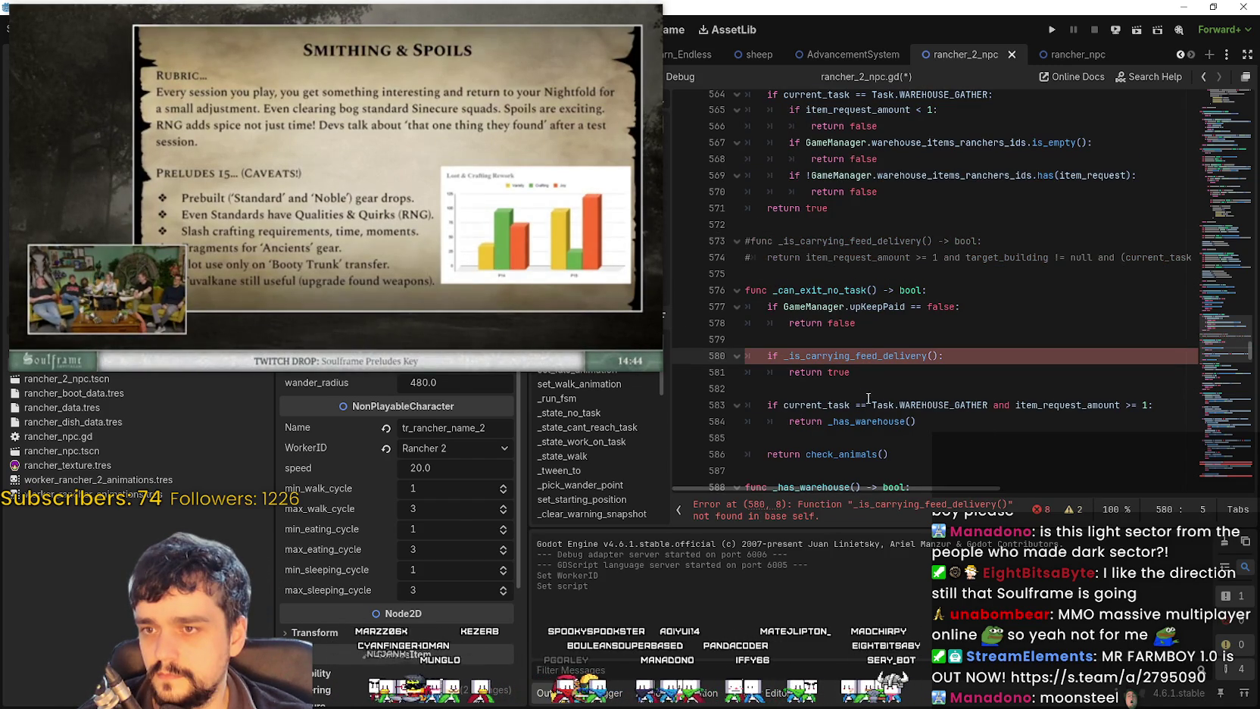
scroll(870, 399, "down", 2)
left_click(854, 273)
left_click(768, 258)
type("#")
left_click(768, 273)
type("#")
left_click(893, 283)
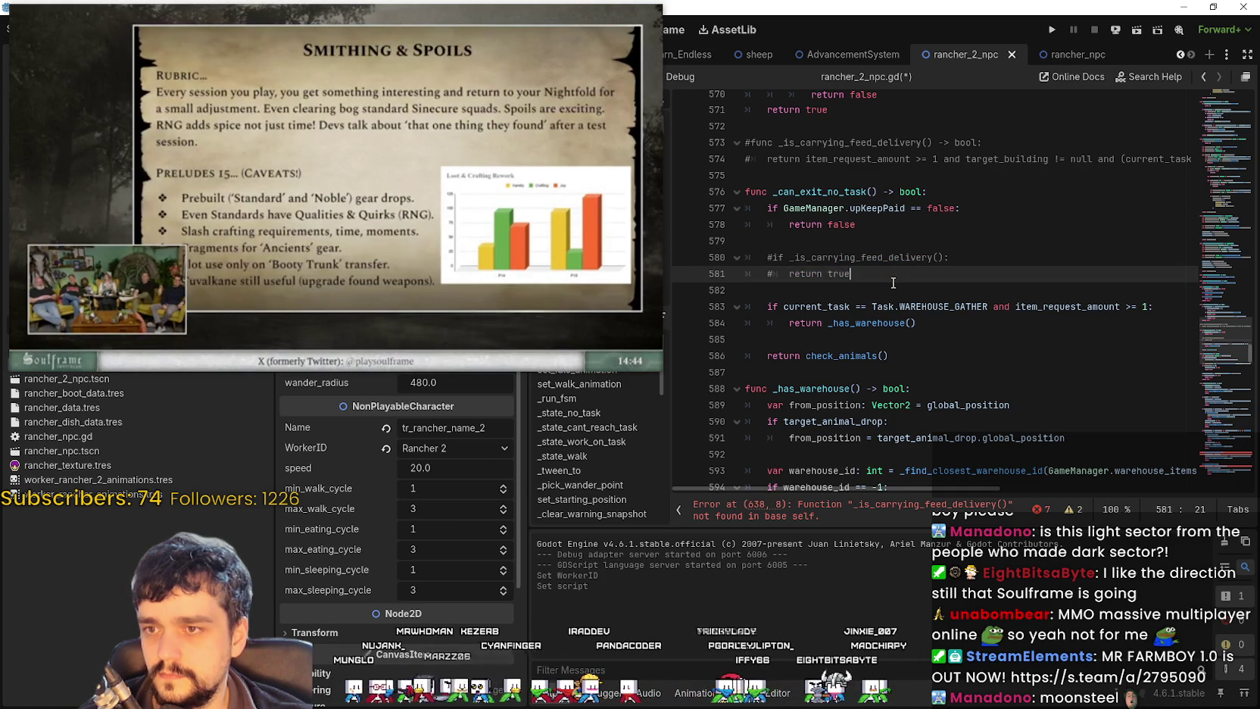
Step: Jump to the reported error at line 638
scroll(928, 412, "down", 1)
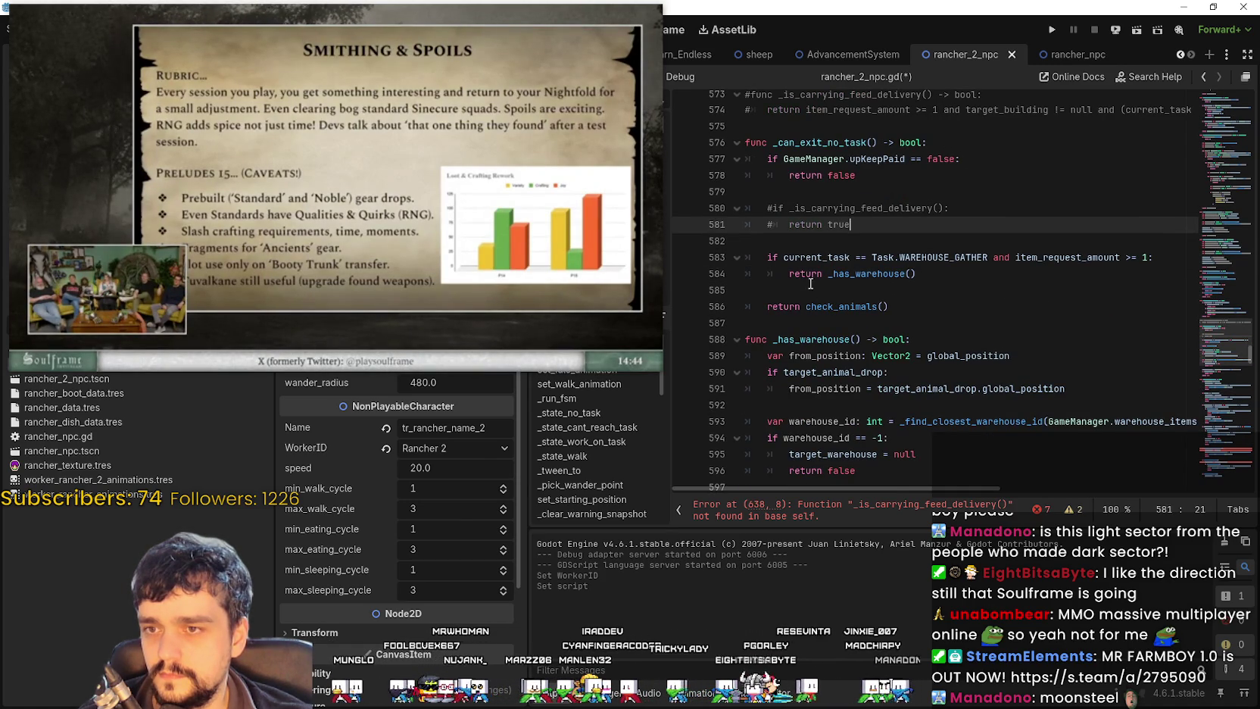
left_click(846, 305)
left_click(920, 325)
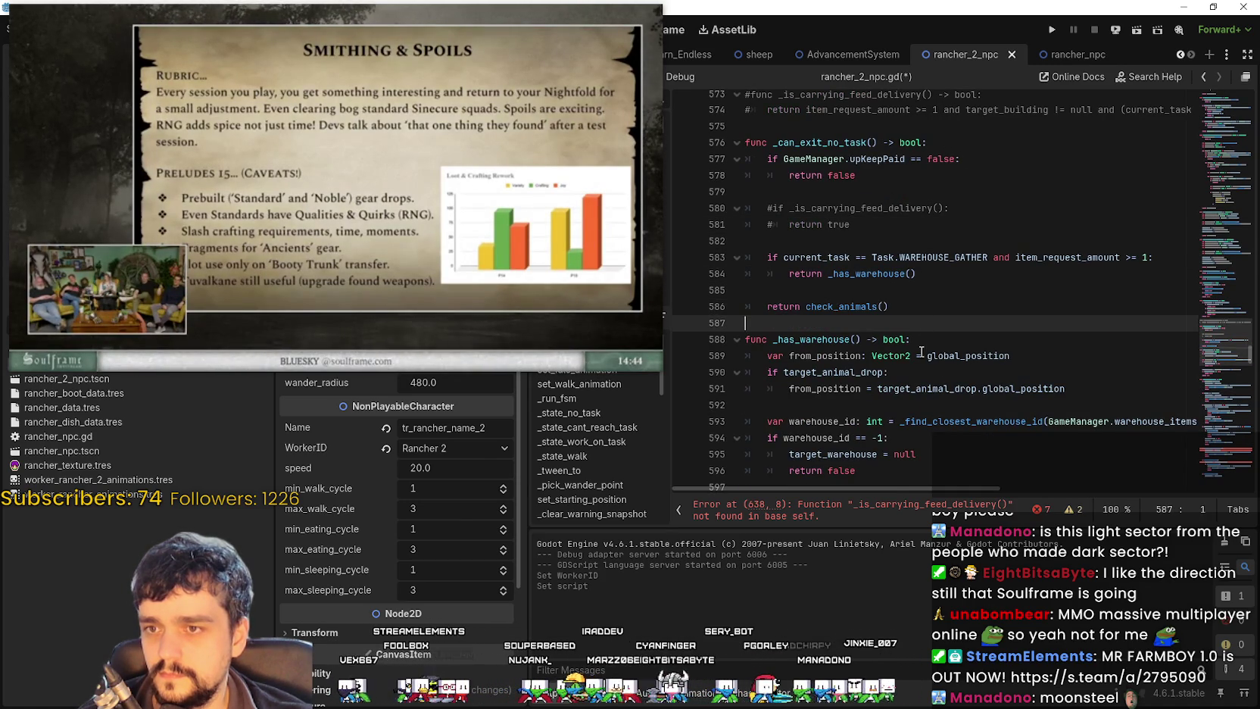
left_click(860, 515)
scroll(851, 303, "up", 1)
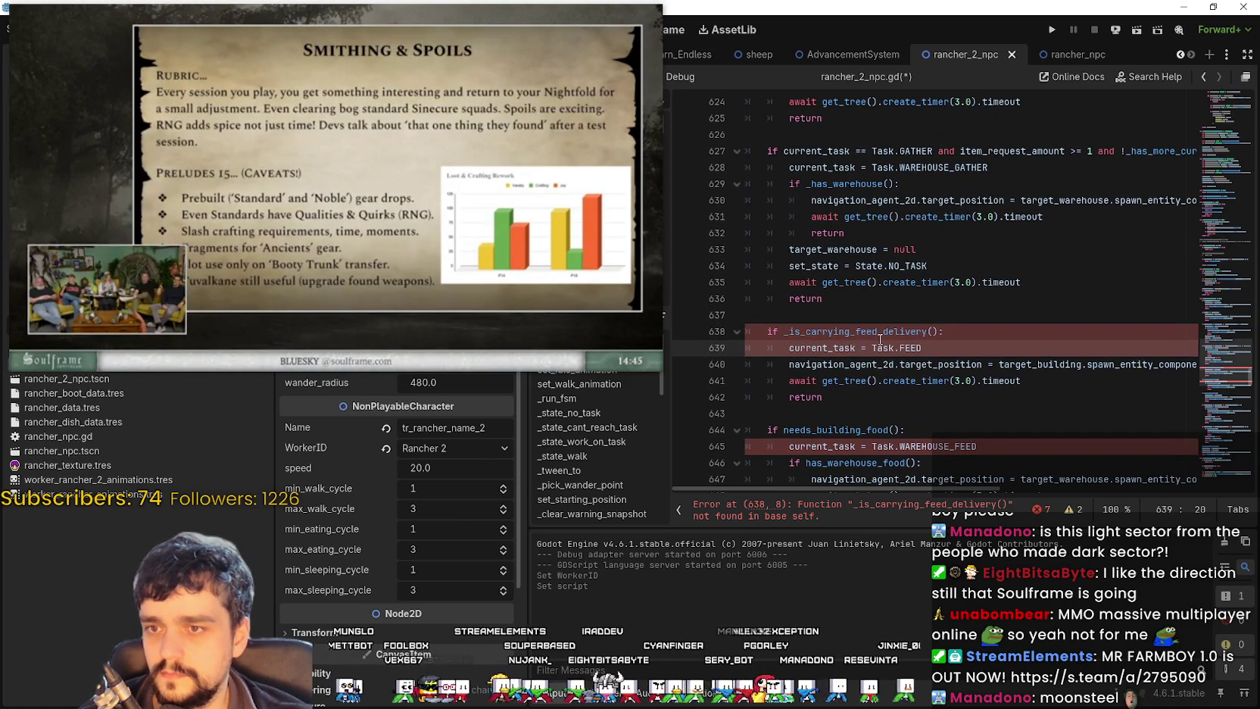
Step: Comment out the feed-delivery block, lines 638–642, with Ctrl+K
mouse_move(825, 396)
left_mouse_down()
mouse_move(757, 364)
mouse_move(746, 333)
left_mouse_up()
scroll(870, 333, "up", 8)
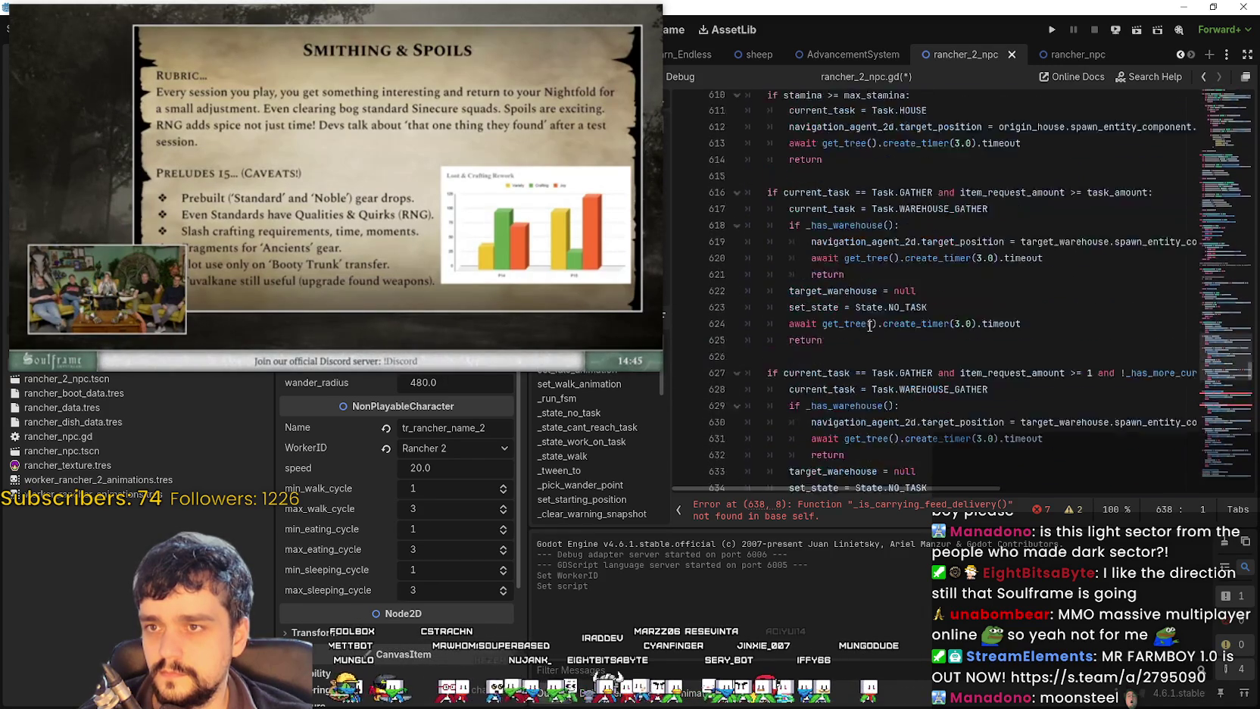
scroll(870, 333, "down", 8)
key("ctrl+k")
Step: Comment out the needs_building_food WAREHOUSE_FEED block, lines 644–649
scroll(809, 348, "down", 2)
left_click(809, 348)
scroll(809, 347, "down", 2)
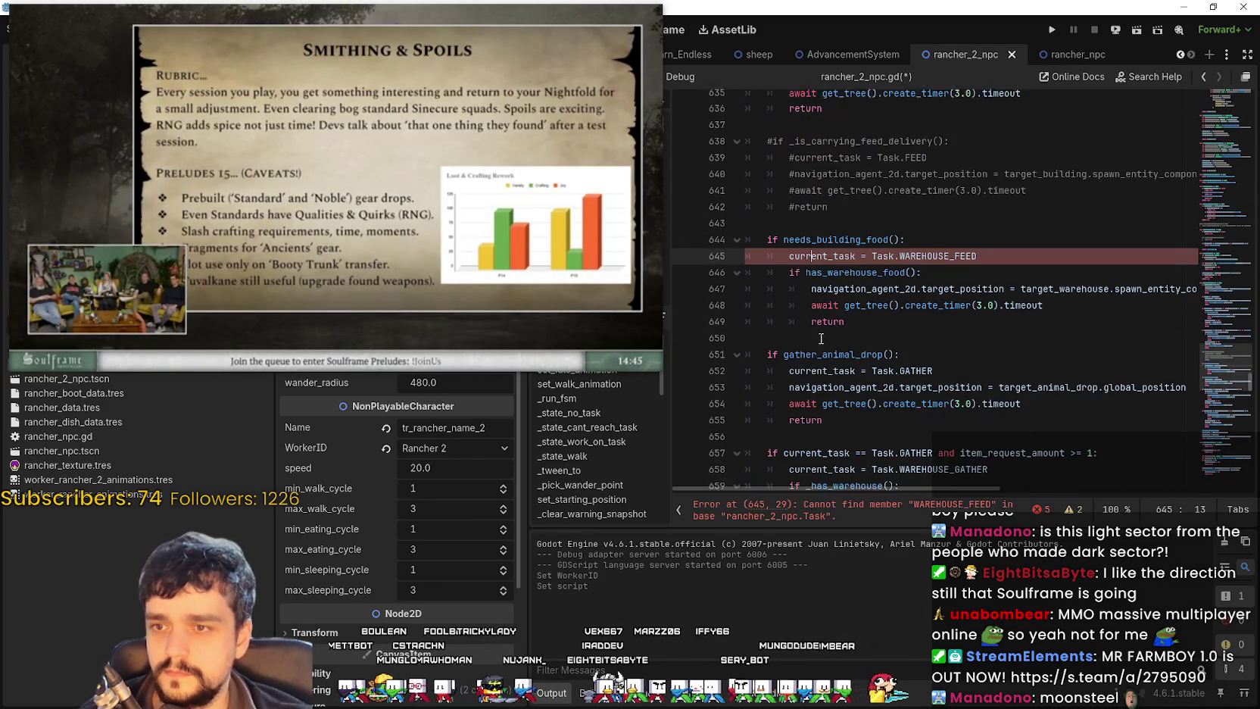
left_click_drag(844, 316, 762, 241)
key("ctrl+k")
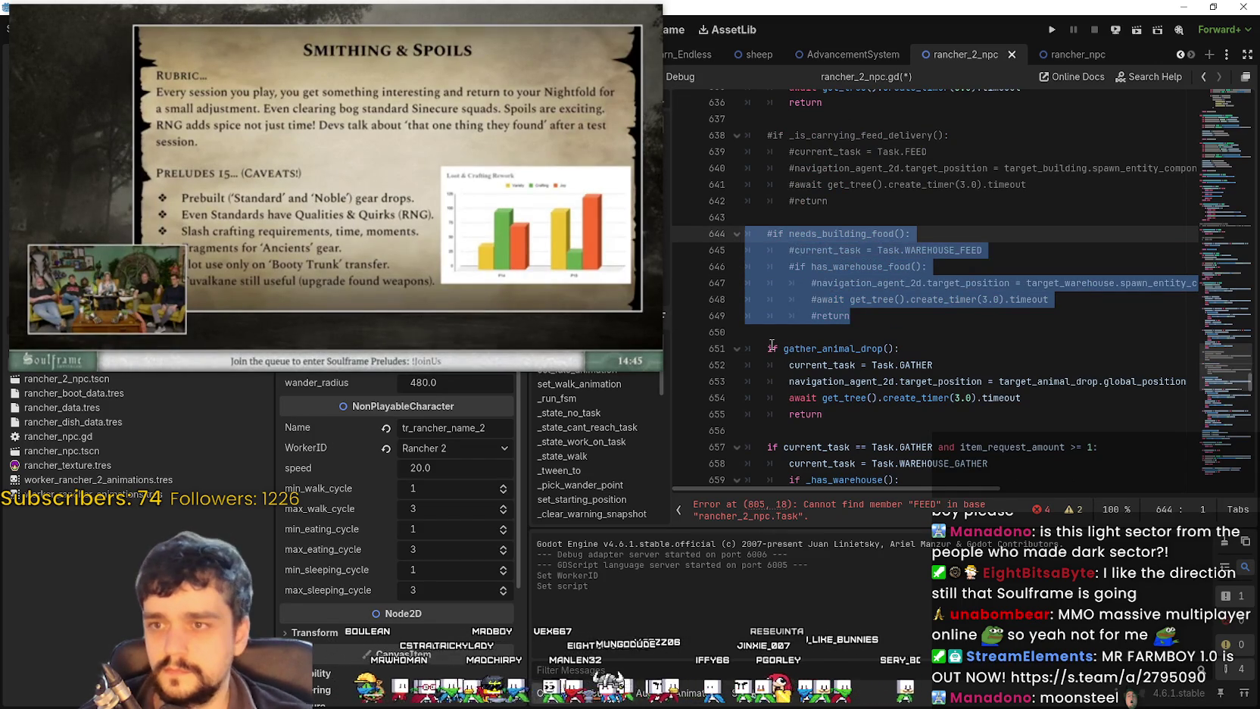
Step: Jump to the Task.FEED error at line 805
scroll(844, 321, "down", 5)
scroll(844, 321, "down", 18)
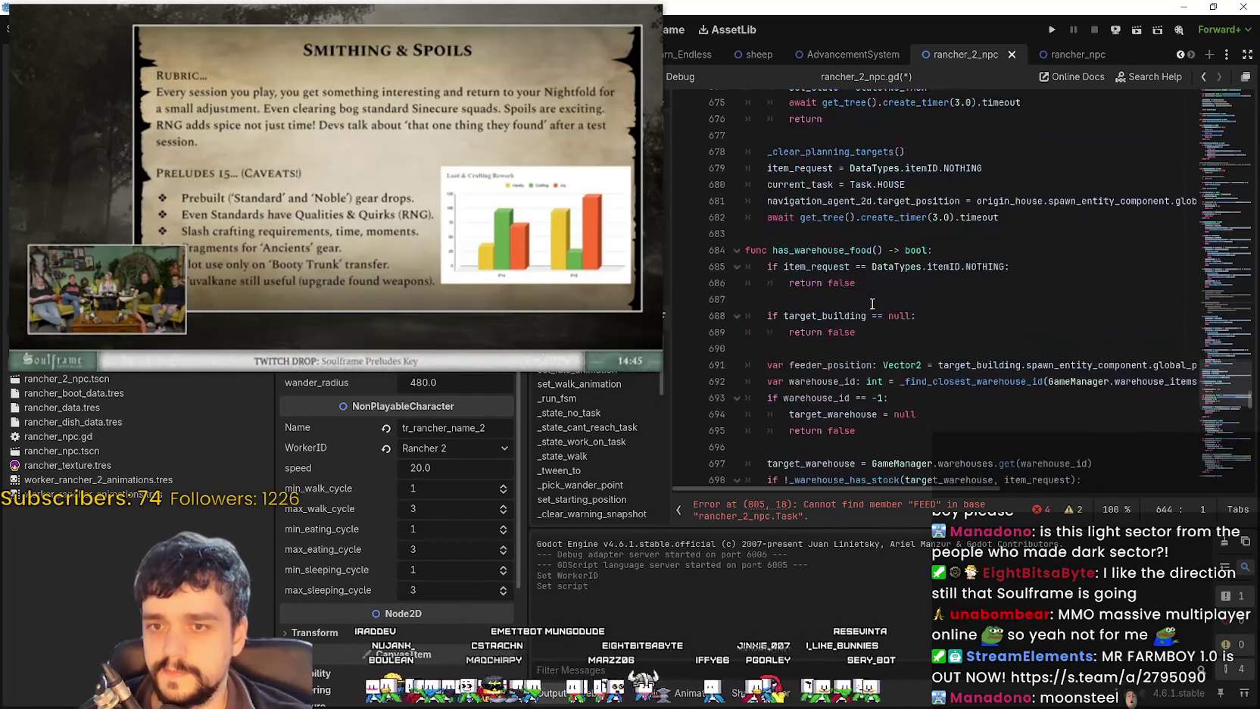
left_click(862, 514)
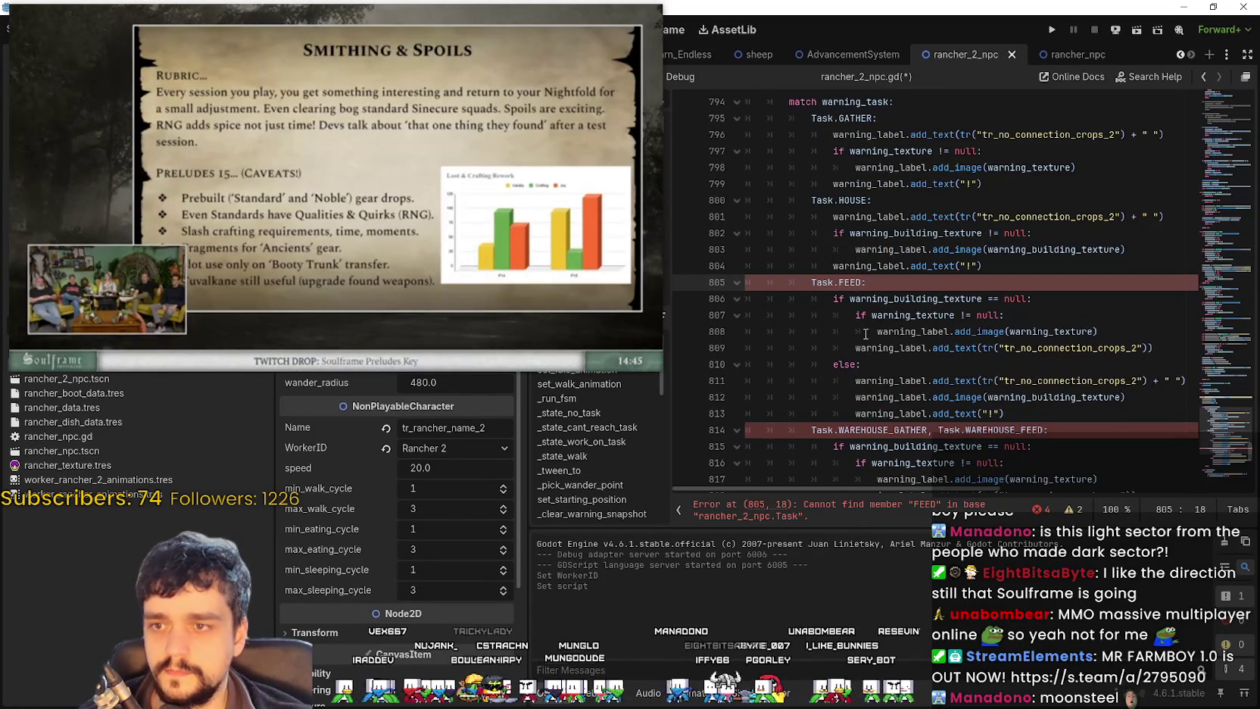
scroll(865, 333, "down", 2)
scroll(865, 333, "up", 2)
scroll(809, 190, "up", 2)
scroll(809, 190, "down", 6)
left_click(896, 388)
Step: Remove WAREHOUSE_FEED from the match case on line 814
left_click_drag(896, 385, 926, 255)
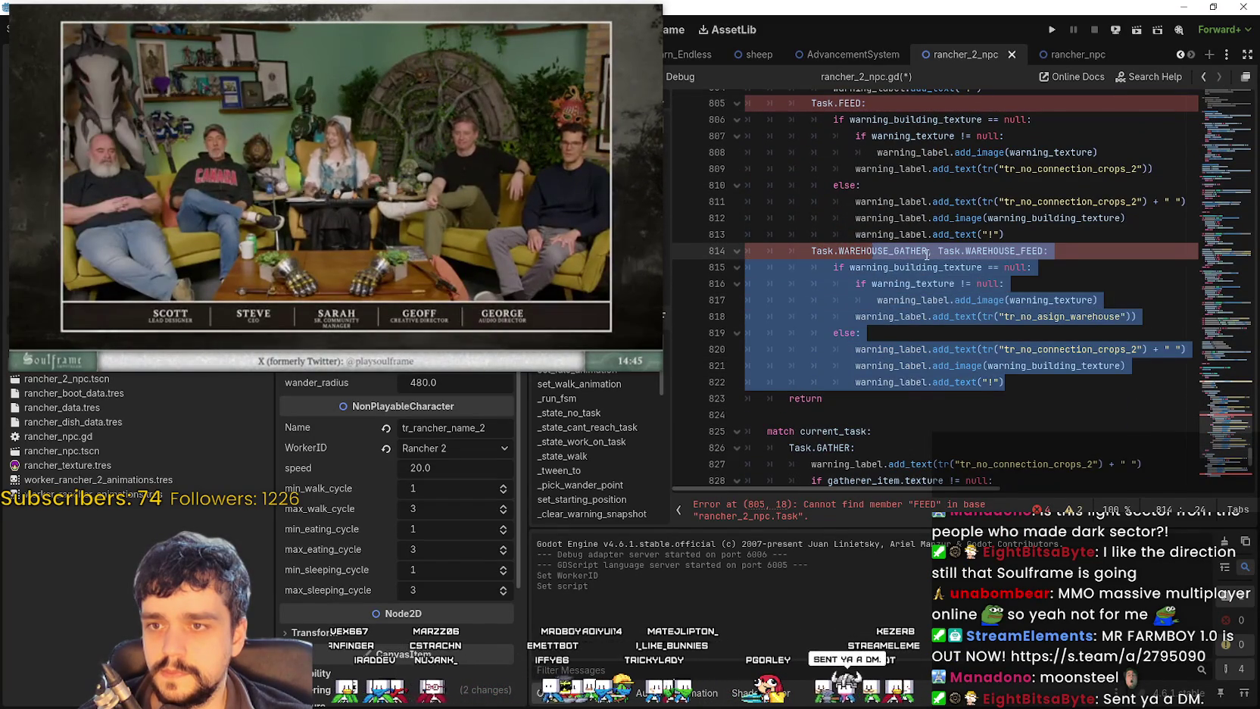
double_click(927, 251)
double_click(1003, 250)
key("BackSpace")
key("BackSpace")
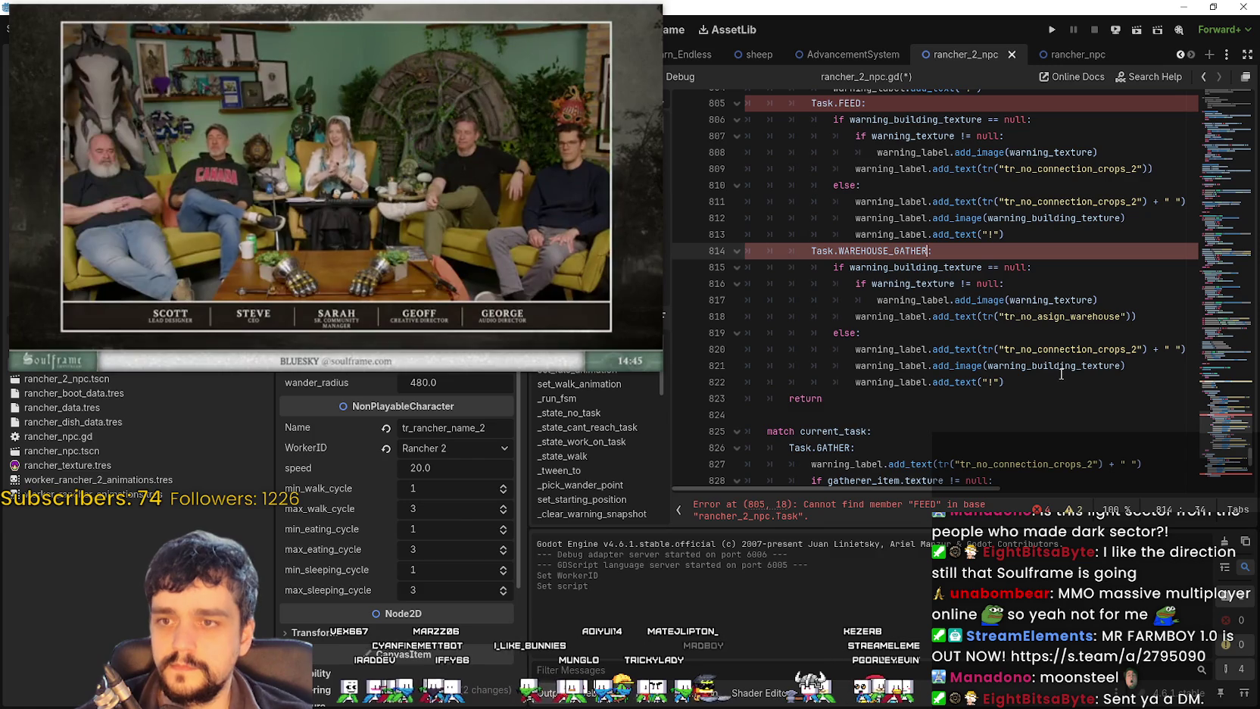
key("BackSpace")
key("BackSpace")
key("BackSpace")
left_click(1051, 384)
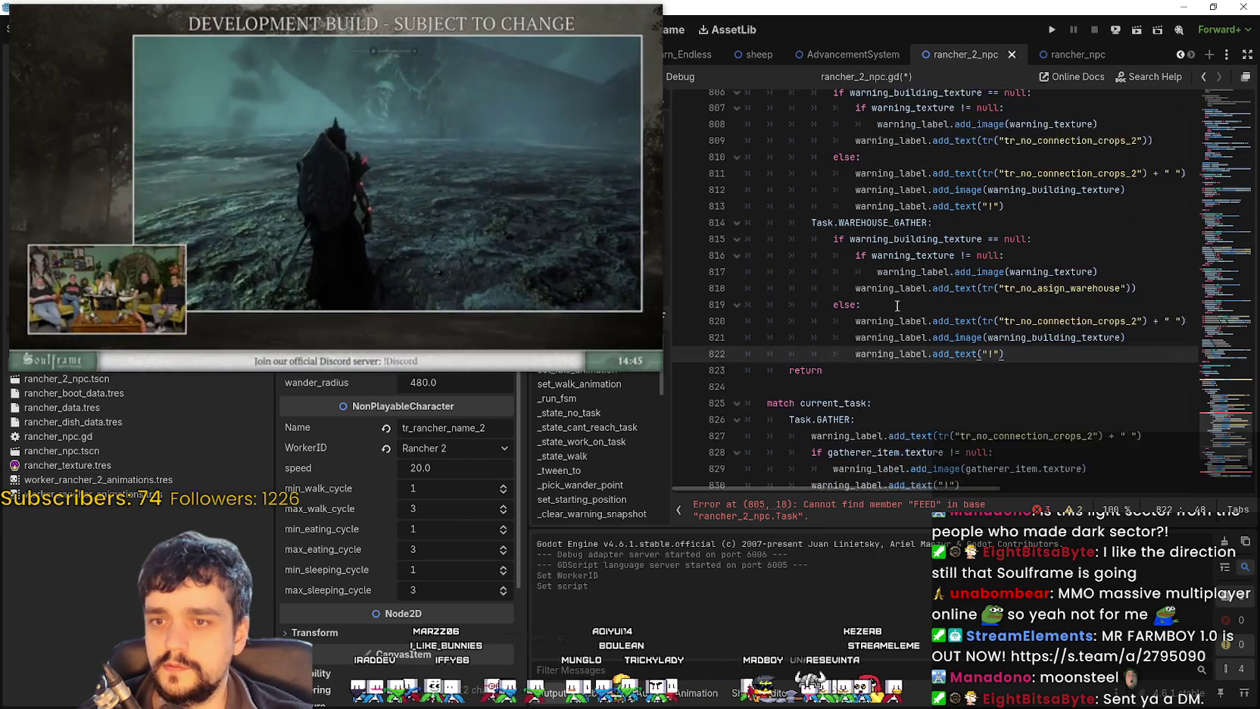
Step: Comment out the Task.FEED warning block, lines 805–813
mouse_move(322, 180)
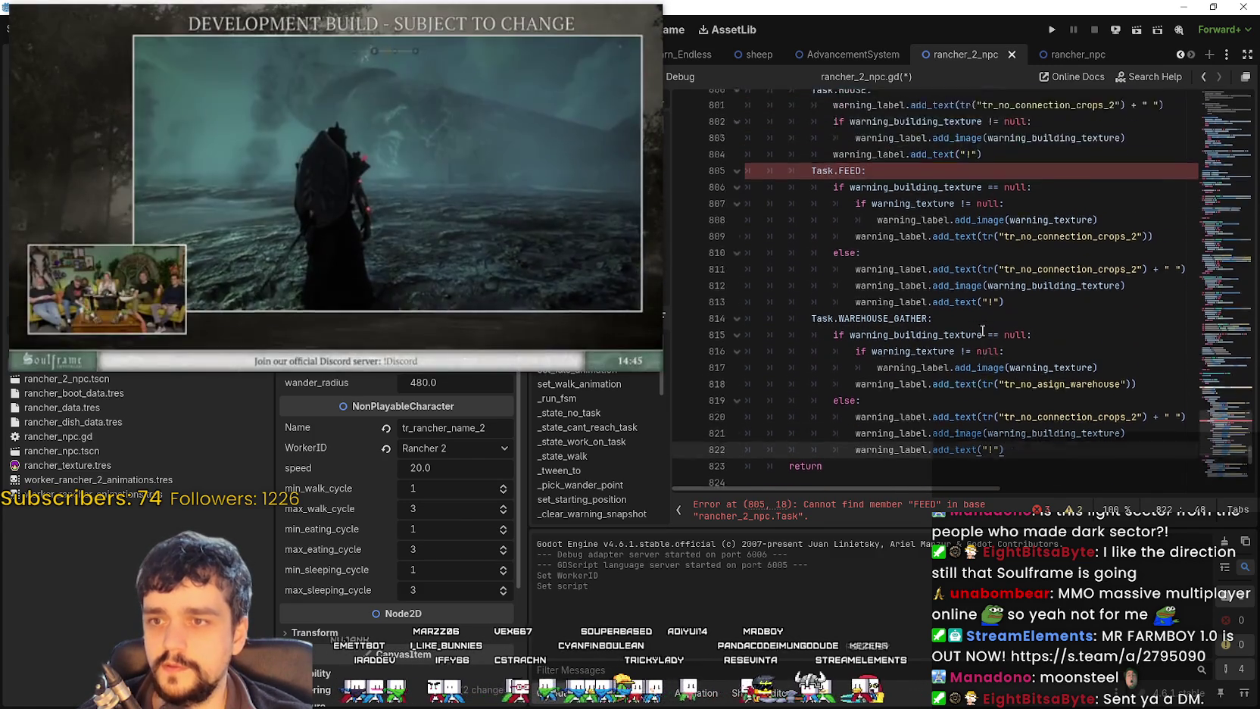
scroll(909, 341, "up", 3)
mouse_move(1004, 382)
left_mouse_down()
mouse_move(833, 382)
mouse_move(753, 243)
mouse_move(746, 251)
left_mouse_up()
key("ctrl+k")
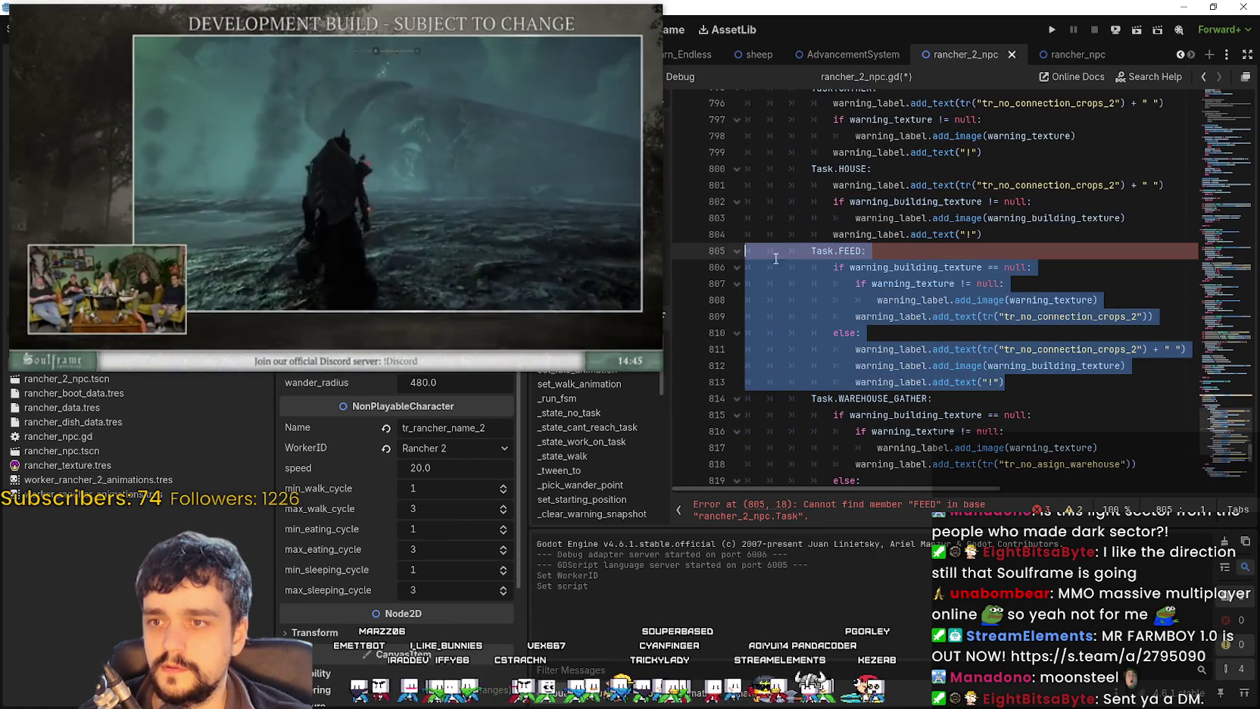
left_click(910, 273)
Step: Comment out the second Task.FEED block, lines 835–843, where the error points
scroll(909, 310, "up", 5)
scroll(907, 340, "down", 3)
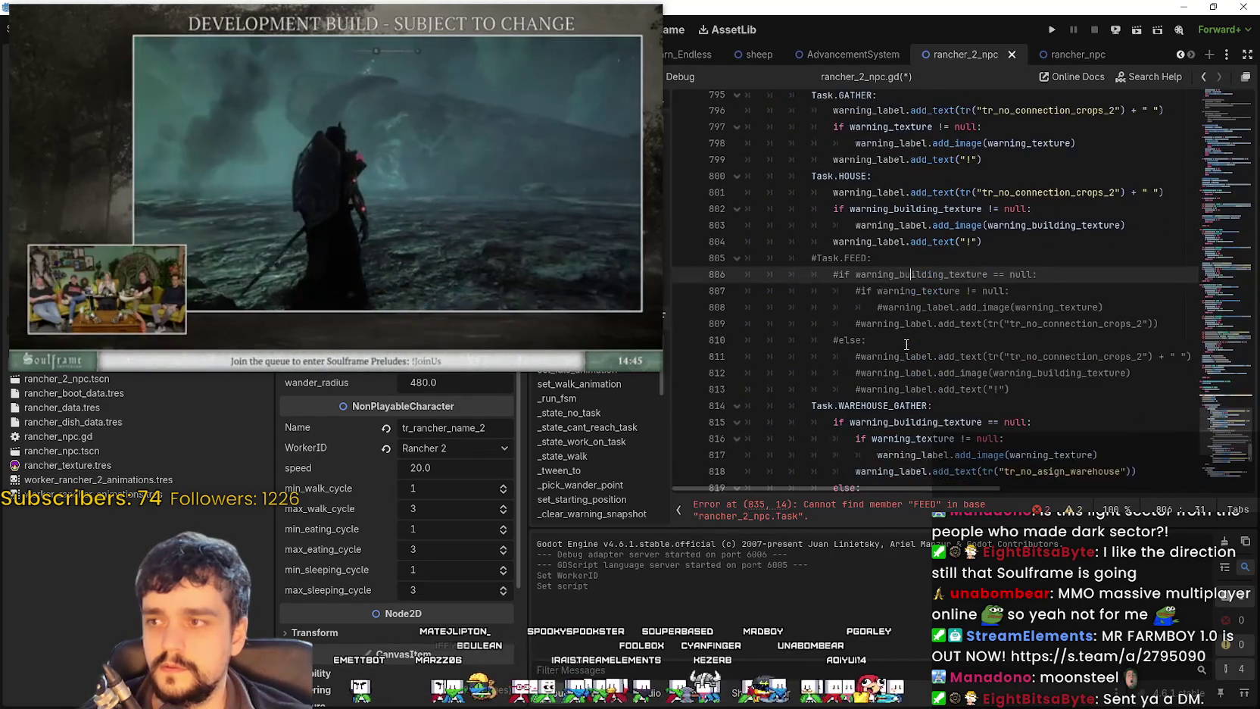
scroll(906, 344, "down", 3)
left_click(879, 515)
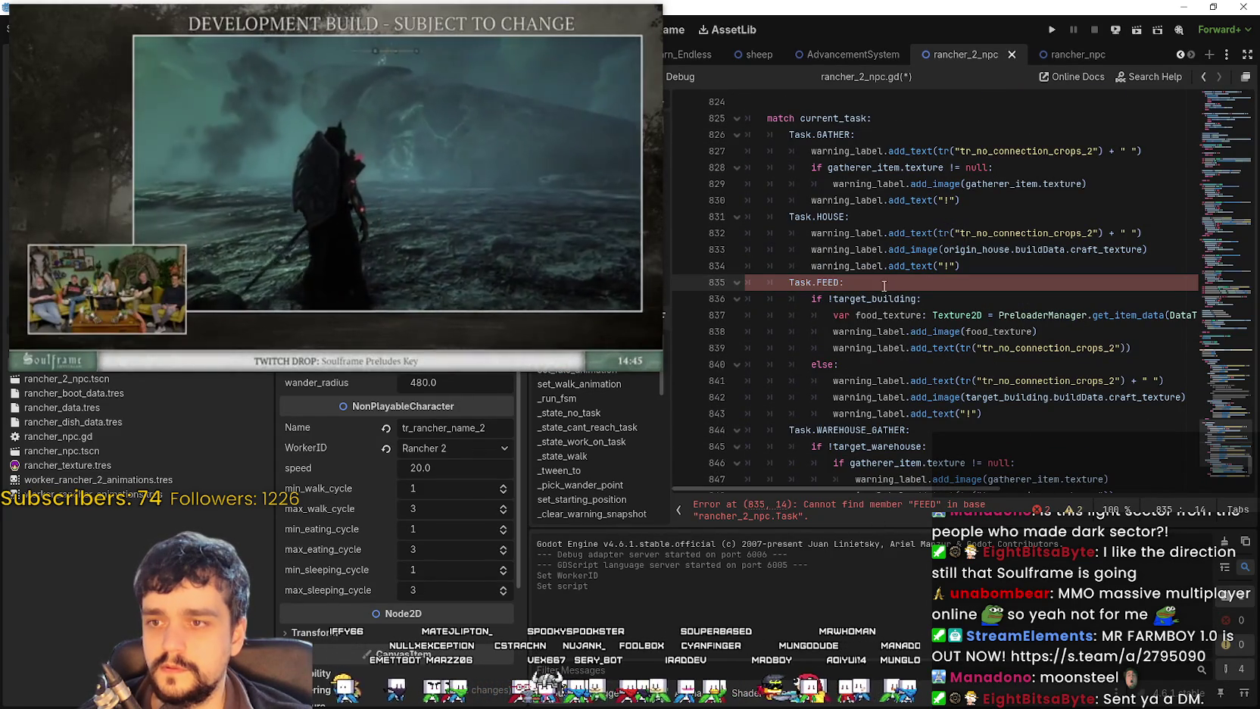
mouse_move(982, 413)
left_mouse_down()
mouse_move(908, 414)
mouse_move(780, 314)
mouse_move(756, 279)
left_mouse_up()
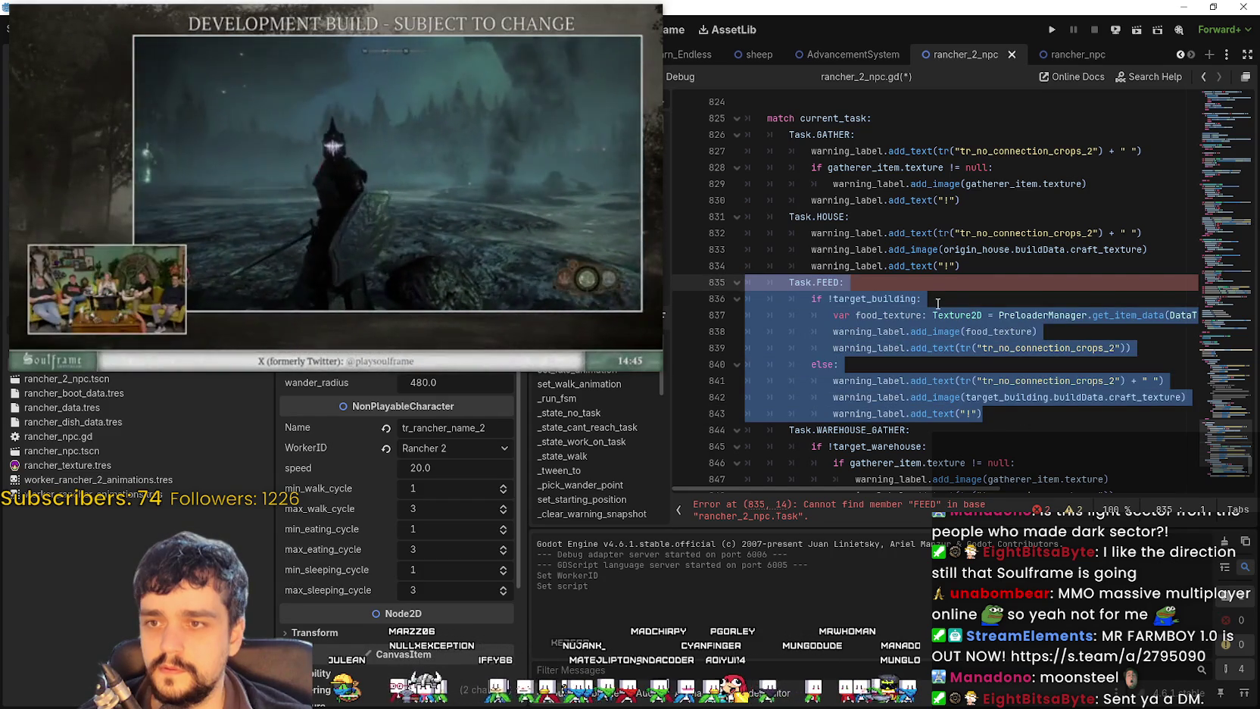
key("ctrl+k")
Step: Comment out the Task.WAREHOUSE_FEED block, lines 855–863, and save the script
scroll(936, 305, "down", 4)
scroll(936, 305, "down", 2)
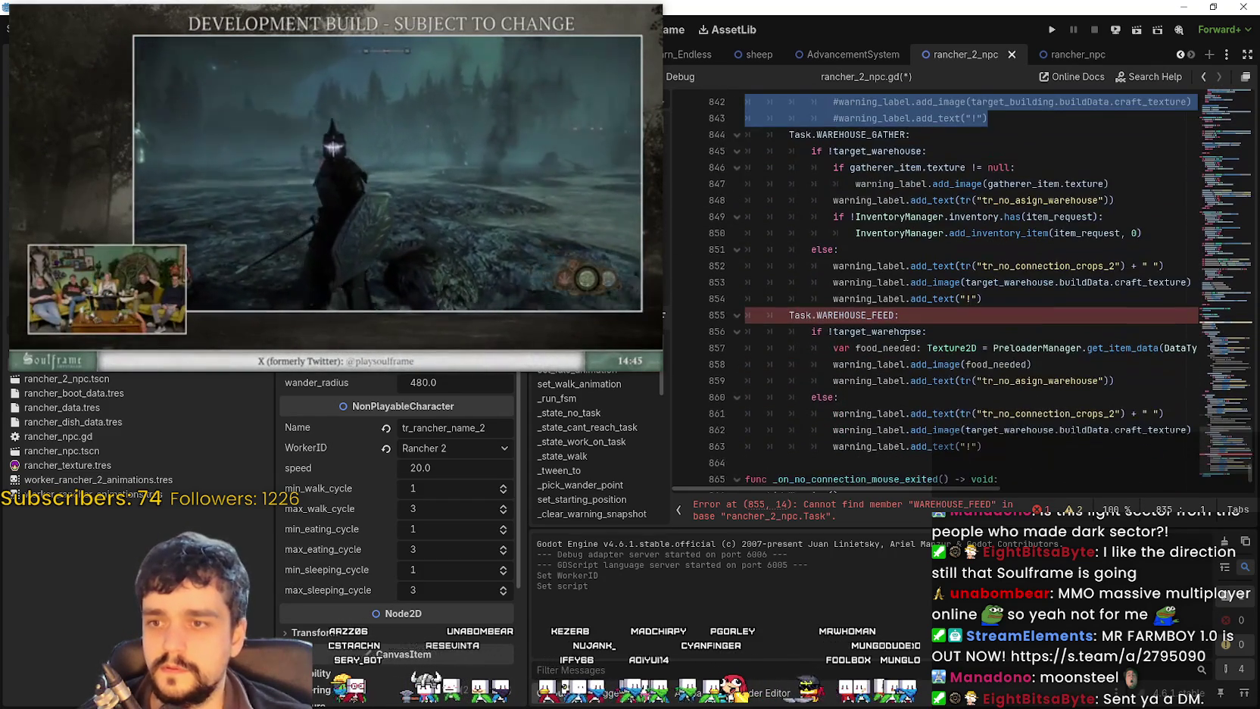
left_click_drag(982, 446, 733, 323)
scroll(920, 337, "down", 2)
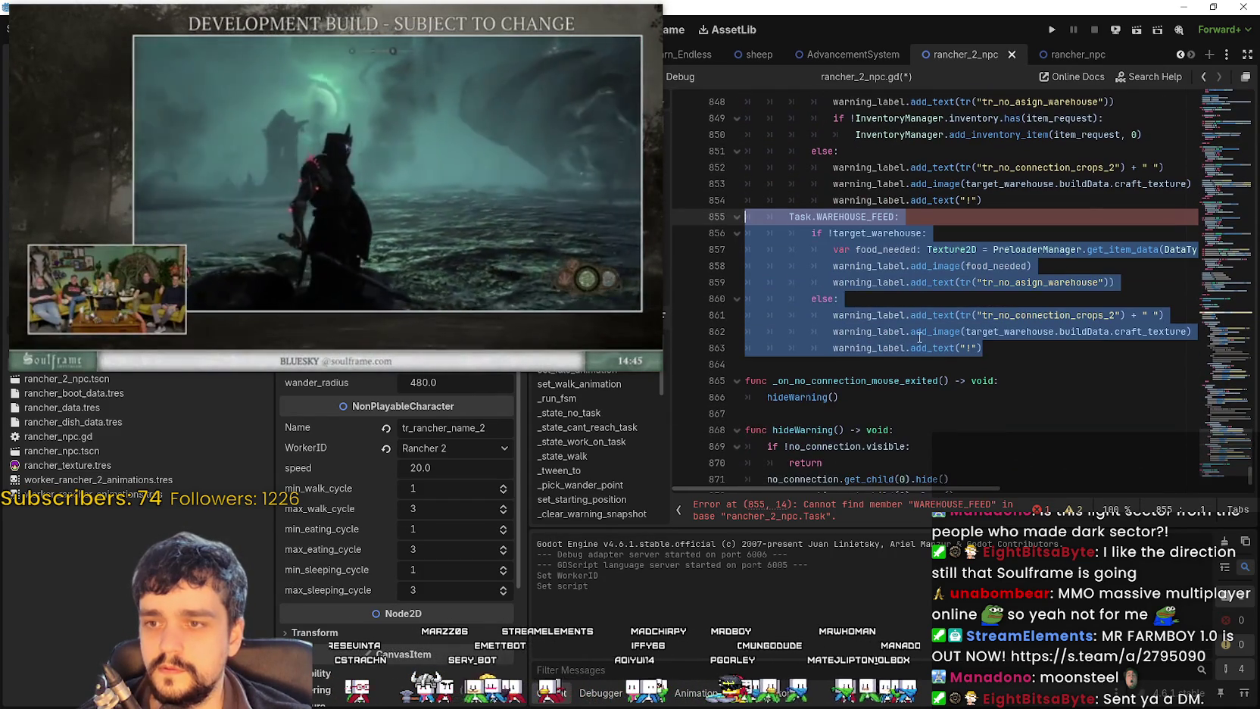
key("ctrl+k")
left_click(857, 364)
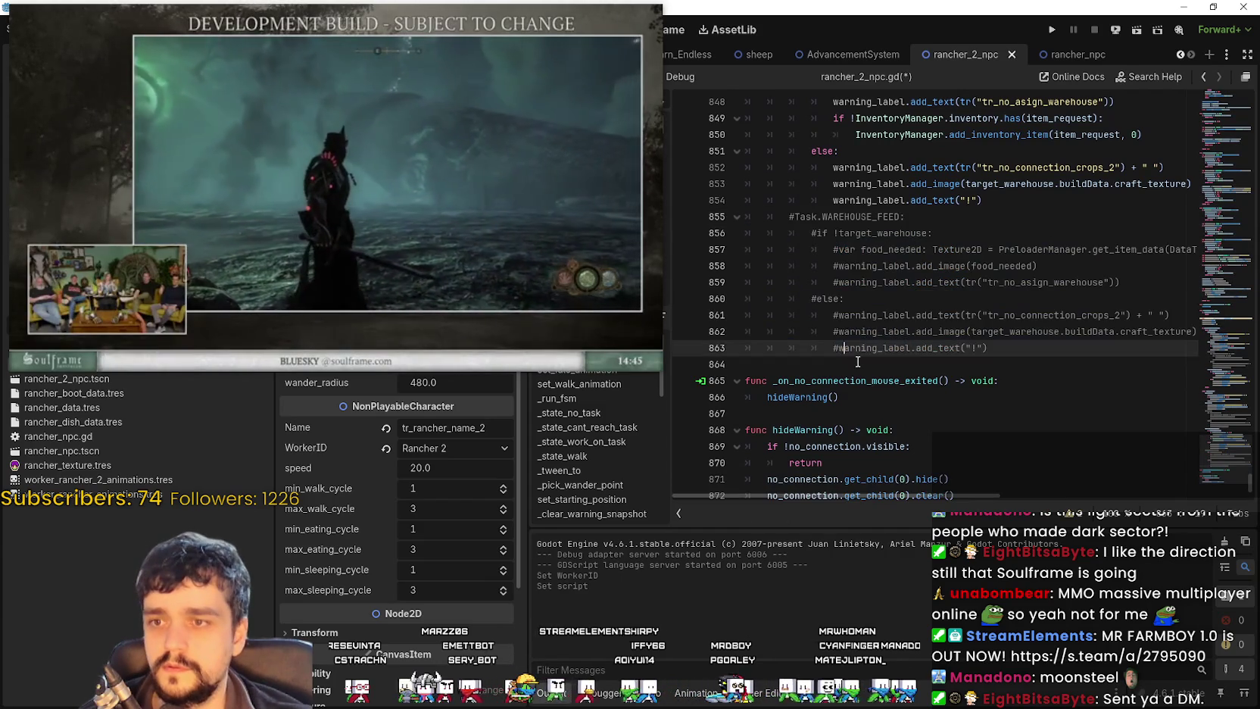
key("ctrl+s")
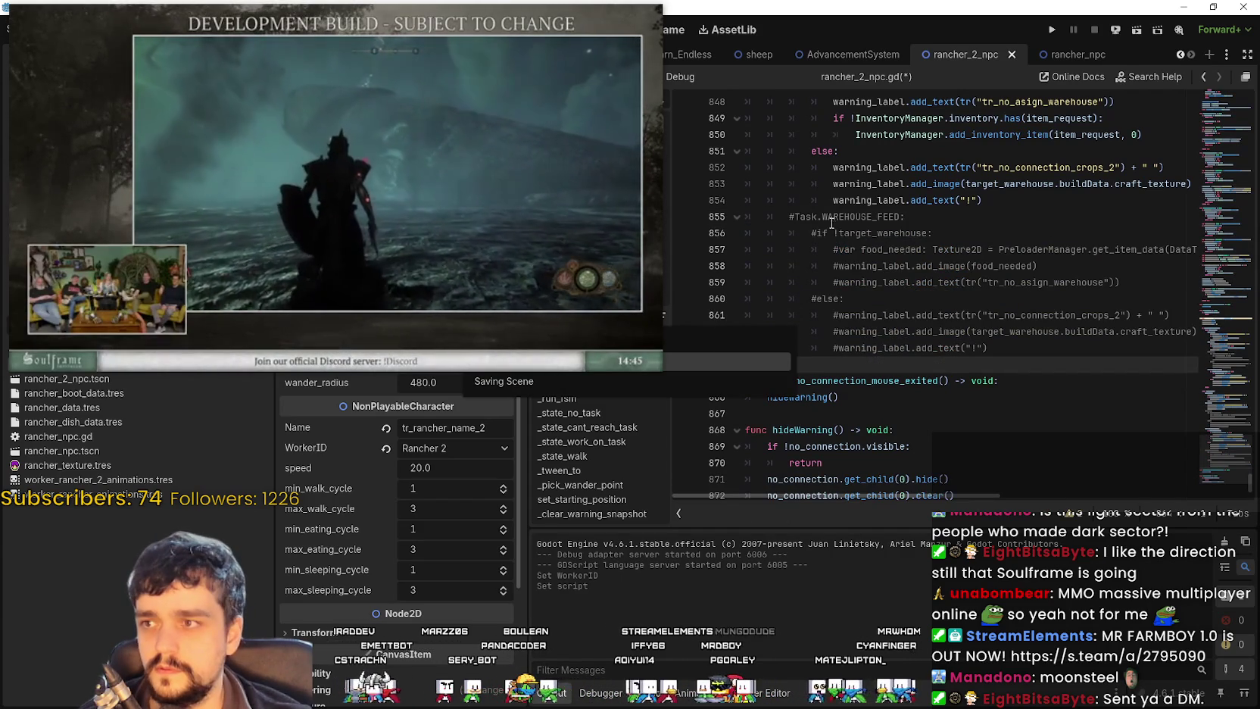
Step: Enlarge the Twitch stream player and shift it right, uncovering Godot's file list
mouse_move(645, 353)
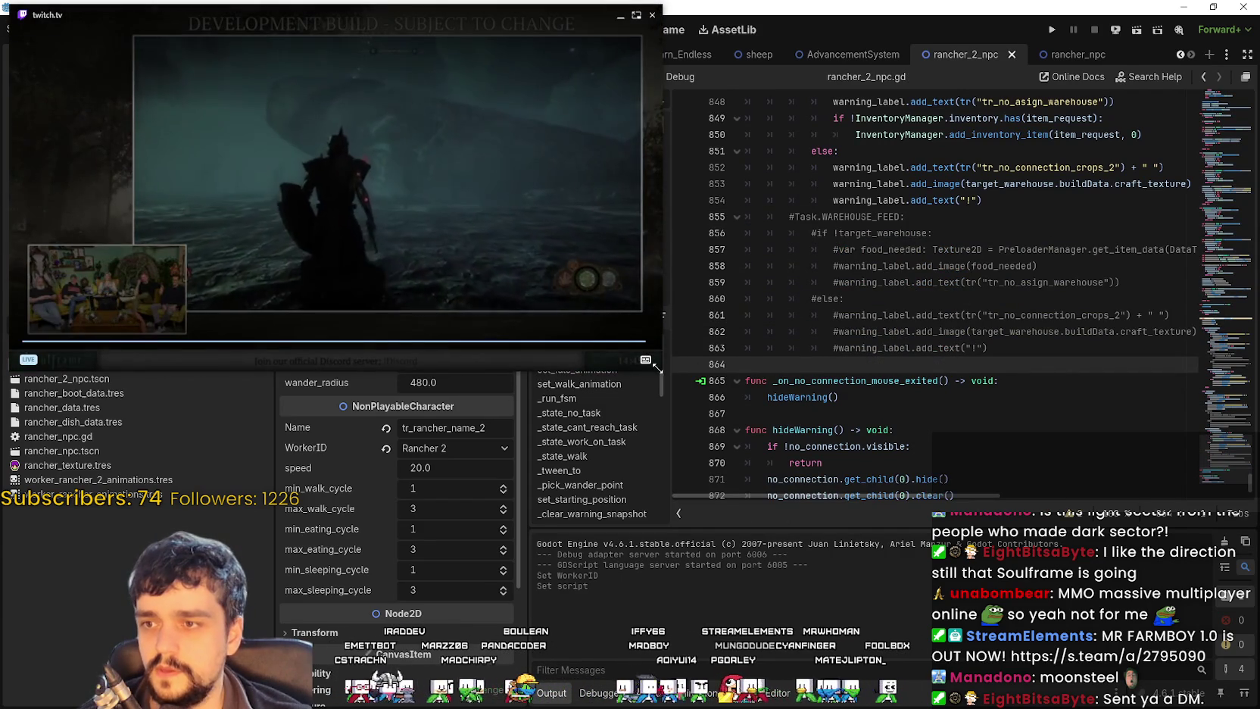
left_click_drag(656, 366, 1017, 571)
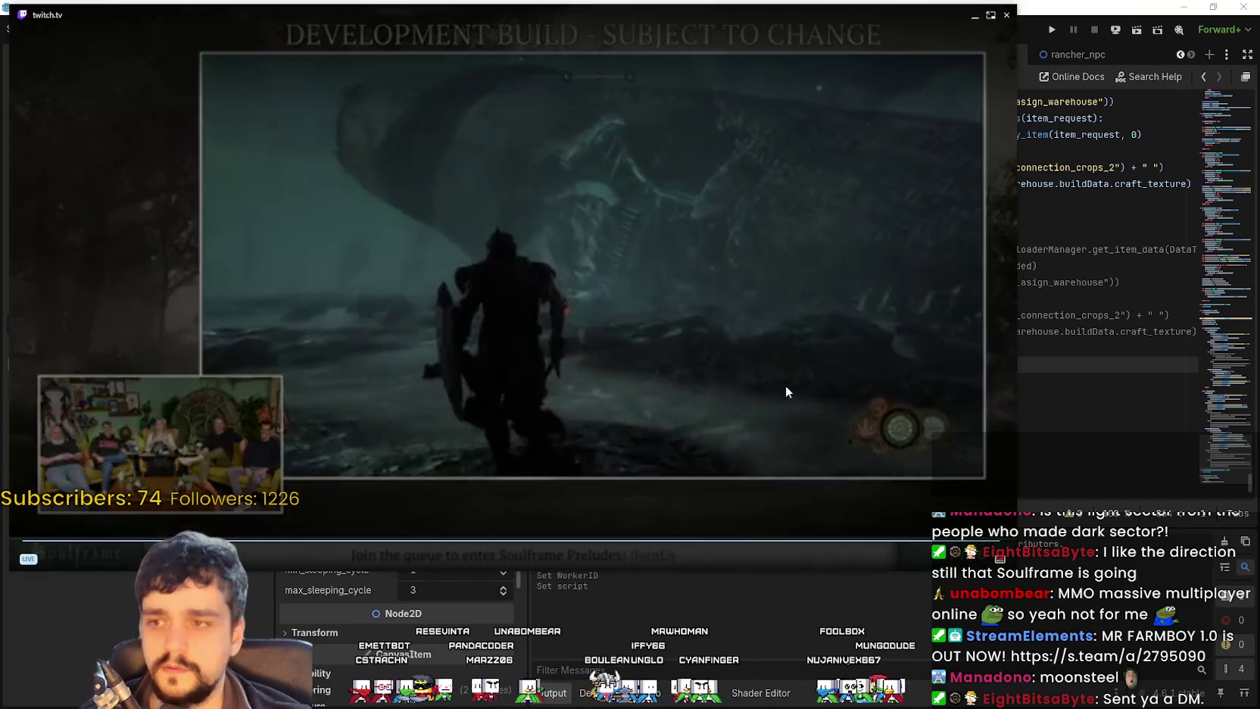
left_click_drag(716, 225, 951, 264)
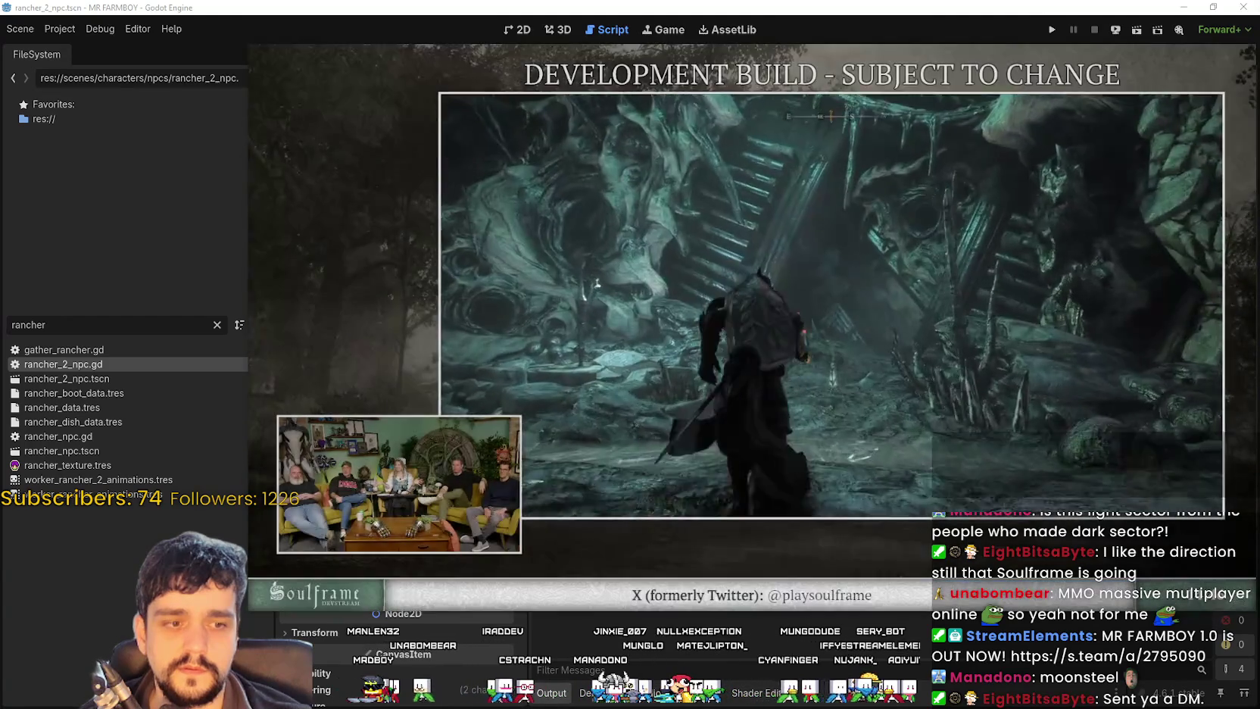
left_click(670, 347)
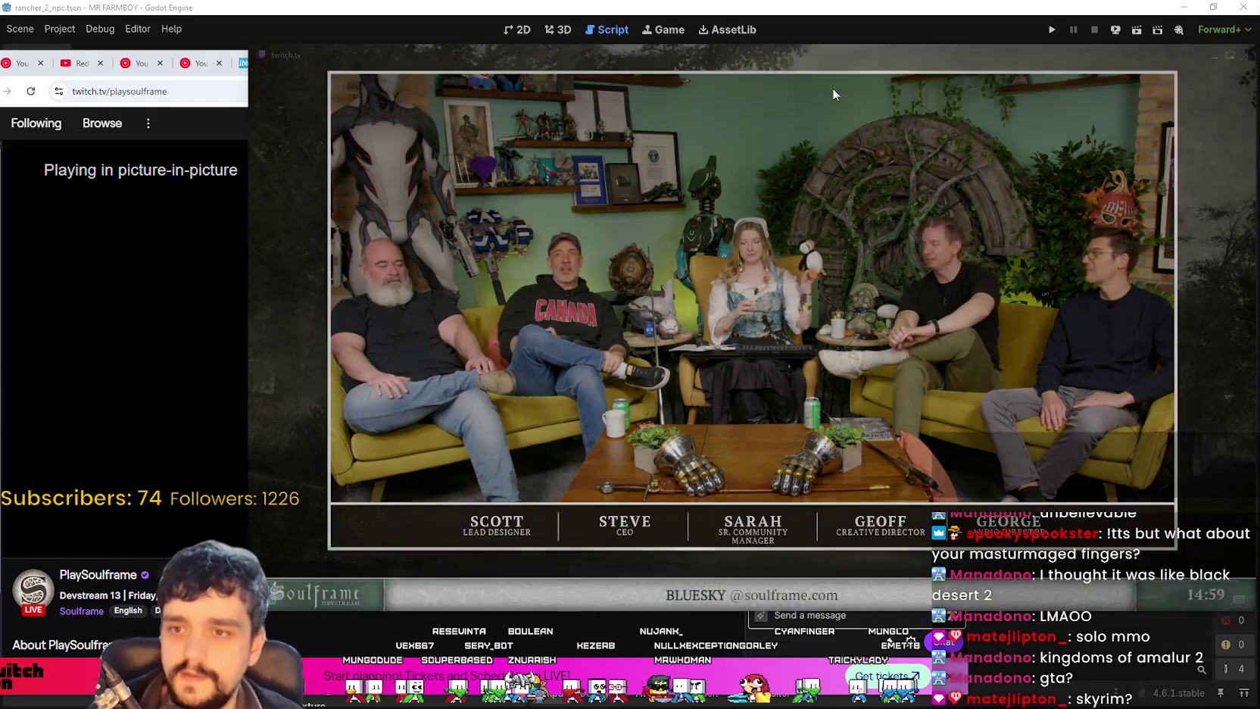
Step: Send the Soulframe stream back to its tab and hide the browser behind Godot
left_click_drag(832, 88, 757, 118)
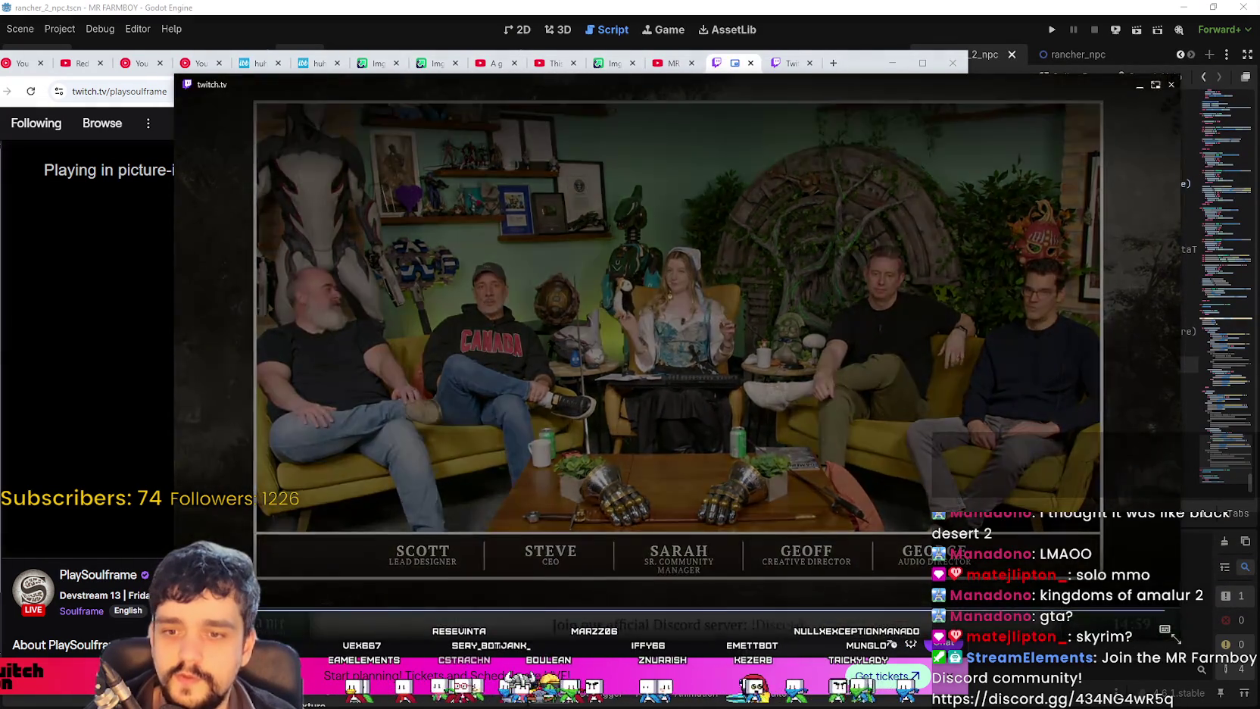
left_click_drag(1177, 626, 943, 499)
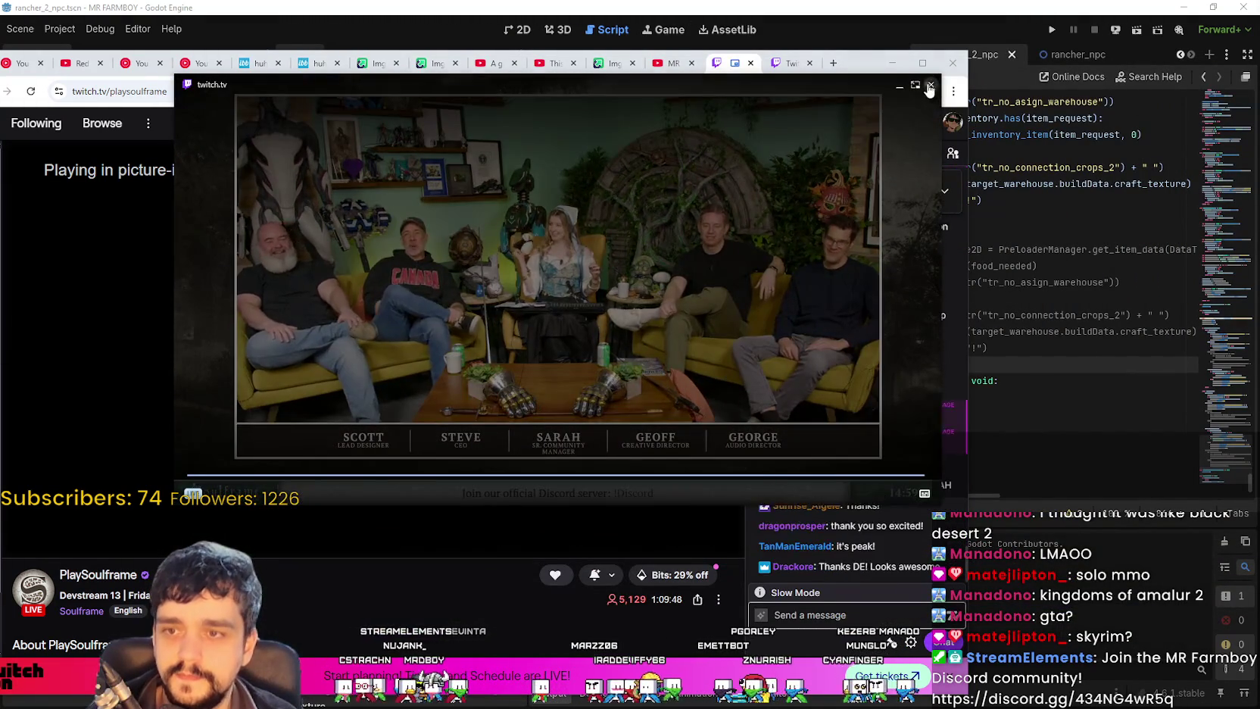
left_click(914, 84)
mouse_move(869, 62)
left_mouse_down()
mouse_move(913, 28)
mouse_move(978, 40)
left_mouse_up()
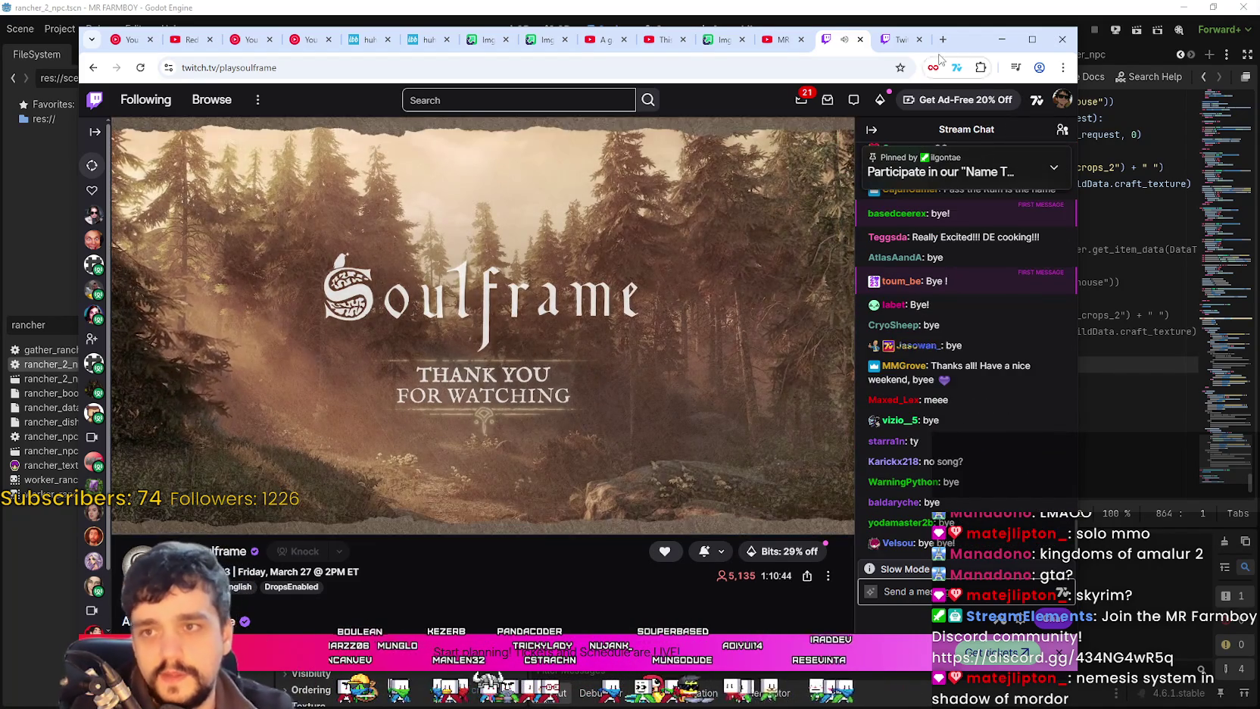
key("alt+Tab")
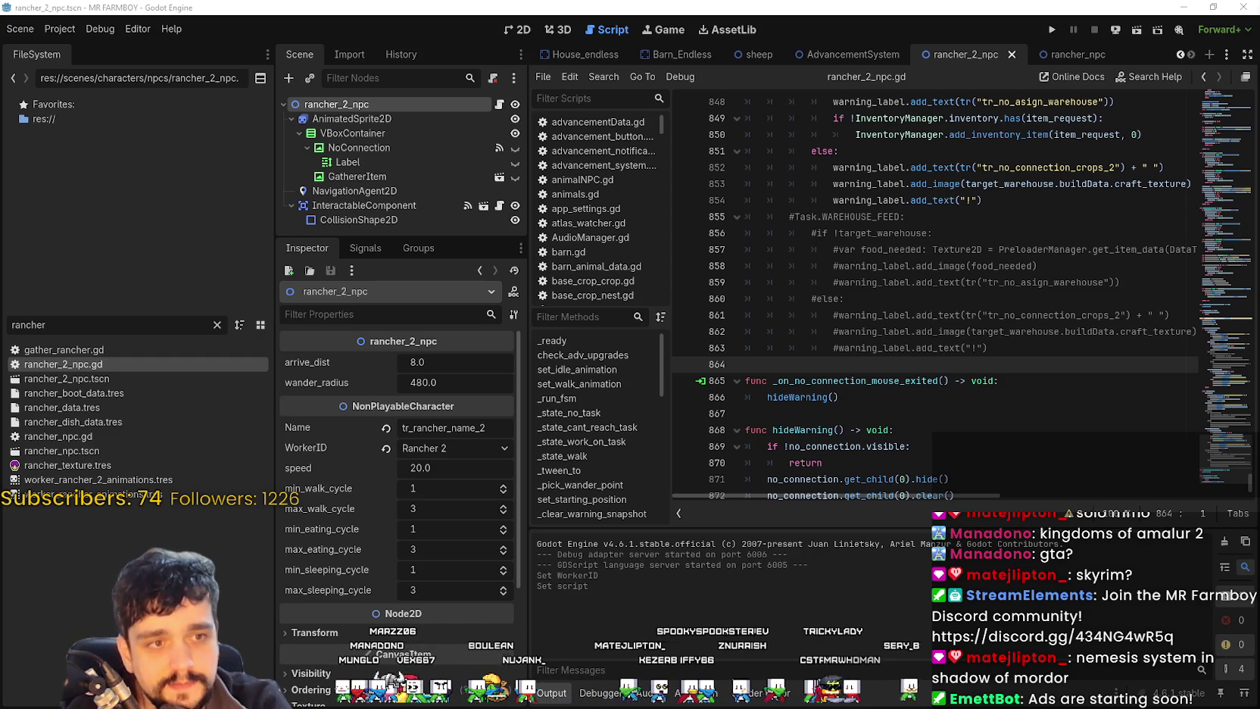
Step: Open the shared armored-knight image in Discord's image viewer
left_click(328, 123)
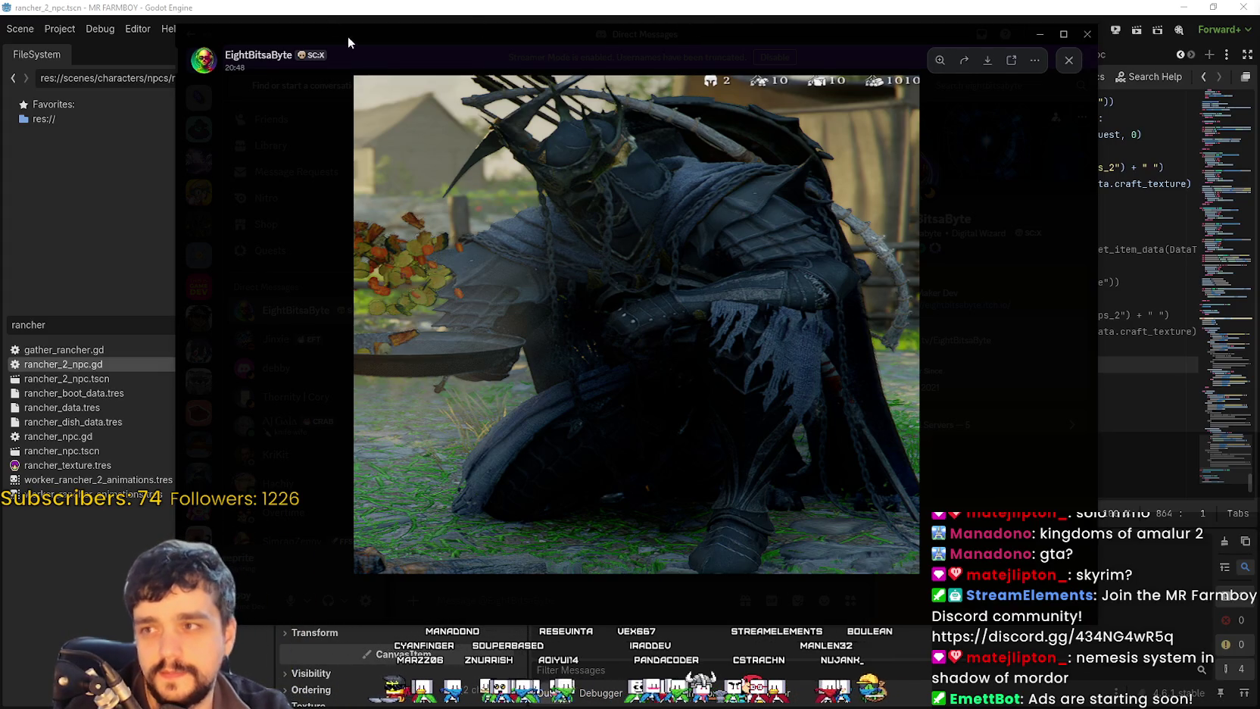
Step: Minimize the Discord image viewer and search rancher_2_npc.gd for target_building
key("super+Down")
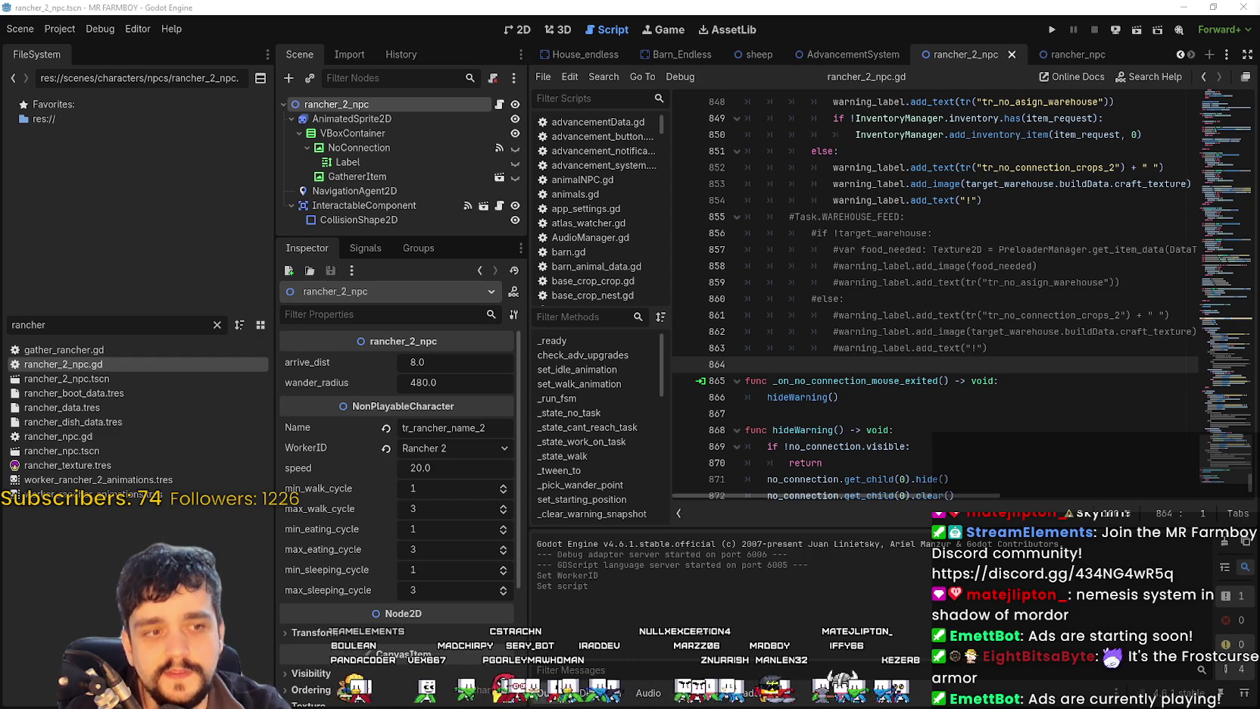
key("ctrl+f")
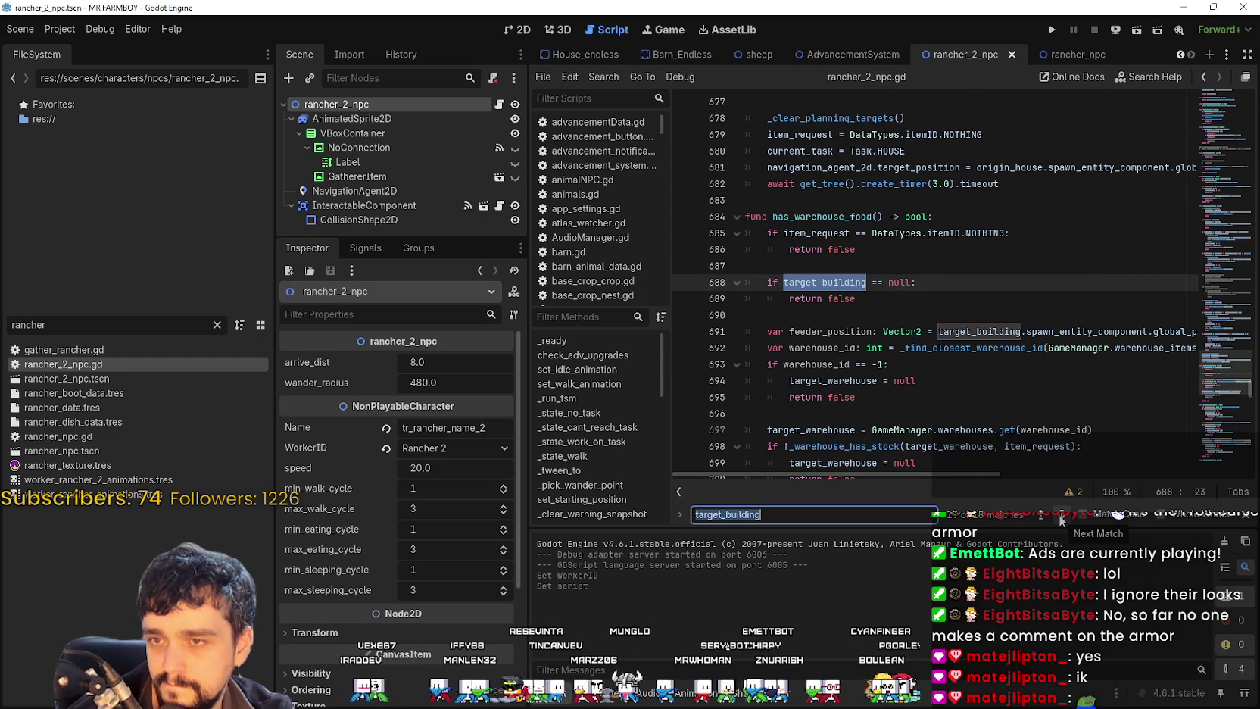
Step: Look up has_warehouse_food around line 688 and save the script
double_click(829, 281)
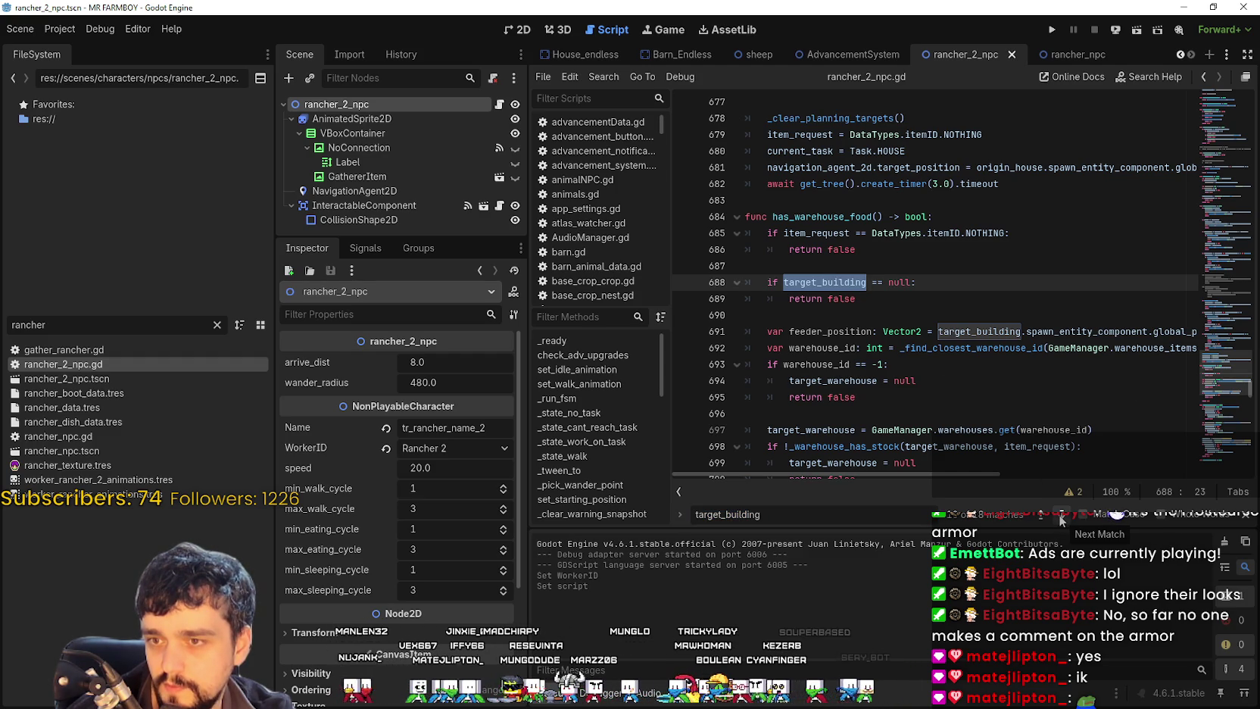
double_click(863, 217)
key("ctrl+f")
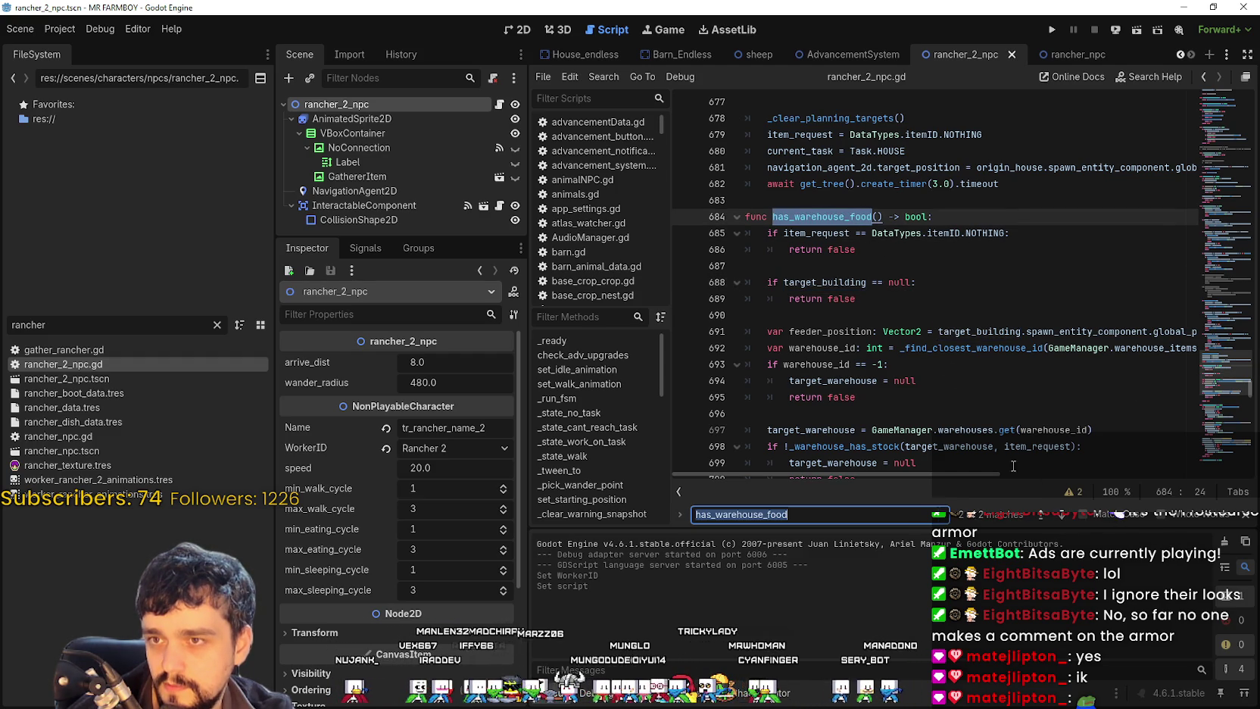
left_click(1057, 516)
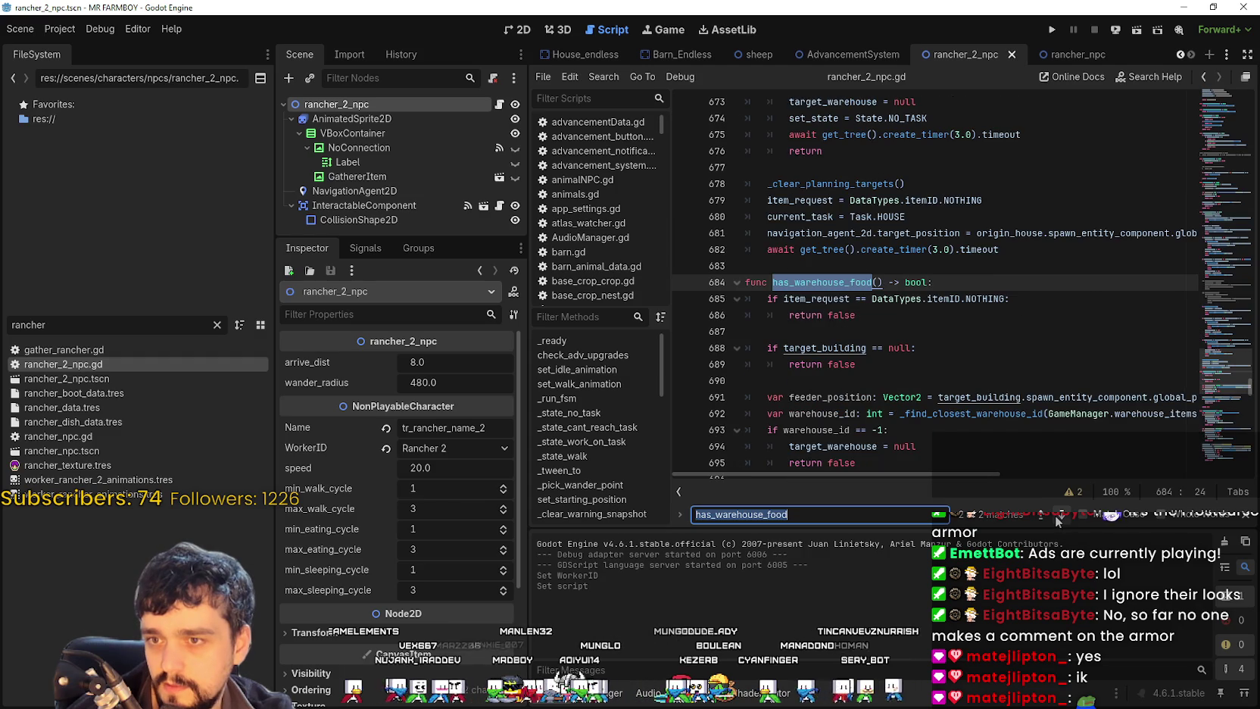
scroll(880, 303, "down", 2)
left_click(879, 267)
scroll(880, 327, "down", 3)
key("ctrl+s")
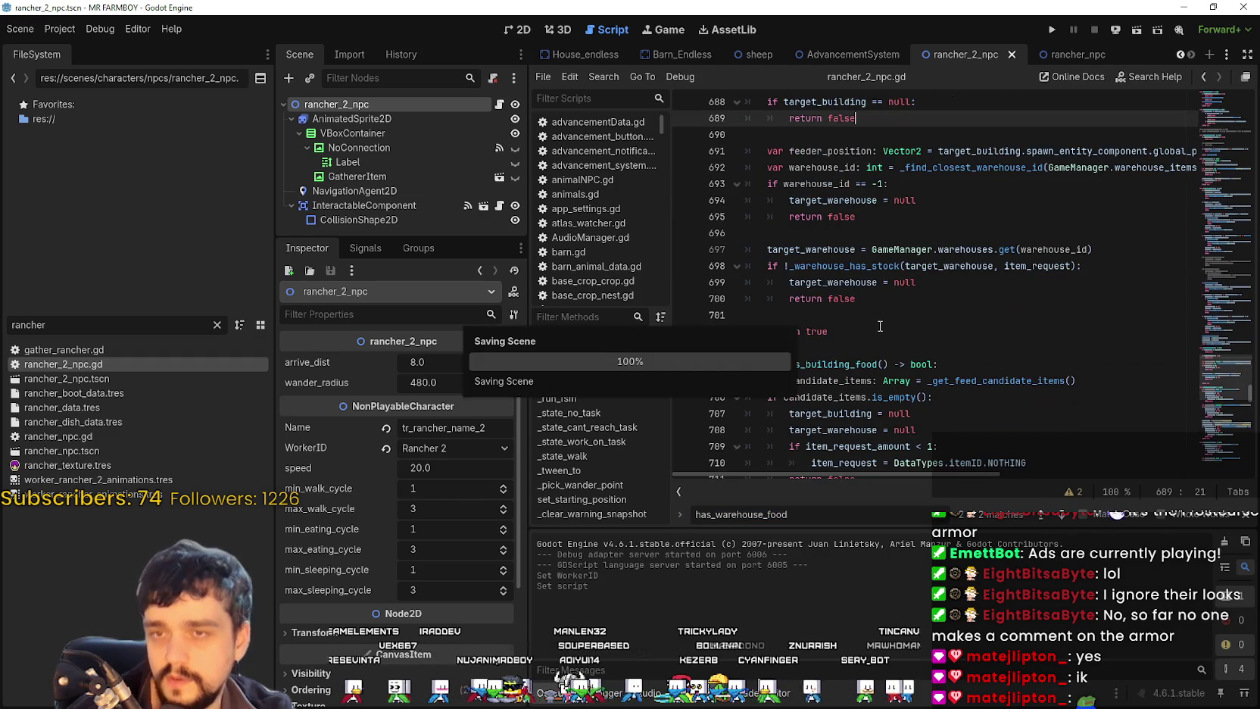
Step: Open the original rancher_npc.gd and scroll to its Task enum on line 108
left_click(1058, 54)
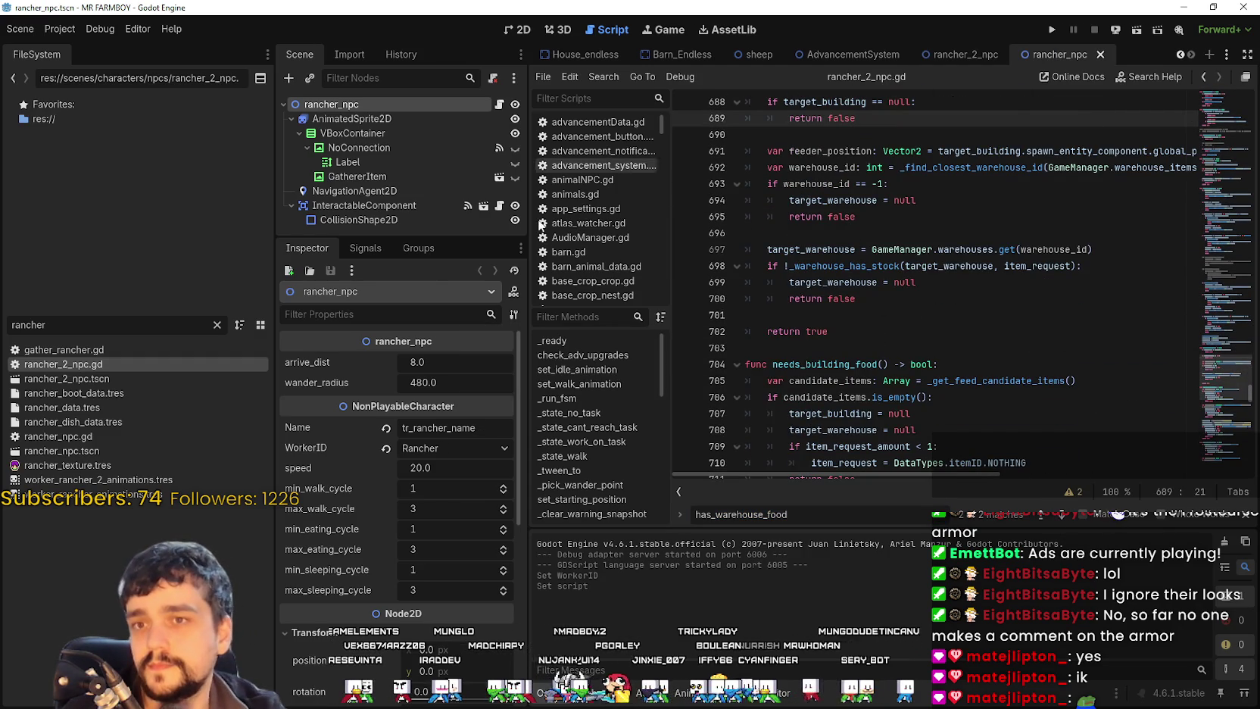
left_click(499, 103)
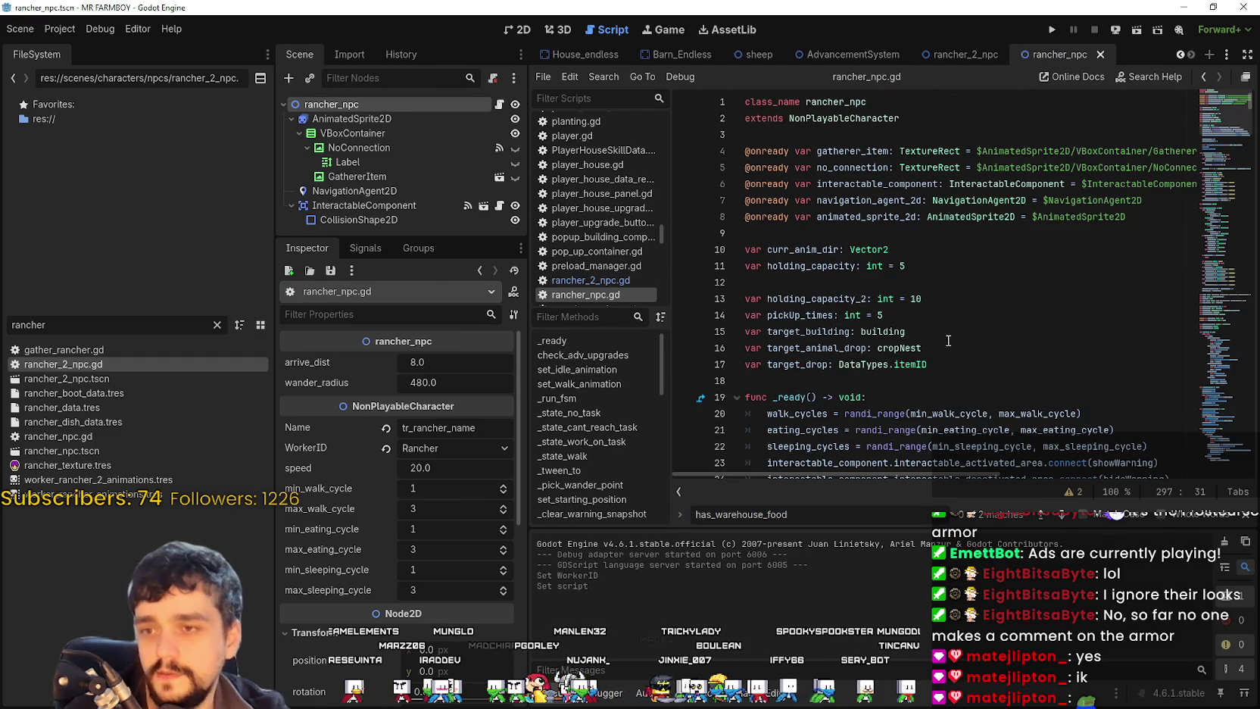
left_click(914, 266)
left_click(913, 182)
scroll(922, 285, "down", 4)
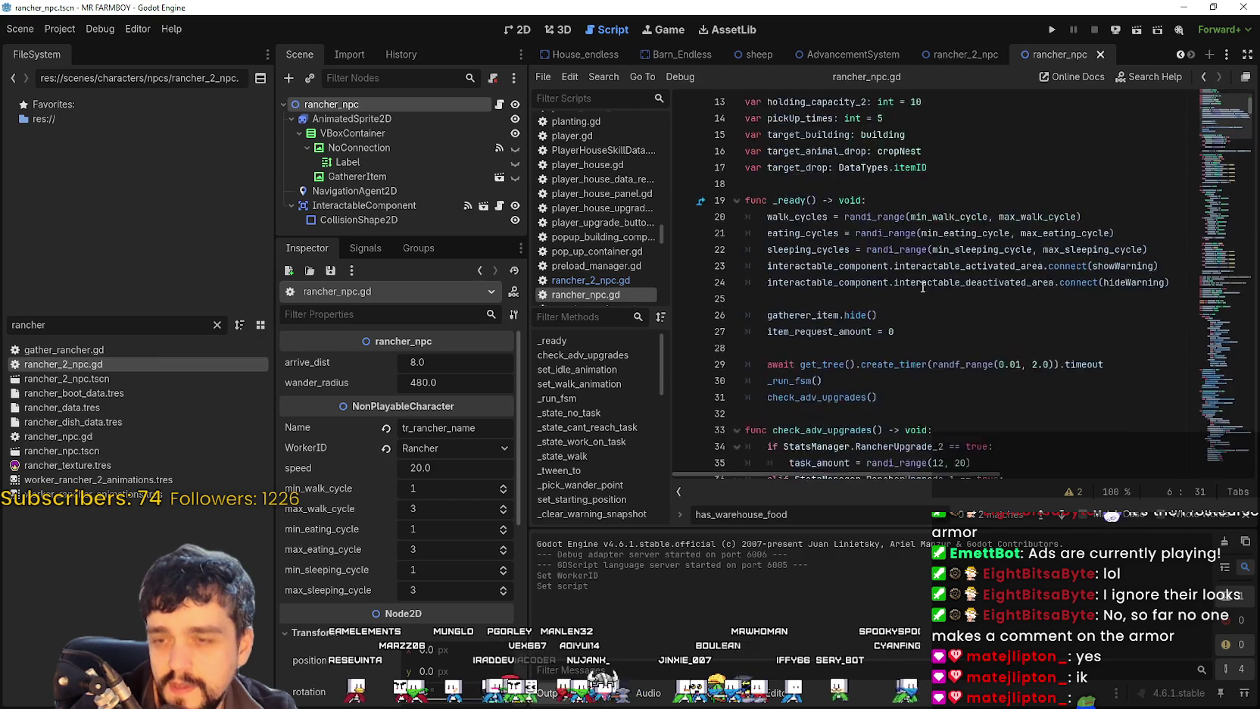
scroll(922, 286, "down", 3)
scroll(1055, 391, "down", 4)
scroll(1056, 391, "down", 6)
scroll(1037, 397, "up", 11)
scroll(1031, 399, "up", 6)
scroll(1011, 396, "down", 9)
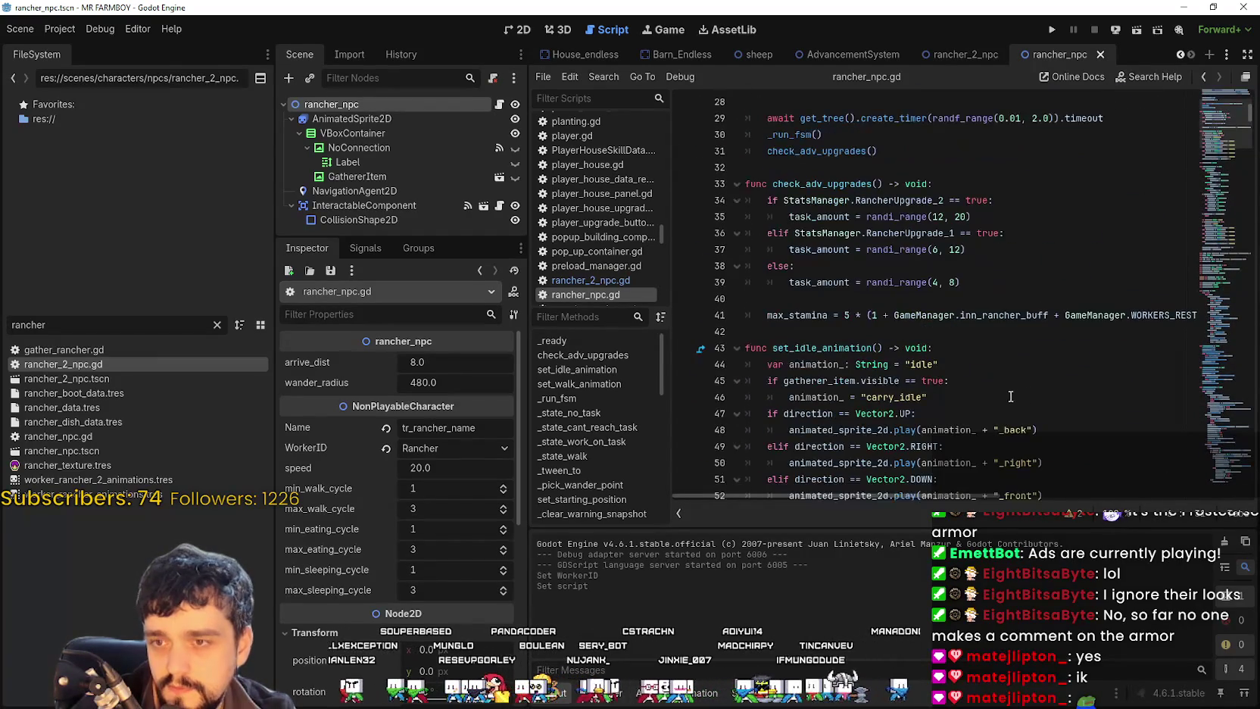
scroll(900, 281, "down", 10)
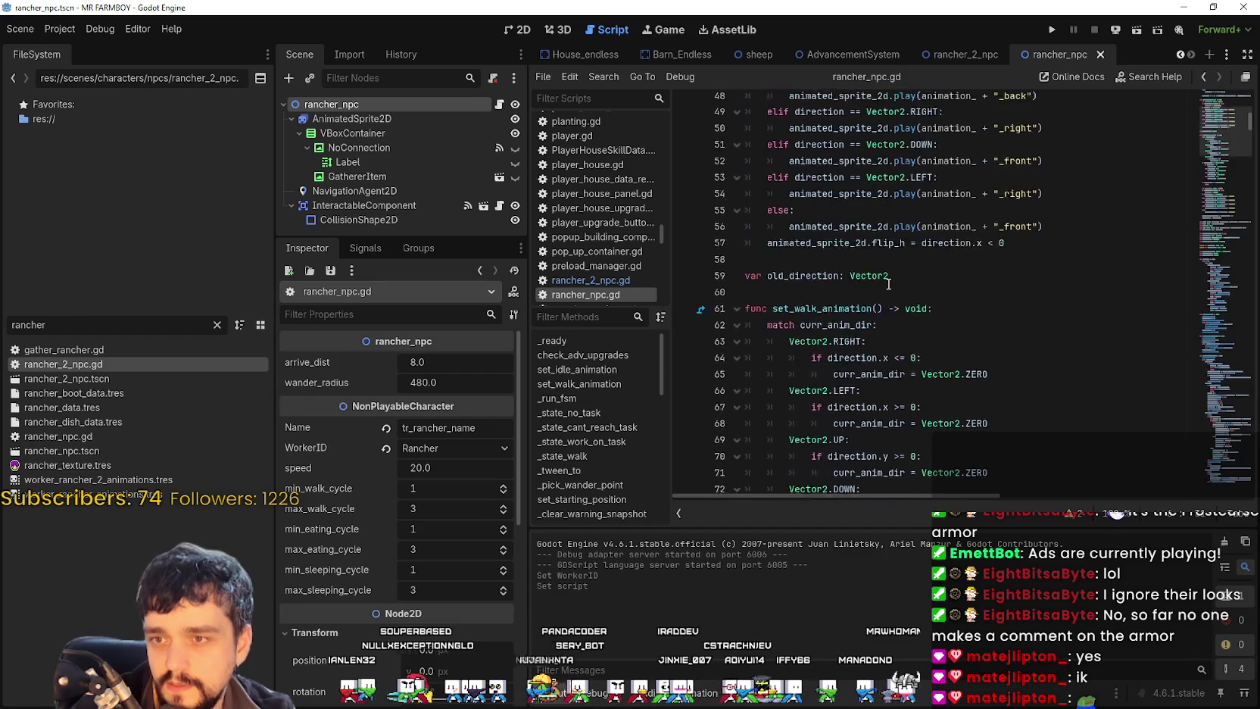
scroll(888, 284, "down", 20)
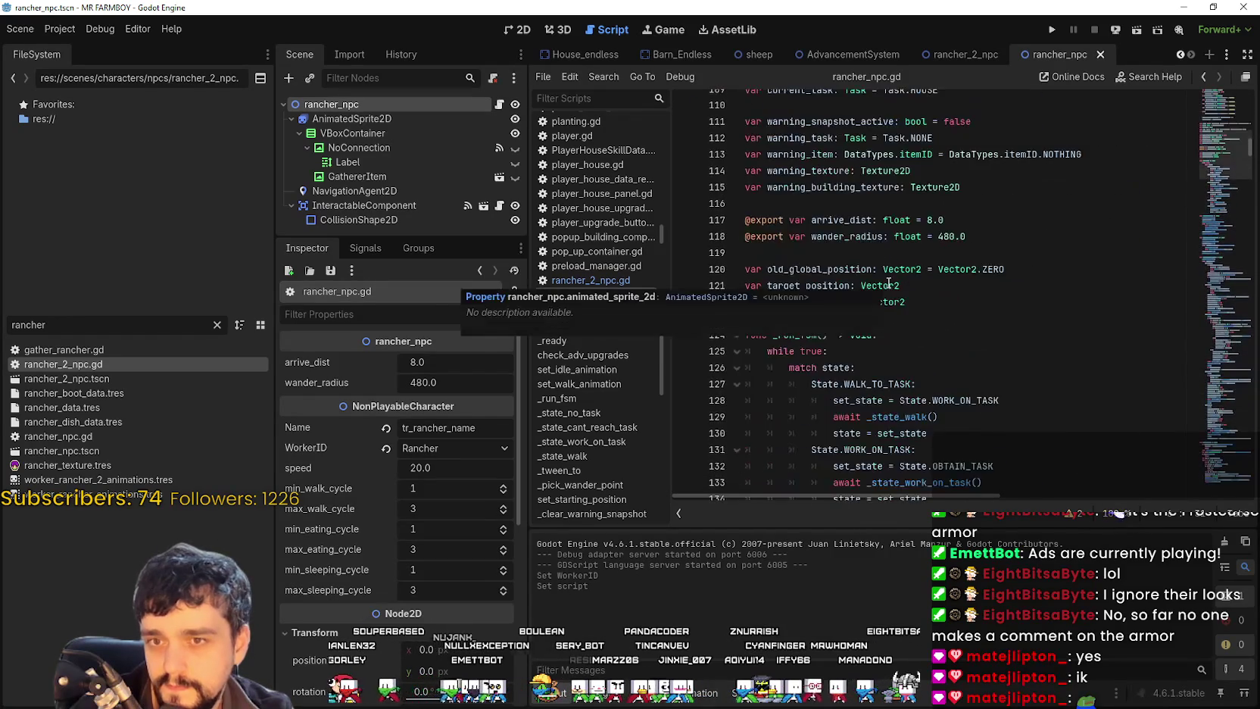
scroll(947, 303, "down", 3)
scroll(1018, 365, "down", 3)
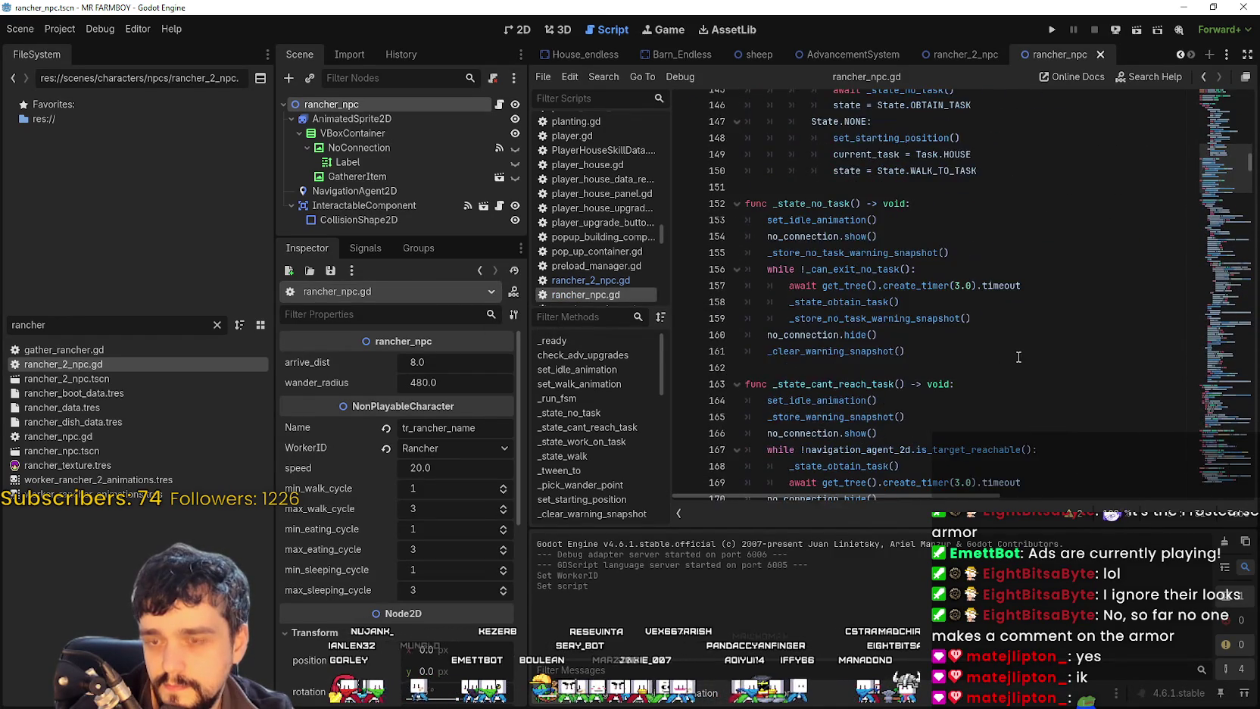
scroll(1015, 356, "up", 13)
scroll(1009, 349, "up", 4)
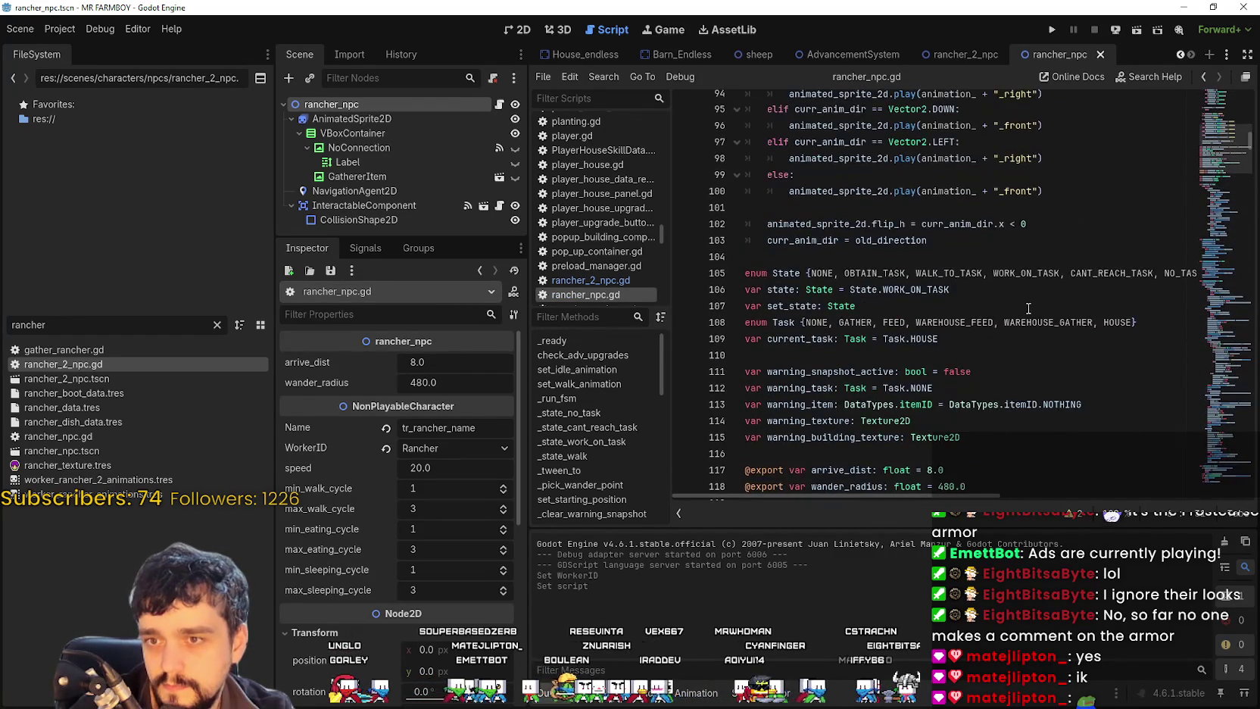
left_click(898, 326)
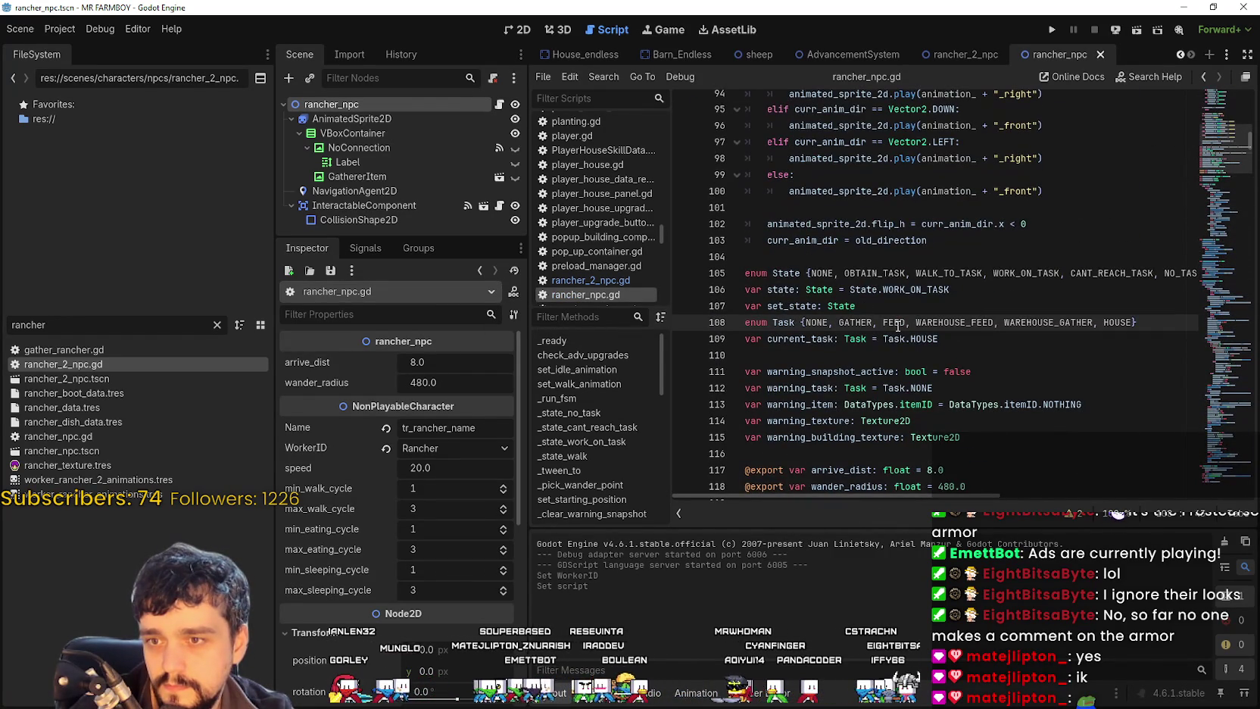
Step: Remove GATHER and WAREHOUSE_GATHER from the Task enum, leaving NONE, FEED, WAREHOUSE_FEED and HOUSE
double_click(856, 322)
key("BackSpace")
key("BackSpace")
key("BackSpace")
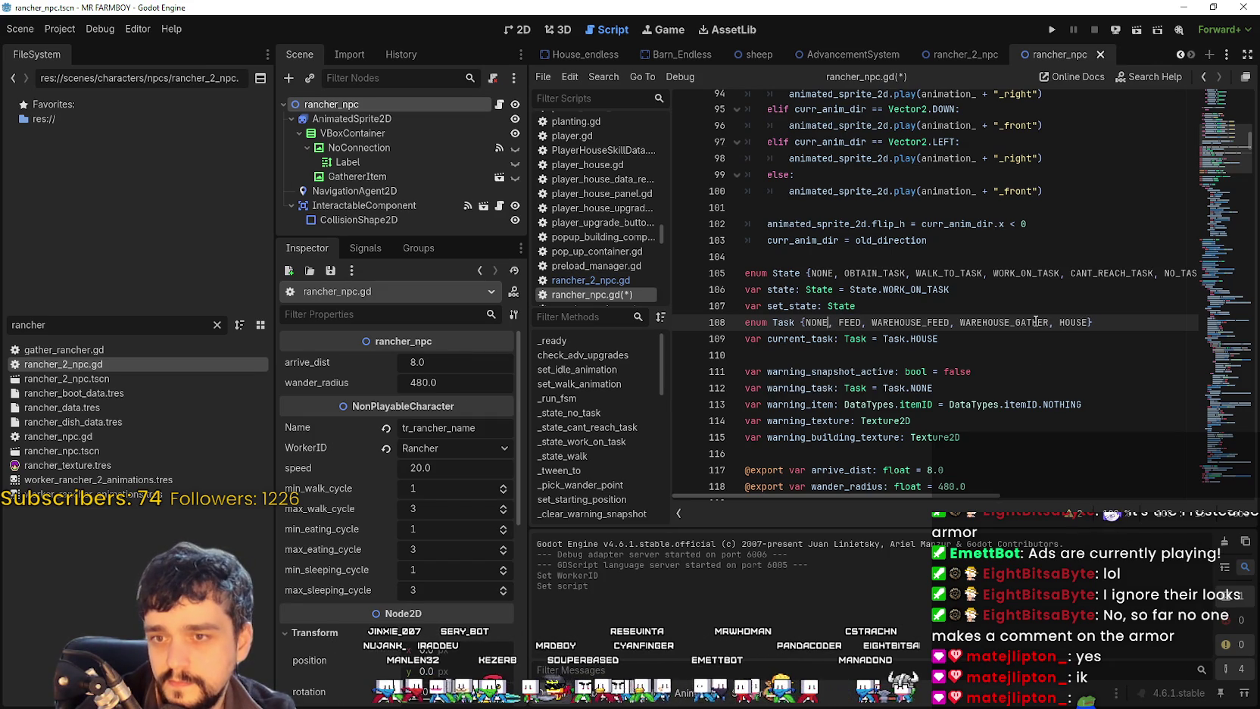
double_click(1008, 330)
key("BackSpace")
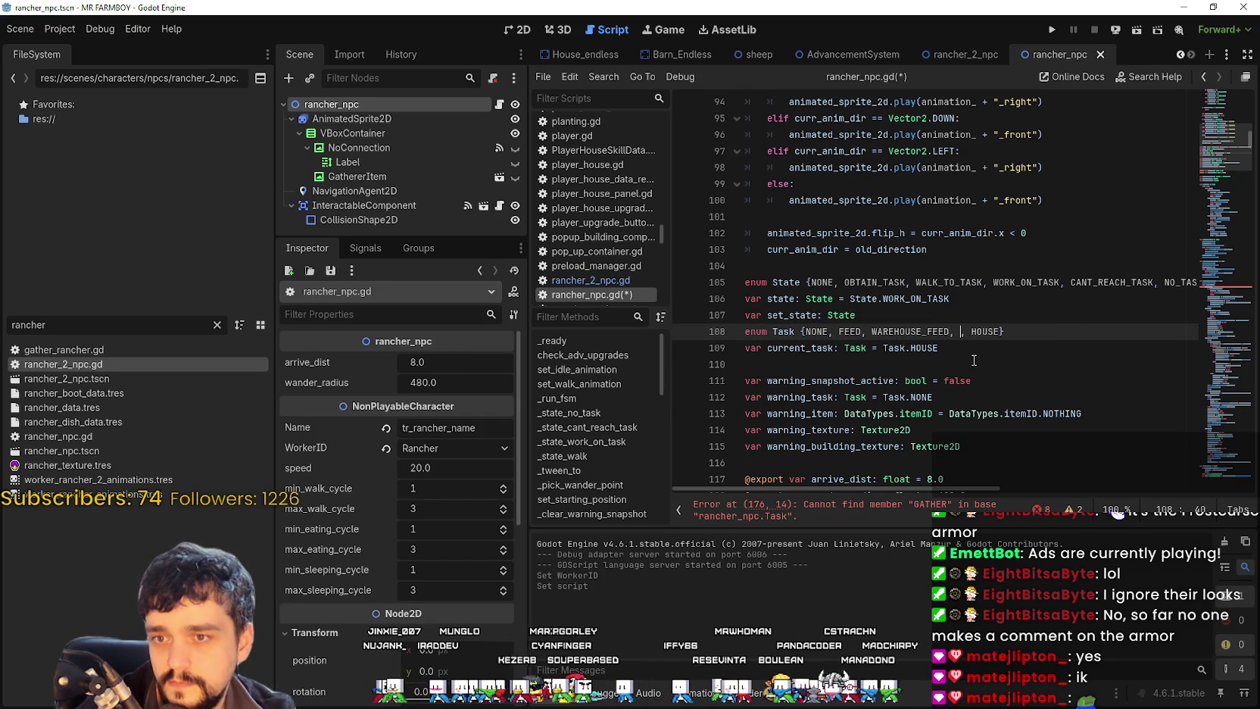
key("BackSpace")
key("BackSpace")
left_click(1045, 333)
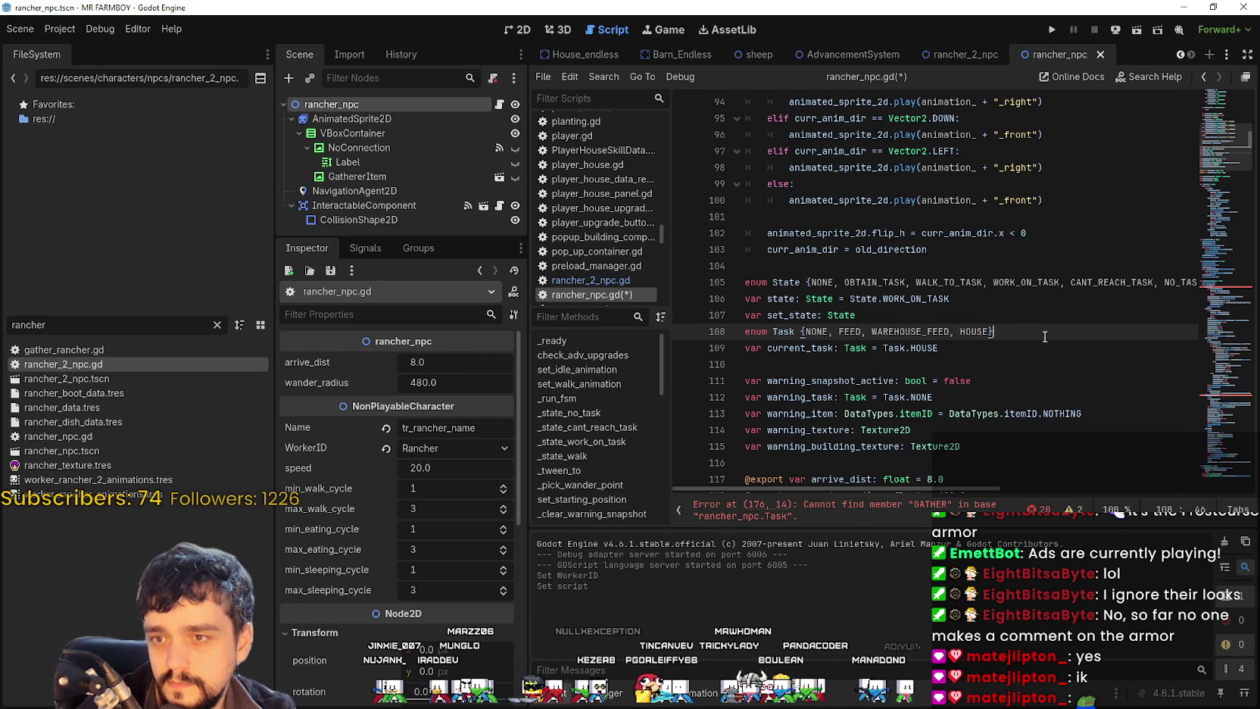
mouse_move(988, 488)
left_mouse_down()
mouse_move(1126, 489)
mouse_move(1002, 489)
left_mouse_up()
Step: Delete the leftover Task.GATHER match branch in _state_work_on_task
scroll(812, 476, "down", 4)
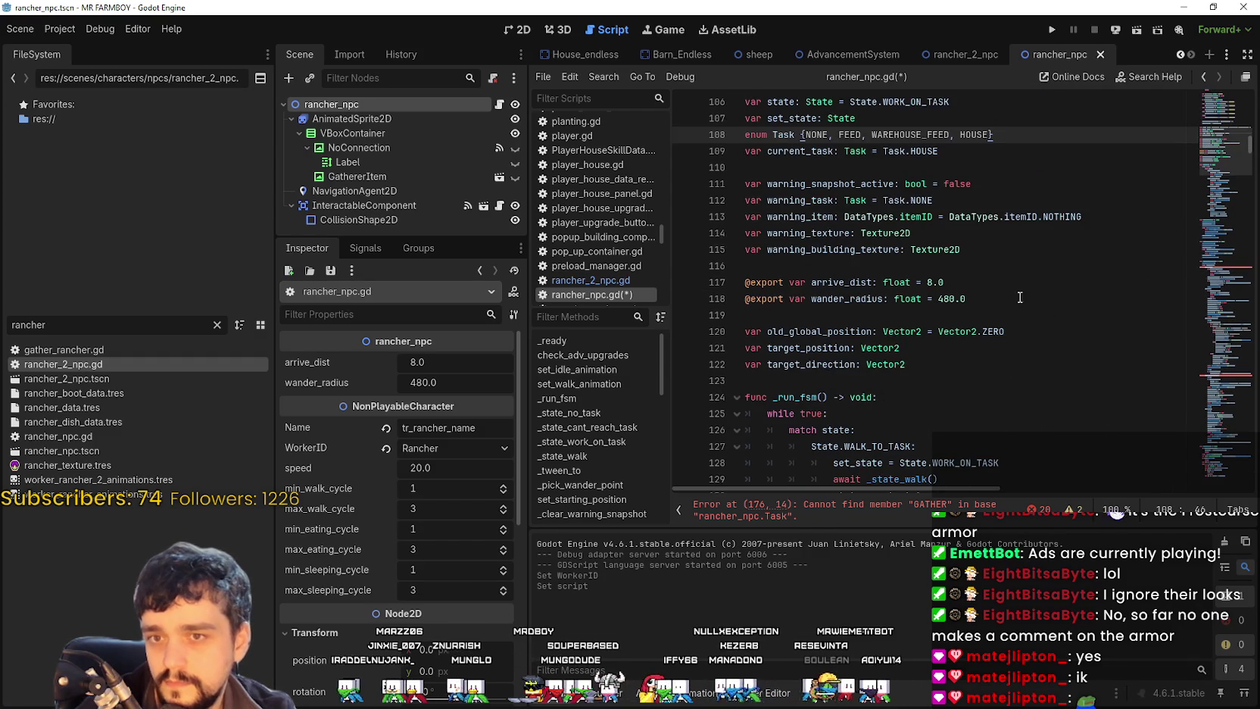
left_click(818, 512)
scroll(861, 404, "down", 3)
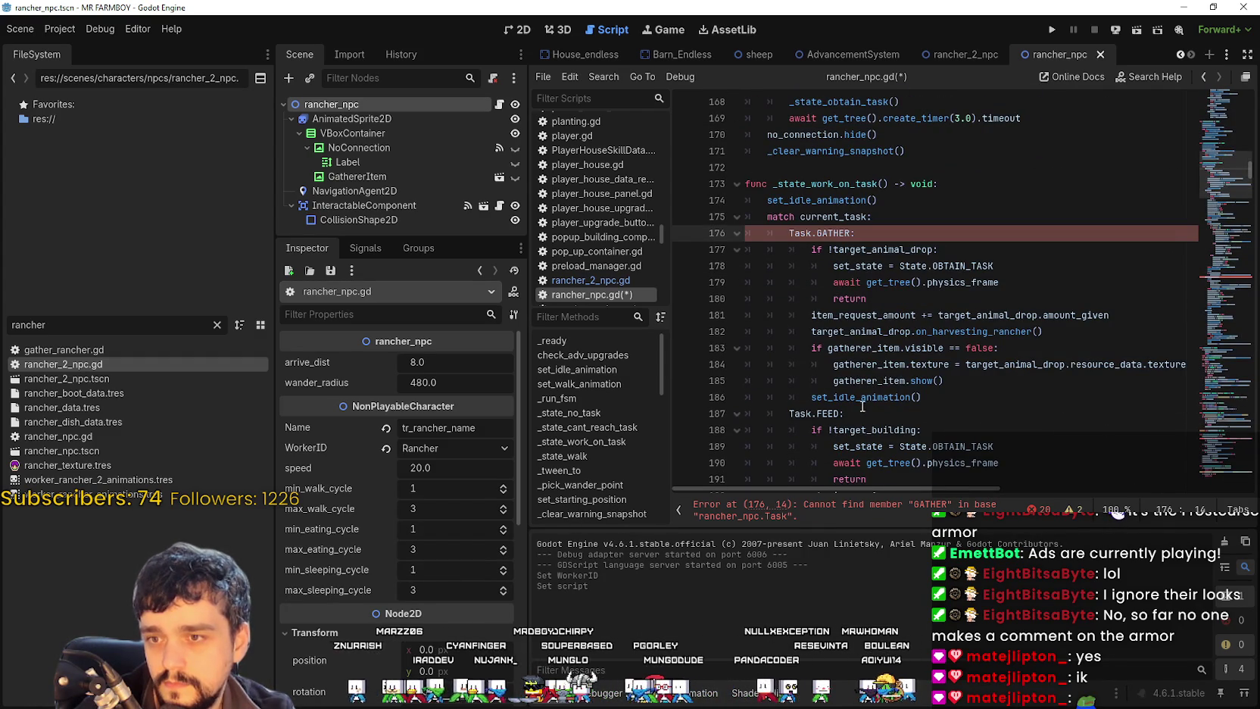
mouse_move(954, 397)
left_mouse_down()
mouse_move(1007, 332)
mouse_move(749, 232)
left_mouse_up()
key("BackSpace")
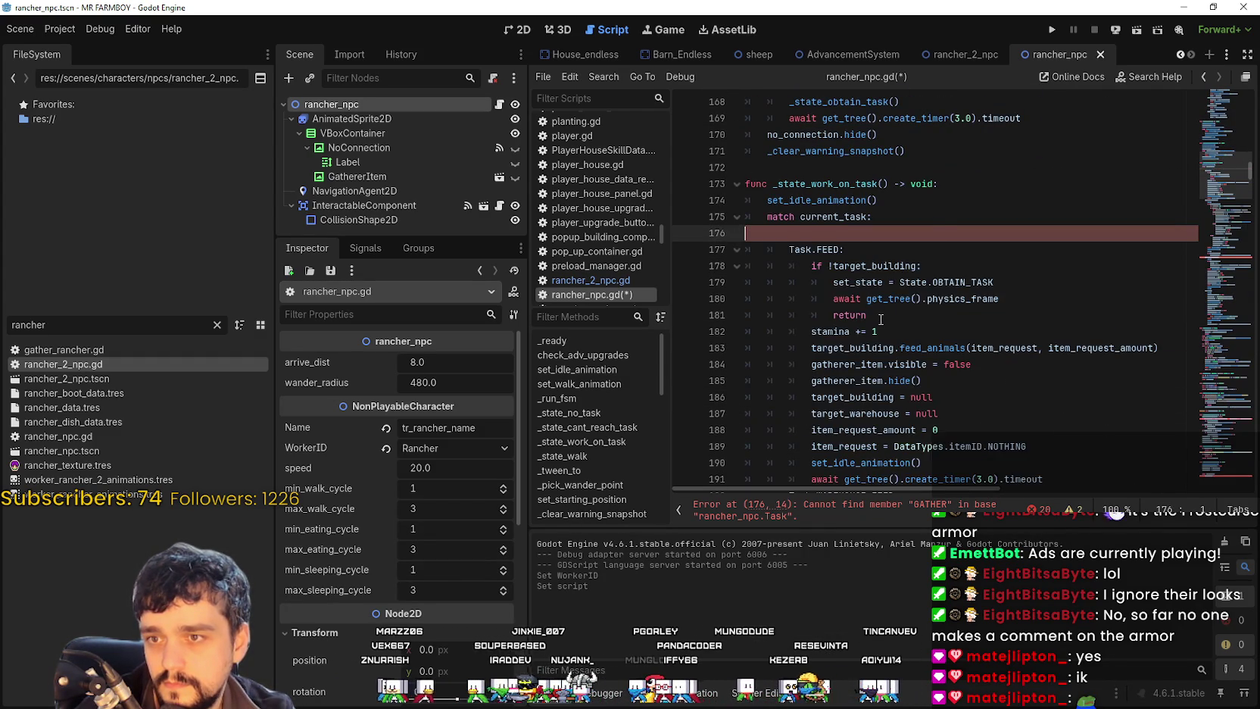
key("BackSpace")
Step: Delete the Task.WAREHOUSE_GATHER match branch in _state_work_on_task
scroll(969, 383, "down", 6)
scroll(960, 364, "down", 7)
scroll(906, 321, "down", 3)
scroll(864, 342, "up", 1)
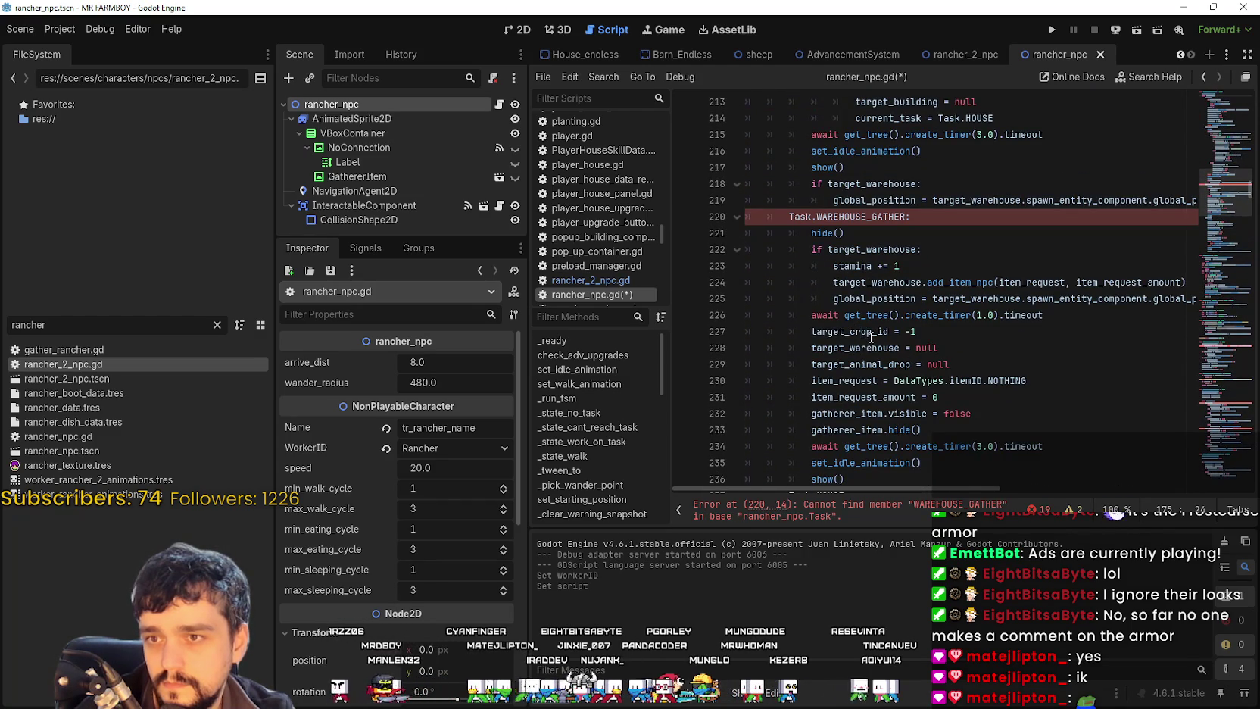
scroll(870, 329, "up", 12)
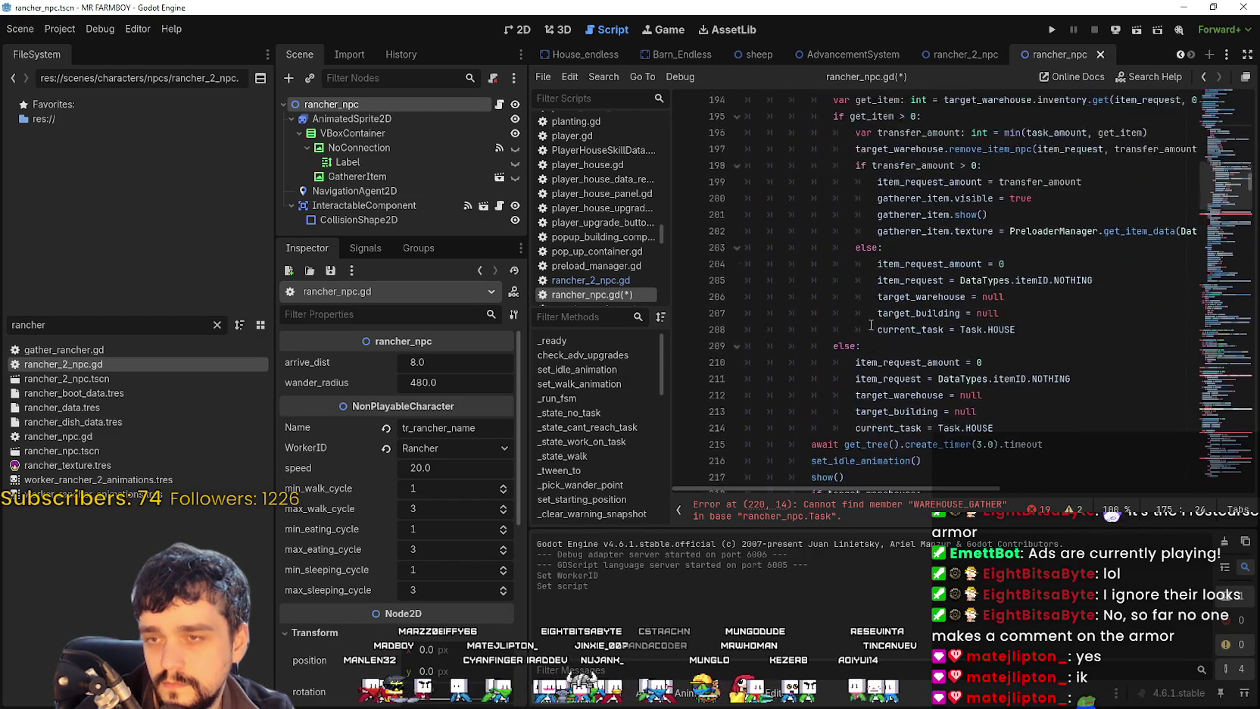
scroll(869, 325, "down", 15)
mouse_move(844, 325)
left_mouse_down()
mouse_move(788, 99)
mouse_move(746, 210)
left_mouse_up()
key("BackSpace")
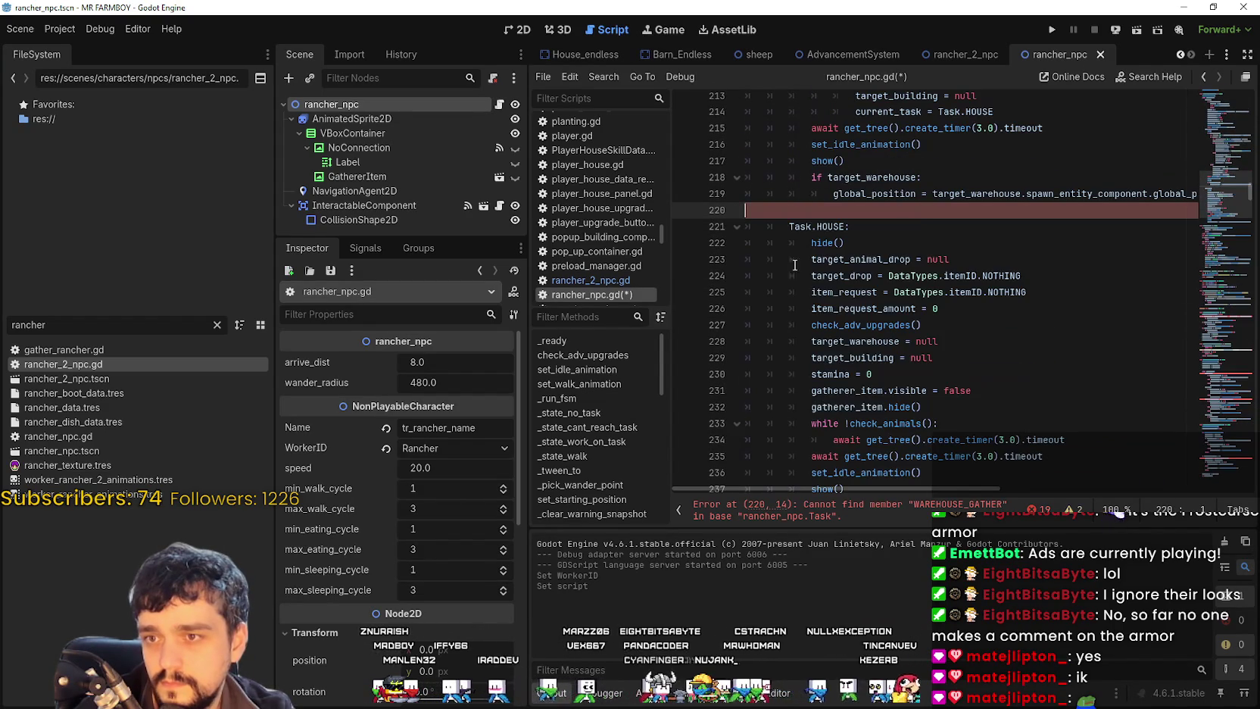
key("BackSpace")
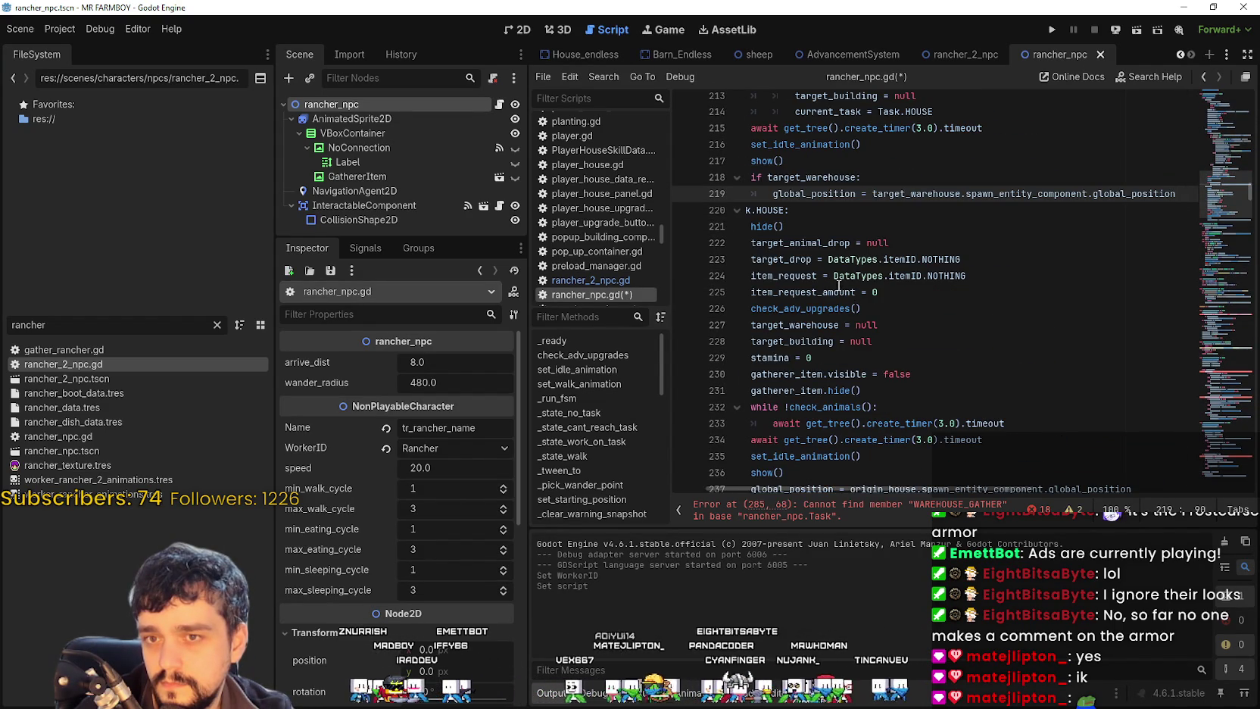
Step: Remove the WAREHOUSE_GATHER condition from line 285 in the _clear_warning_snapshot checks
left_click(851, 374)
left_click_drag(958, 335, 839, 325)
scroll(832, 315, "down", 4)
scroll(832, 315, "down", 7)
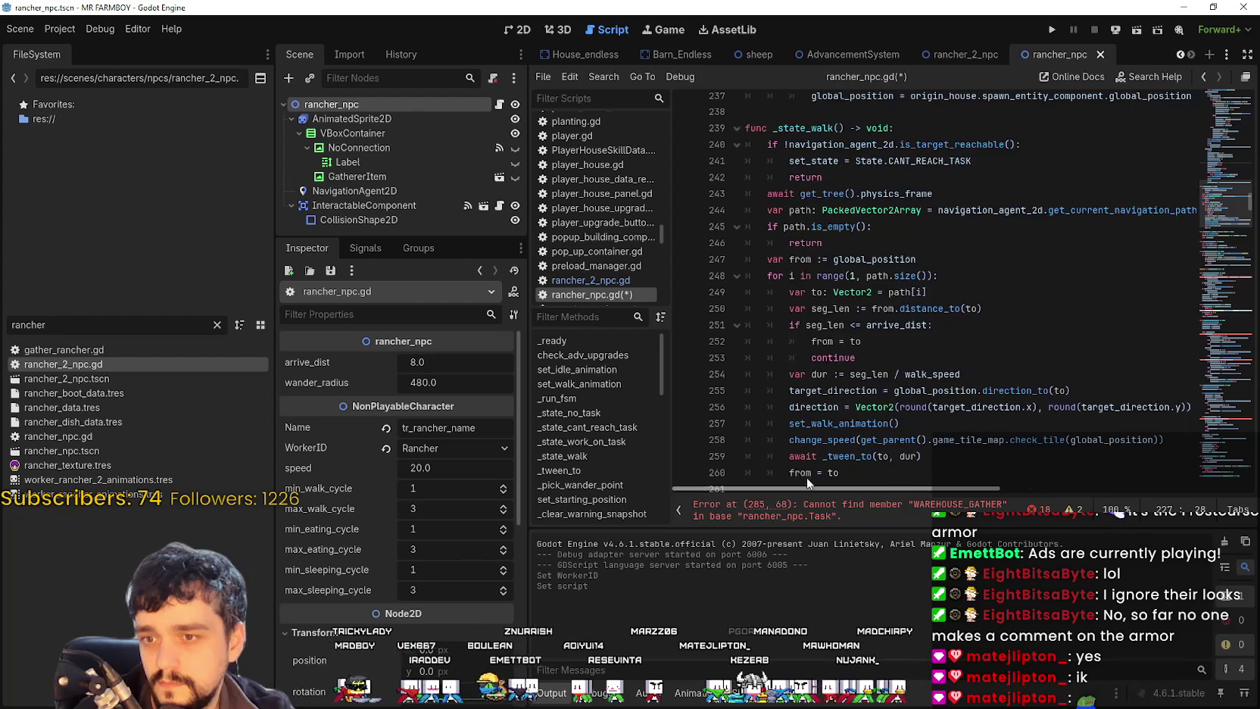
scroll(790, 397, "down", 11)
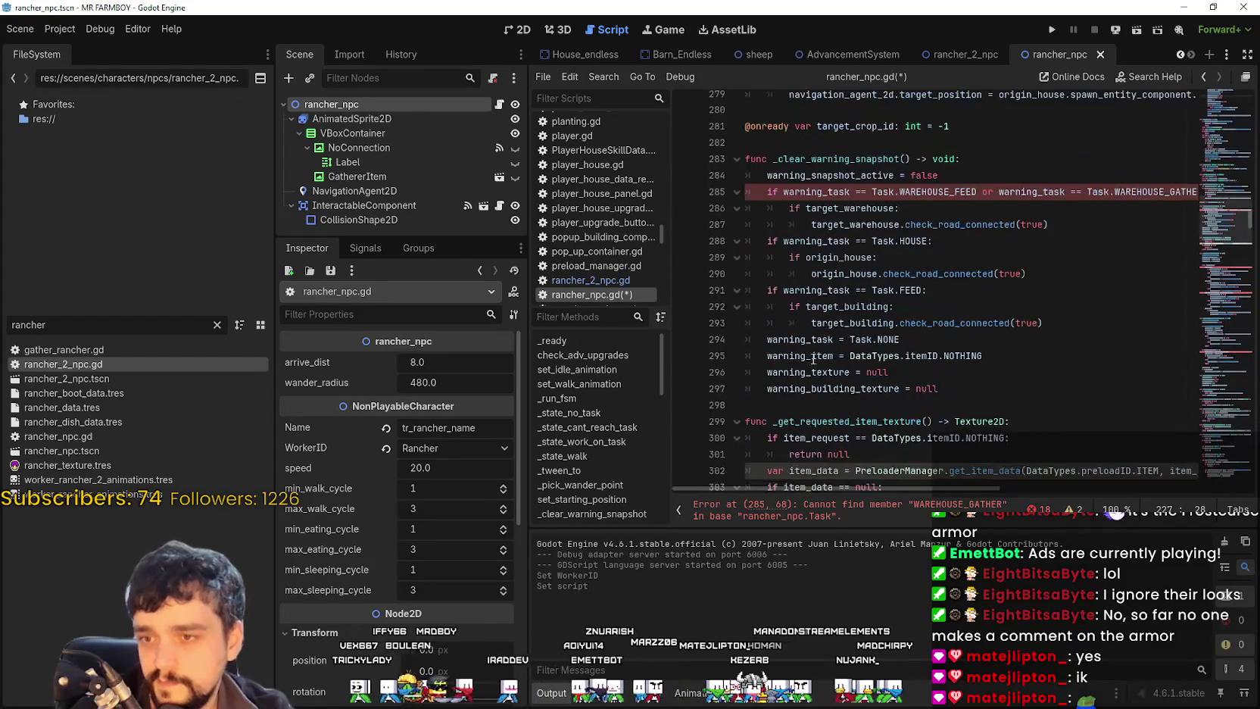
left_click(834, 241)
left_click(946, 182)
mouse_move(1070, 193)
left_mouse_down()
mouse_move(1192, 191)
mouse_move(954, 194)
left_mouse_up()
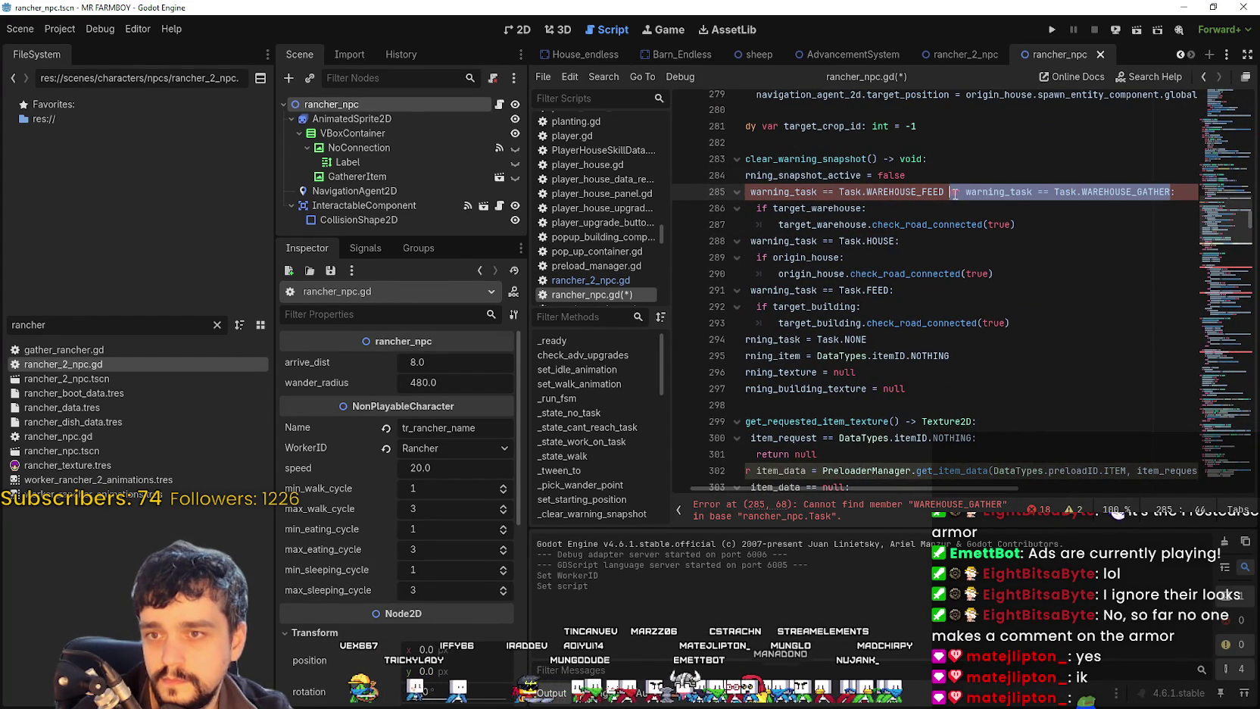
key("BackSpace")
Step: Delete the Task.GATHER warning branch and drop Task.WAREHOUSE_GATHER from the combined case on line 320
scroll(871, 318, "down", 8)
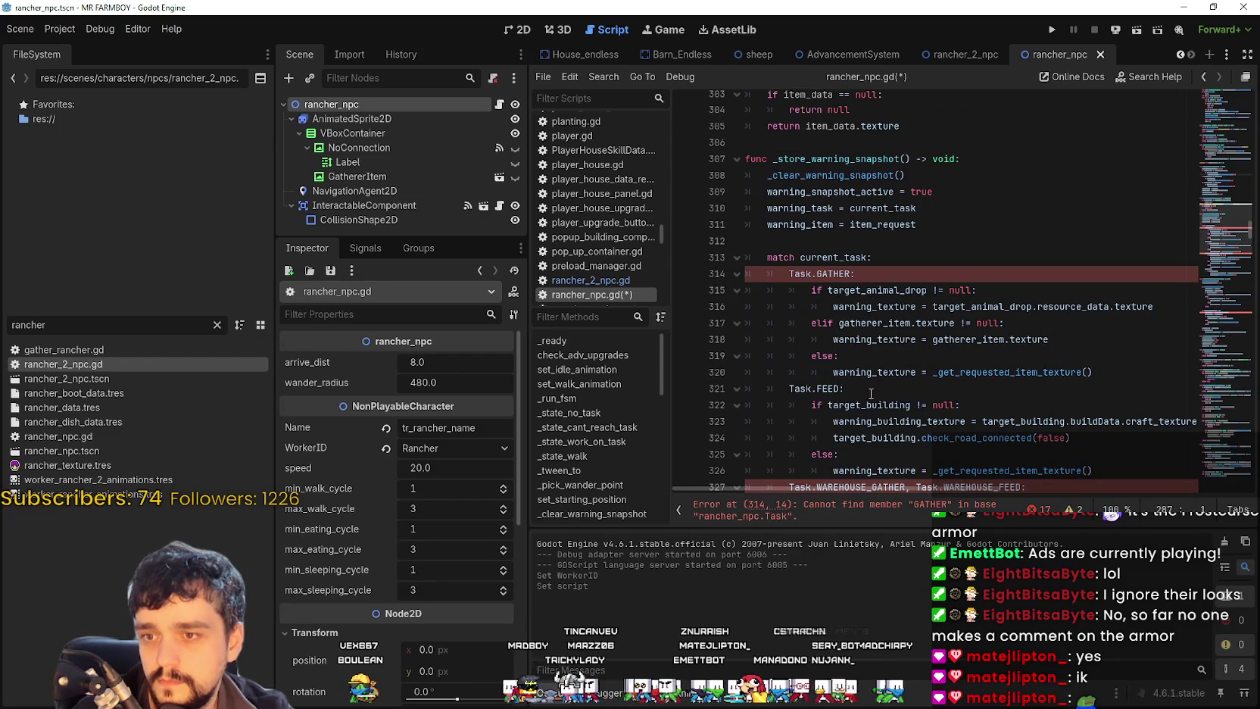
left_click_drag(1089, 373, 726, 280)
key("BackSpace")
key("BackSpace")
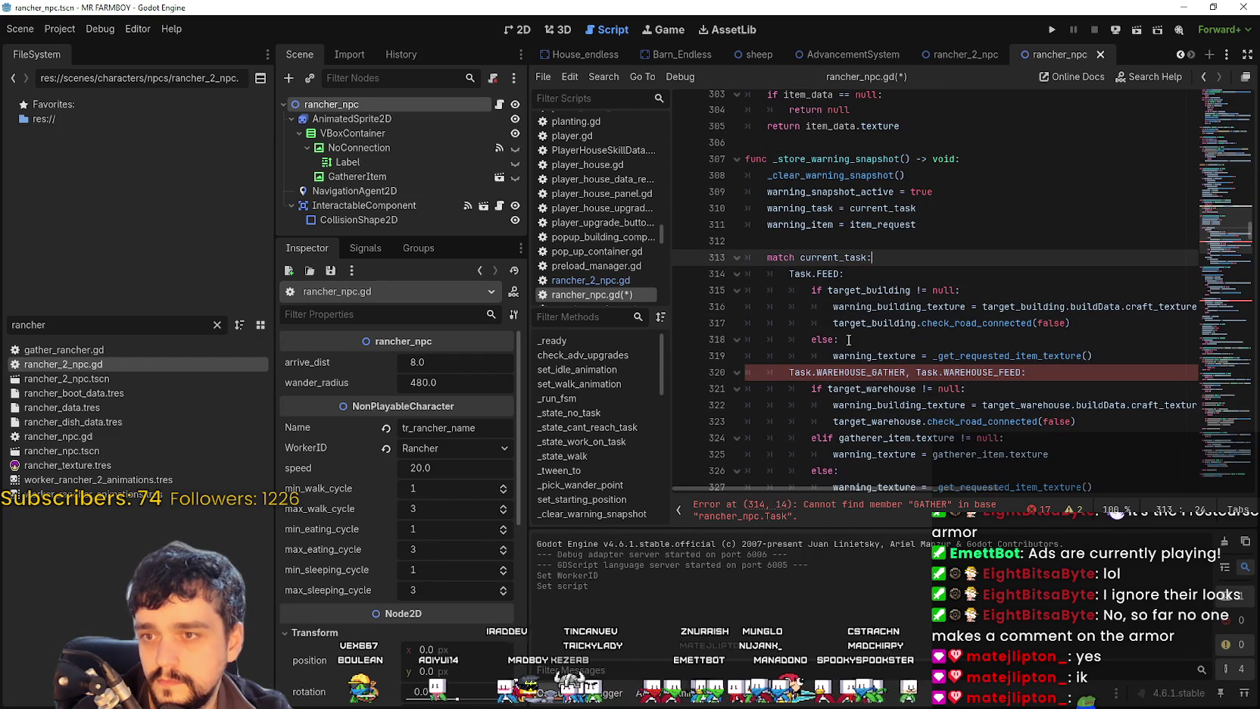
scroll(949, 324, "down", 1)
double_click(894, 323)
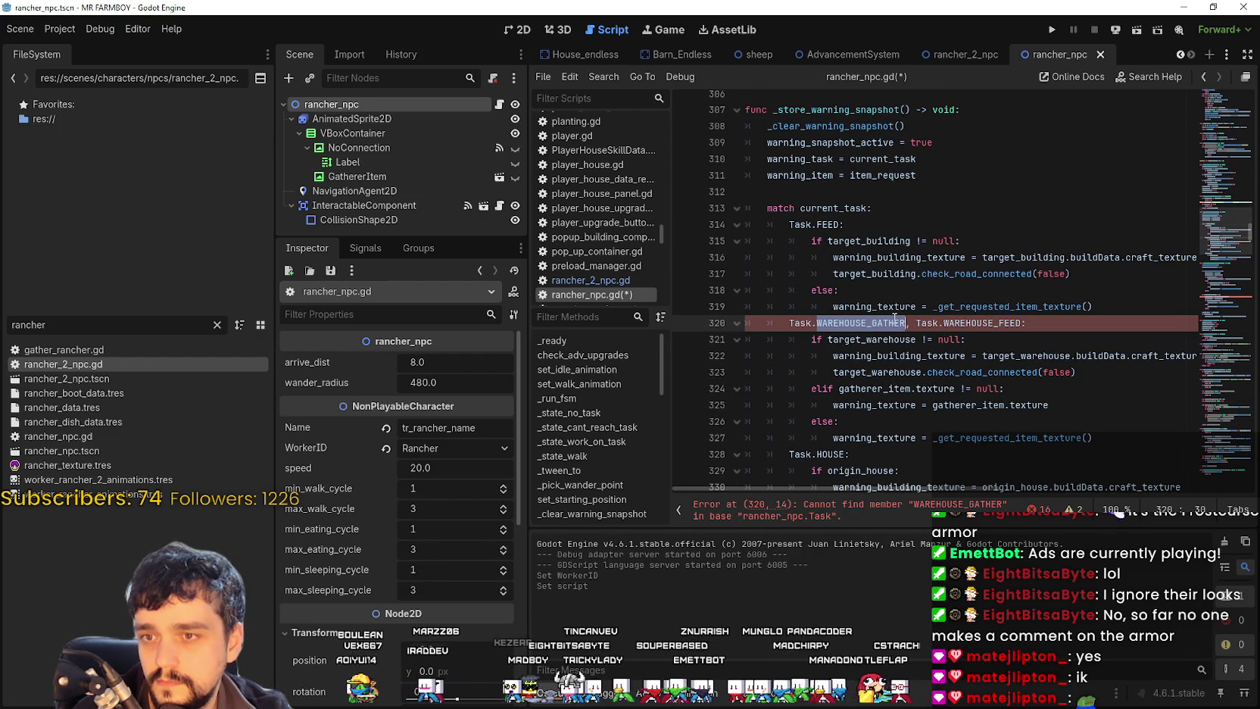
left_click_drag(918, 322, 789, 322)
key("BackSpace")
Step: Delete the leftover if item_request_amount request block
scroll(884, 382, "down", 4)
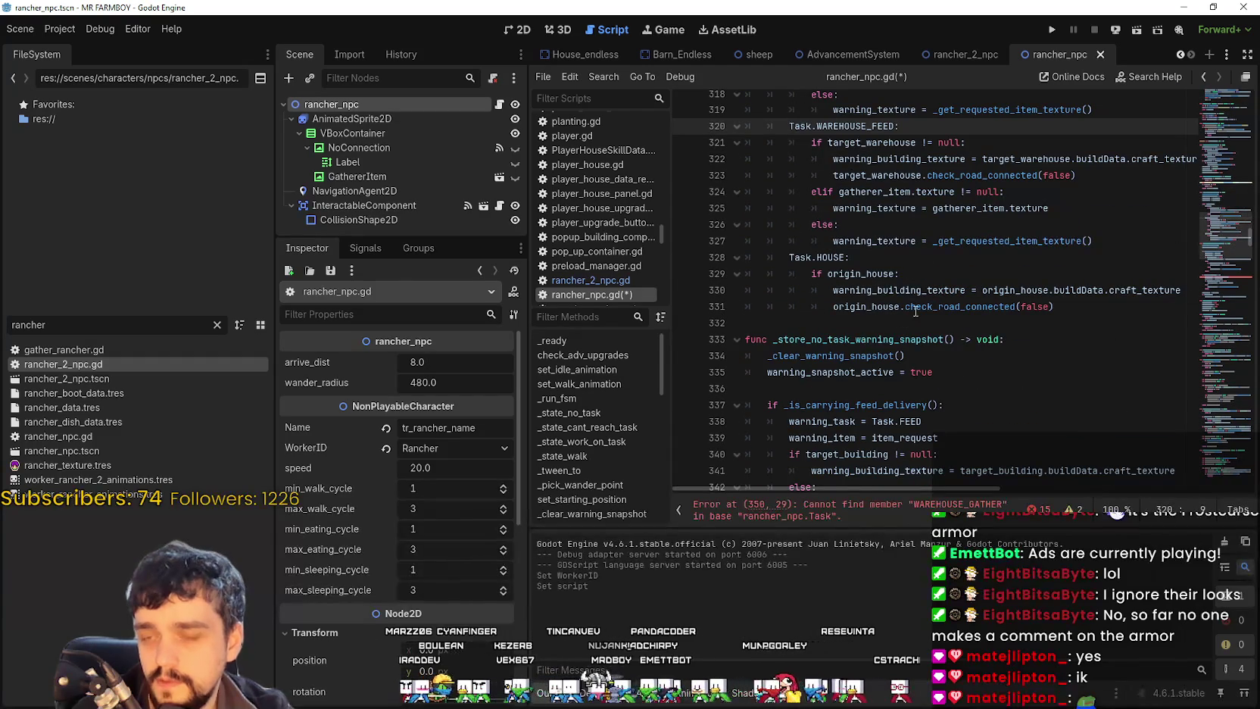
left_click(915, 309)
scroll(915, 303, "down", 7)
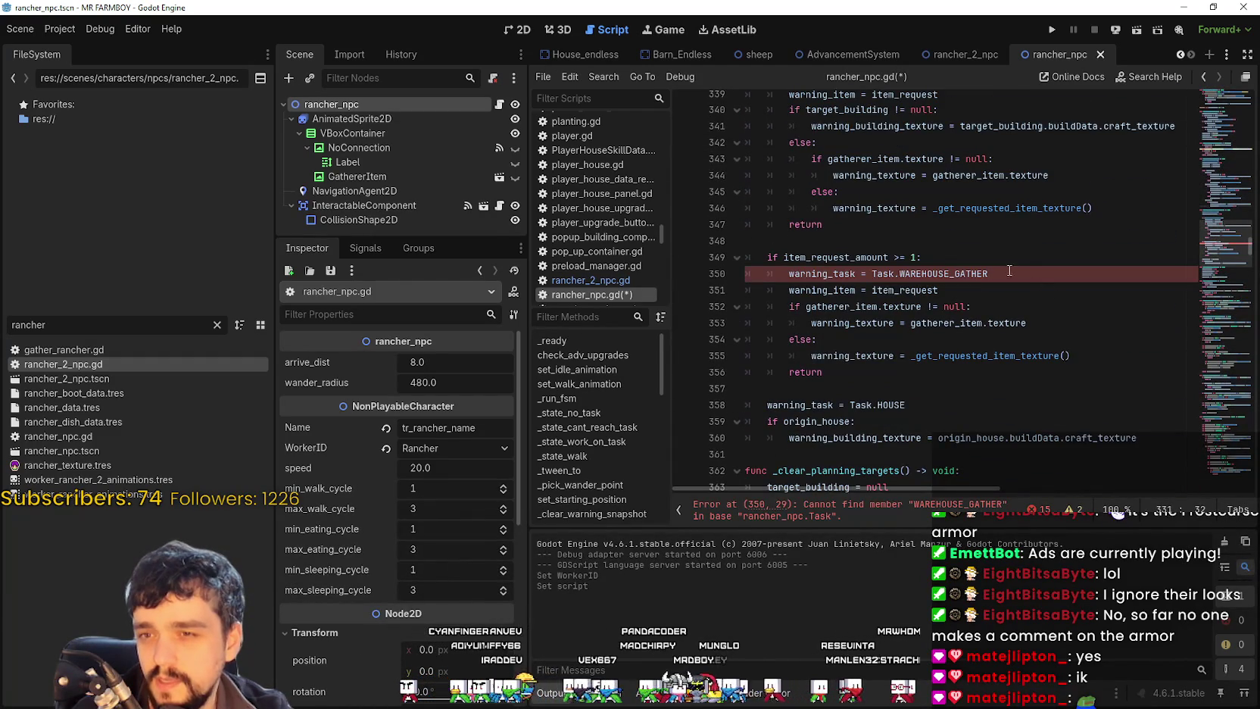
left_click(1000, 268)
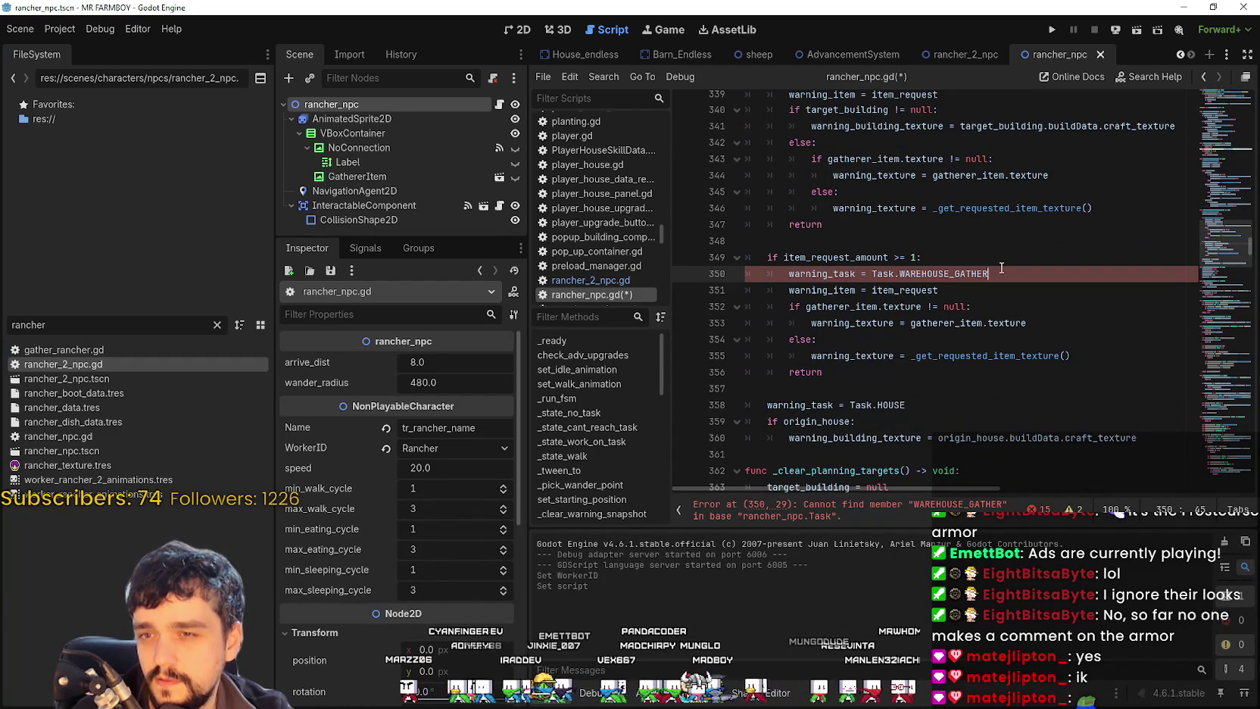
left_click(848, 371)
left_click_drag(848, 371, 681, 320)
double_click(883, 273)
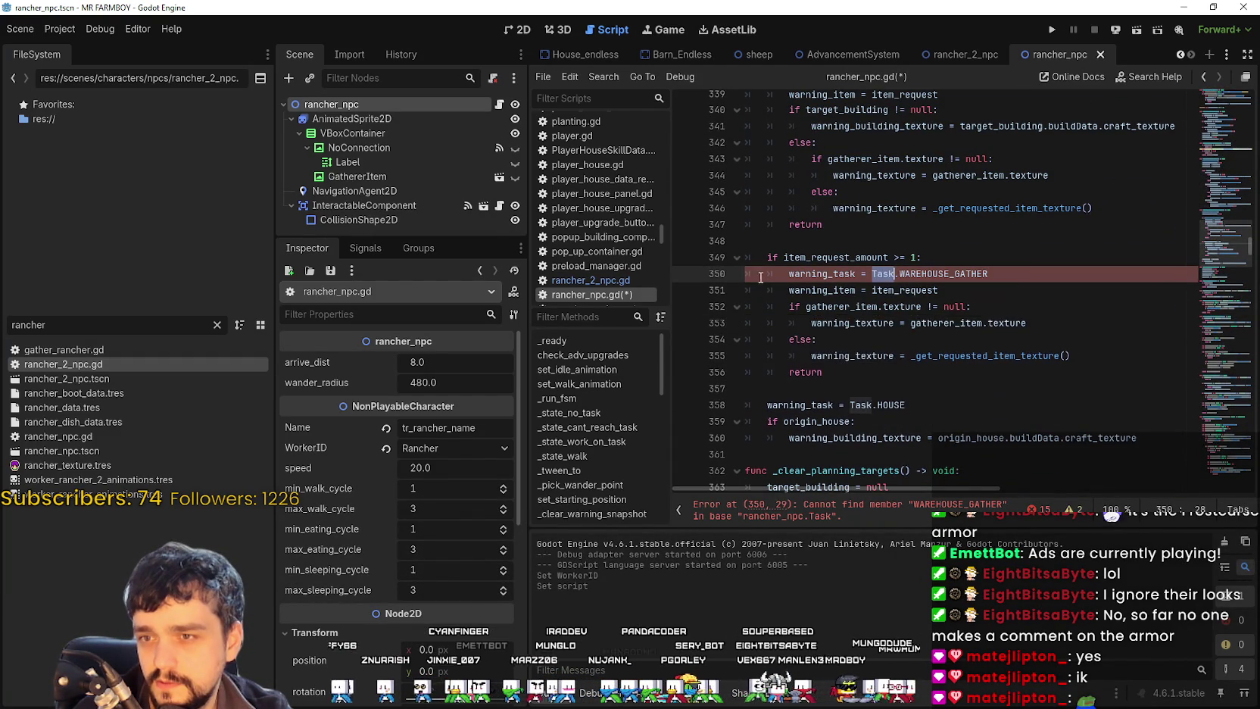
scroll(761, 277, "up", 5)
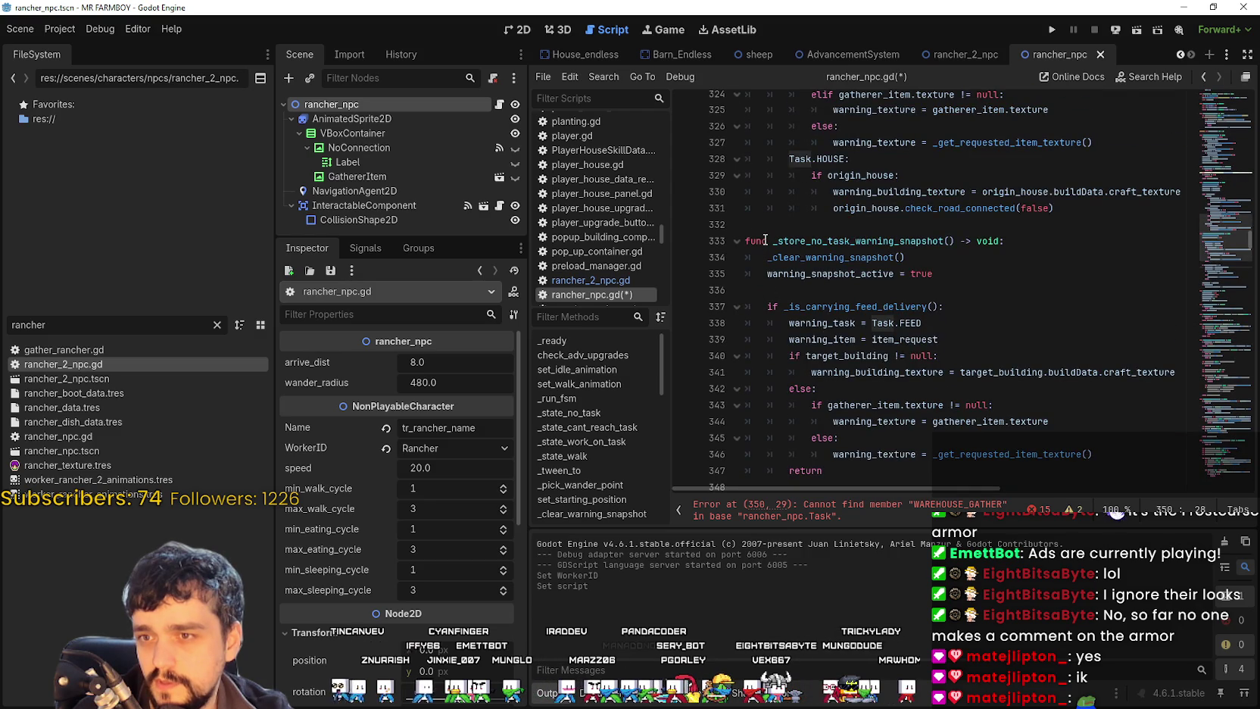
scroll(758, 207, "down", 2)
scroll(758, 207, "down", 2)
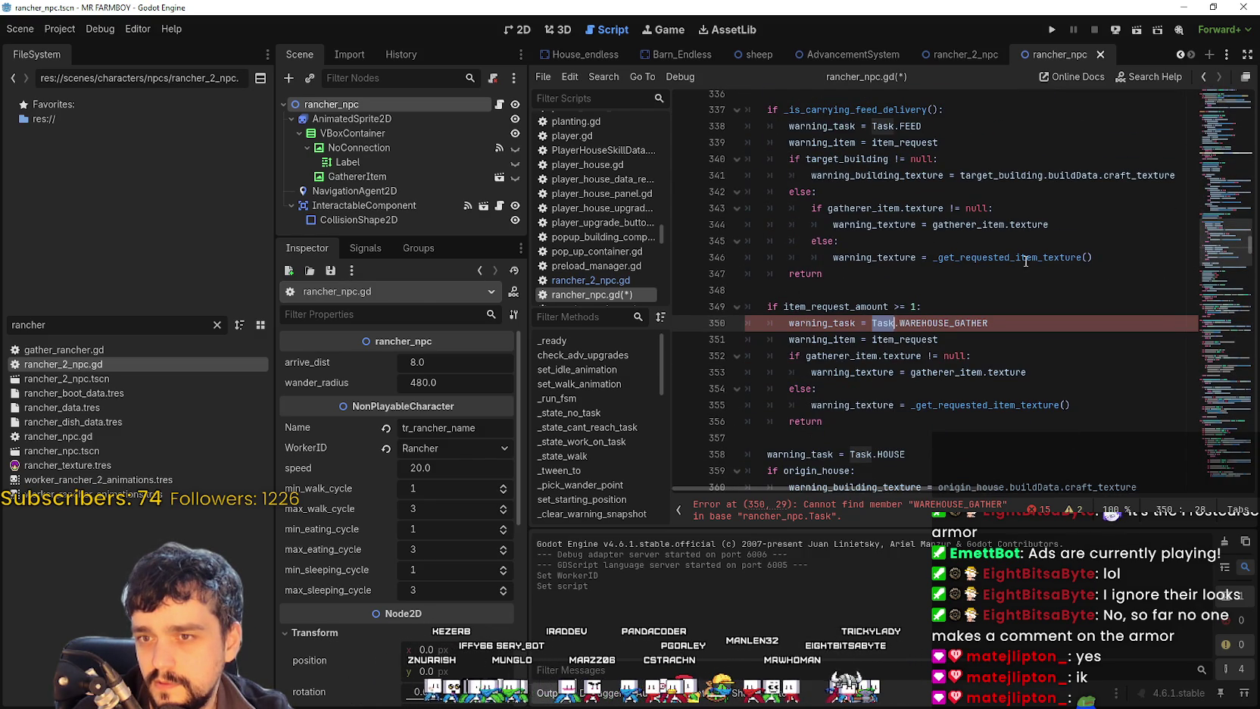
left_click(962, 261)
scroll(962, 261, "down", 2)
left_click(835, 341)
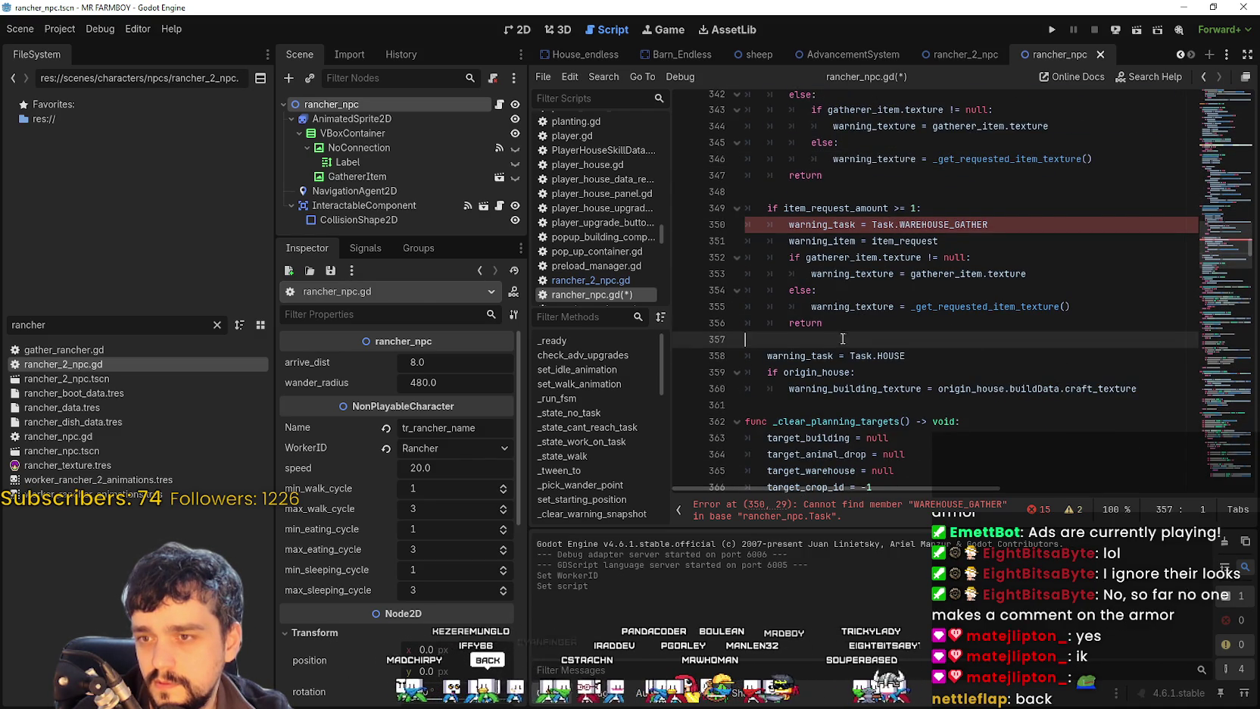
mouse_move(835, 341)
left_mouse_down()
mouse_move(757, 209)
mouse_move(712, 195)
left_mouse_up()
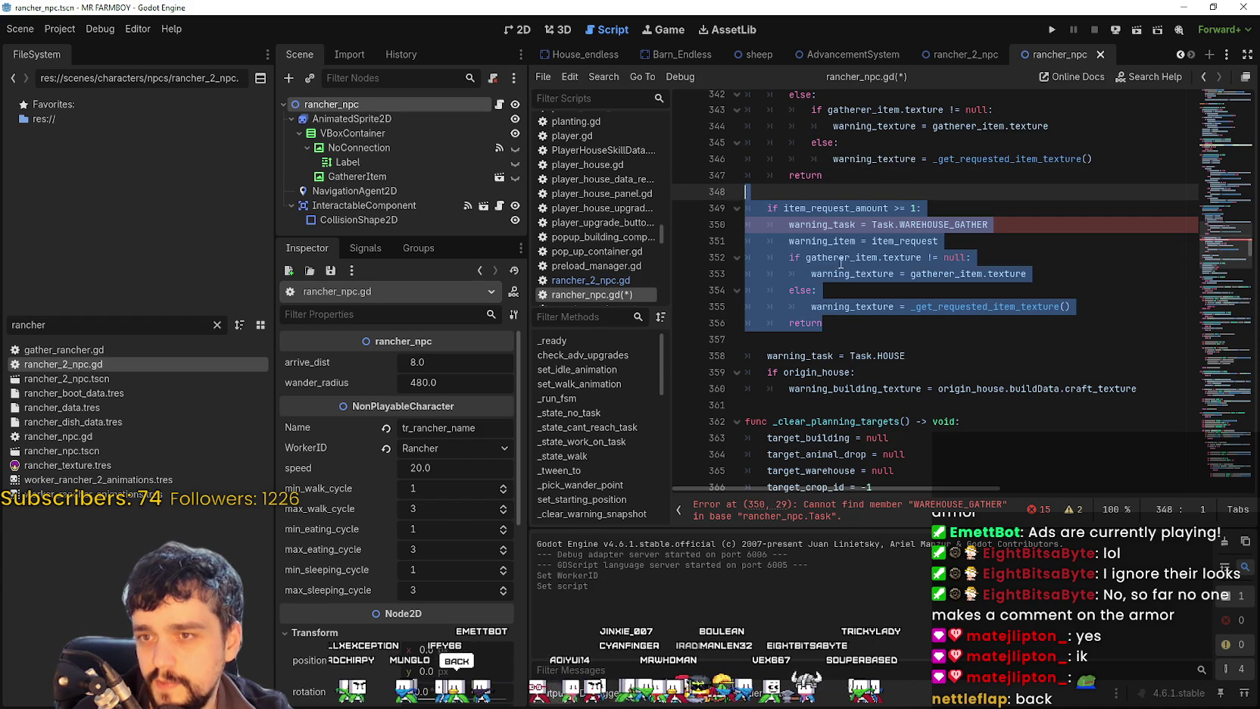
left_click(840, 339)
mouse_move(852, 343)
left_mouse_down()
mouse_move(757, 208)
mouse_move(726, 192)
left_mouse_up()
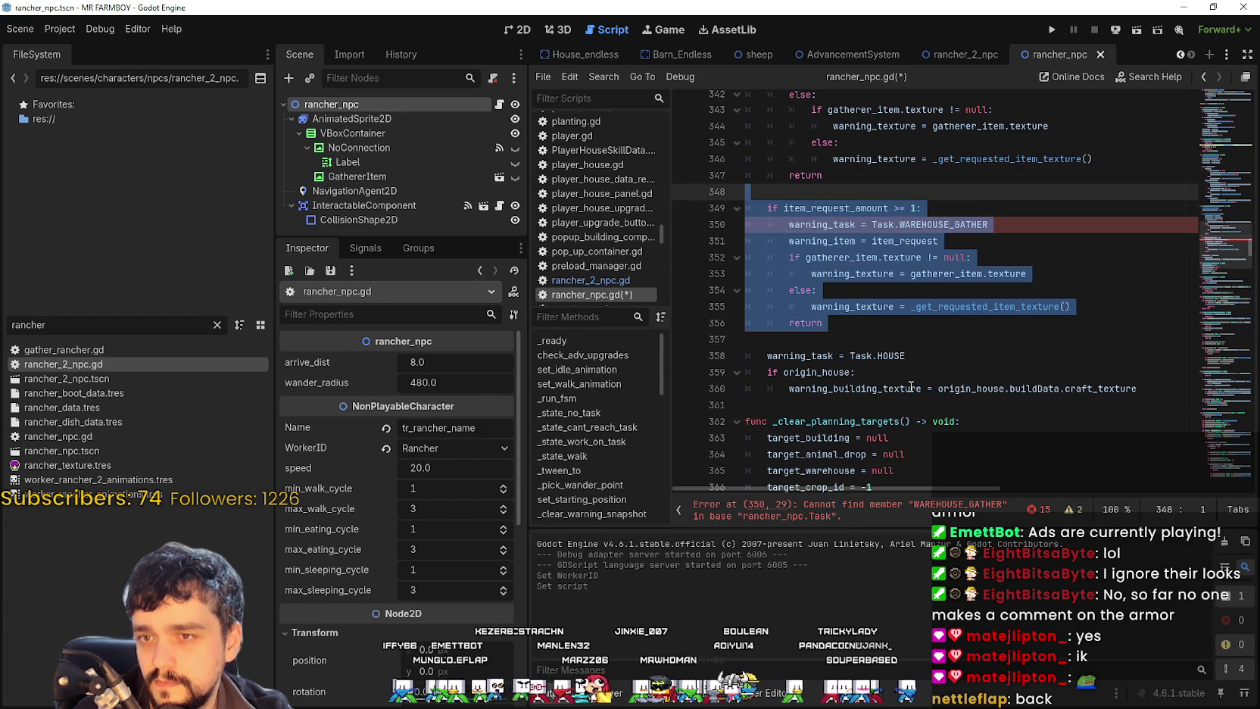
key("Delete")
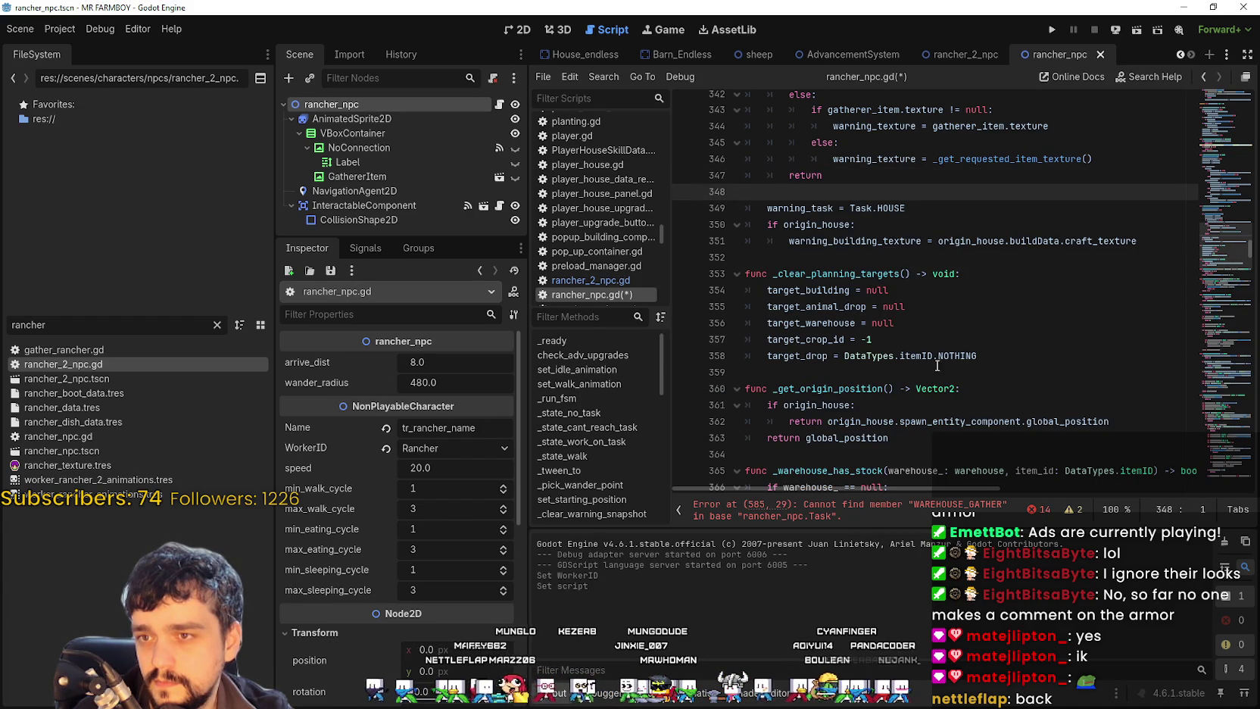
Step: Comment out the whole check_warehouse_gather function with Ctrl+K
scroll(882, 380, "down", 10)
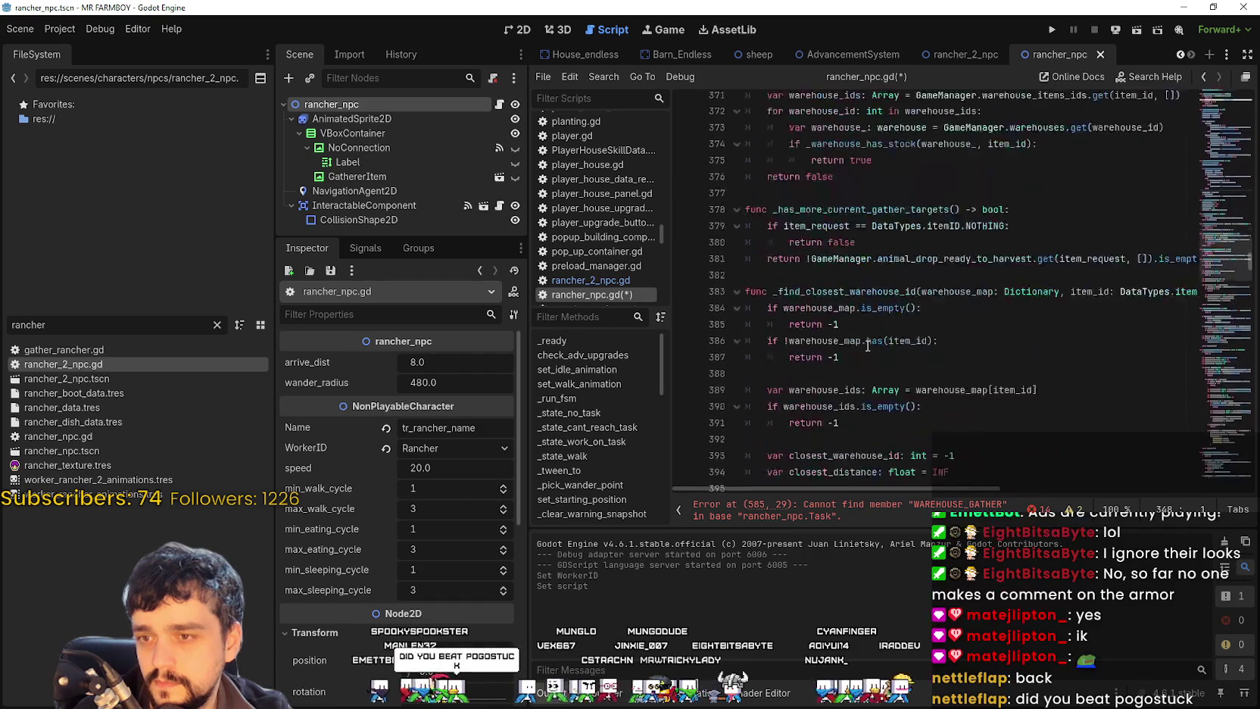
scroll(861, 341, "down", 10)
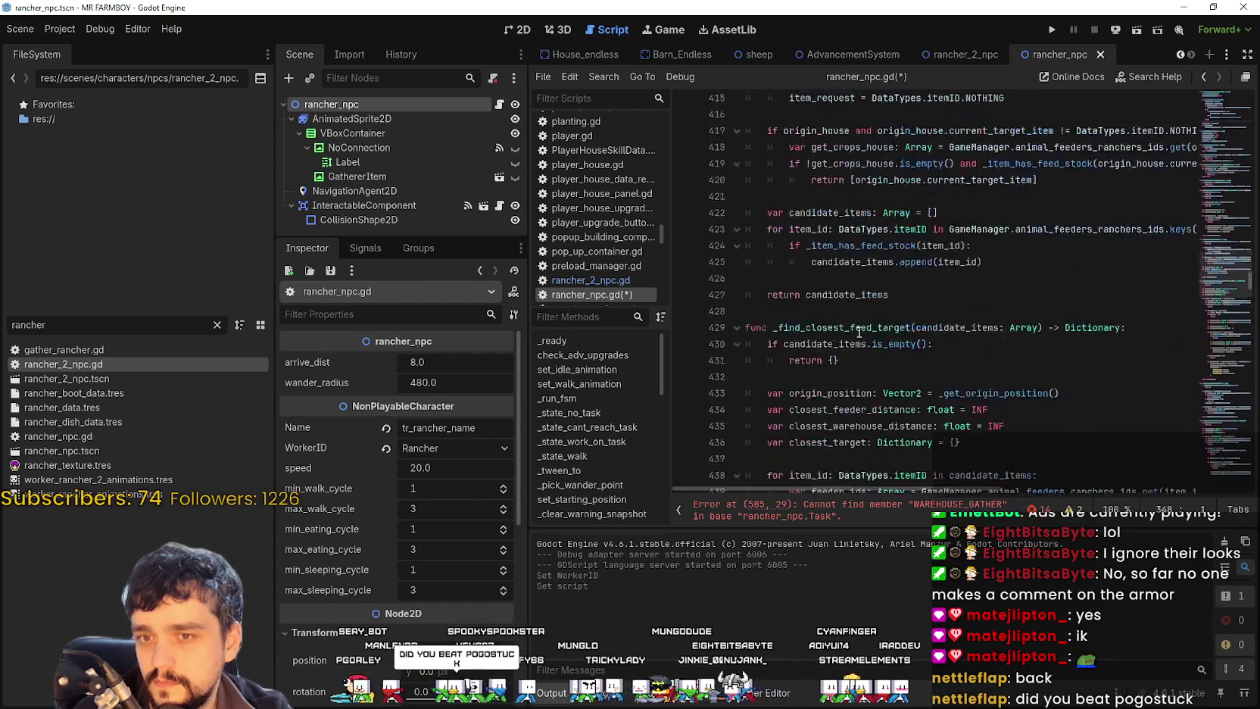
scroll(858, 330, "down", 17)
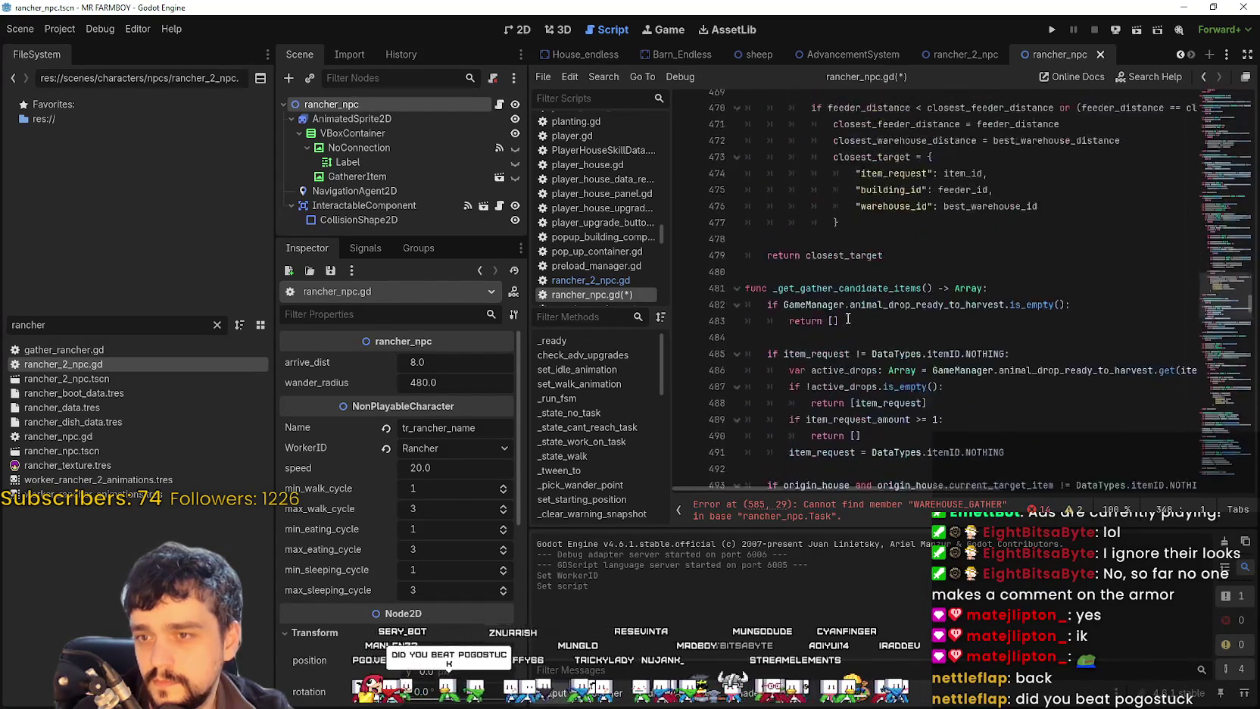
scroll(847, 316, "down", 16)
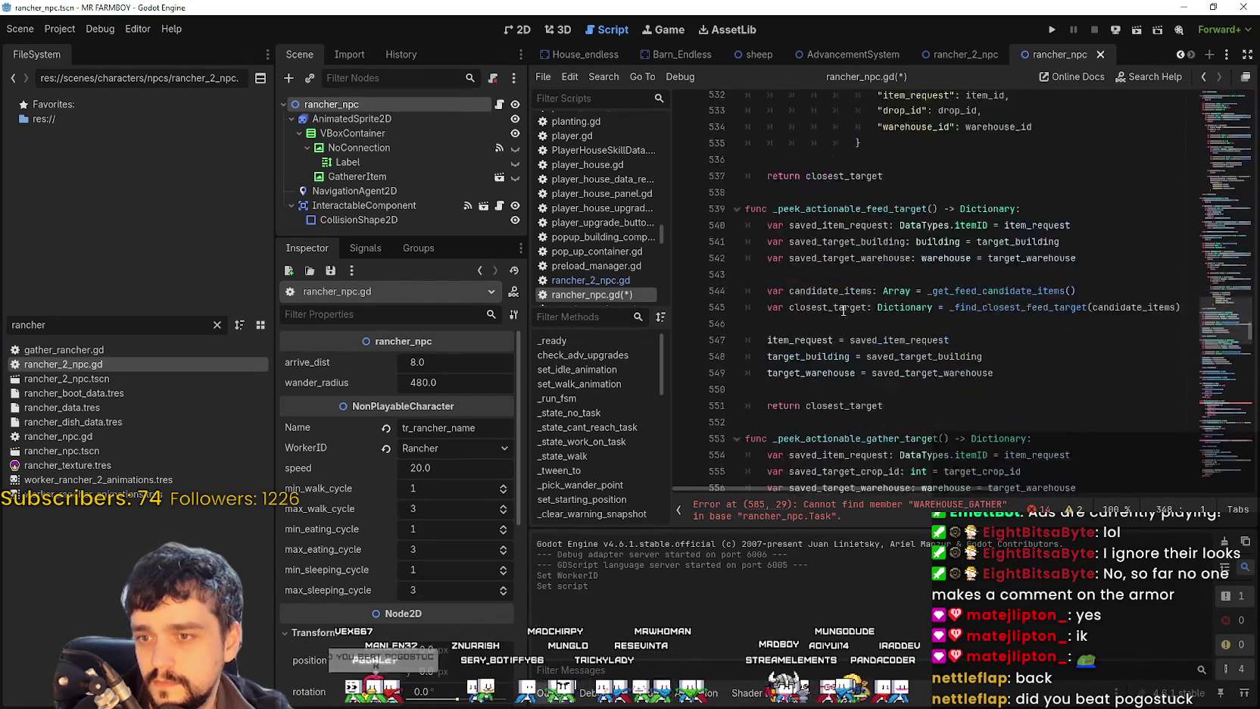
scroll(838, 308, "down", 7)
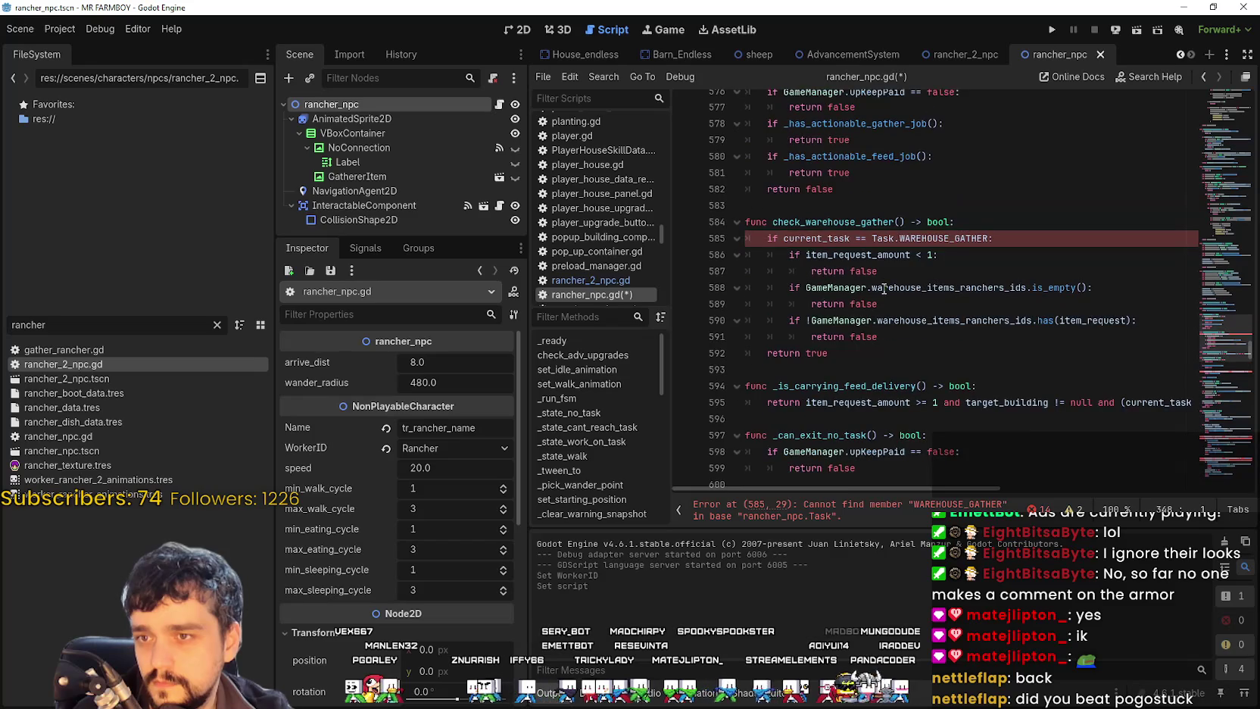
mouse_move(829, 353)
left_mouse_down()
mouse_move(802, 340)
mouse_move(735, 228)
left_mouse_up()
key("ctrl+k")
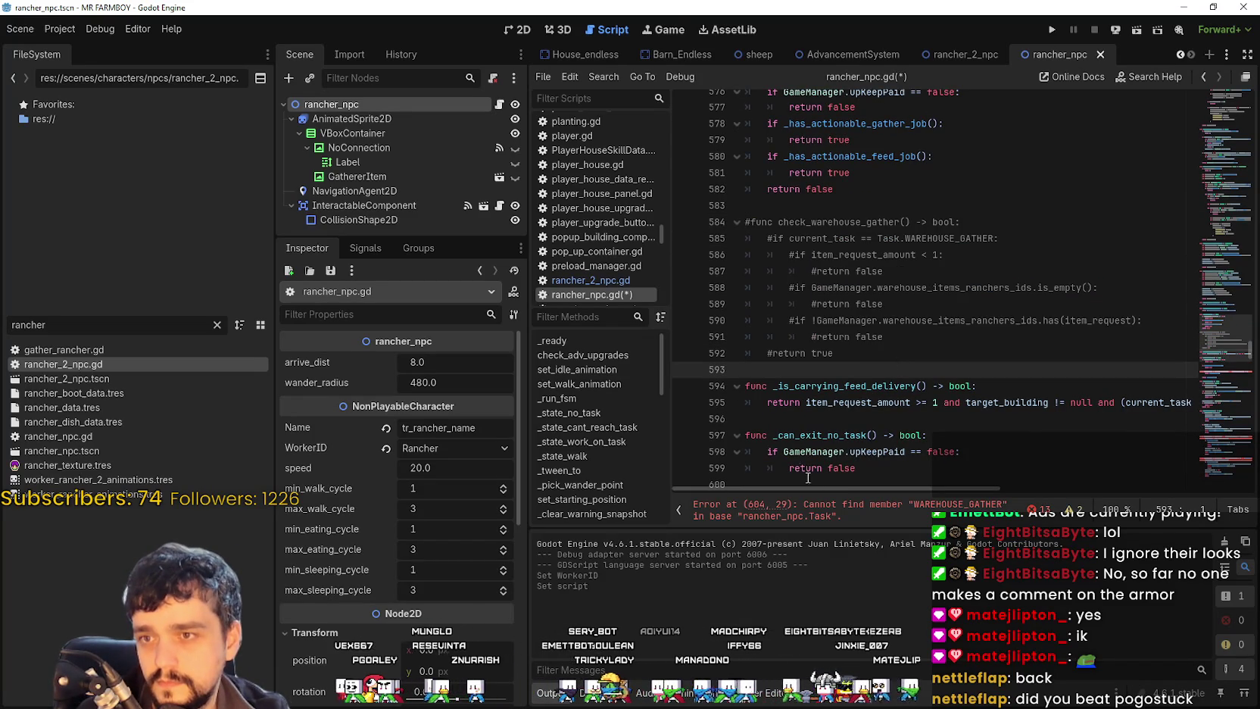
Step: Comment out the WAREHOUSE_GATHER check and its return on lines 604–605 in _can_exit_no_task
scroll(873, 345, "down", 7)
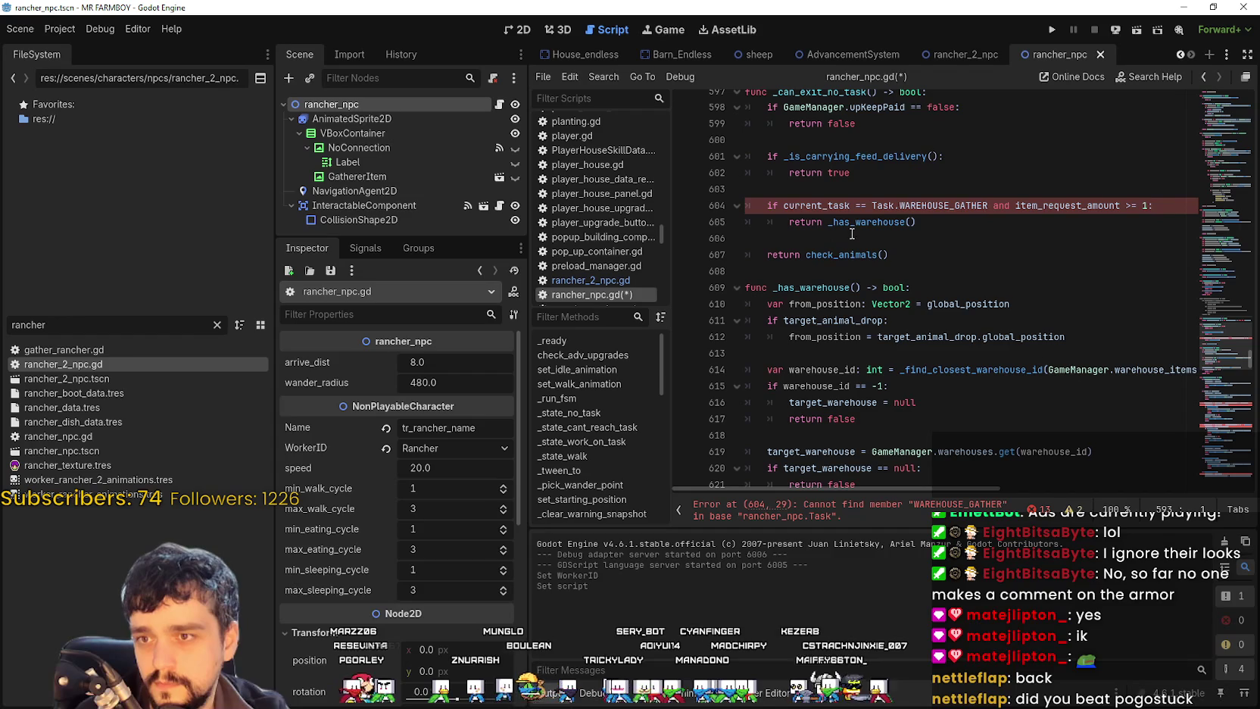
double_click(944, 205)
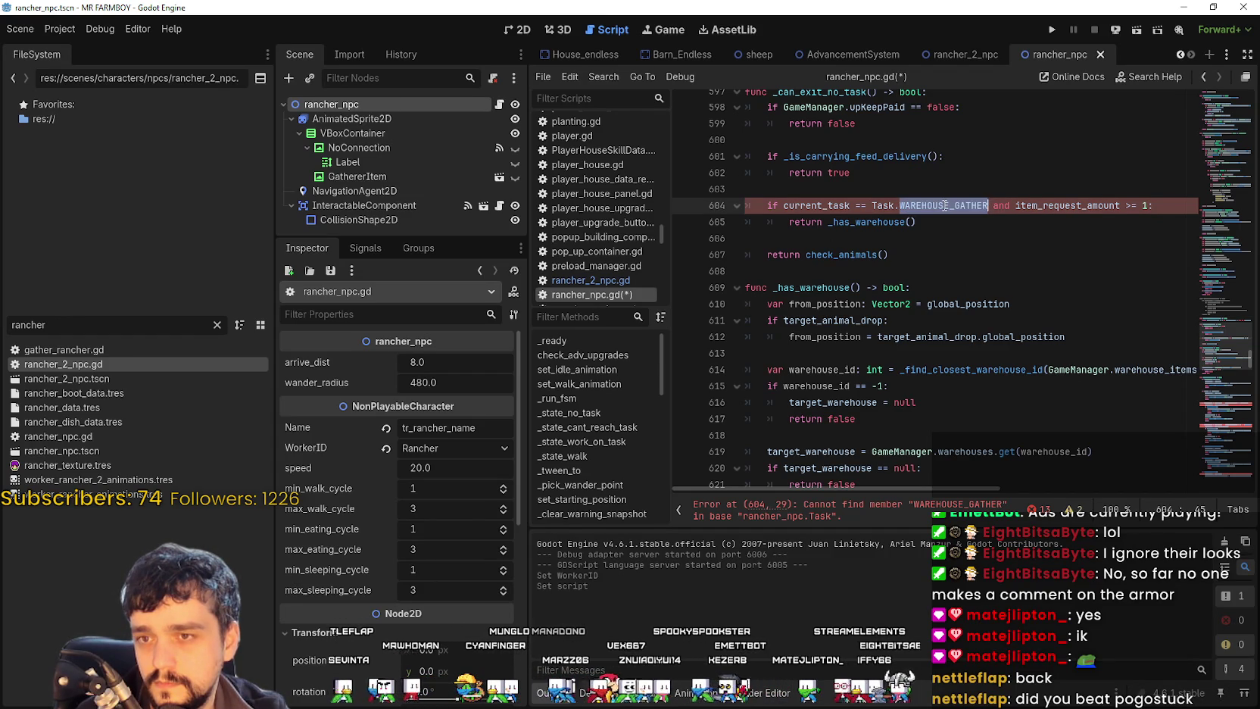
left_click(784, 205, "shift")
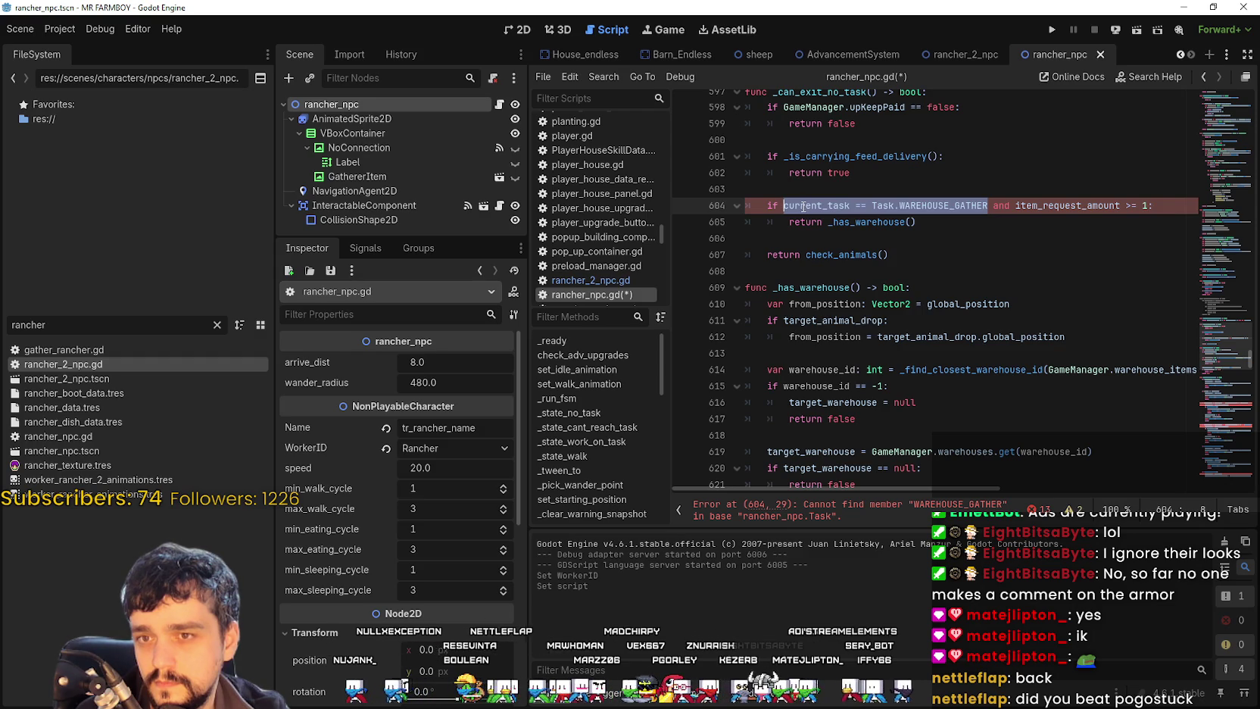
scroll(913, 402, "up", 2)
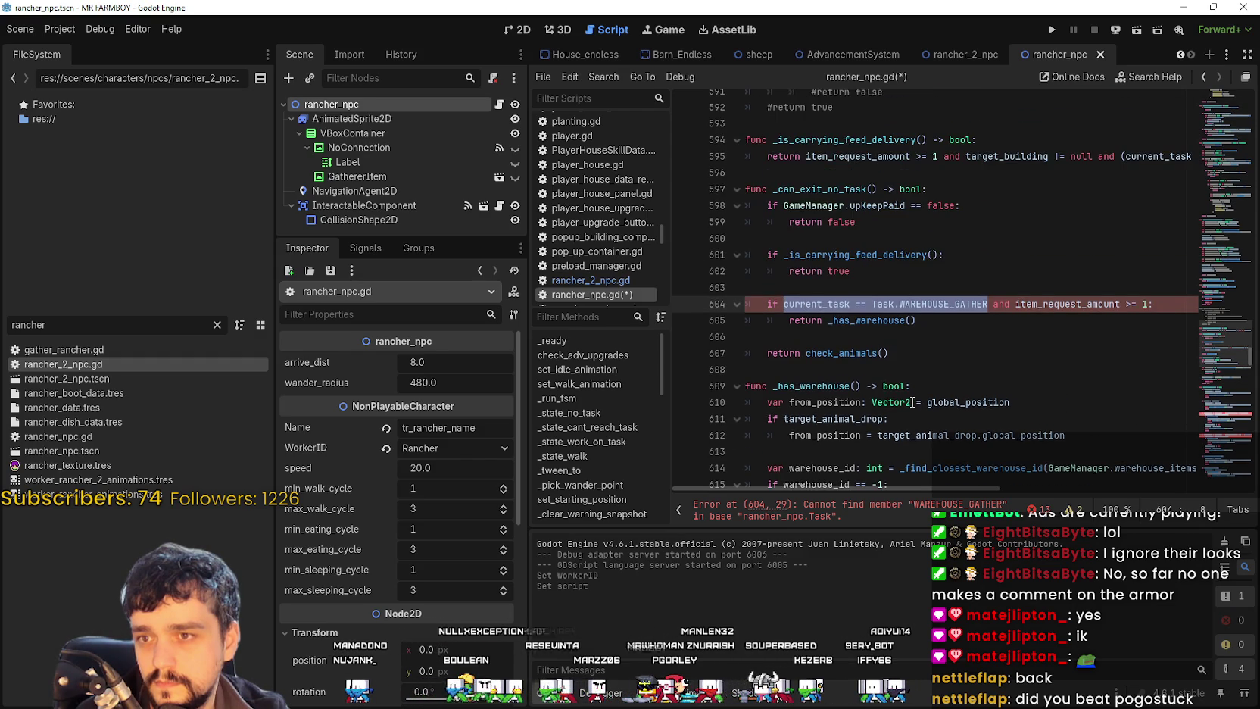
mouse_move(917, 328)
left_mouse_down()
mouse_move(956, 327)
mouse_move(735, 291)
mouse_move(729, 302)
left_mouse_up()
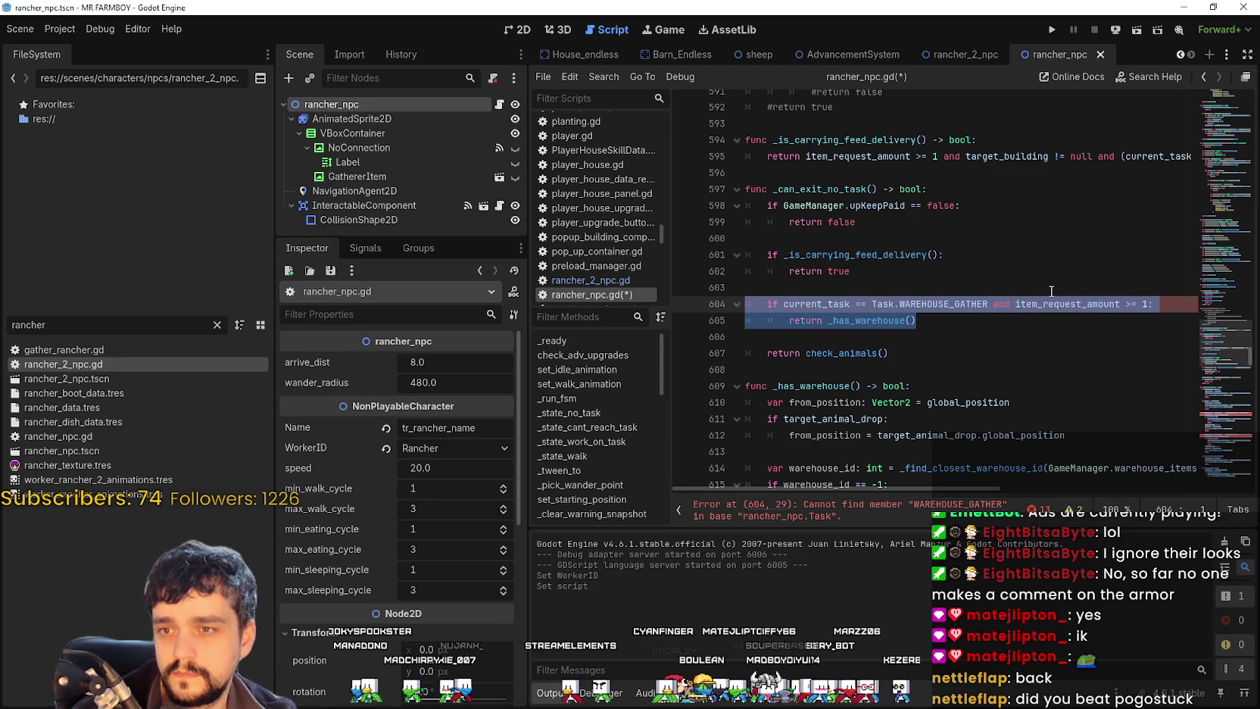
key("ctrl+k")
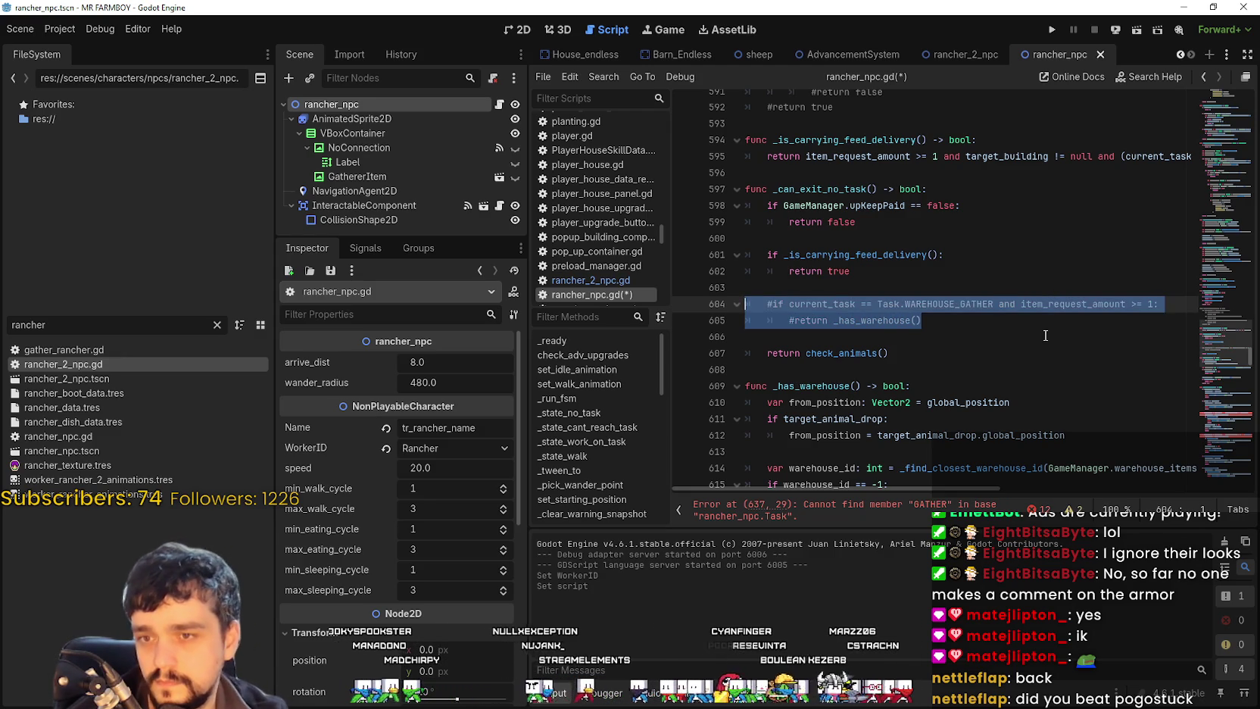
left_click(1044, 338)
scroll(894, 374, "down", 12)
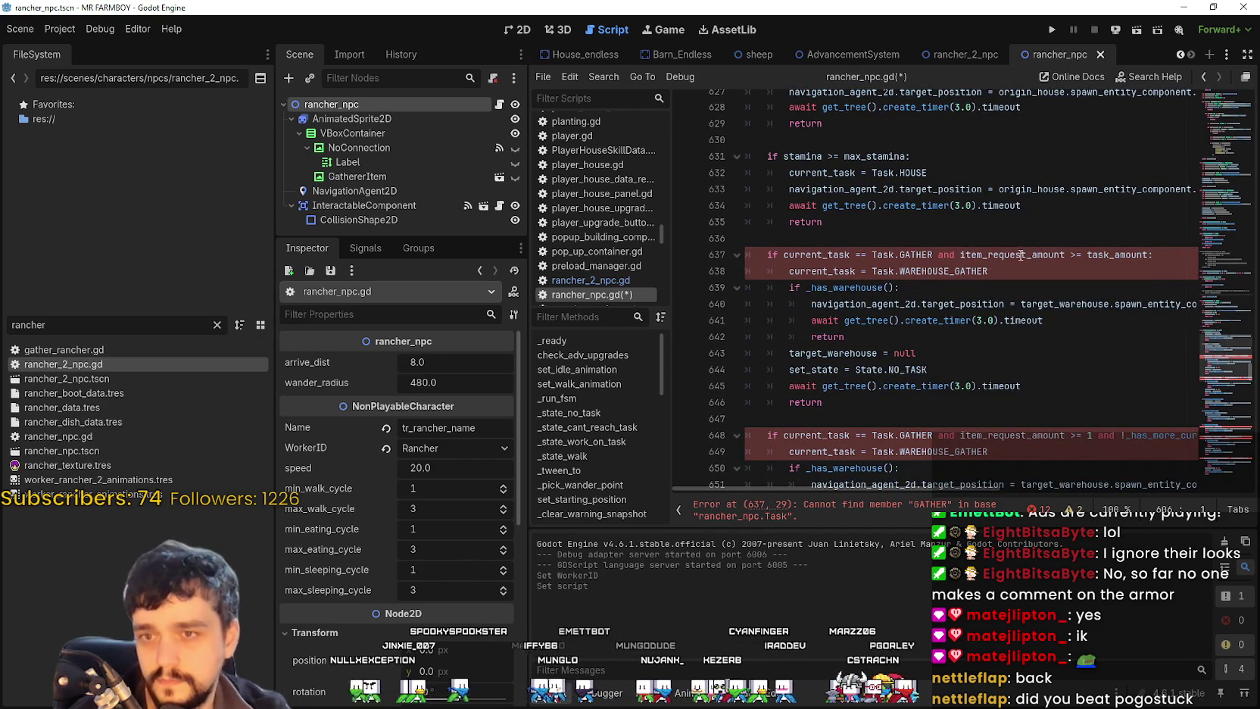
Step: Comment out the GATHER warehouse-delivery block on lines 637–646
mouse_move(832, 402)
left_mouse_down()
mouse_move(741, 257)
mouse_move(719, 256)
left_mouse_up()
scroll(838, 321, "down", 2)
scroll(897, 303, "down", 1)
scroll(893, 299, "up", 1)
key("ctrl+k")
Step: Comment out the second GATHER delivery block and the WAREHOUSE_GATHER delivery block (lines 648–657, 684–697)
scroll(856, 341, "down", 2)
mouse_move(824, 377)
left_mouse_down()
mouse_move(773, 271)
mouse_move(721, 242)
left_mouse_up()
mouse_move(936, 488)
left_mouse_down()
mouse_move(1118, 509)
mouse_move(850, 464)
left_mouse_up()
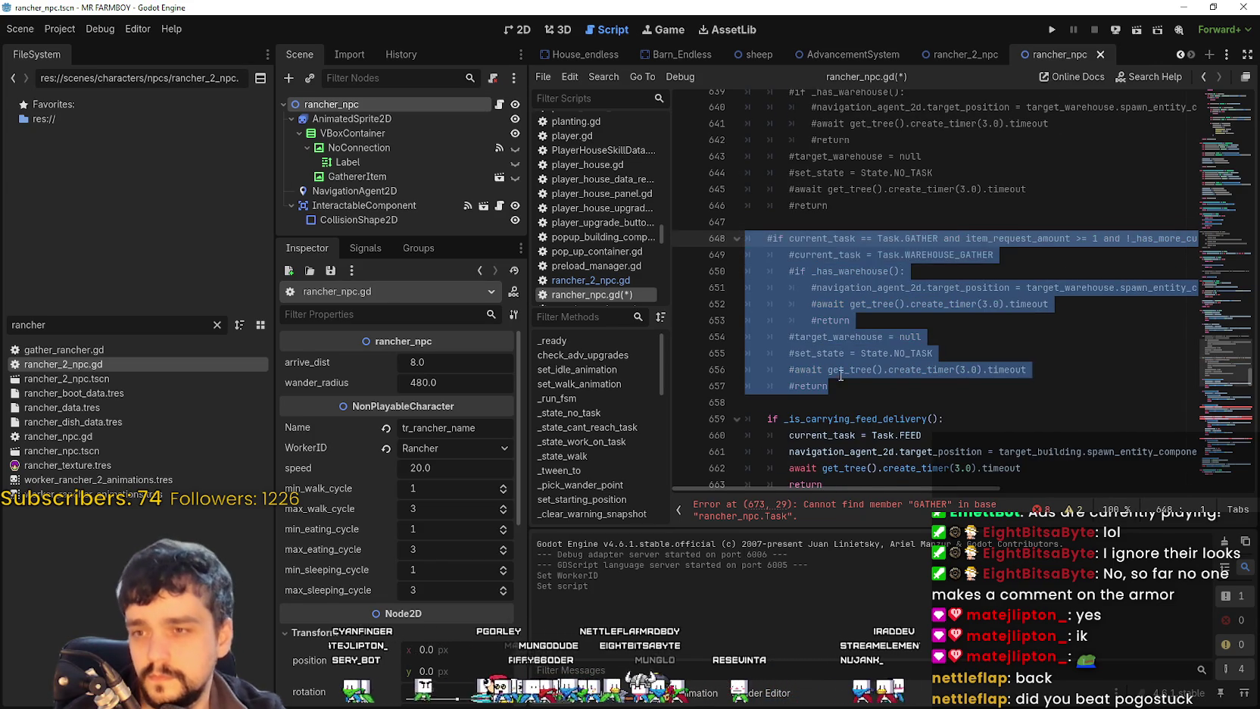
scroll(856, 356, "down", 8)
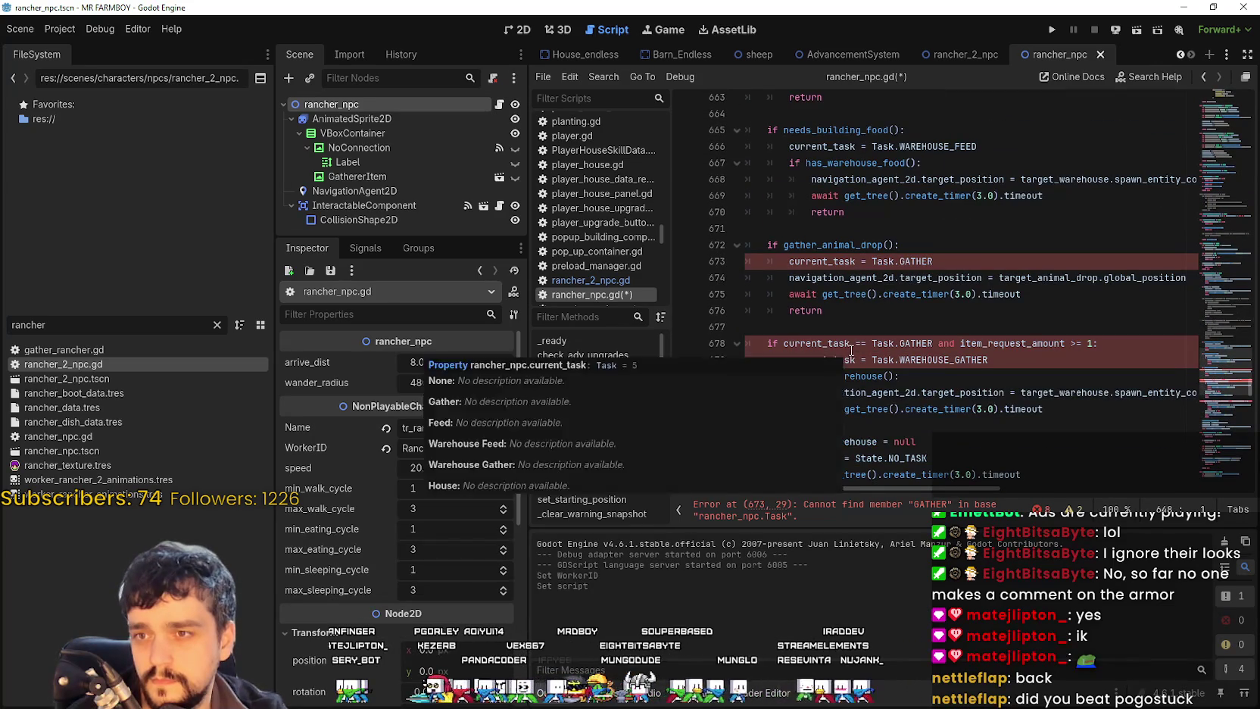
scroll(831, 292, "up", 2)
scroll(873, 228, "down", 3)
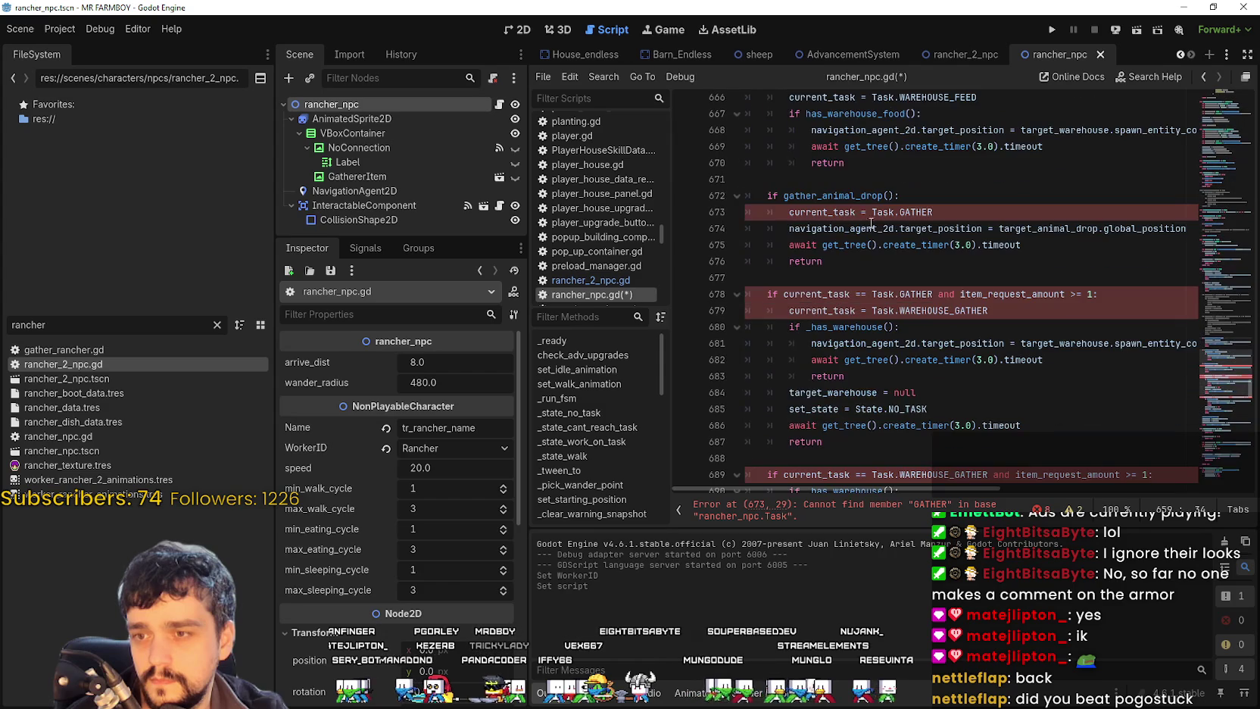
double_click(849, 212)
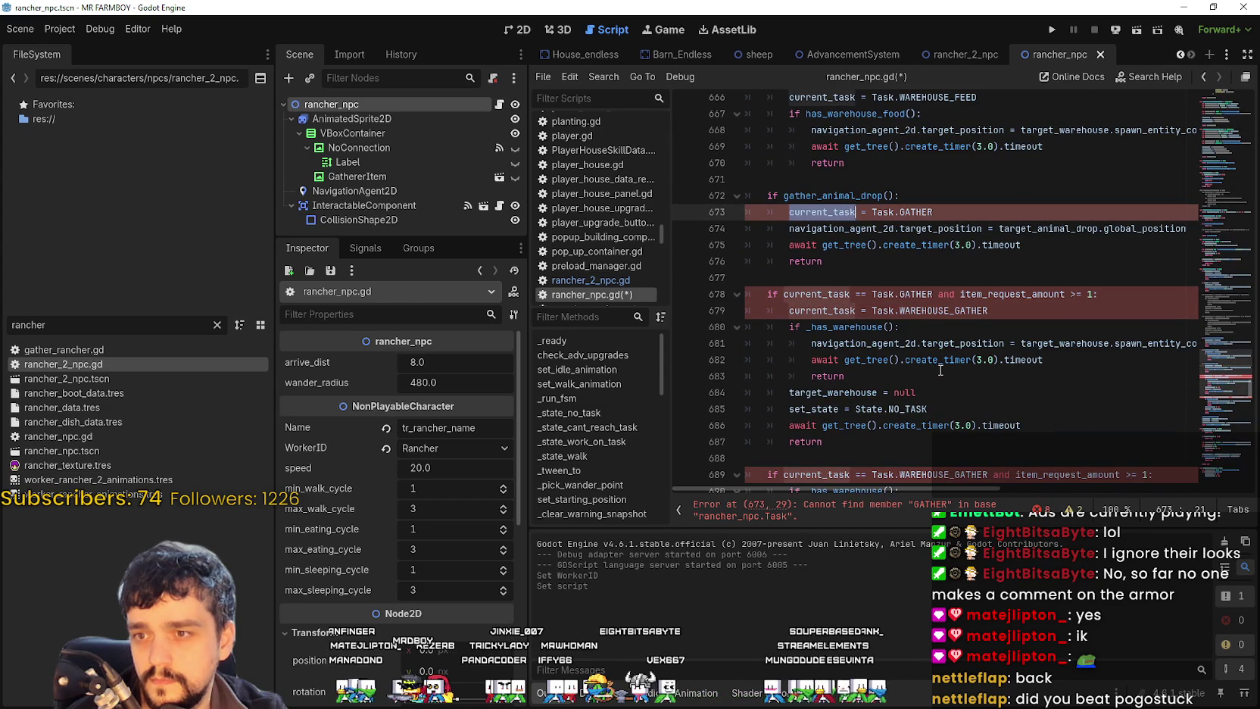
scroll(819, 361, "down", 1)
mouse_move(755, 144)
left_mouse_down()
mouse_move(935, 165)
mouse_move(826, 220)
mouse_move(900, 308)
left_mouse_up()
scroll(819, 217, "down", 5)
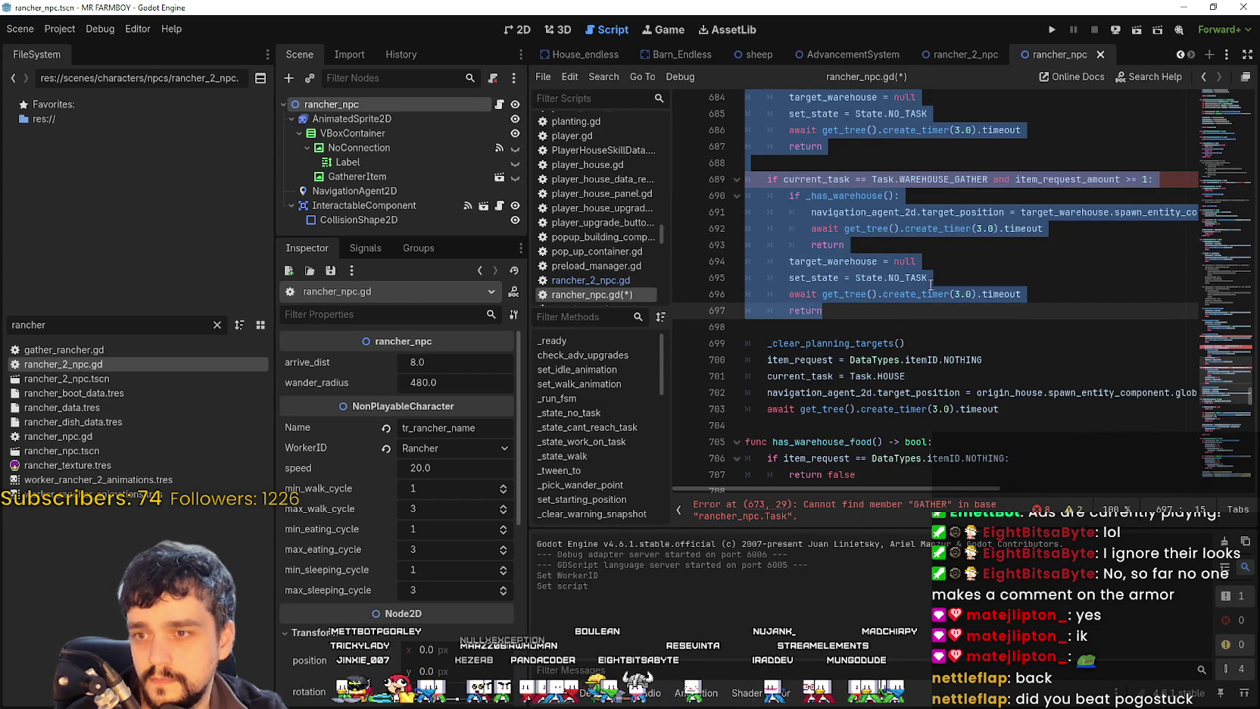
key("ctrl+k")
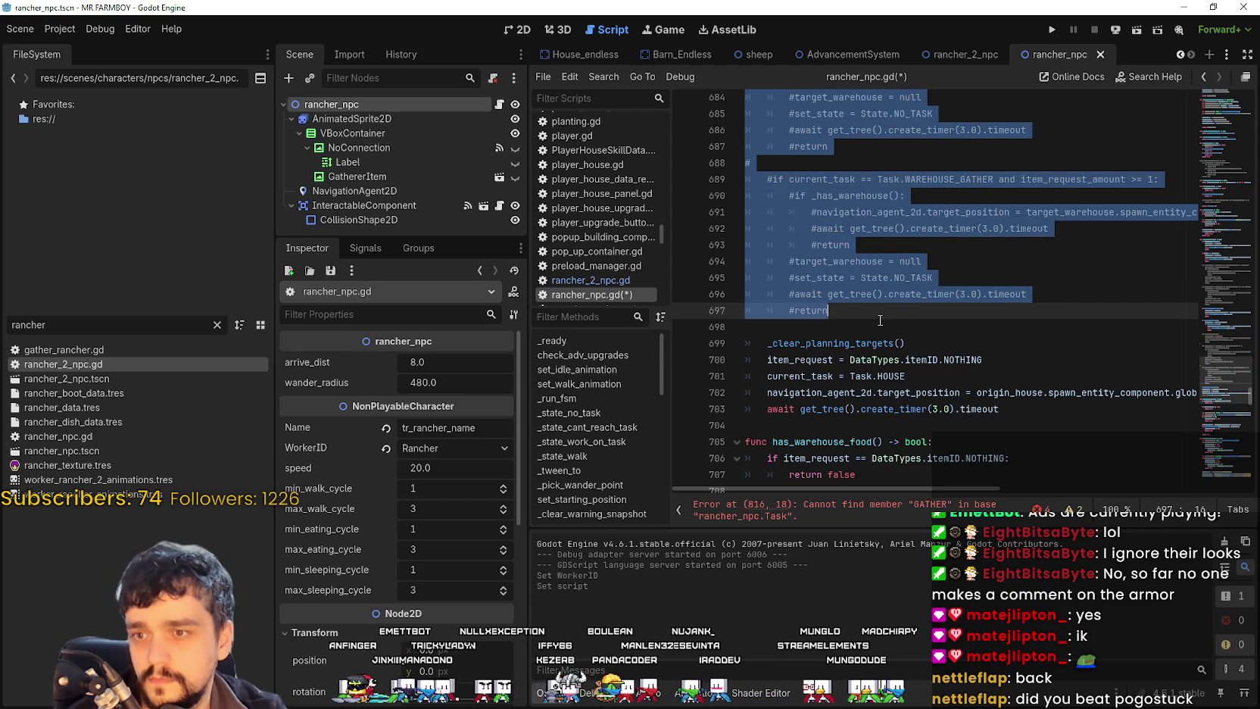
left_click(880, 320)
Step: Select the Task.GATHER warning case on lines 816–820 in showWarning
scroll(871, 379, "down", 11)
scroll(866, 465, "down", 5)
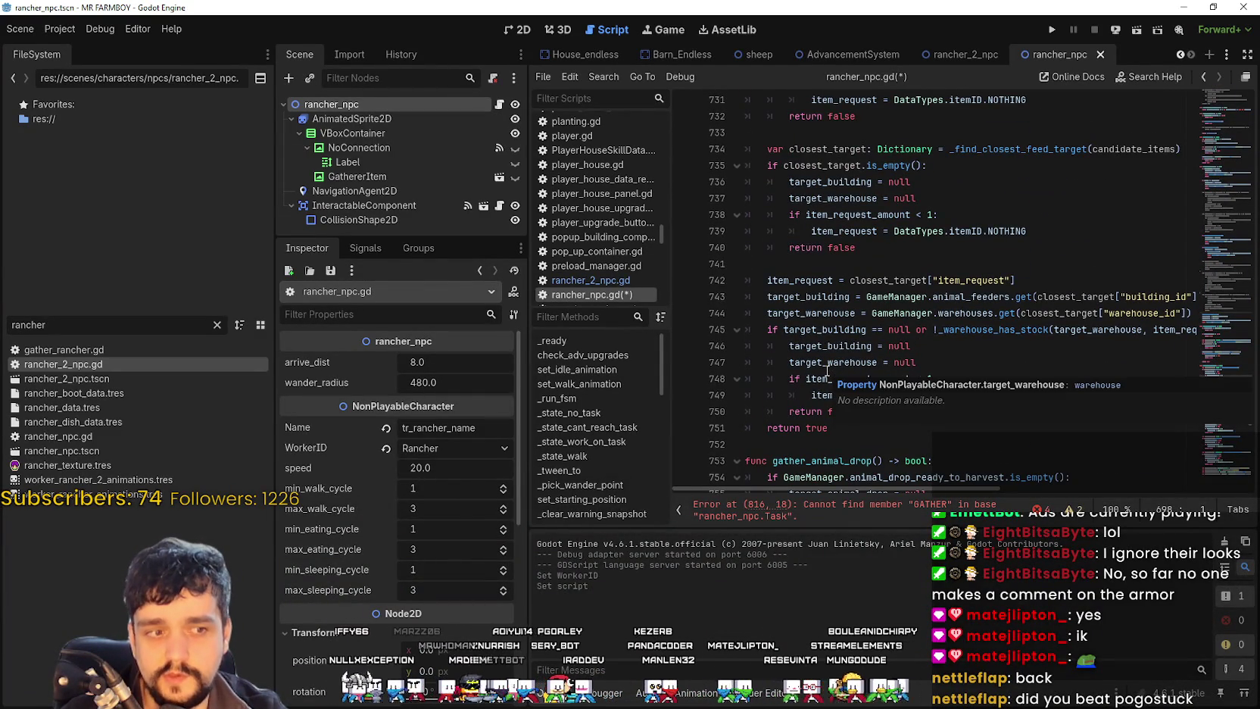
scroll(850, 386, "down", 2)
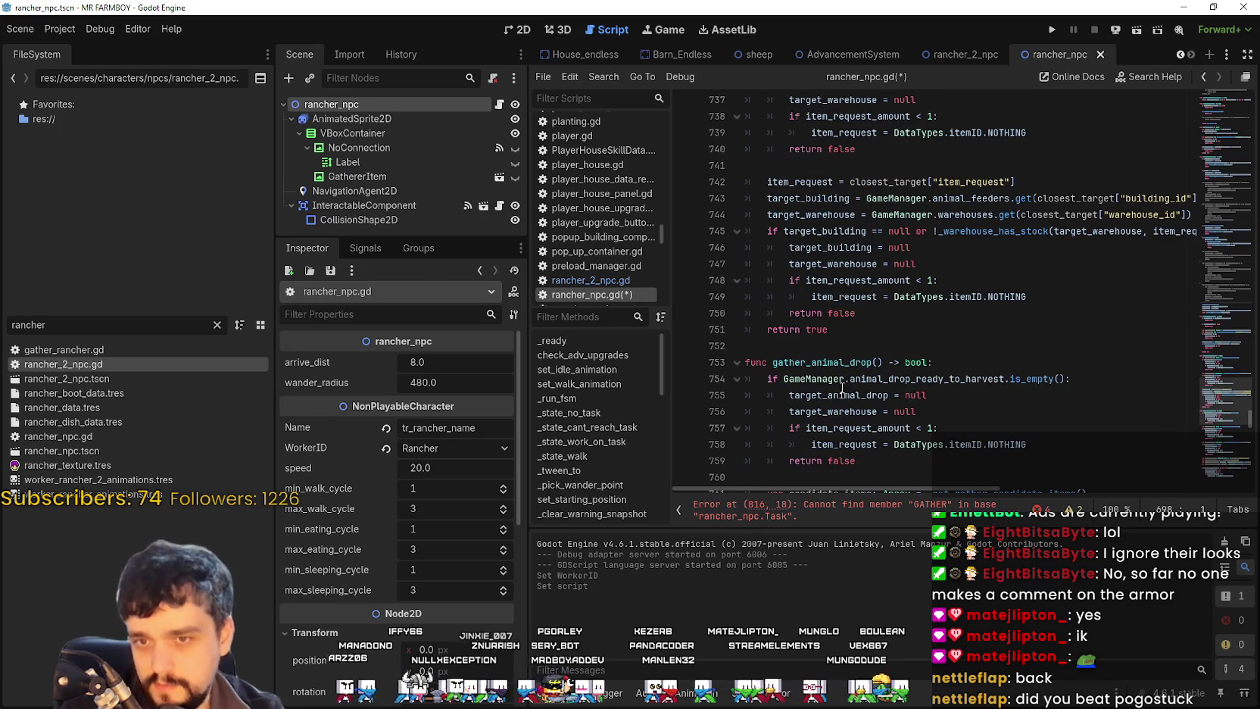
scroll(842, 388, "up", 3)
scroll(806, 378, "down", 13)
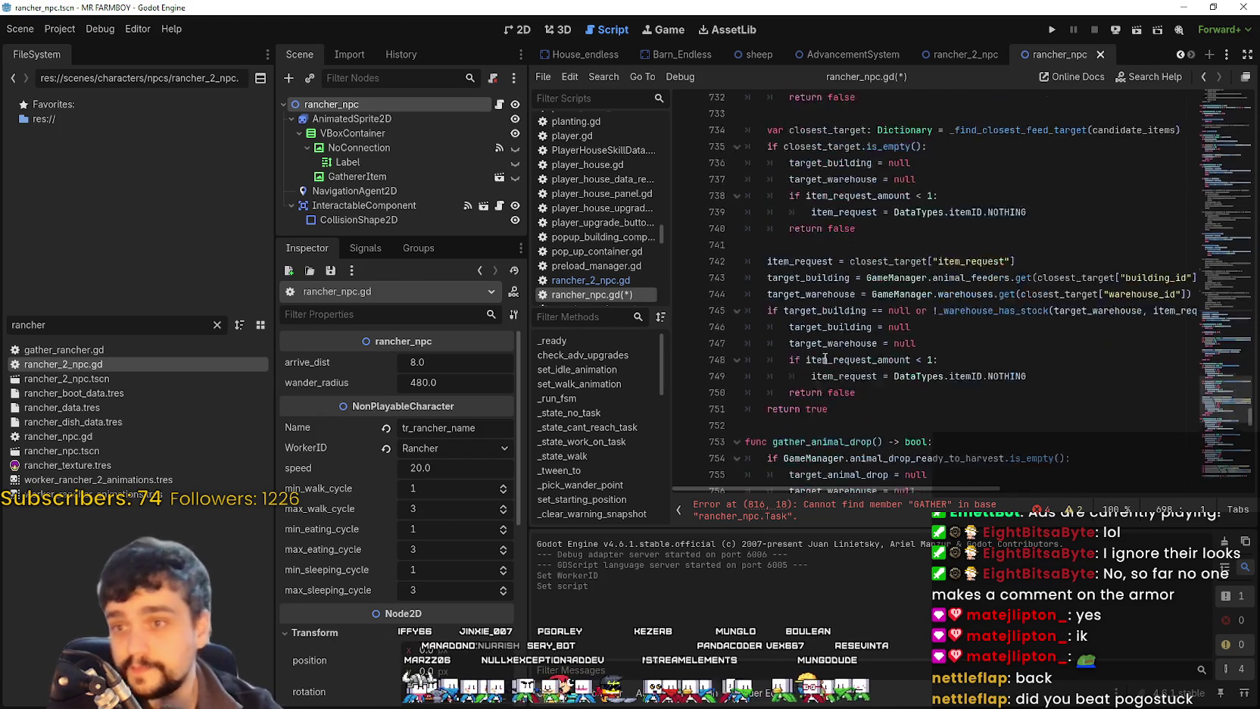
scroll(828, 335, "down", 12)
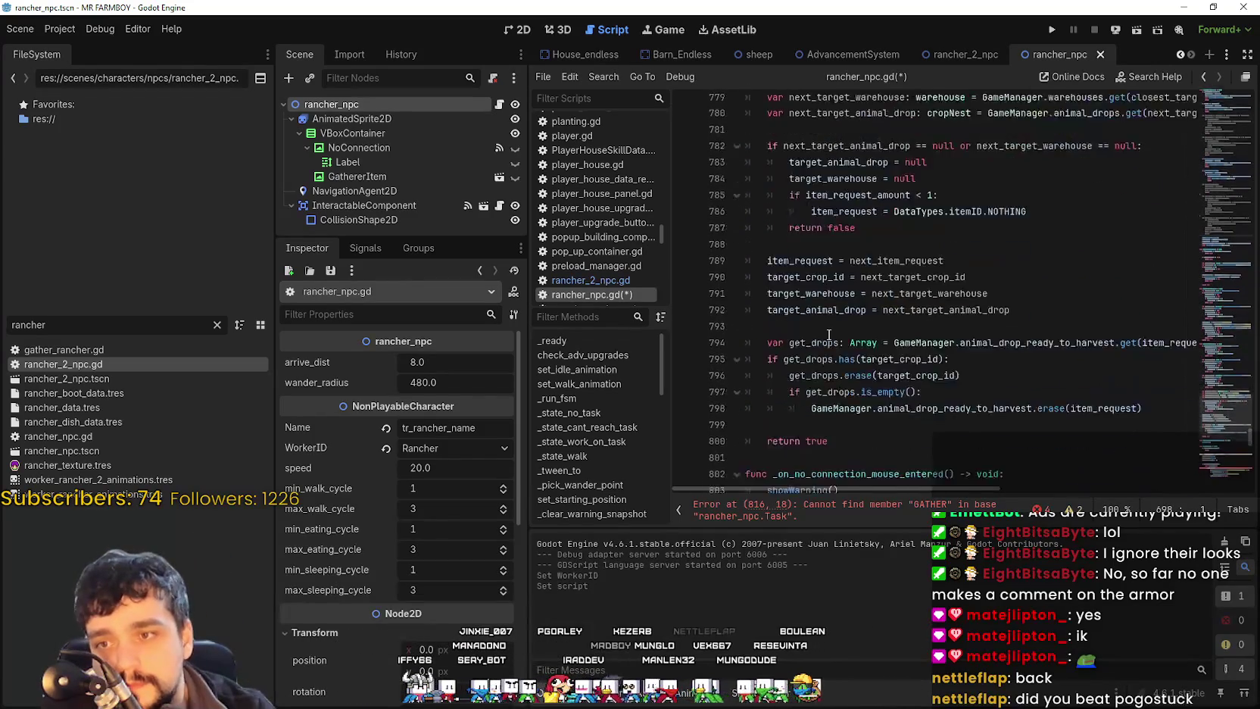
double_click(865, 313)
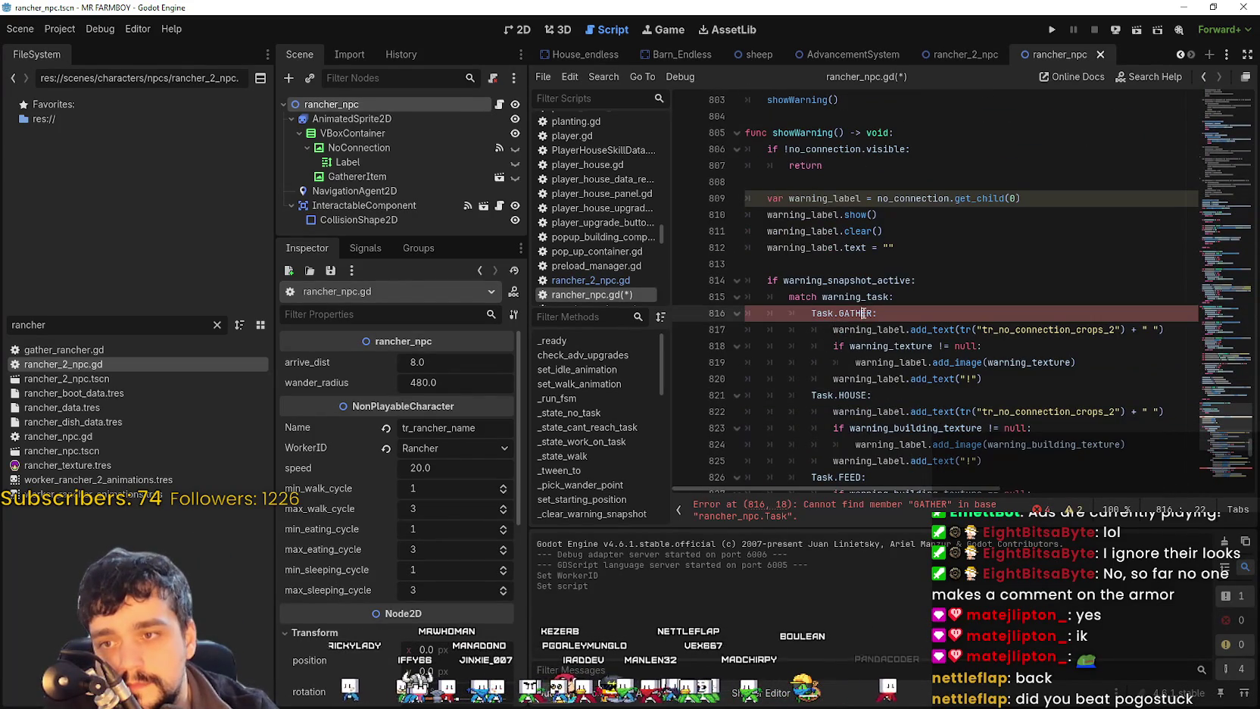
mouse_move(982, 378)
left_mouse_down()
mouse_move(871, 376)
mouse_move(848, 322)
mouse_move(754, 312)
left_mouse_up()
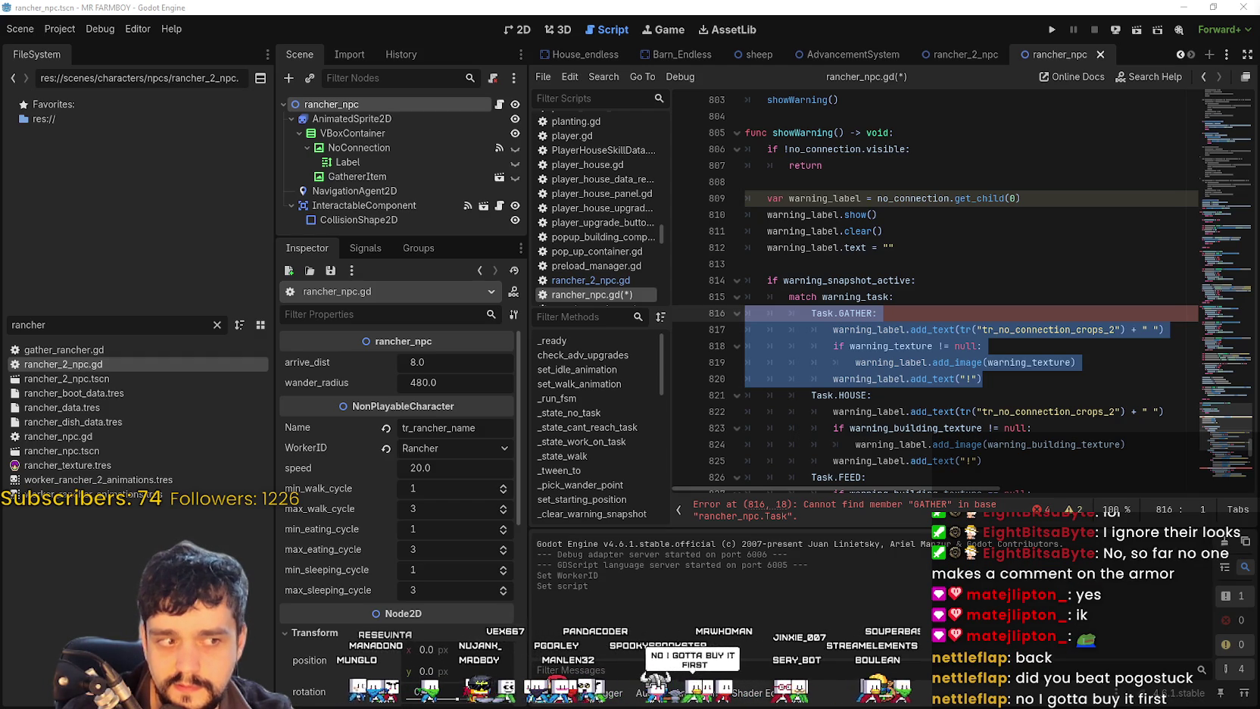
Step: Comment out the Task.GATHER warning case on lines 816–820
left_click(991, 390)
left_click(1004, 380)
mouse_move(1001, 379)
left_mouse_down()
mouse_move(749, 331)
mouse_move(716, 311)
left_mouse_up()
scroll(1020, 338, "down", 3)
key("ctrl+k")
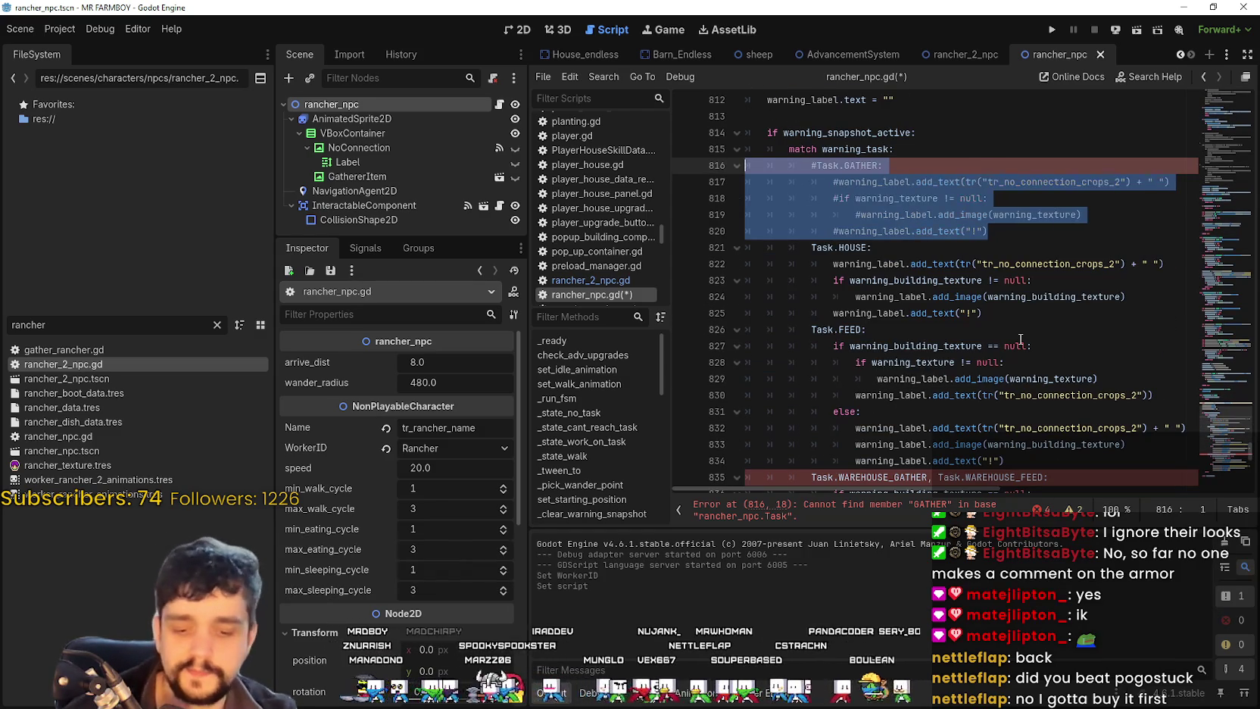
Step: Remove Task.WAREHOUSE_GATHER from the warehouse feed match pattern on line 835
scroll(1020, 338, "down", 2)
left_click(988, 377)
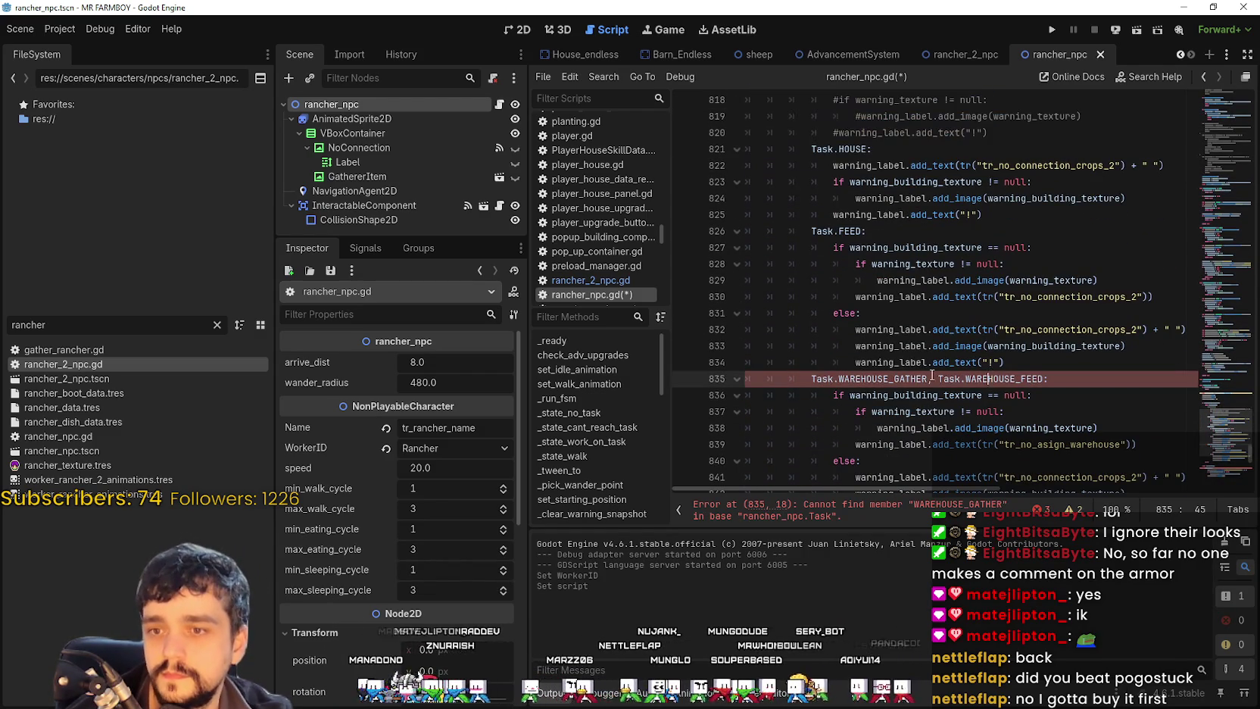
double_click(924, 378)
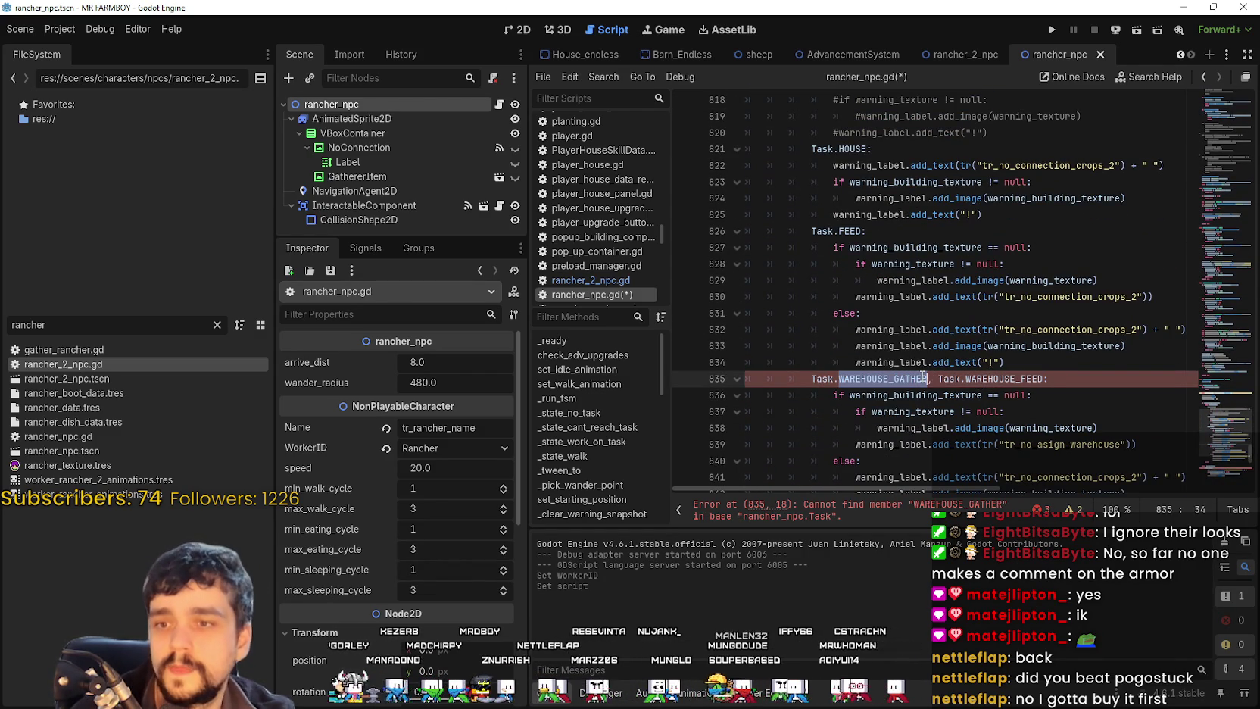
key("shift+Home")
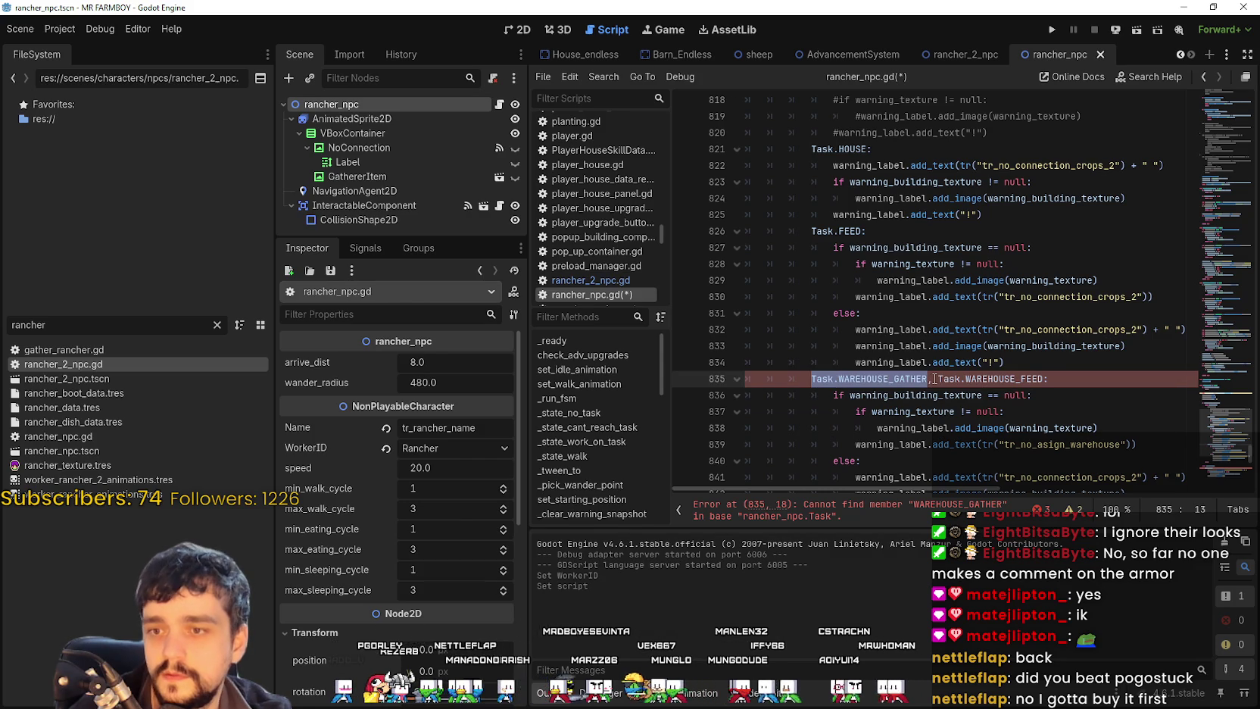
left_click(934, 378)
left_click_drag(938, 378, 808, 378)
key("BackSpace")
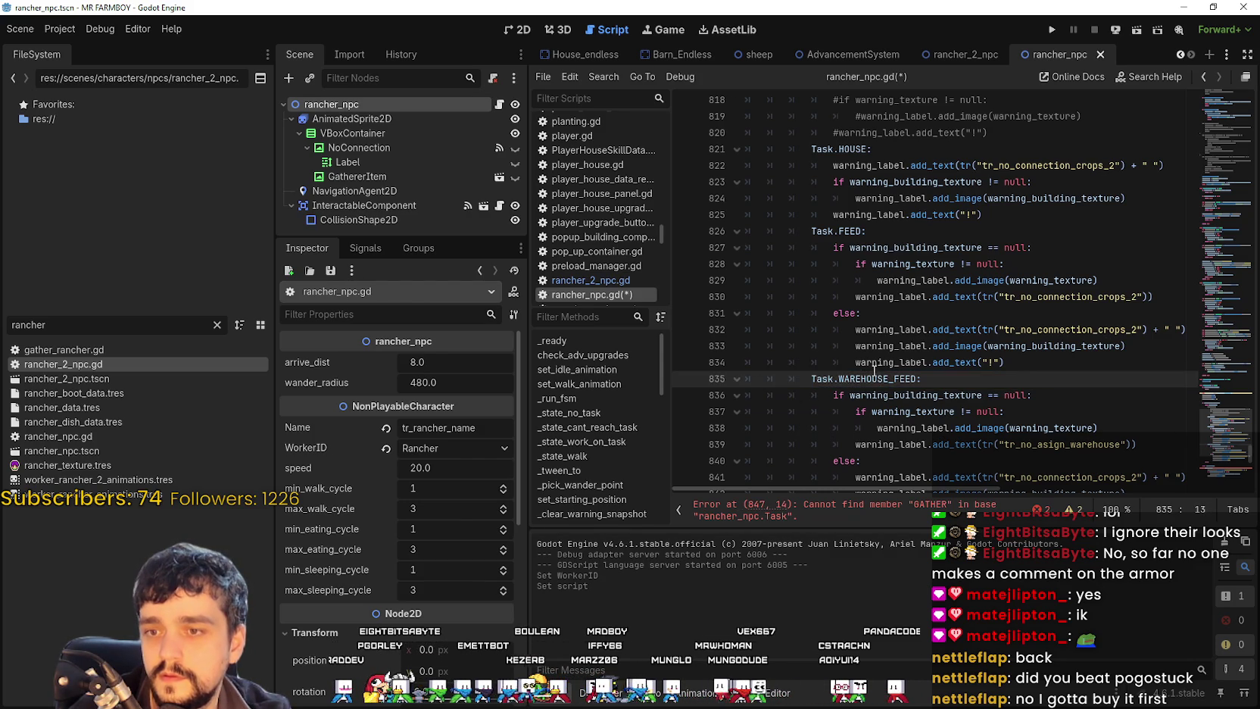
Step: Comment out the Task.GATHER case (lines 847–851) and the Task.WAREHOUSE_GATHER case
scroll(874, 369, "down", 4)
left_click(913, 345)
scroll(912, 345, "down", 2)
left_click_drag(984, 345, 757, 284)
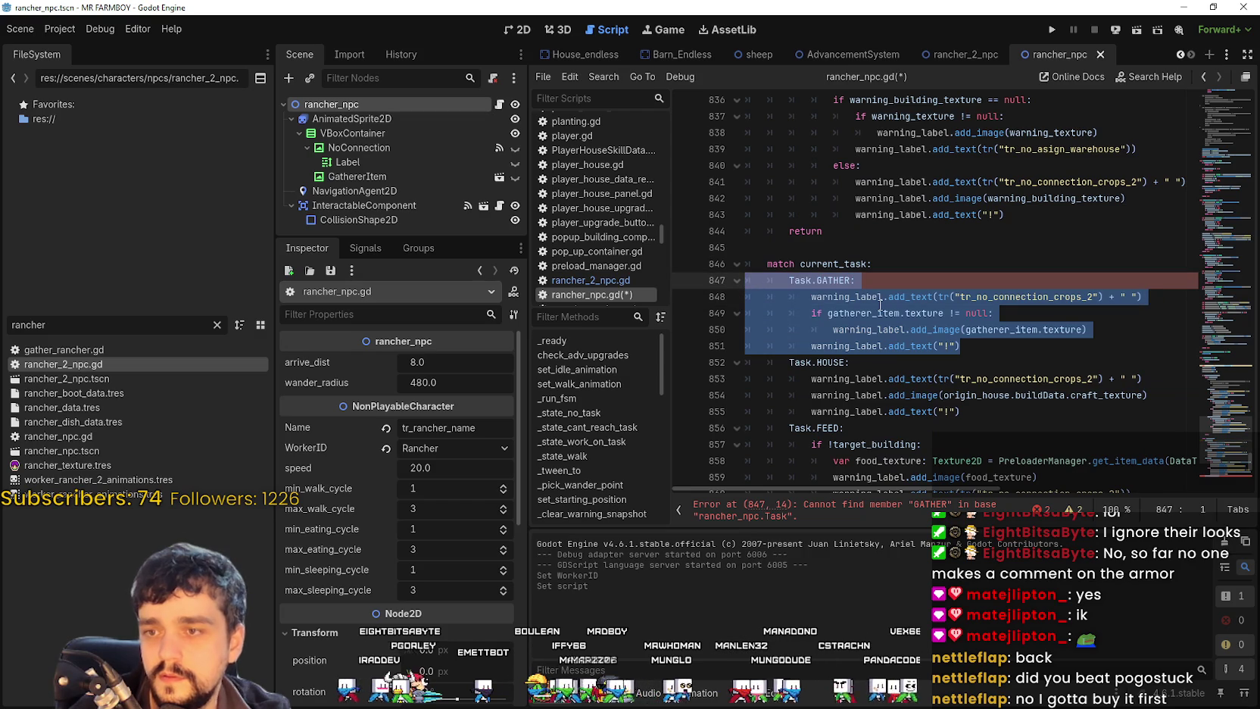
key("ctrl+k")
scroll(875, 301, "down", 5)
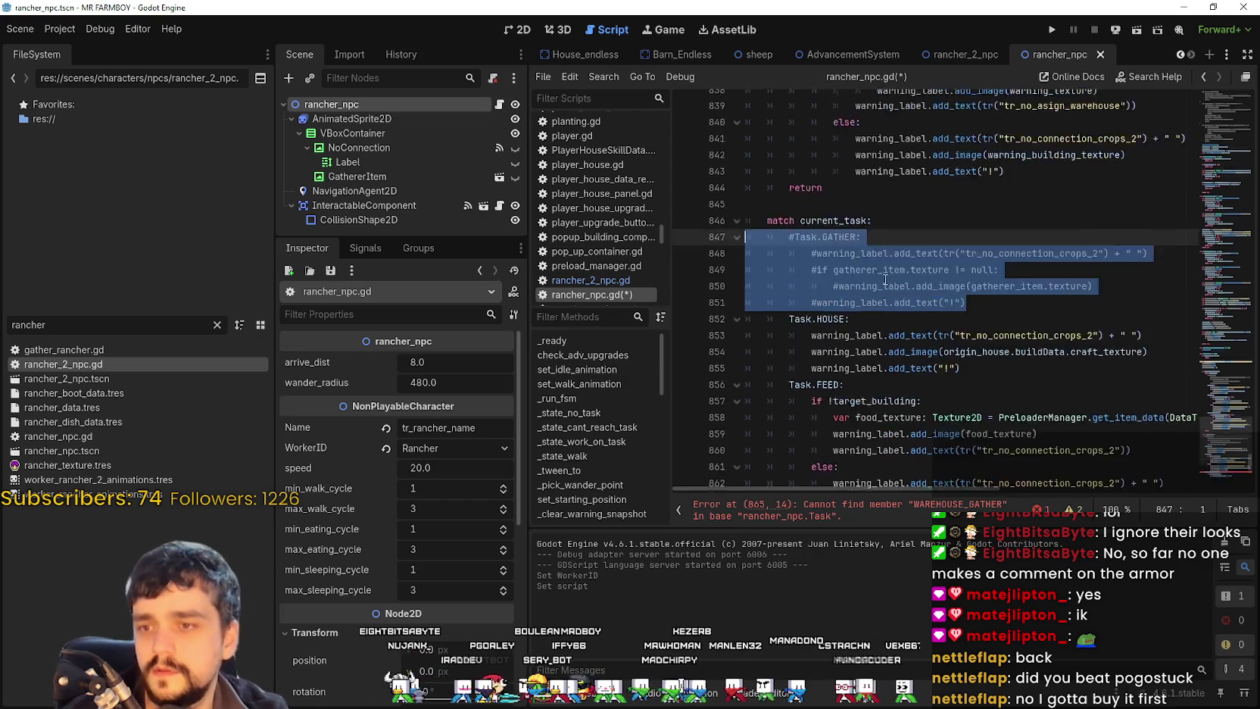
scroll(909, 343, "down", 2)
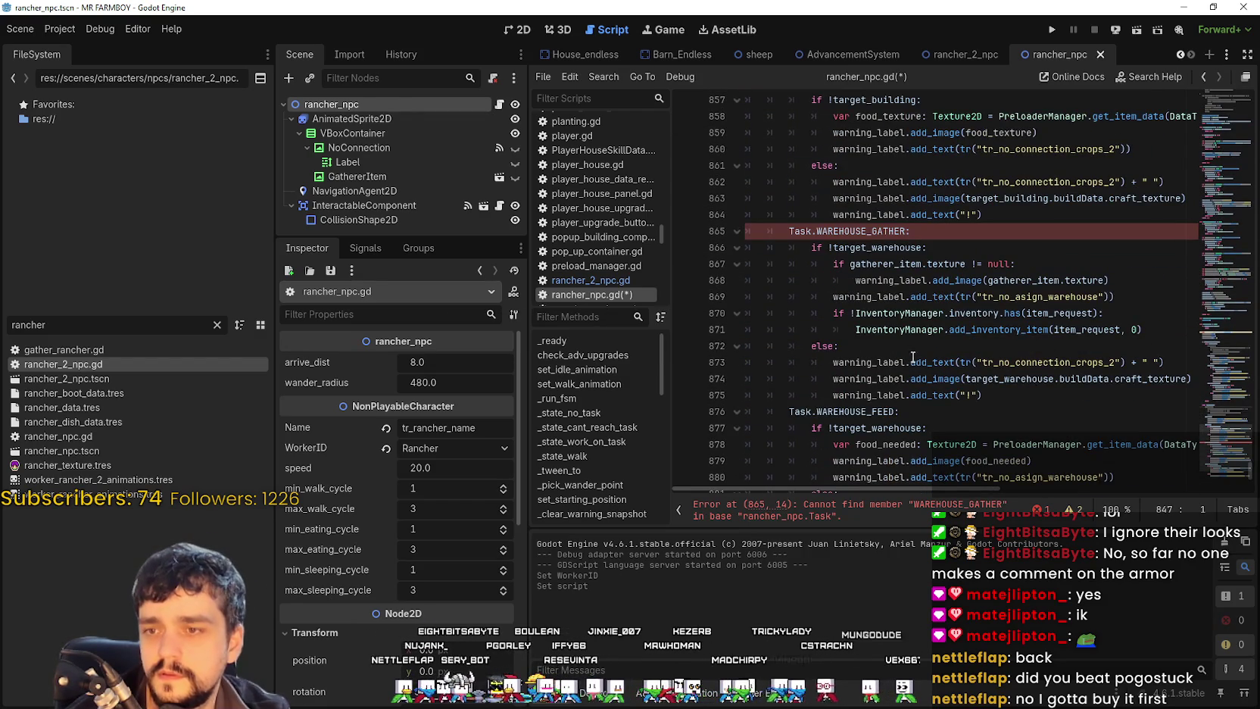
left_click(809, 247)
mouse_move(1008, 395)
left_mouse_down()
mouse_move(738, 220)
mouse_move(727, 231)
left_mouse_up()
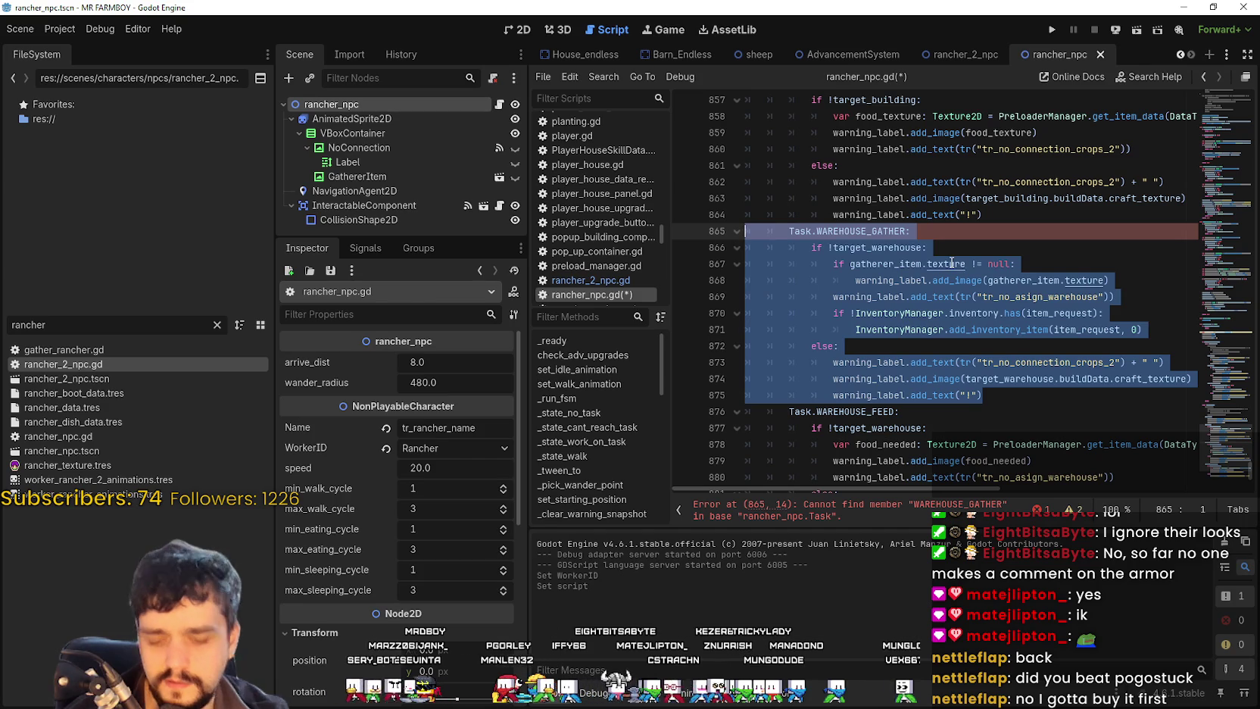
key("ctrl+k")
Step: Save rancher_npc.gd, then switch to the rancher_2_npc scene and save it
scroll(906, 252, "down", 5)
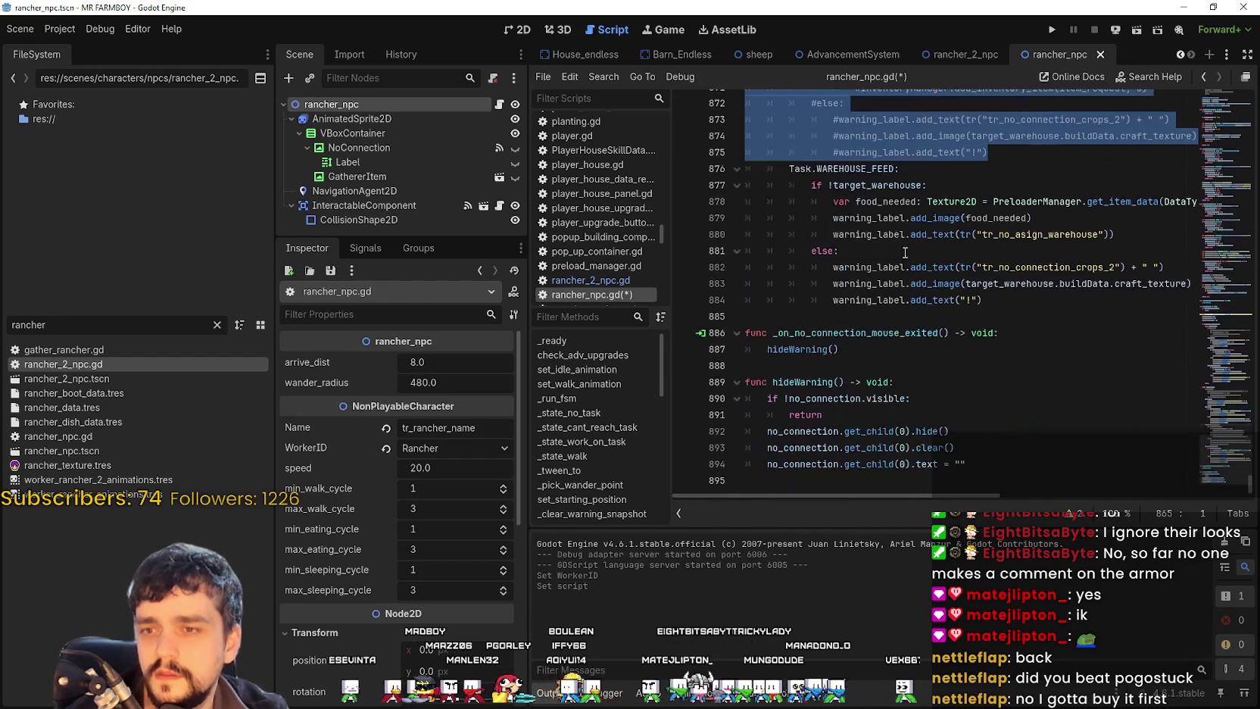
left_click(1010, 365)
key("ctrl+s")
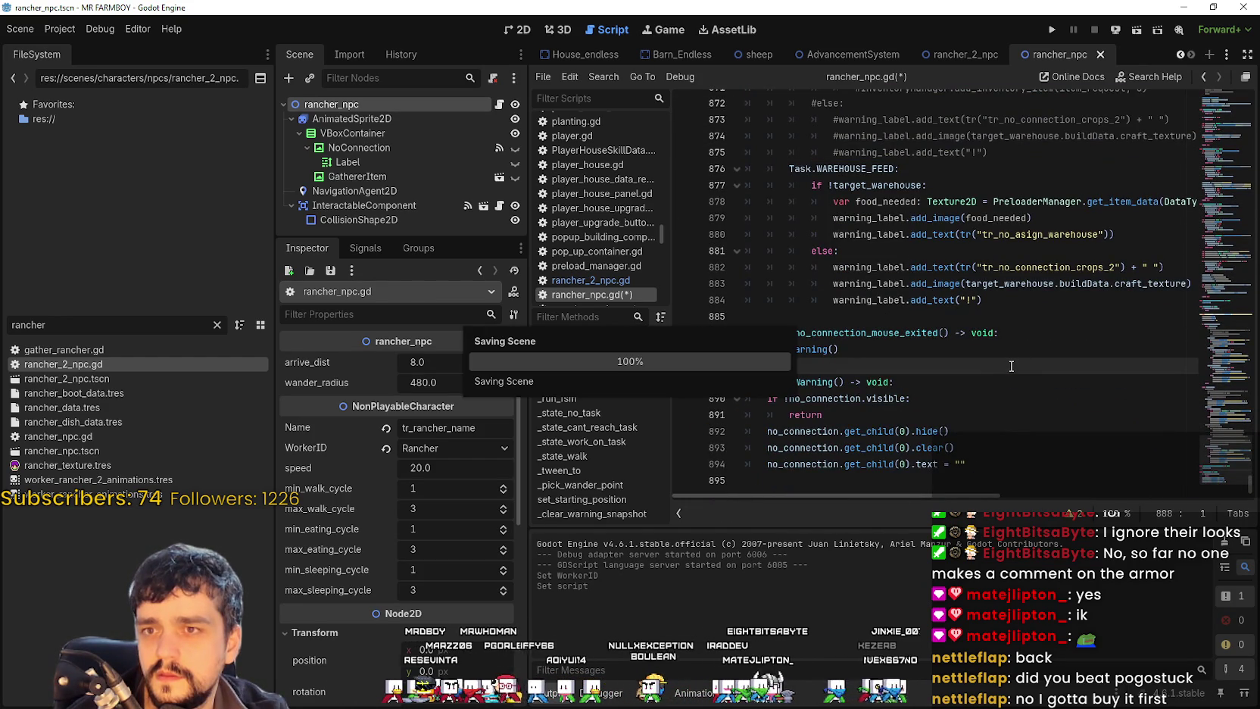
left_click(973, 55)
left_click(894, 321)
key("ctrl+s")
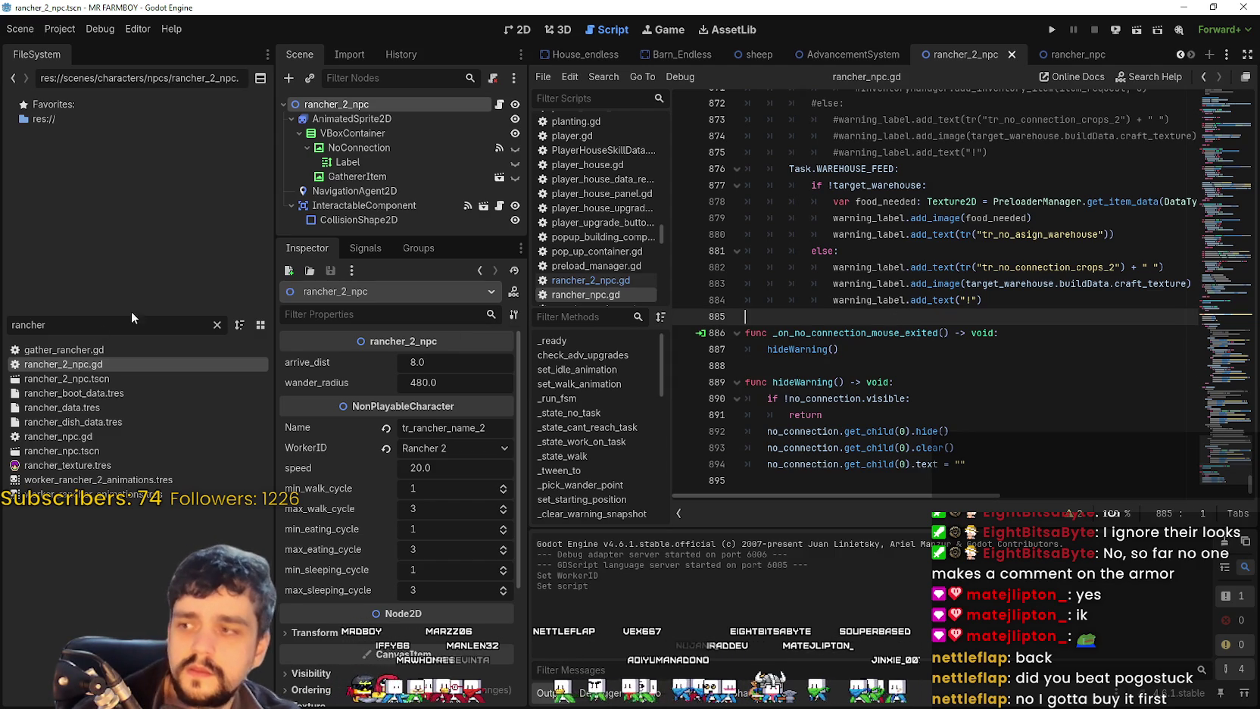
Step: Open preloader_manager.tscn via a 'preload' filter and show NpcPreloader's enlarged NPC resource list
key("ctrl+a")
type("preload")
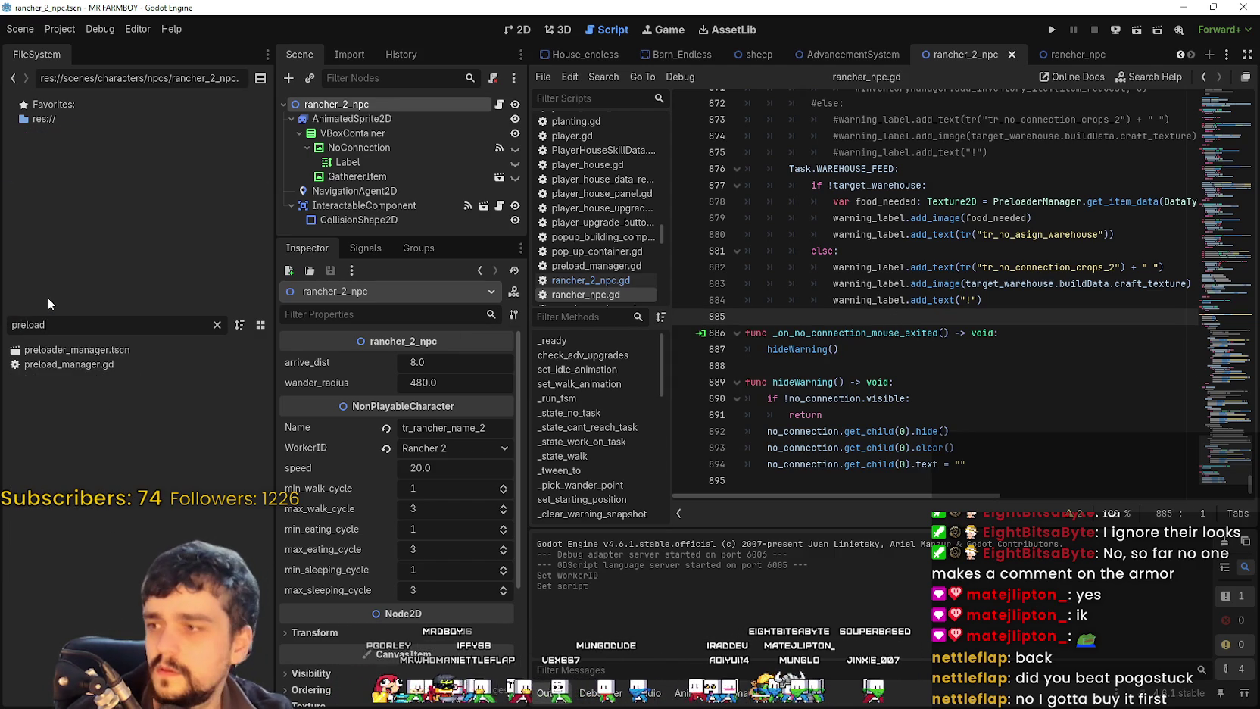
double_click(96, 350)
left_click(356, 119)
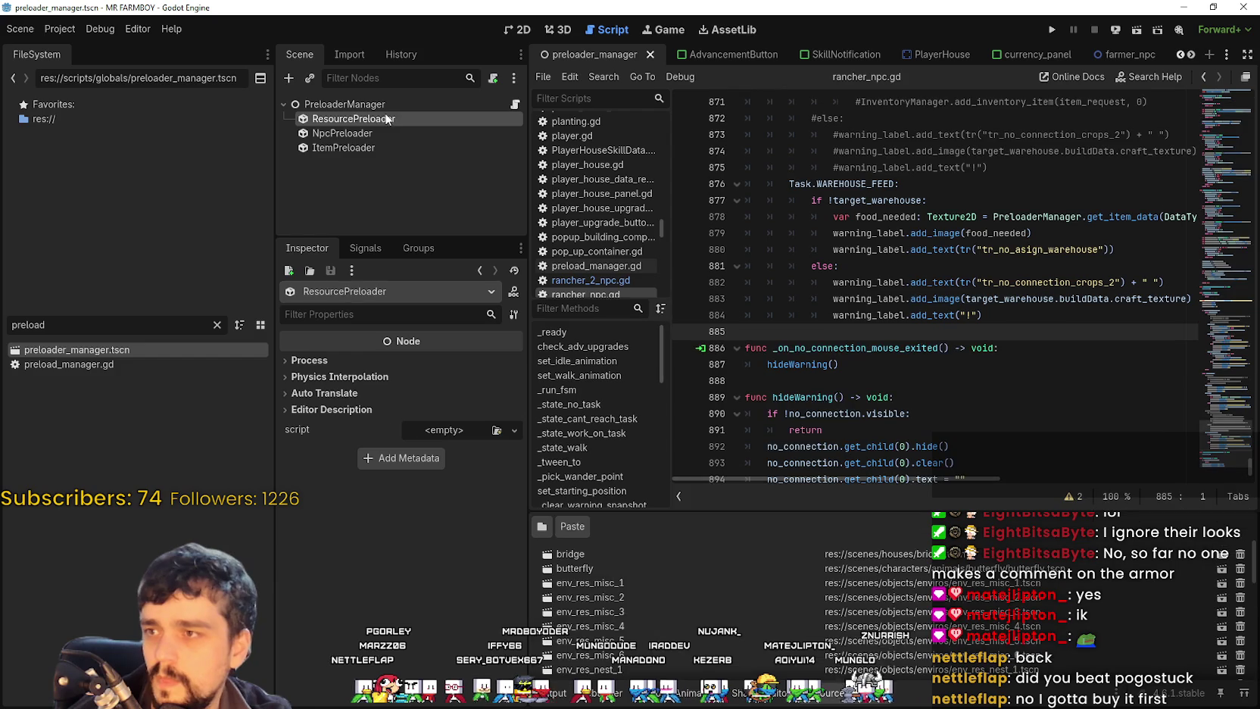
left_click(363, 133)
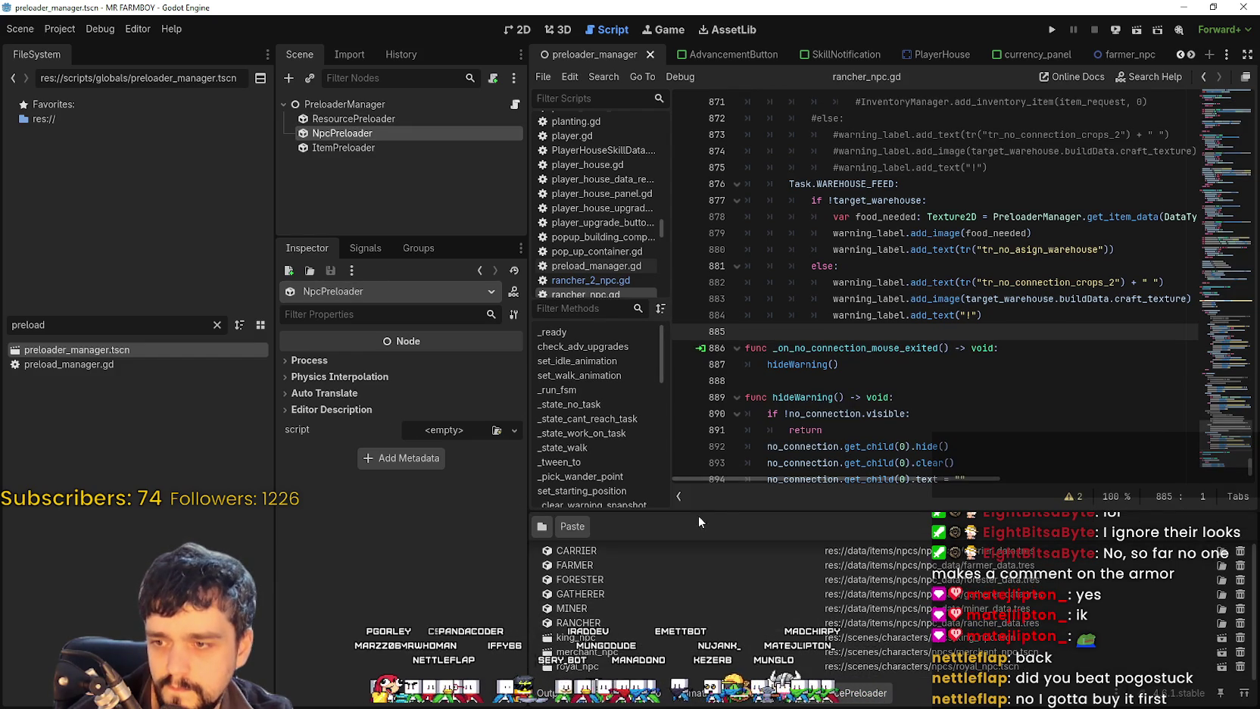
left_click_drag(719, 513, 719, 350)
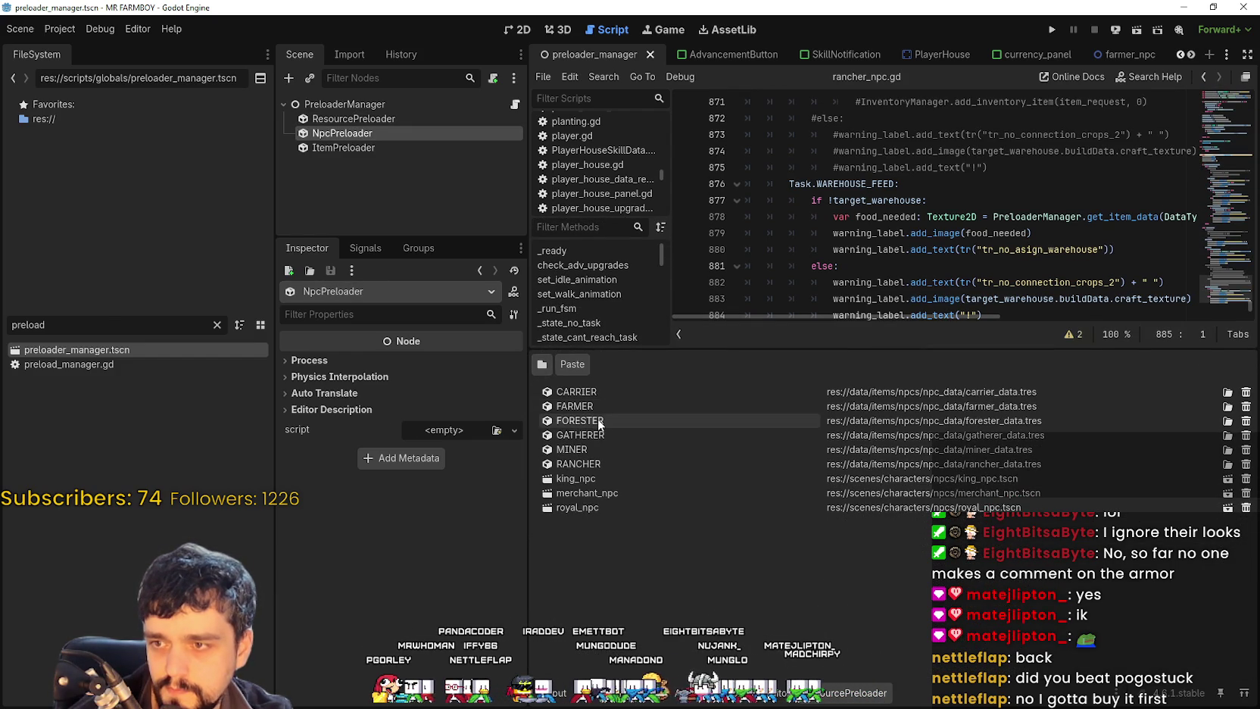
Step: Filter FileSystem for 'rancher' and load rancher_data.tres into the Inspector
double_click(107, 324)
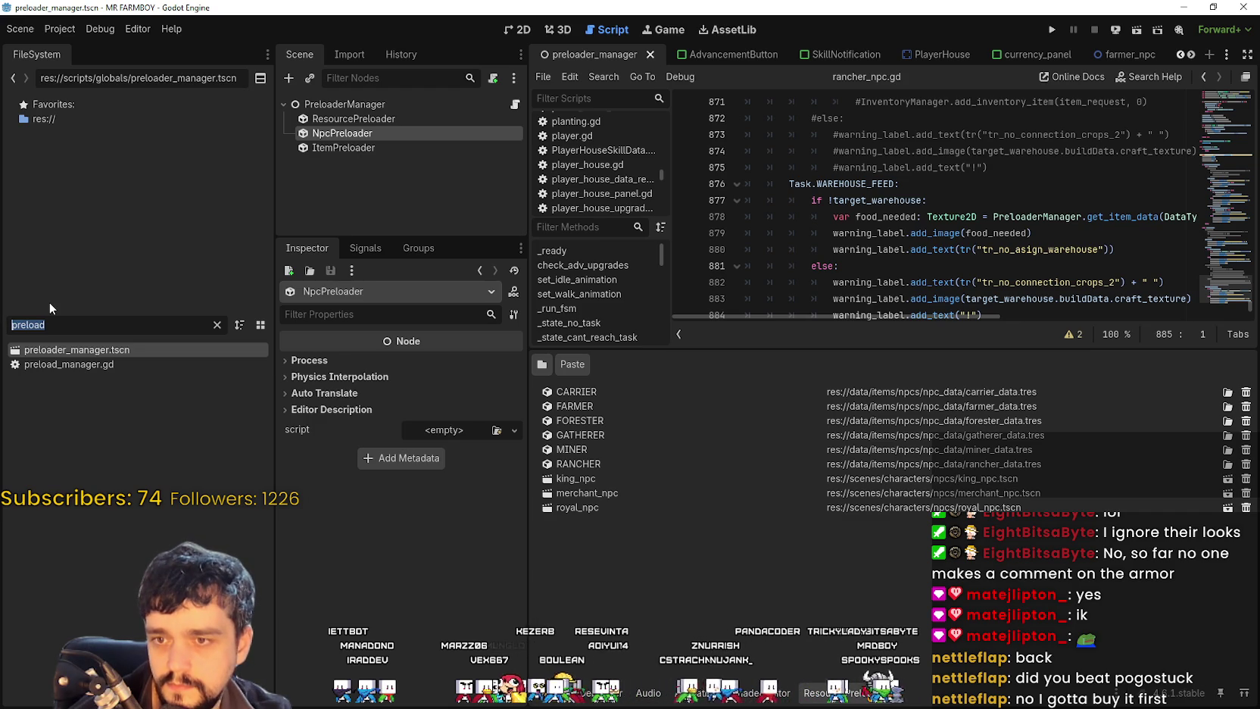
type("rancher")
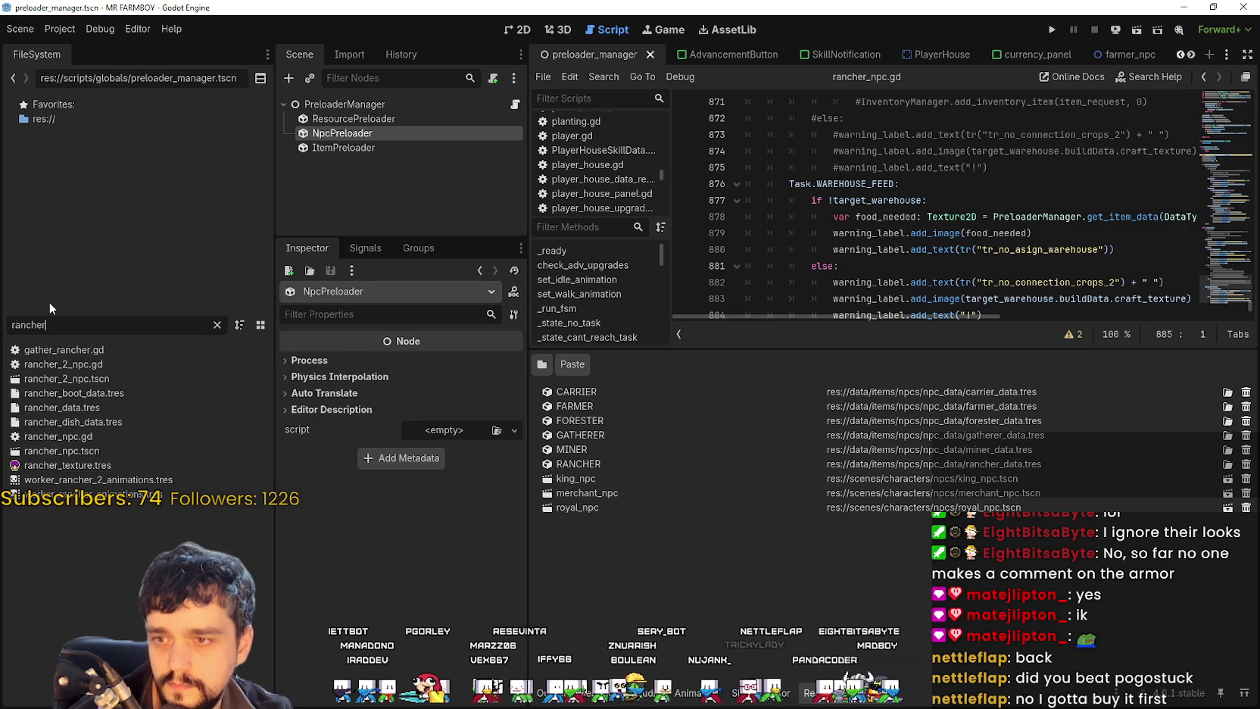
left_click(105, 409)
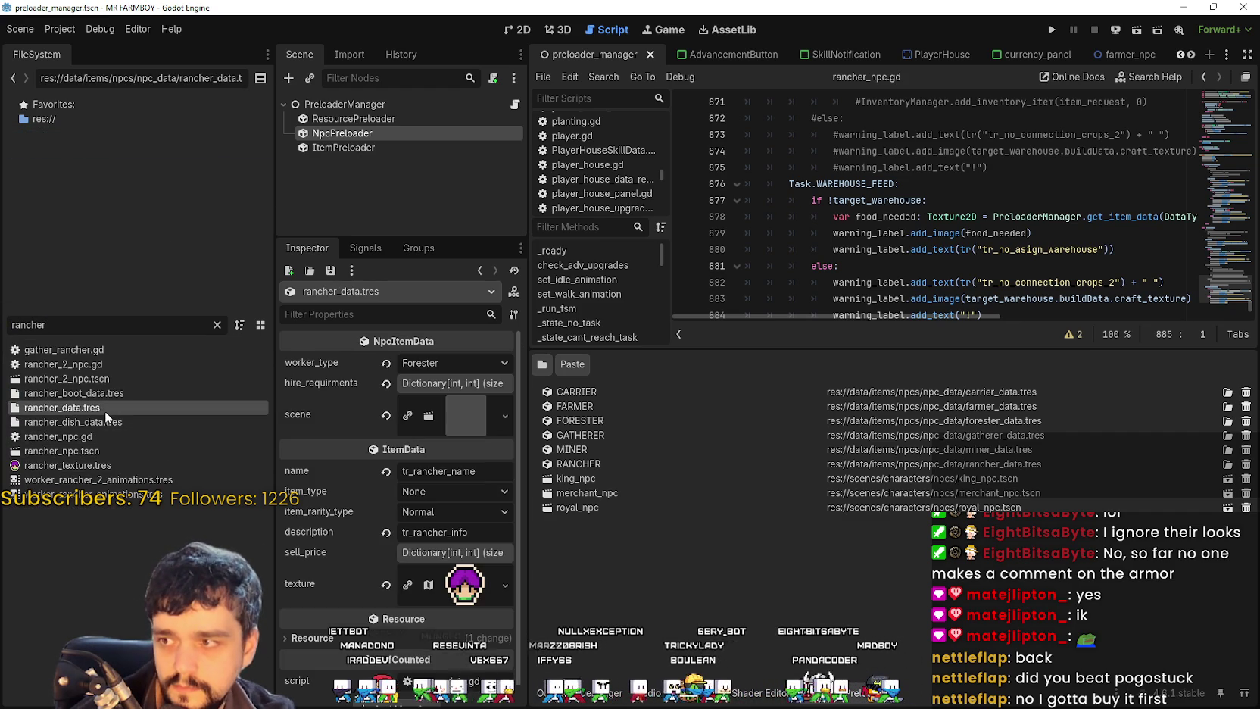
left_click(217, 325)
right_click(44, 466)
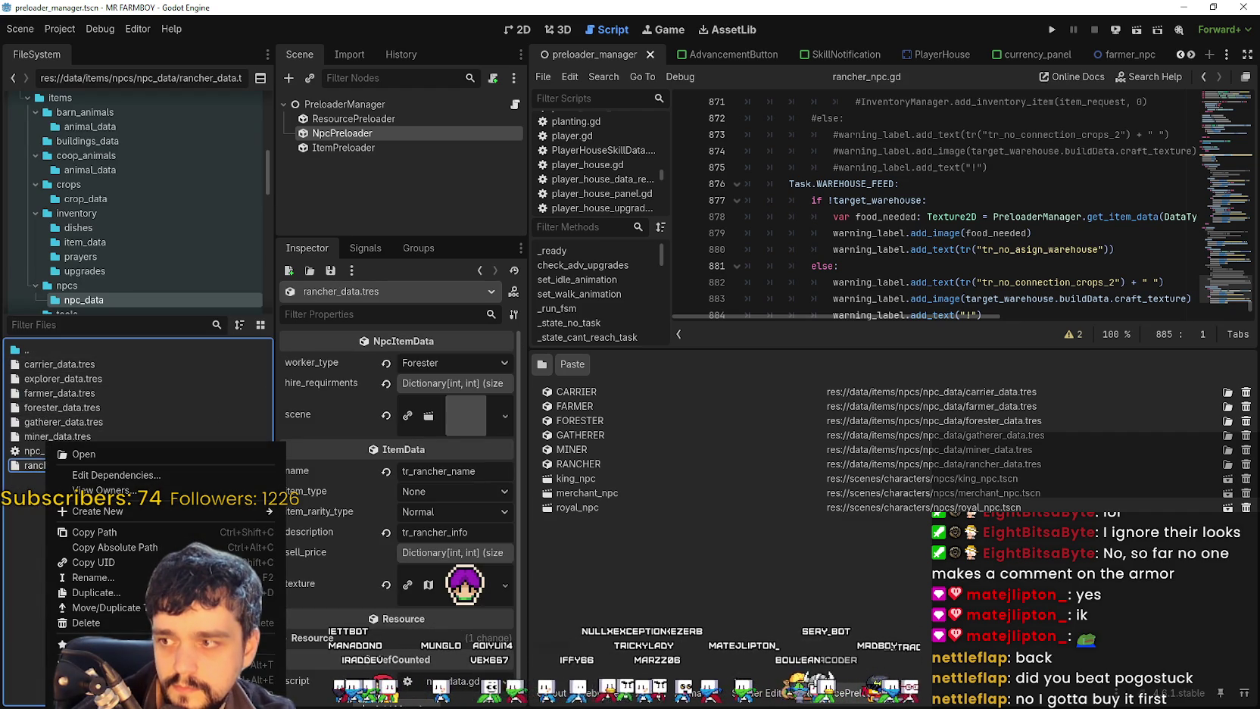
Step: Duplicate rancher_data.tres as rancher_2_data.tres in the npc_data folder
left_click(119, 593)
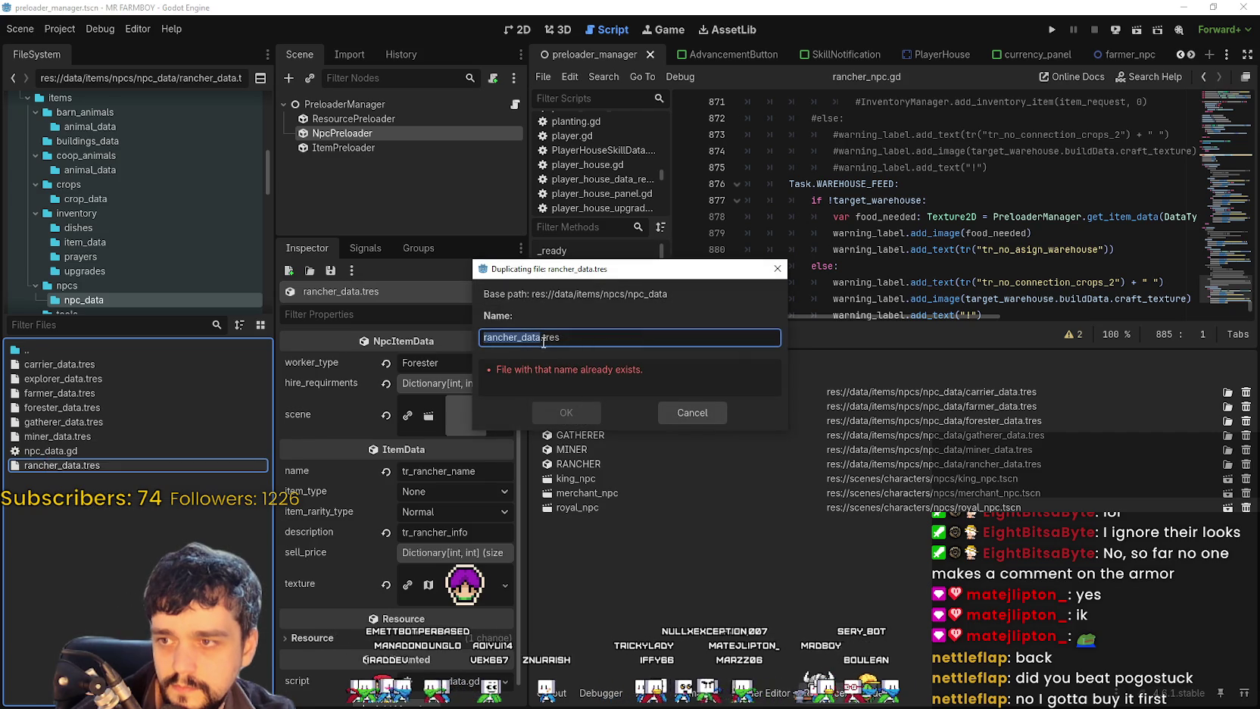
left_click(517, 337)
type("_new")
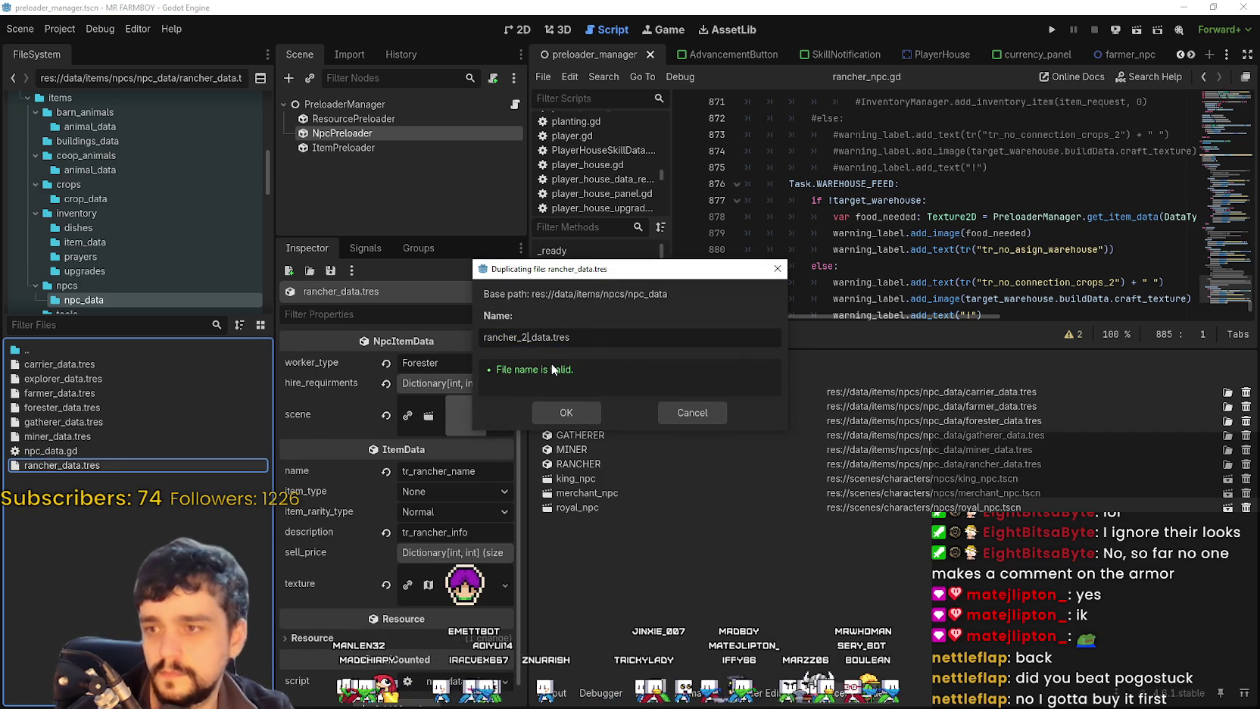
key("Return")
Step: Check the copy's worker type, then set rancher_data.tres worker type to Rancher
left_click(144, 464)
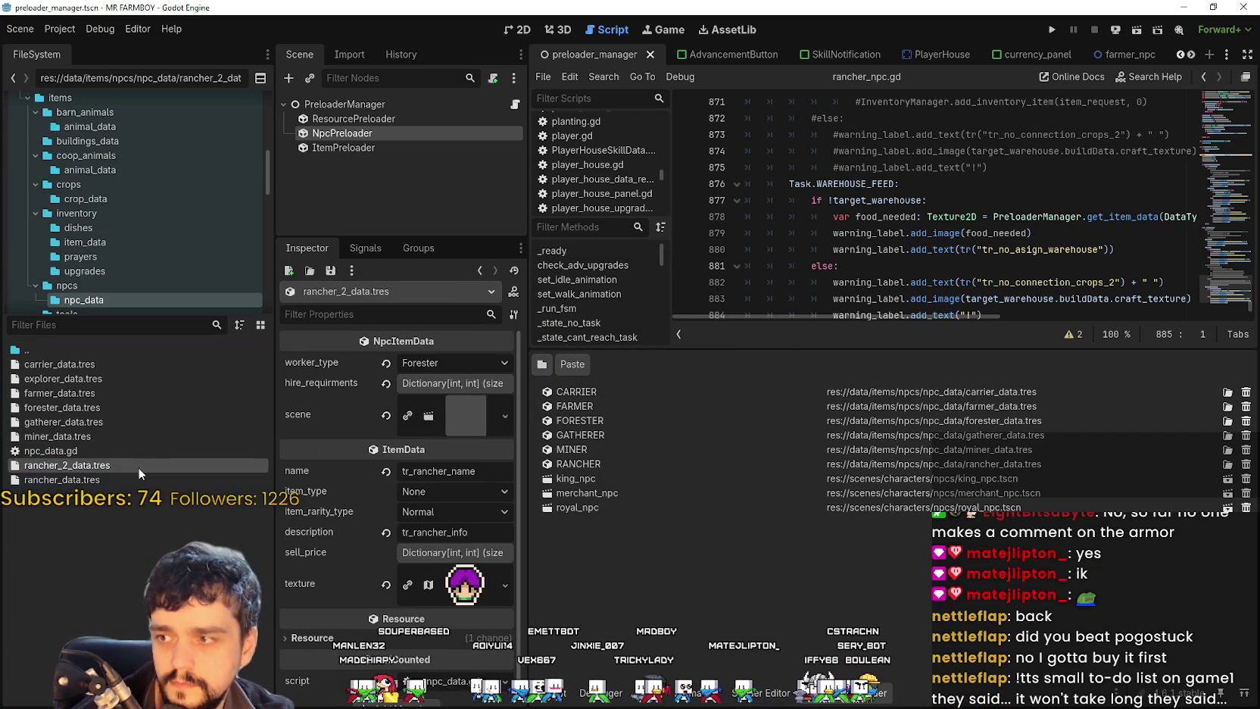
left_click(457, 364)
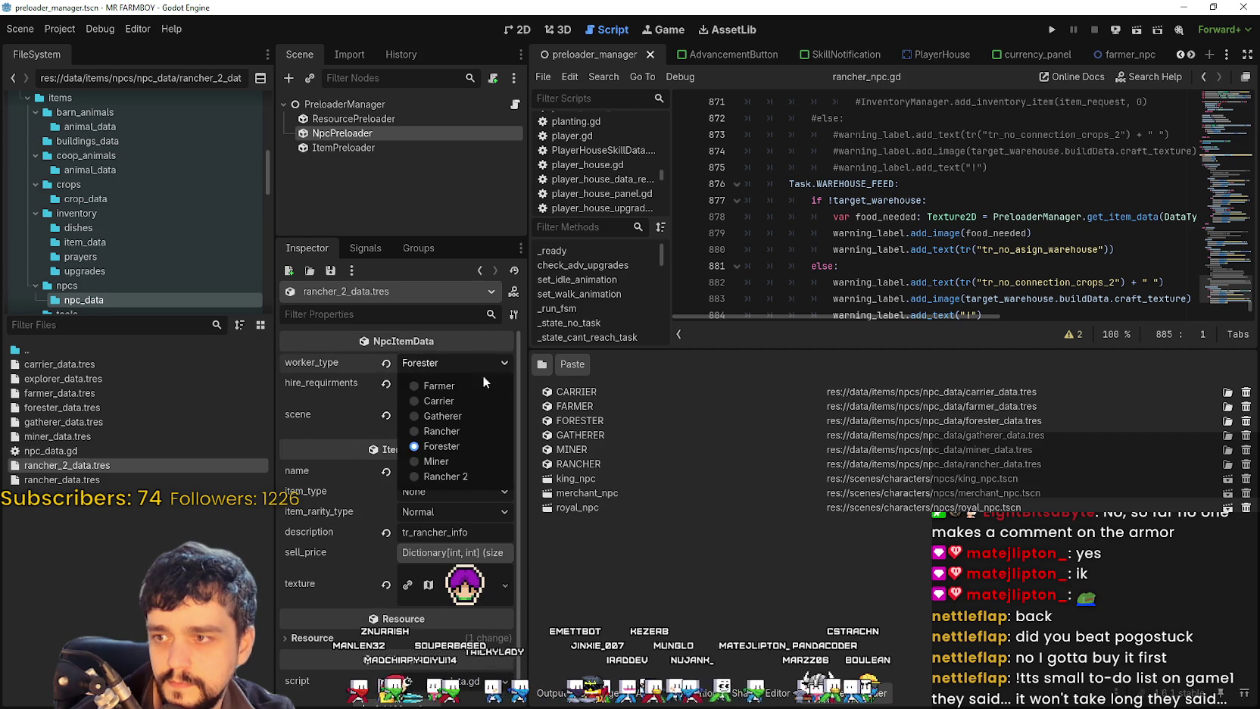
left_click(452, 446)
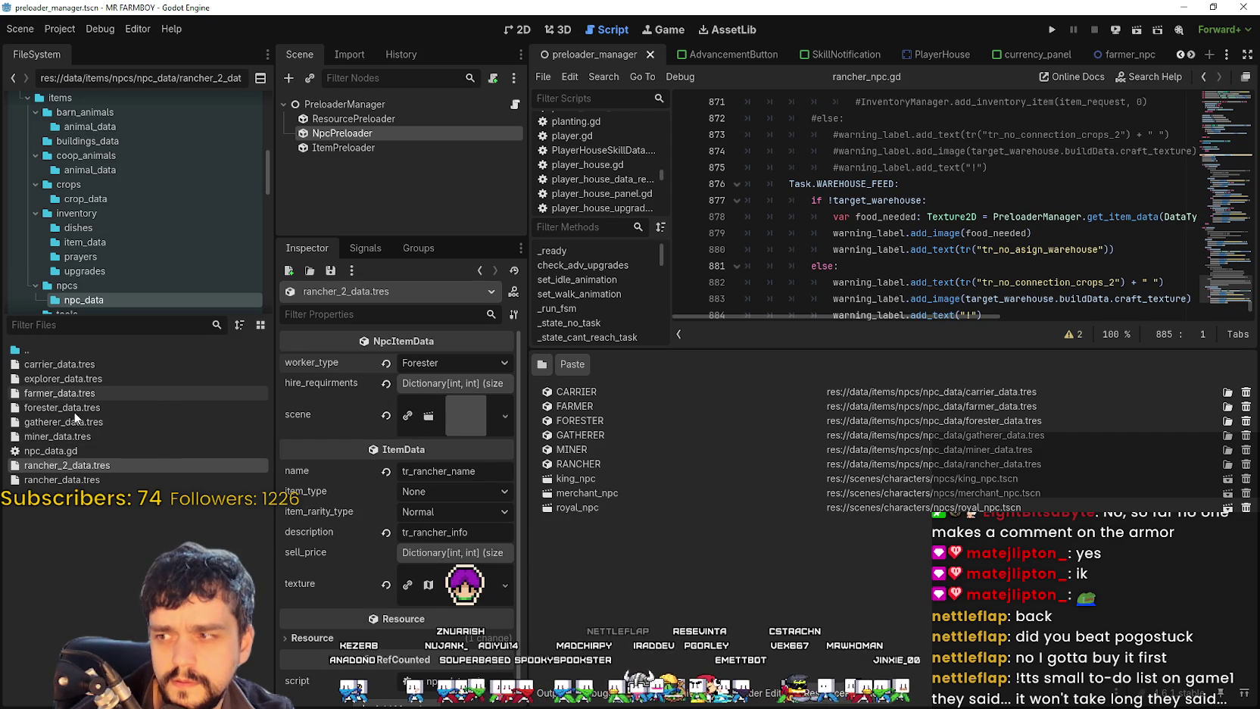
left_click(108, 479)
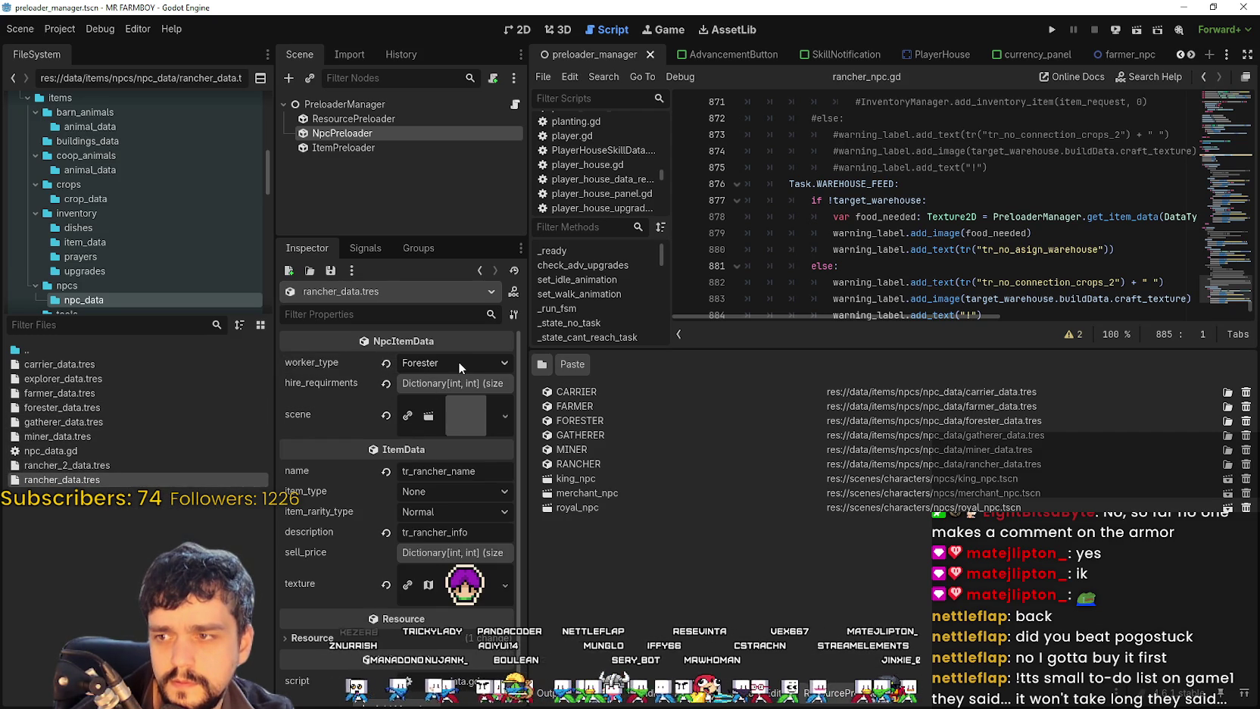
left_click(459, 367)
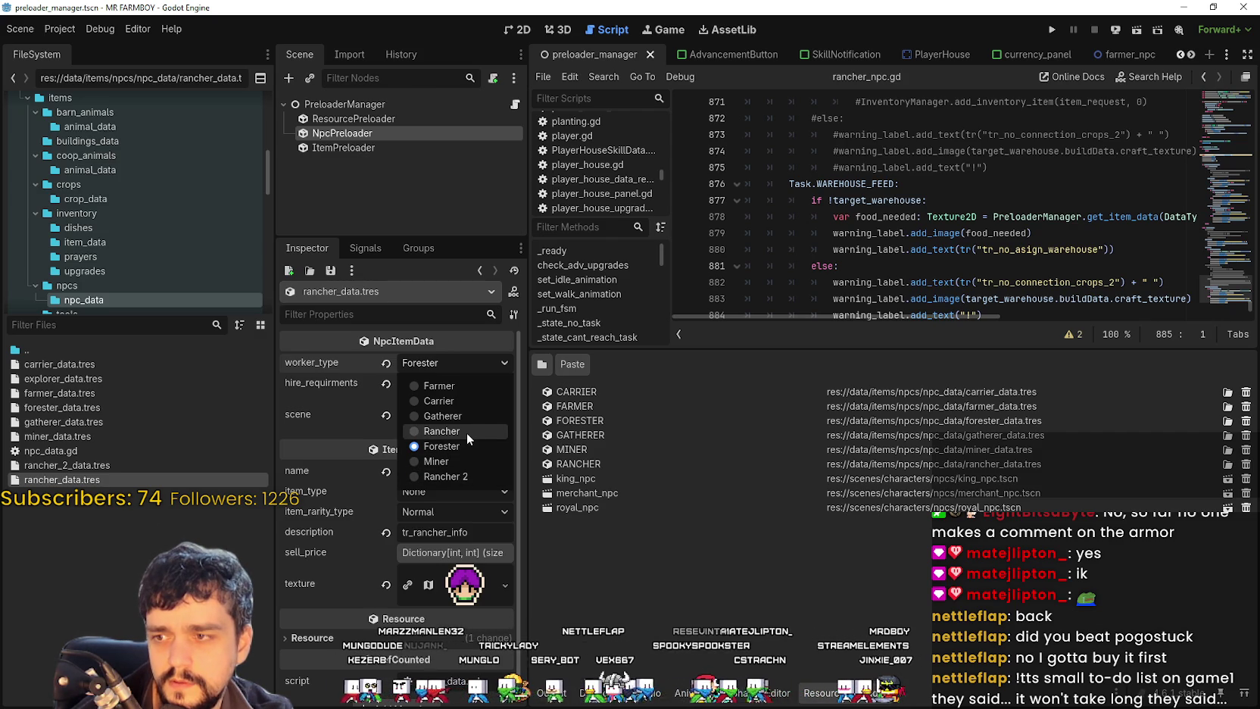
left_click(464, 431)
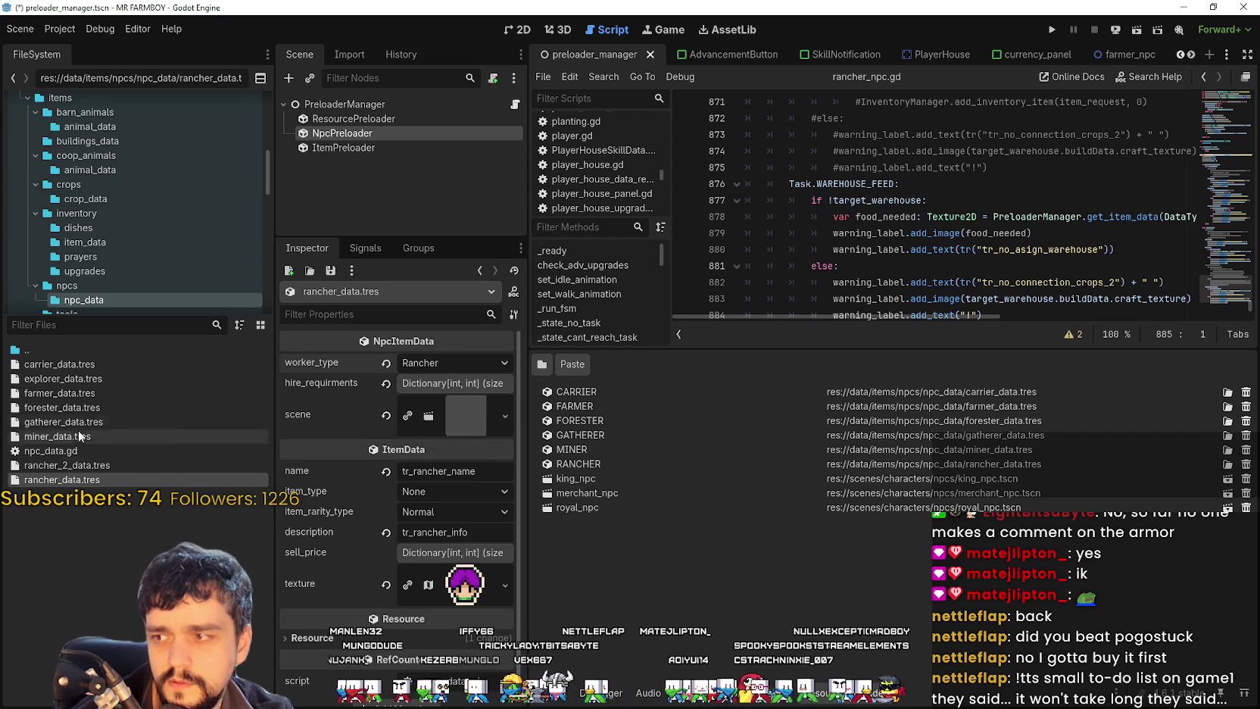
Step: Compare carrier, farmer, forester and gatherer data, then pick a worker type for rancher_2_data.tres
left_click(103, 367)
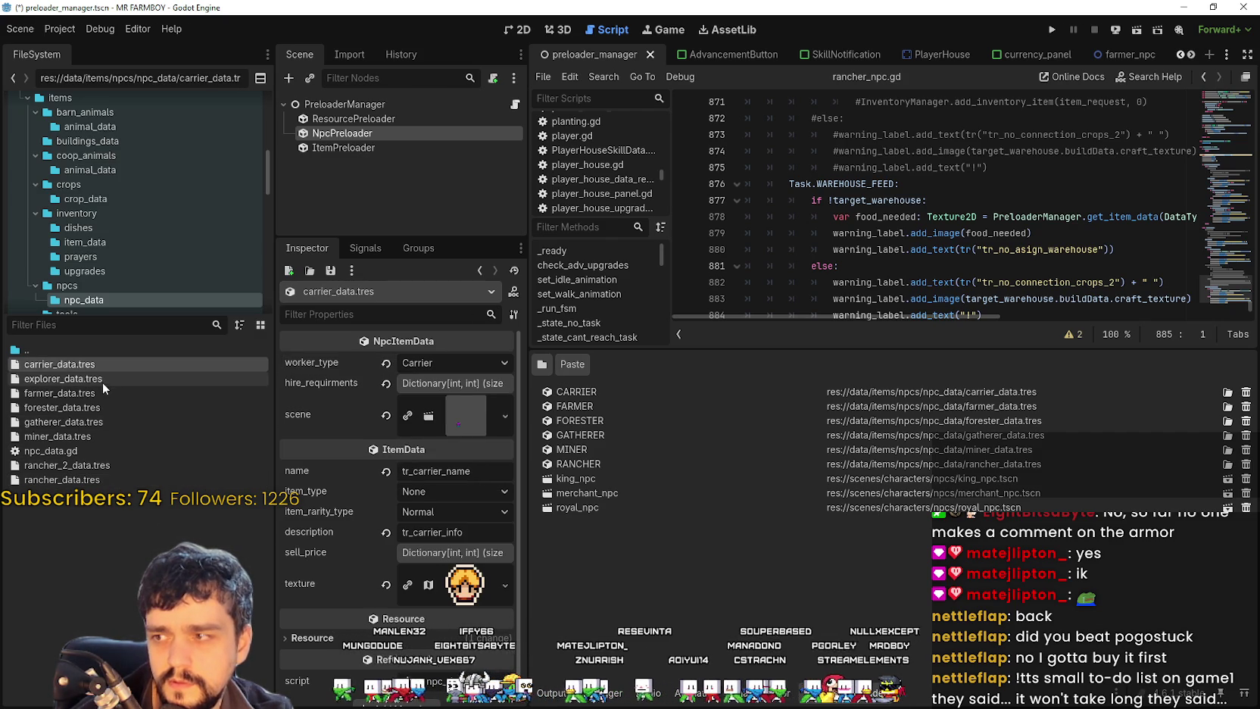
left_click(92, 392)
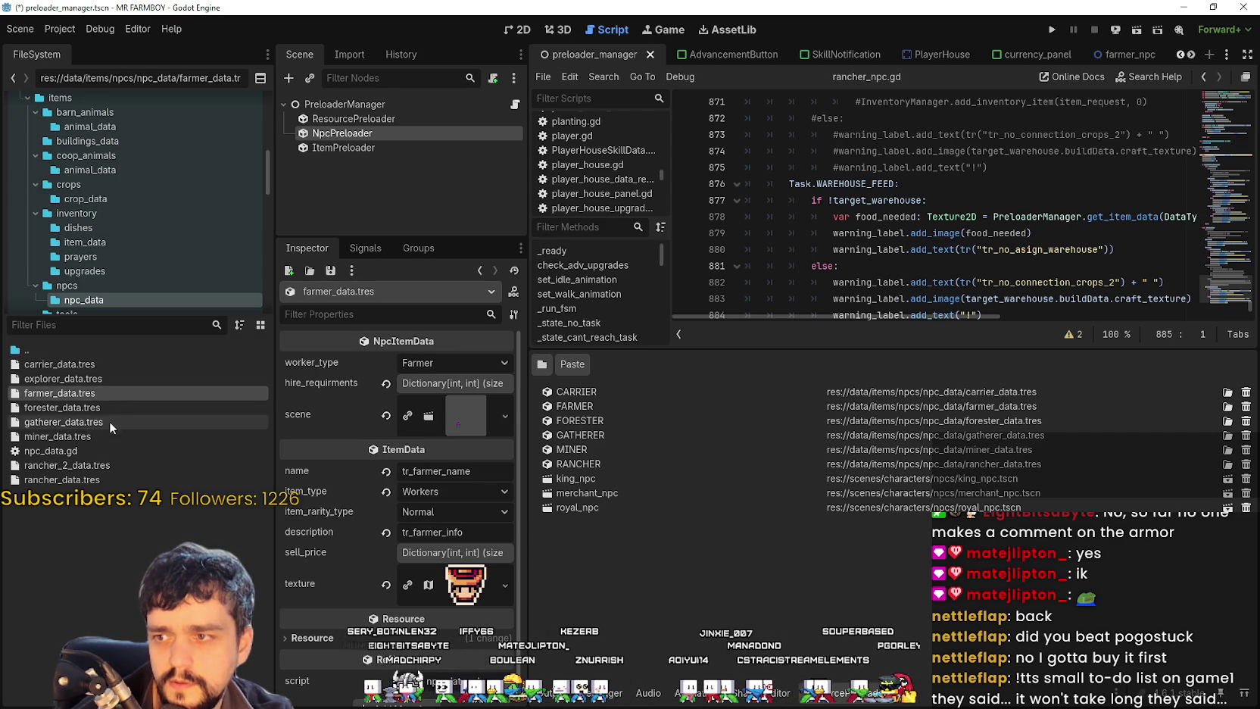
left_click(103, 409)
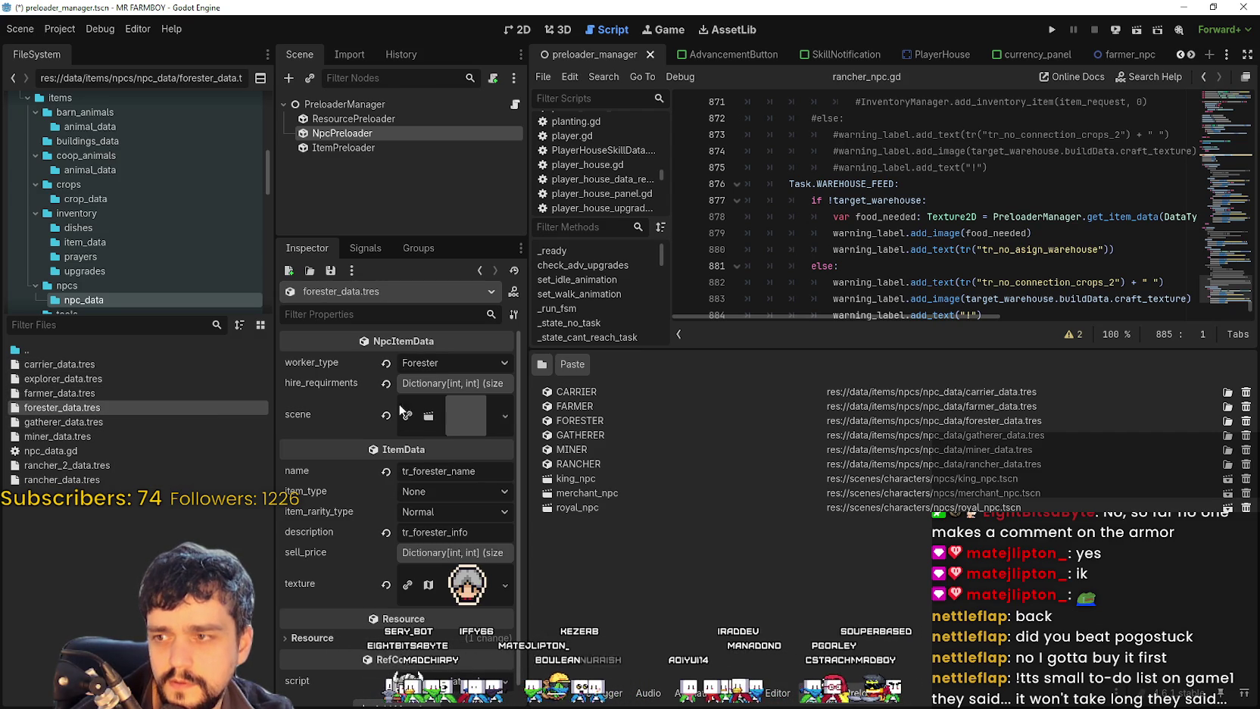
left_click(143, 420)
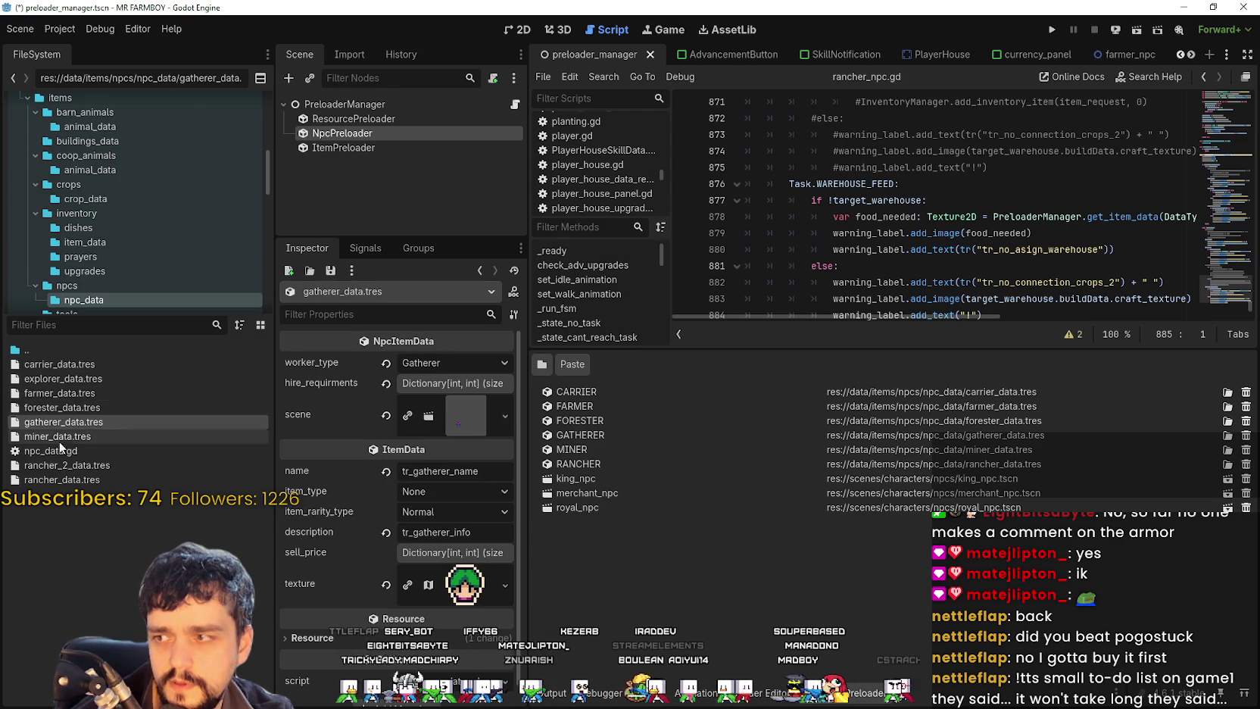
left_click(84, 479)
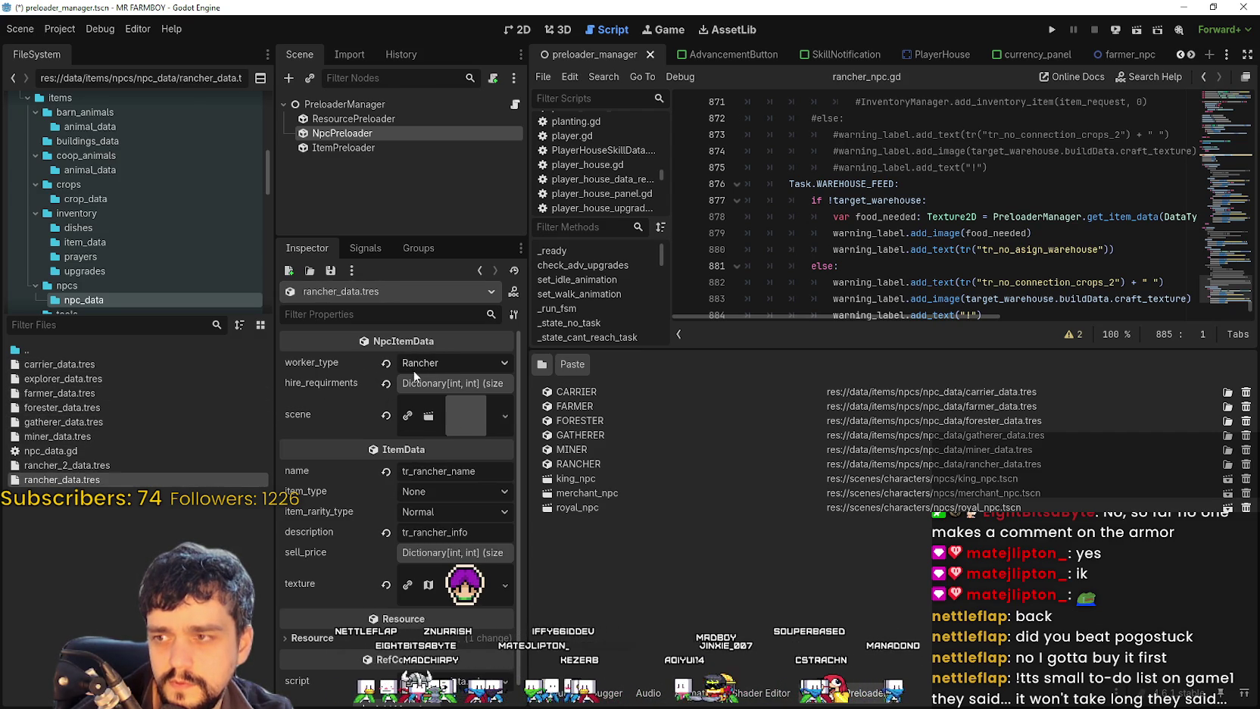
left_click(100, 463)
left_click(454, 362)
left_click(453, 478)
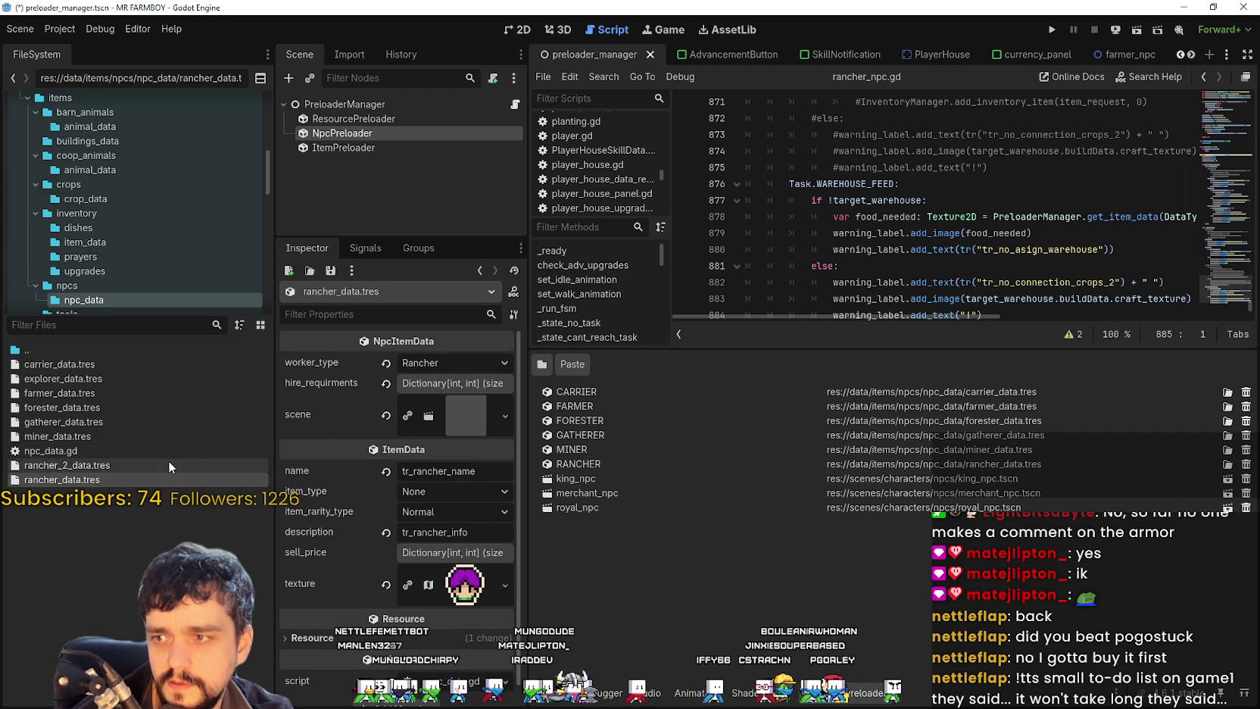
Step: Assign rancher_2_npc.tscn as the scene of rancher_2_data.tres
left_click(446, 383)
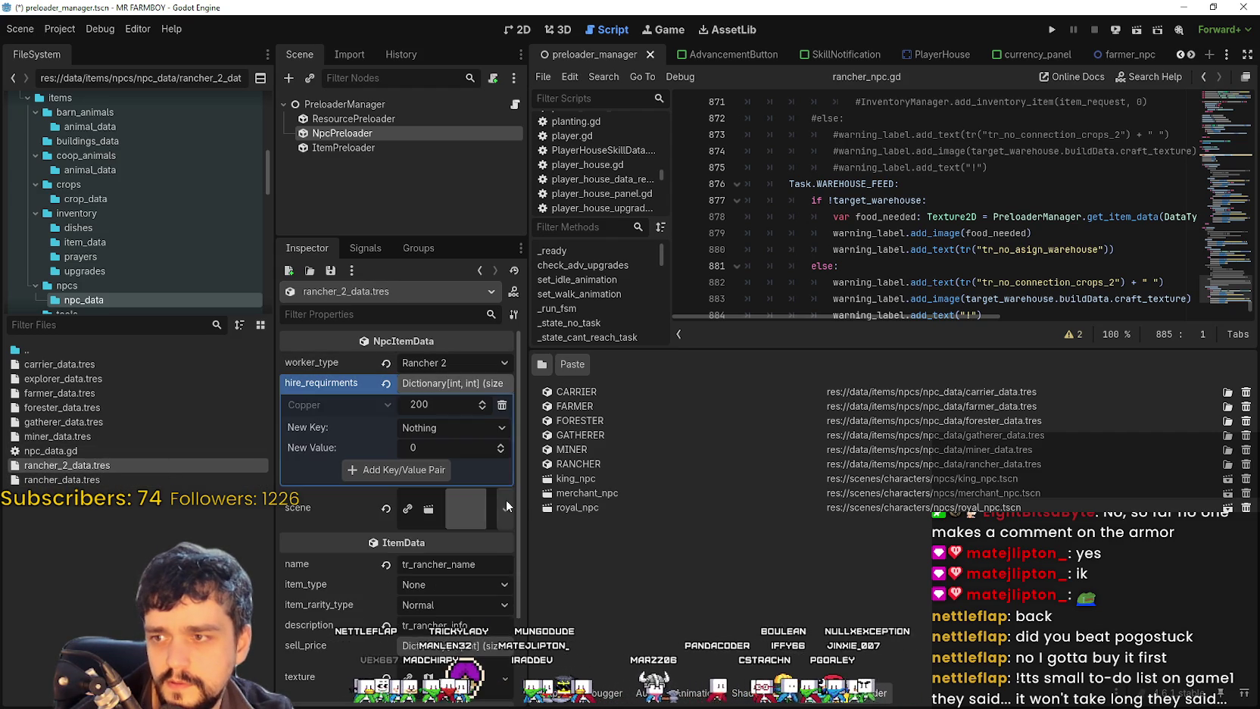
left_click(455, 378)
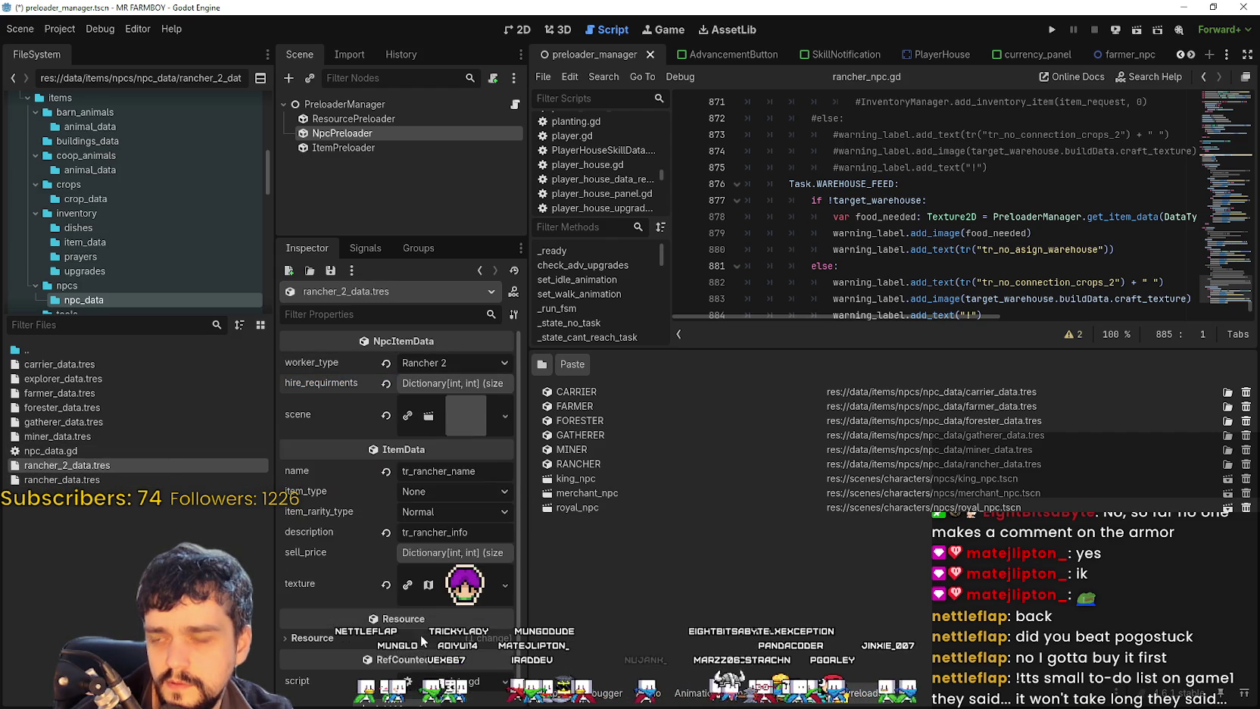
scroll(455, 379, "down", 1)
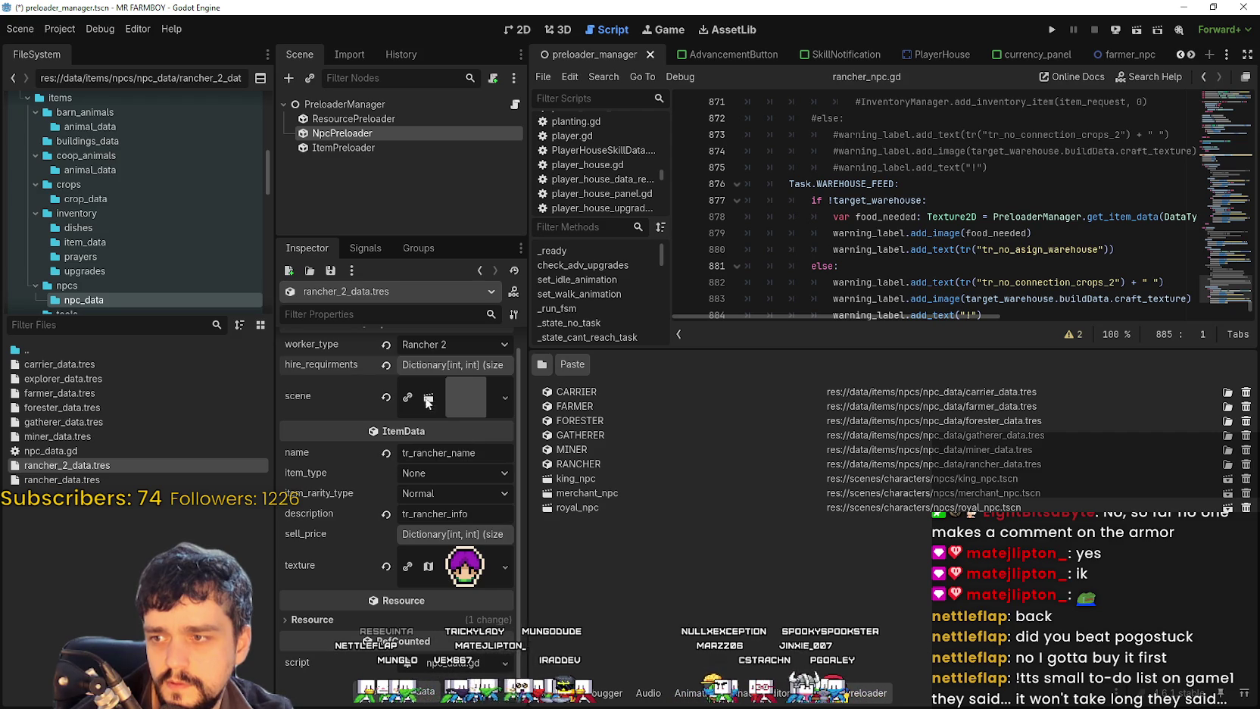
left_click(461, 396)
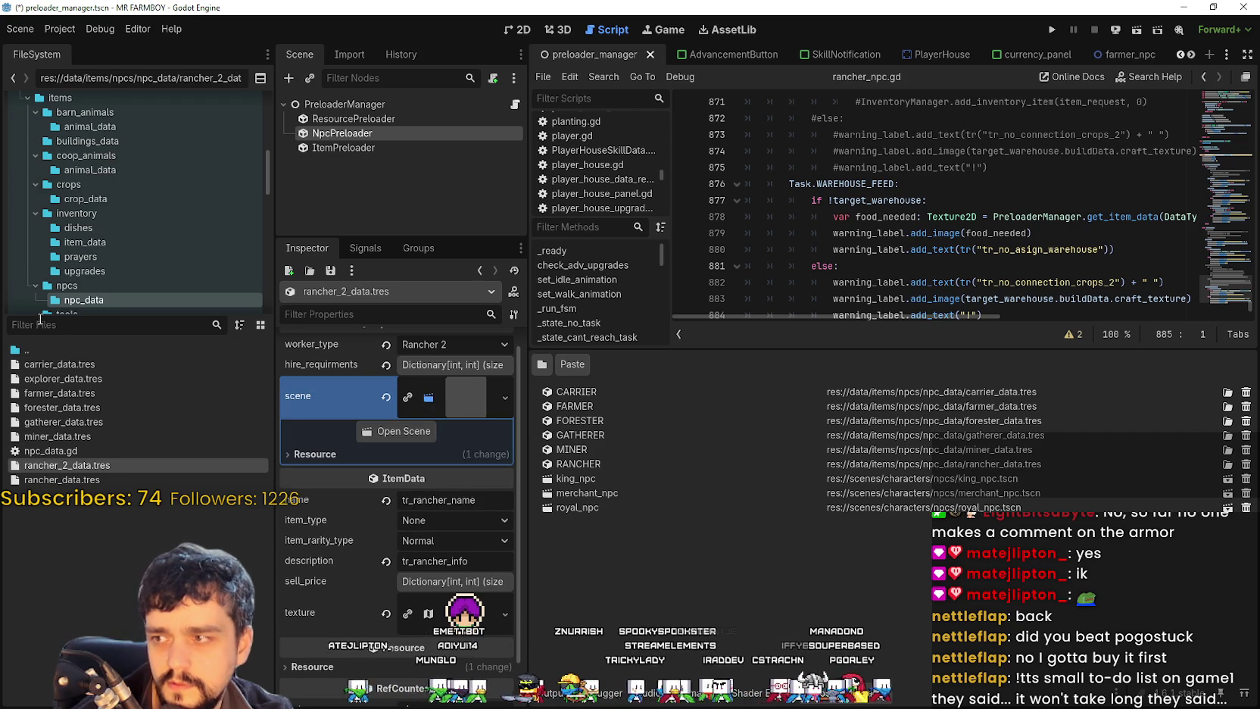
type("rancher")
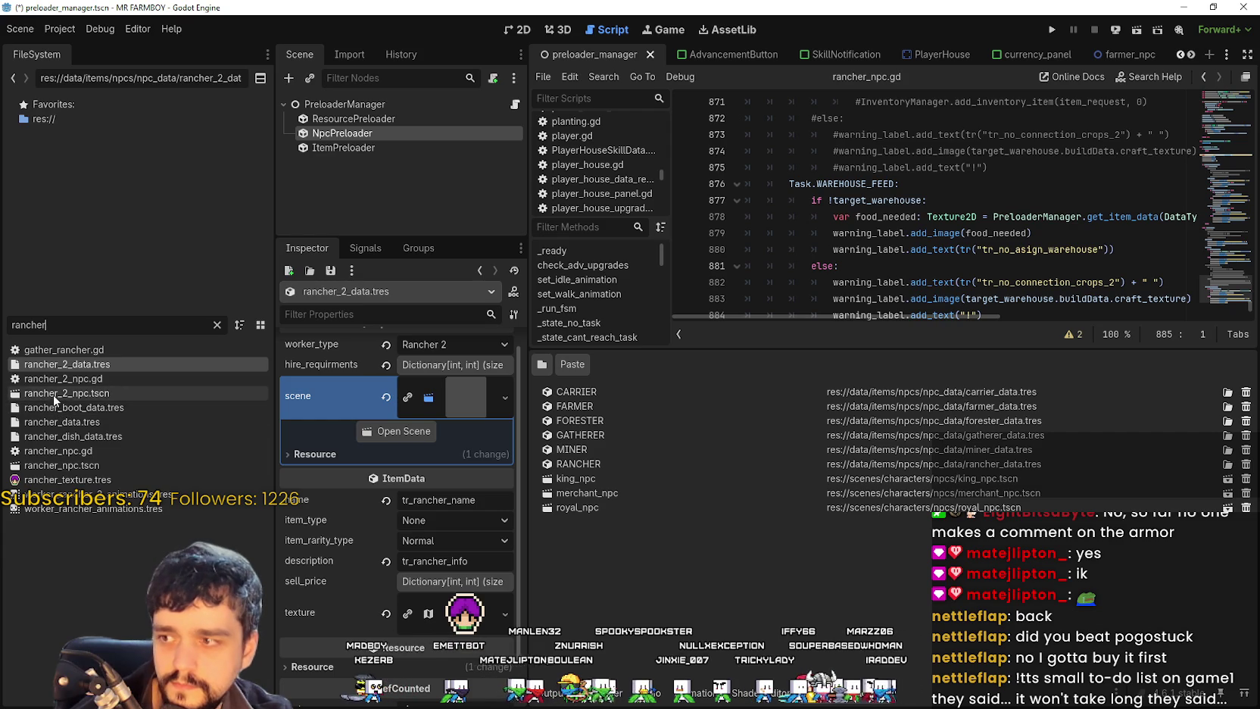
left_click_drag(49, 394, 463, 396)
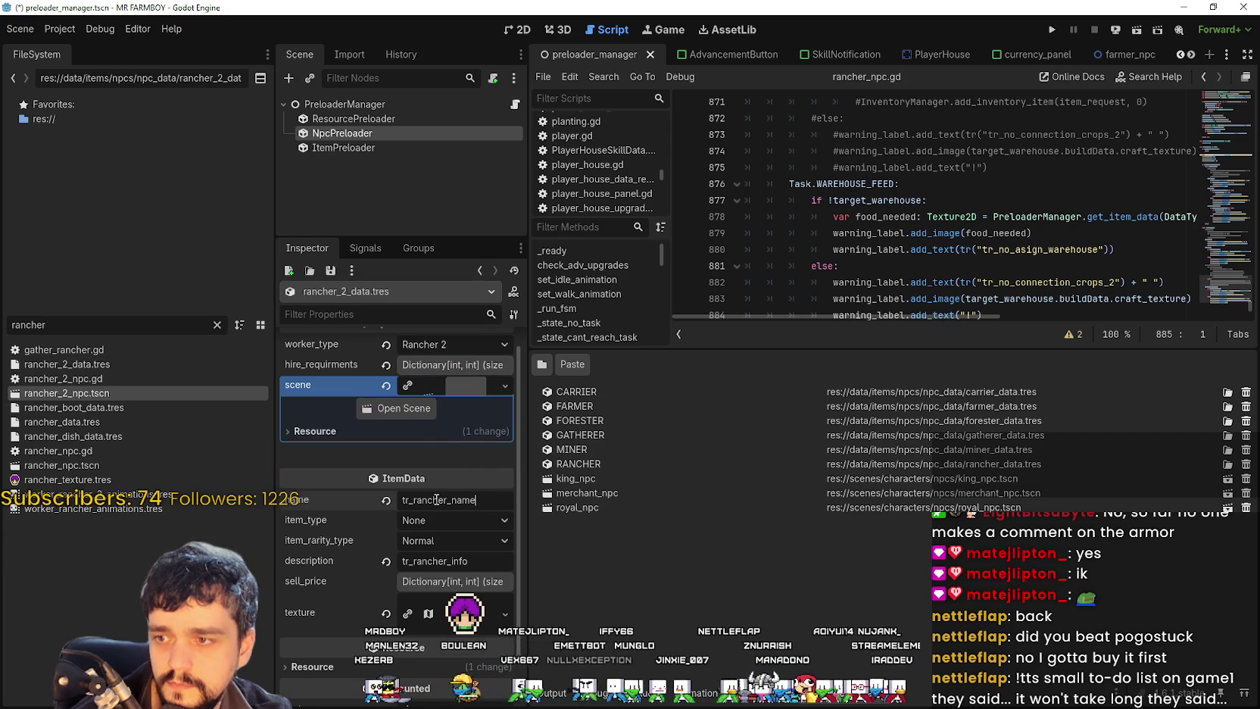
Step: Change the NPC's name key to tr_rancher_name_2
type("_")
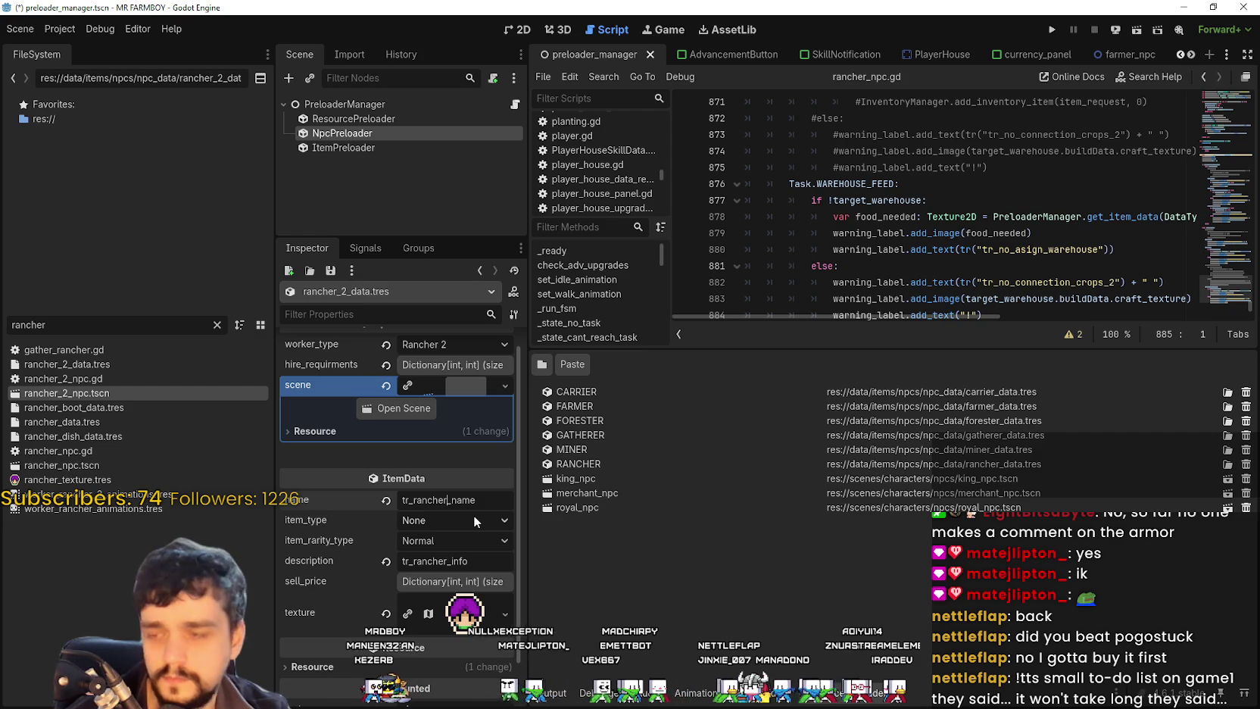
left_click(479, 499)
type("_2")
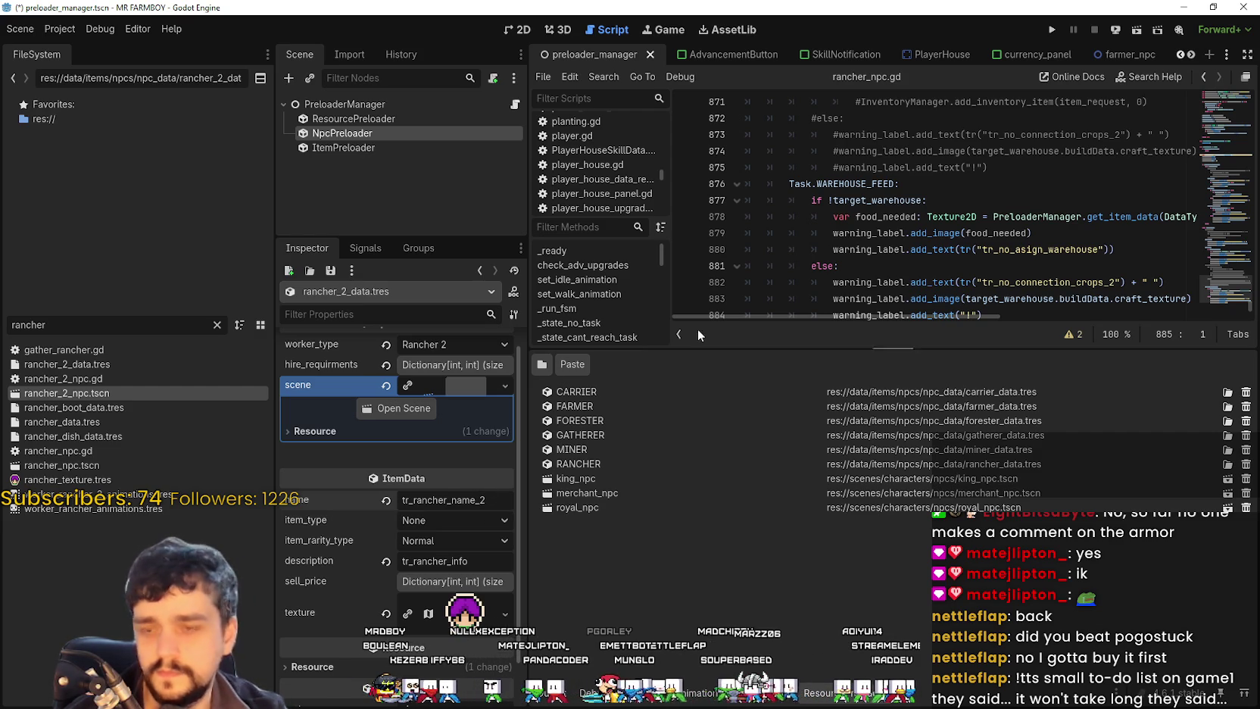
Step: Confirm tr_rancher_name_2 reads Rancher Gatherer in the sheet, then expand the Godot texture property
key("alt+Tab")
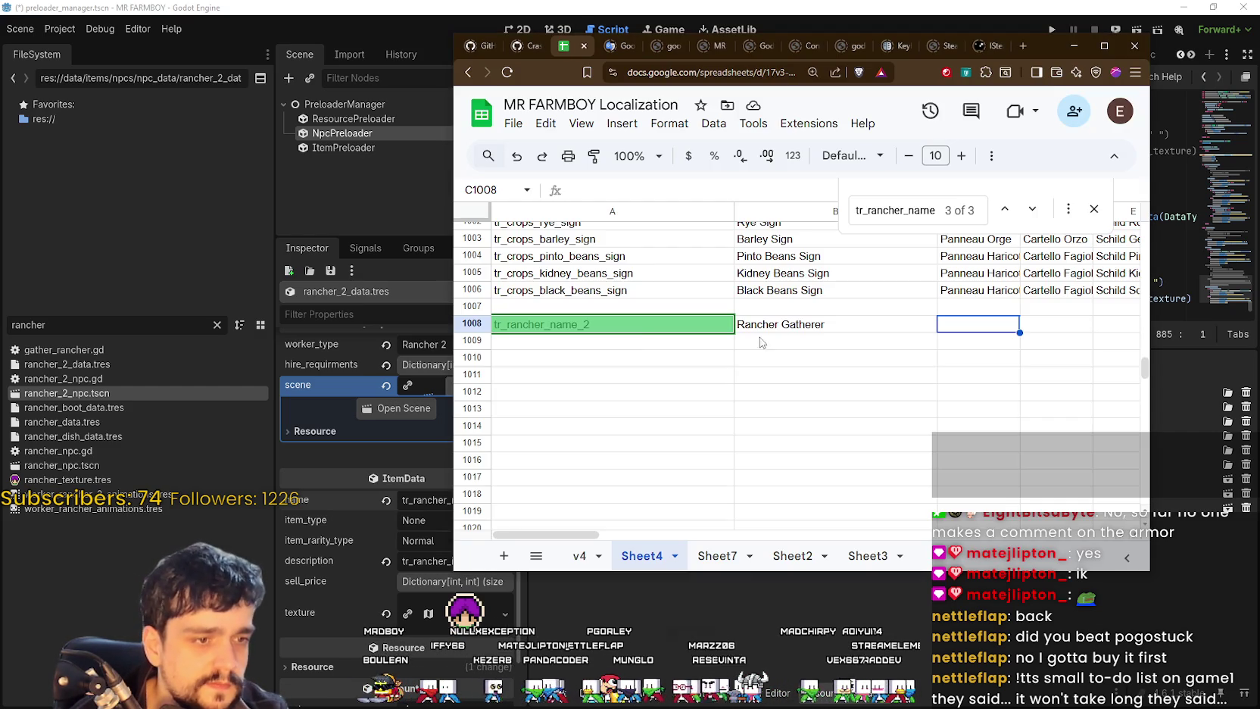
left_click(262, 606)
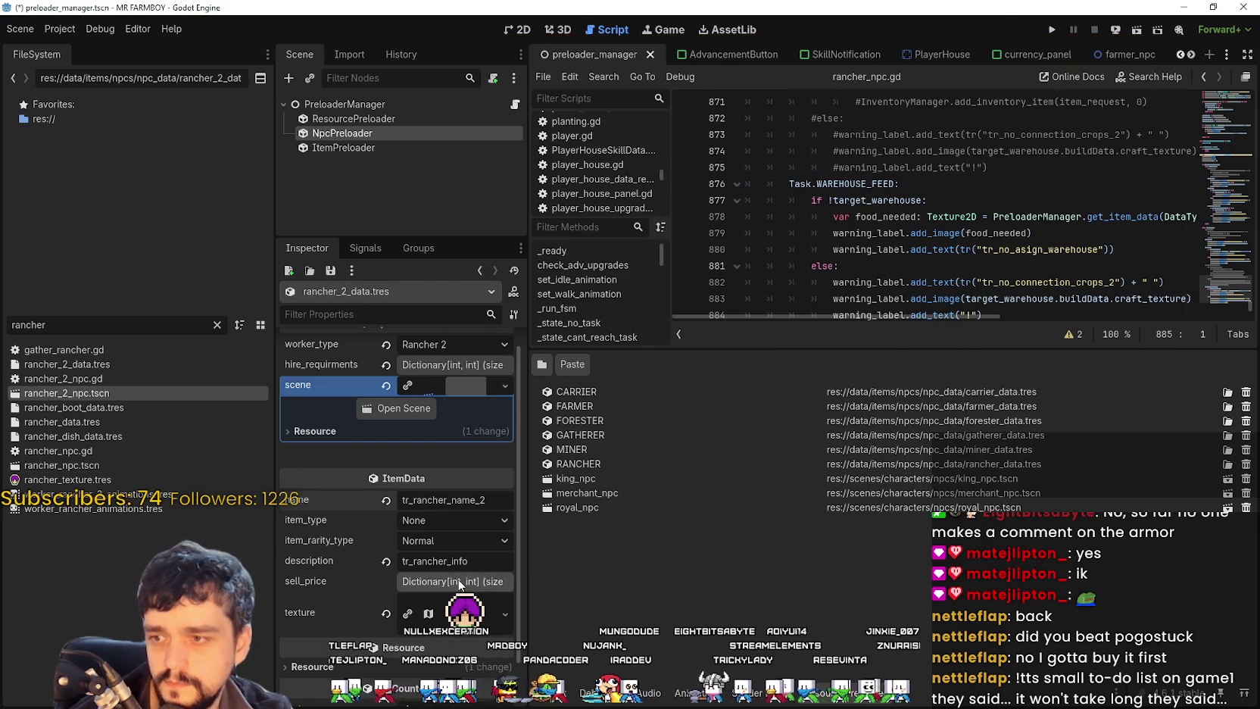
scroll(453, 582, "down", 2)
left_click(454, 575)
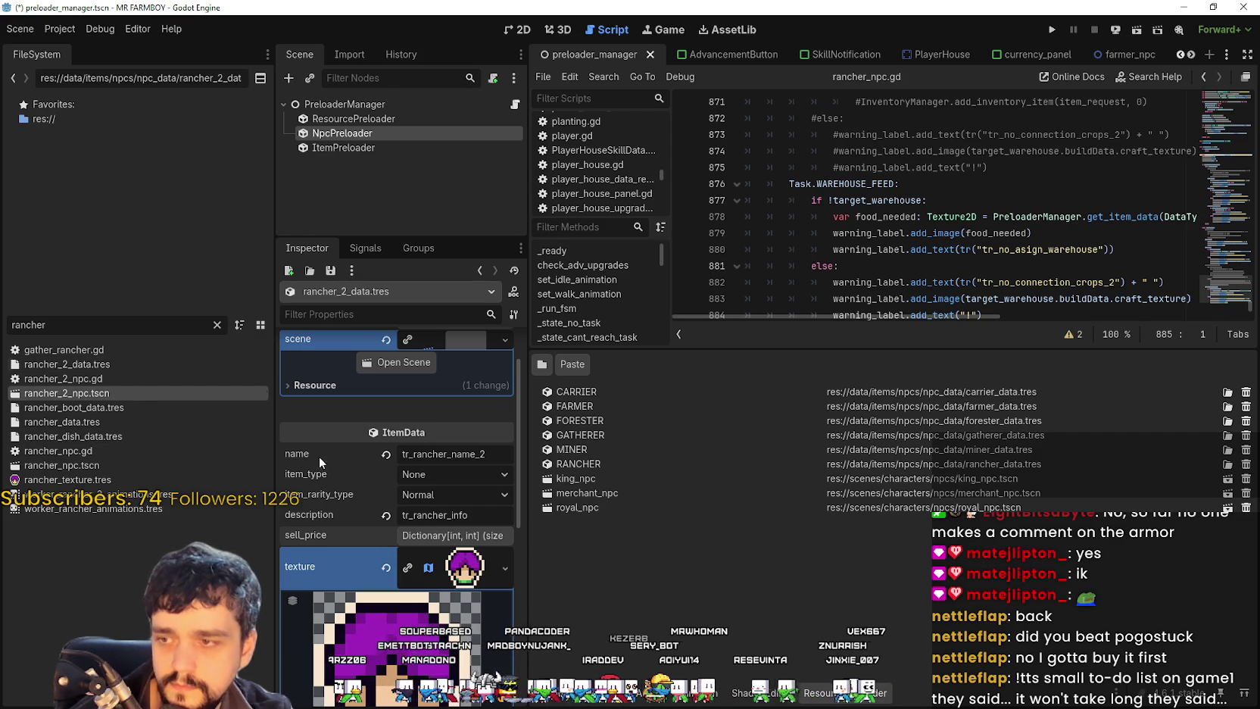
Step: Reveal npc_data, compare rancher and forester data, then reselect rancher_2_data.tres
scroll(492, 568, "down", 3)
scroll(509, 564, "up", 3)
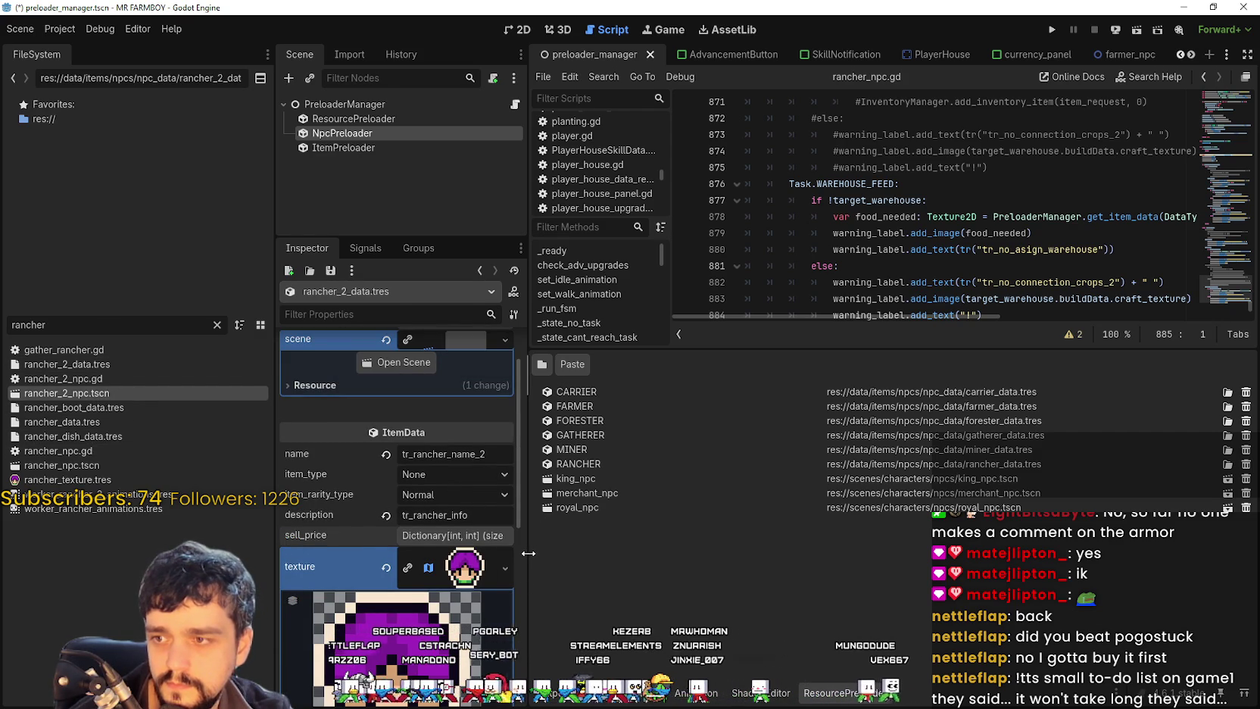
scroll(530, 439, "up", 2)
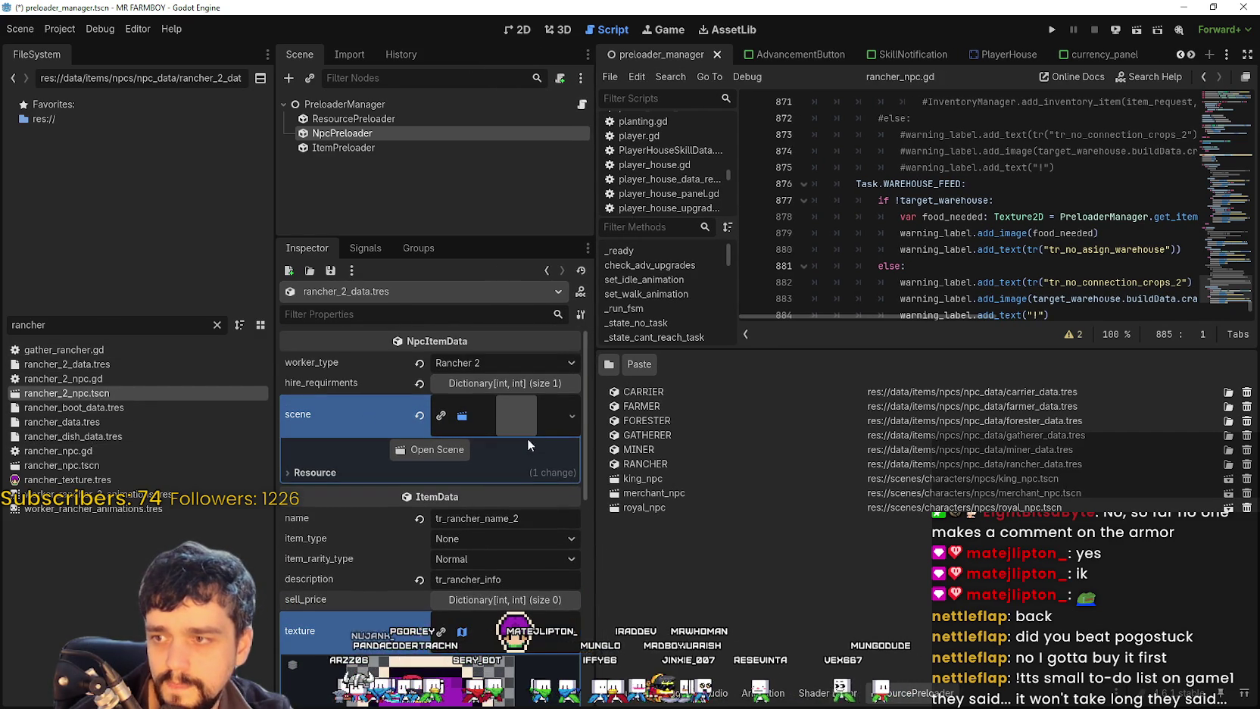
left_click_drag(68, 324, 2, 311)
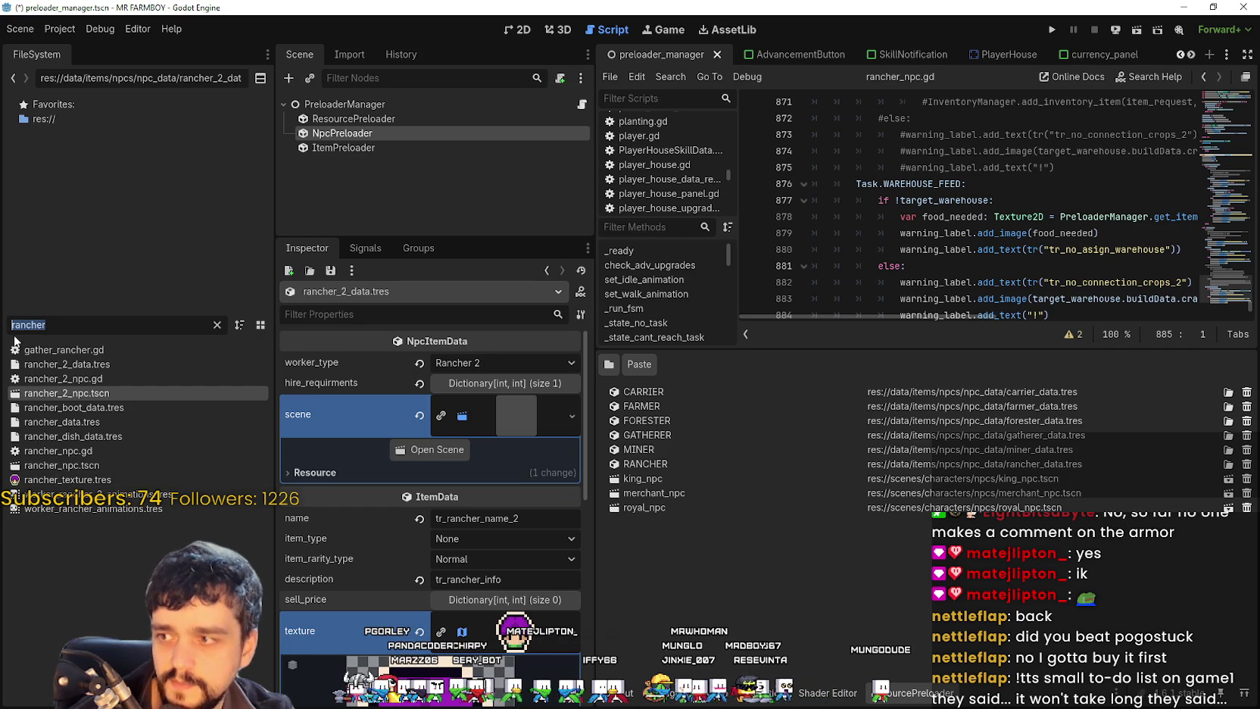
type("rancher")
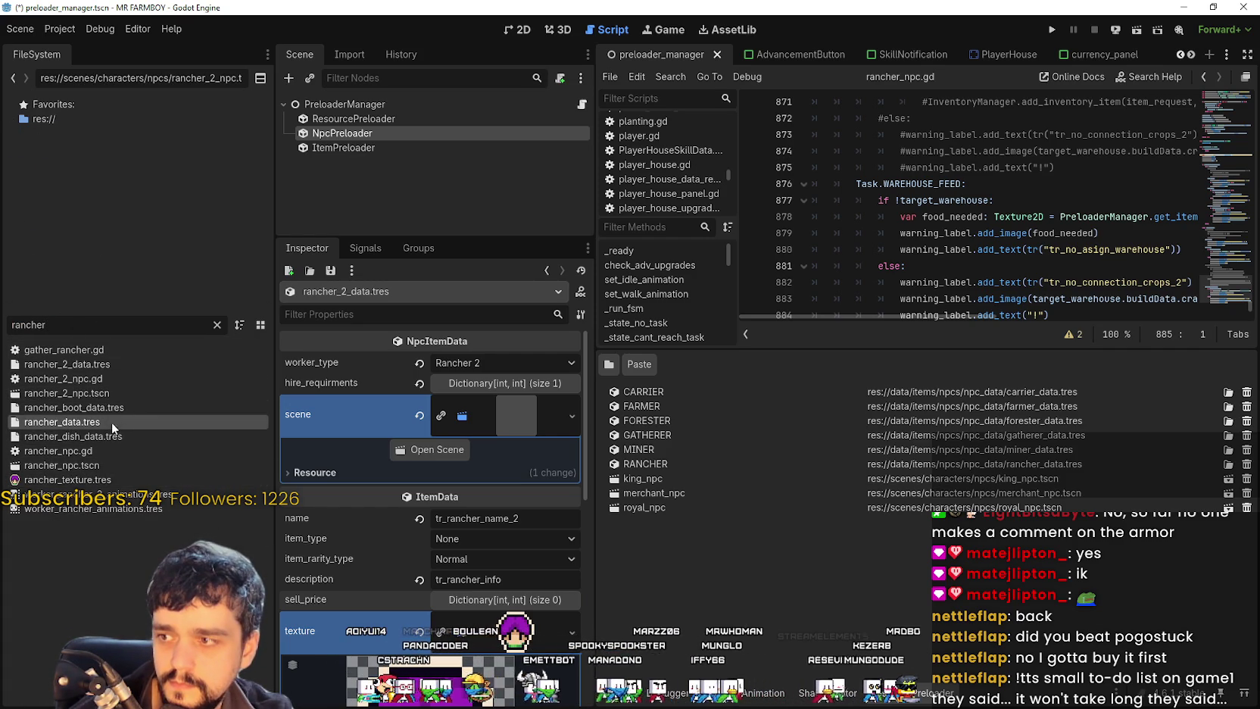
left_click(216, 324)
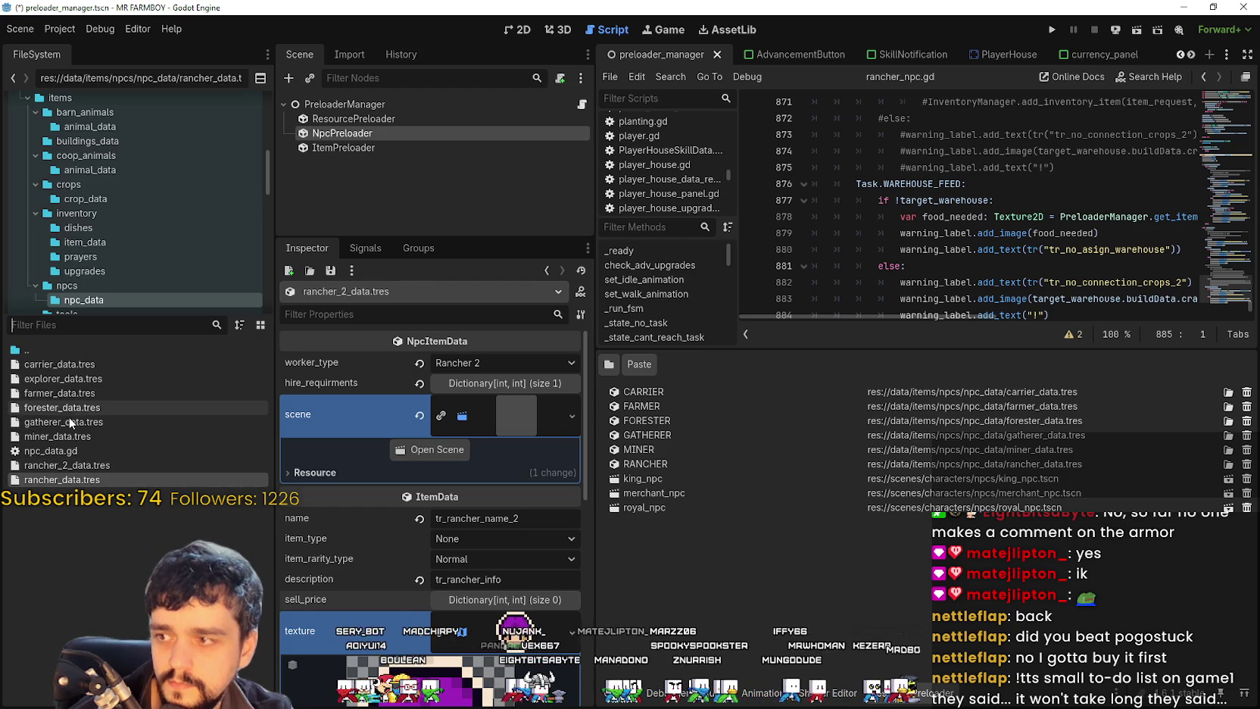
left_click(89, 479)
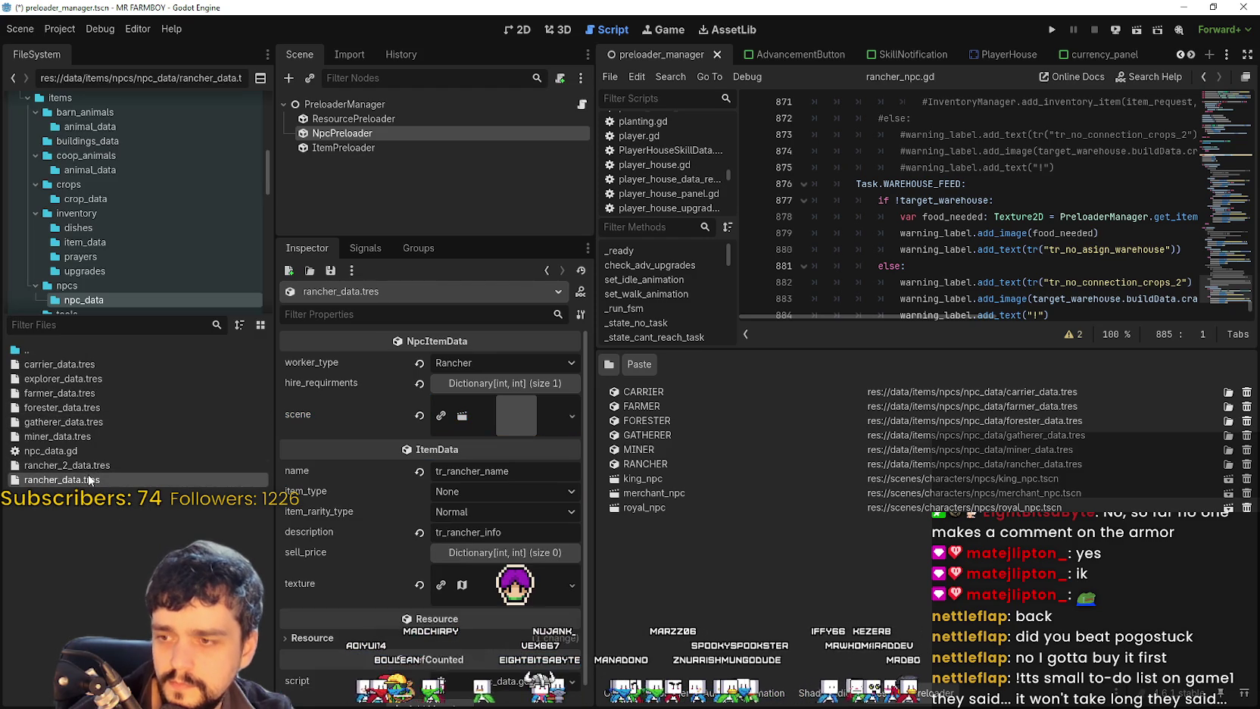
left_click(93, 408)
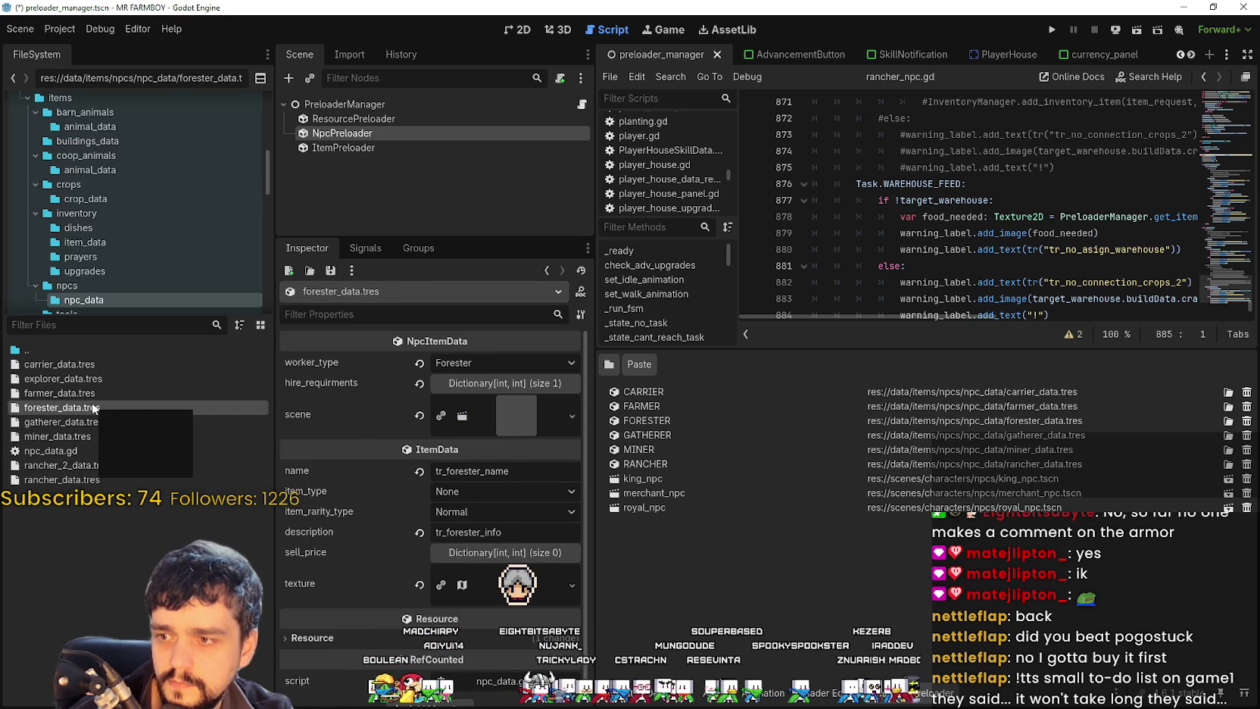
left_click(88, 483)
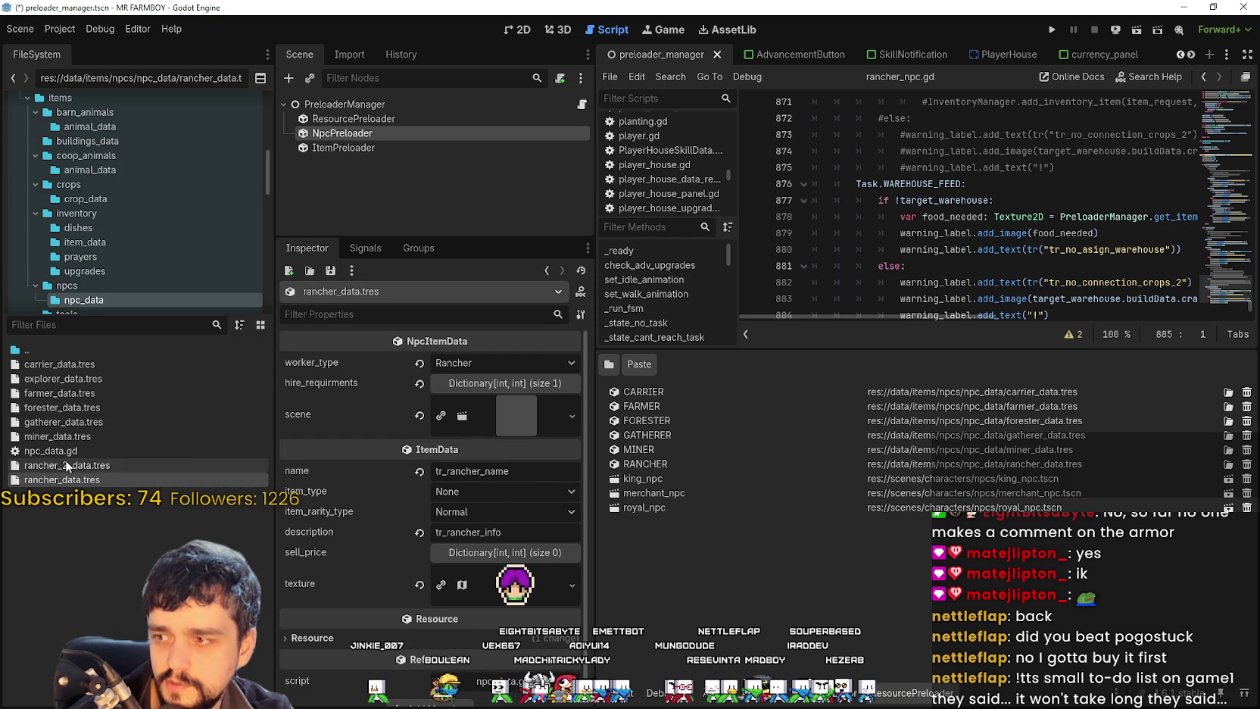
left_click(65, 462)
scroll(472, 545, "down", 4)
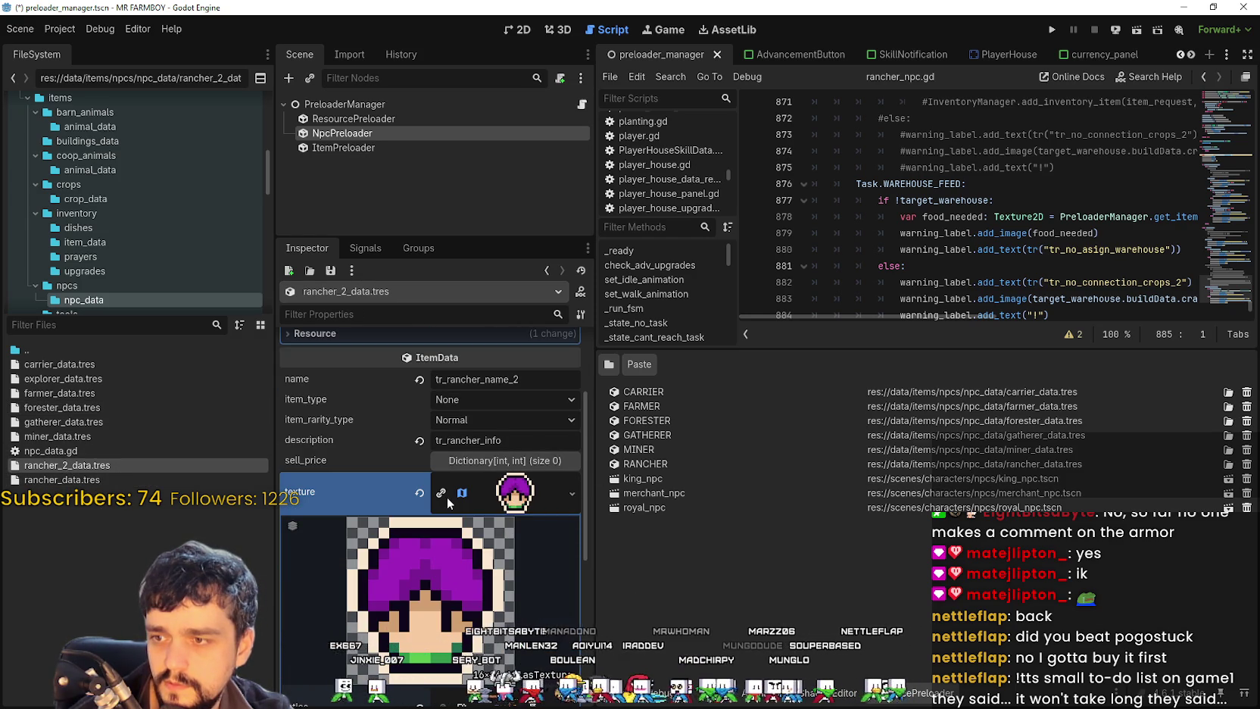
Step: Set the texture's atlas region to the pink-haired character sprite and save
scroll(450, 545, "down", 6)
left_click(444, 572)
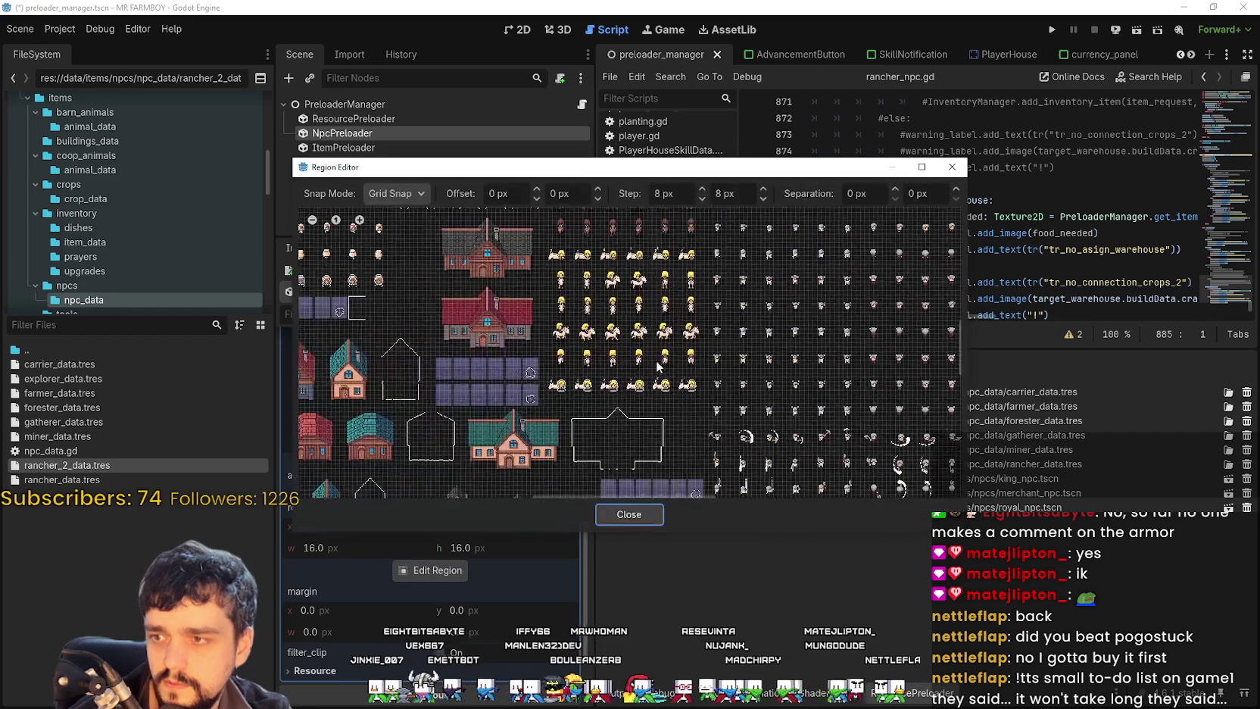
scroll(610, 459, "down", 5)
scroll(610, 455, "up", 8)
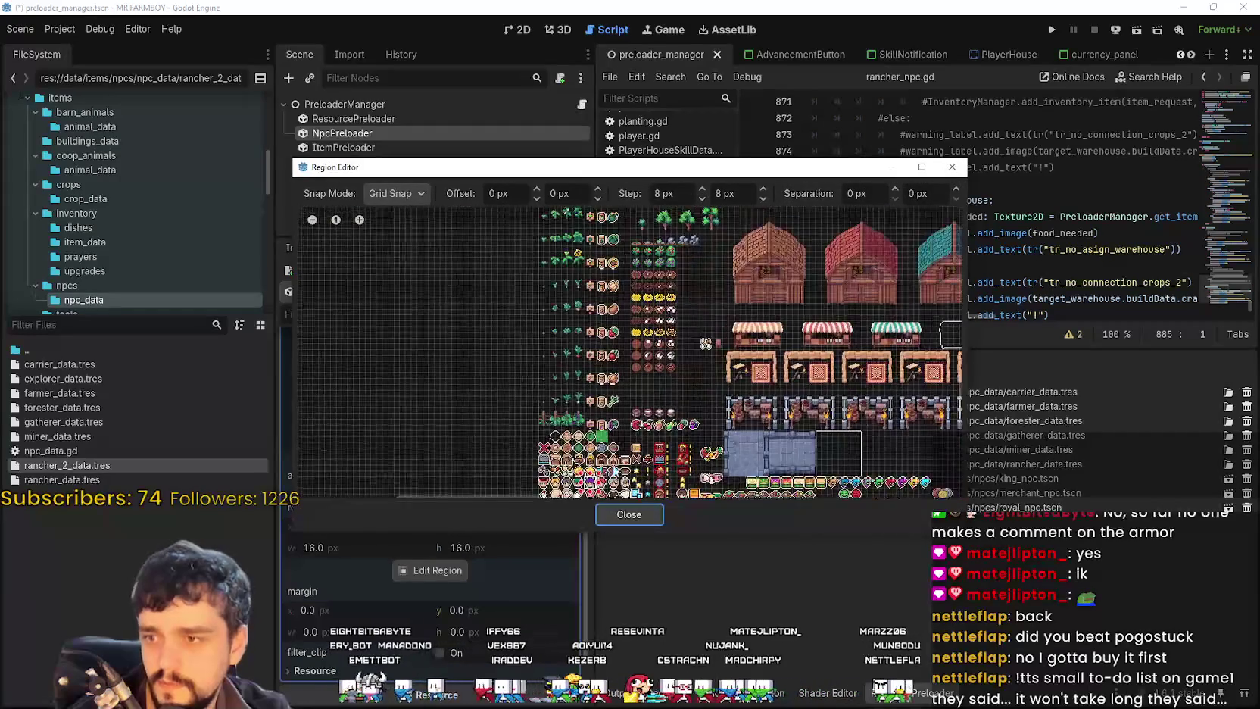
scroll(620, 441, "up", 1)
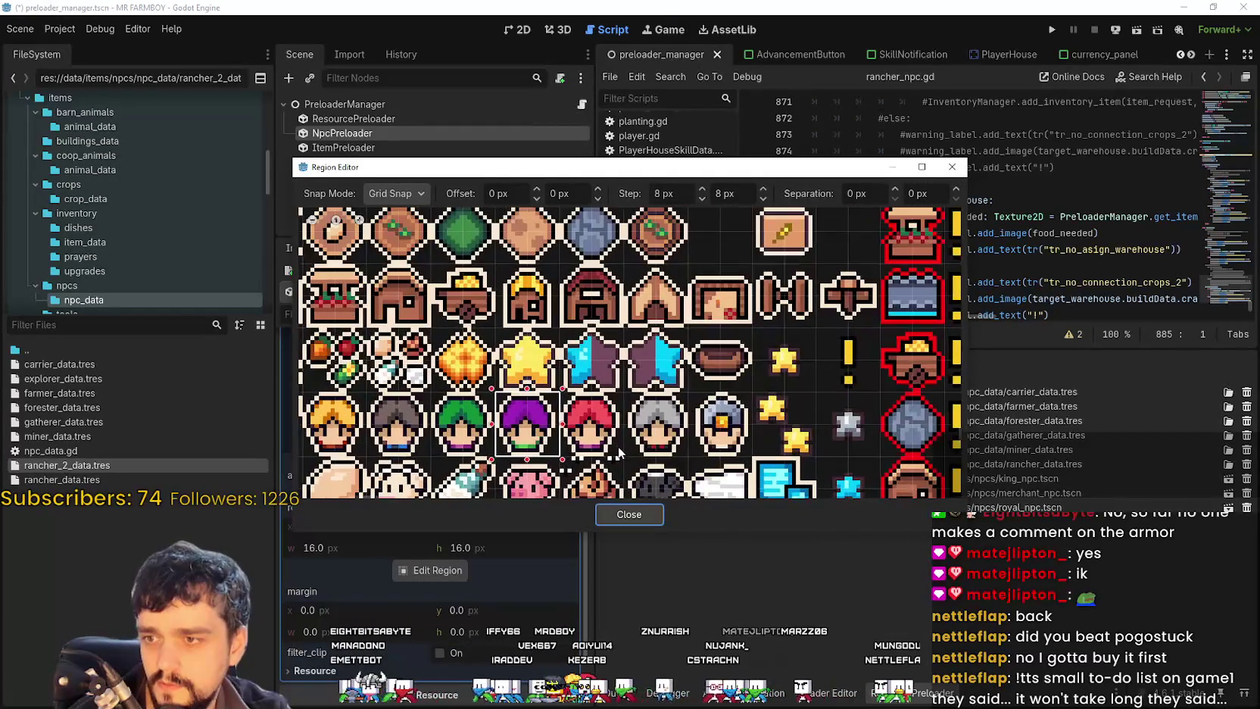
left_click_drag(606, 454, 564, 409)
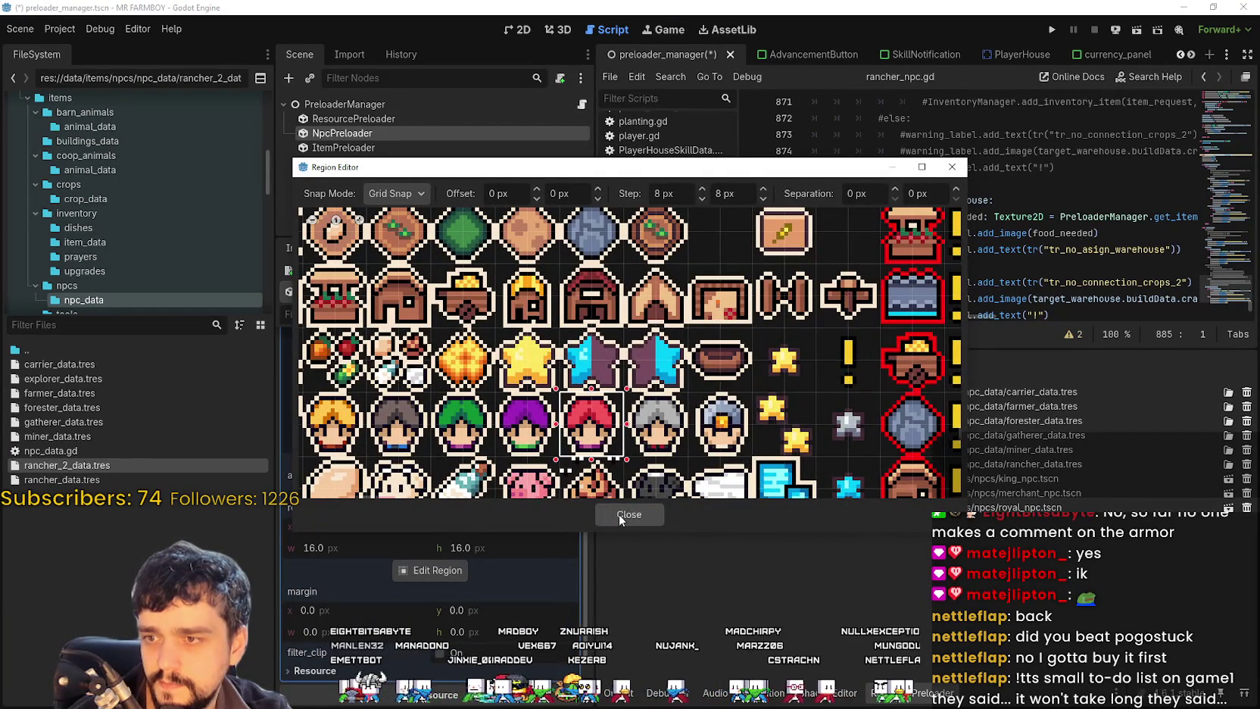
left_click(620, 514)
left_click(506, 418)
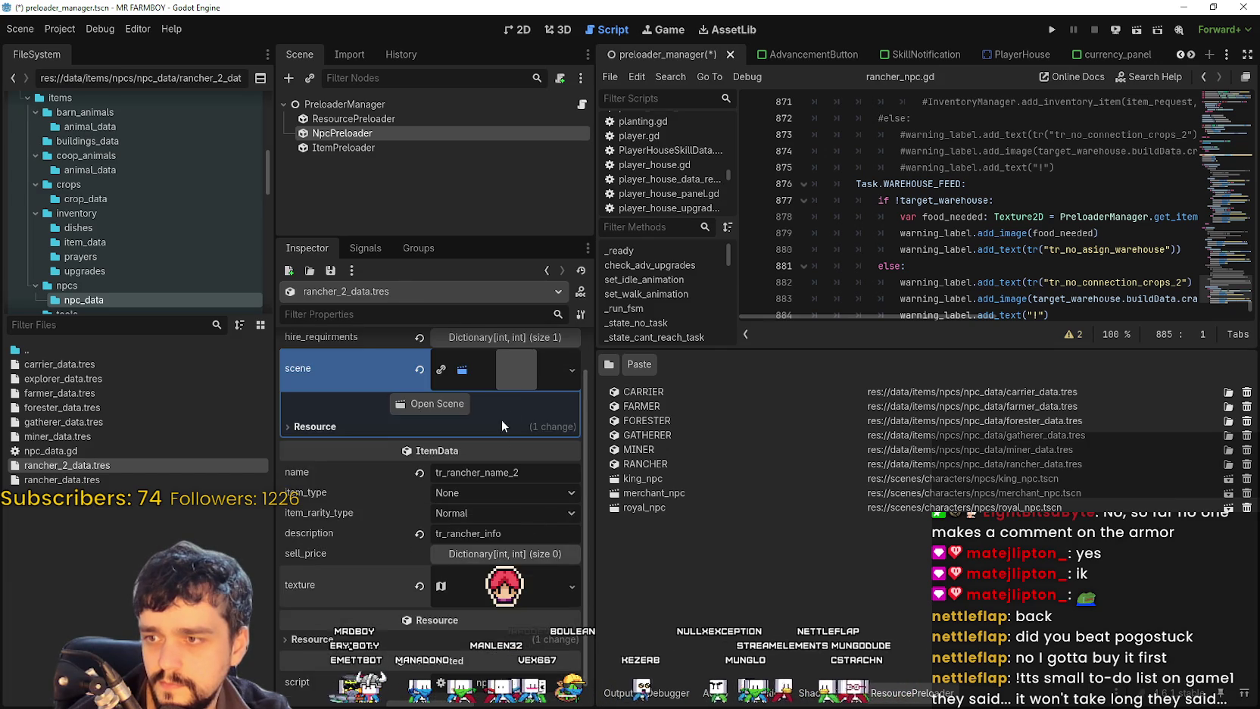
scroll(507, 437, "up", 2)
left_click(519, 413)
key("ctrl+s")
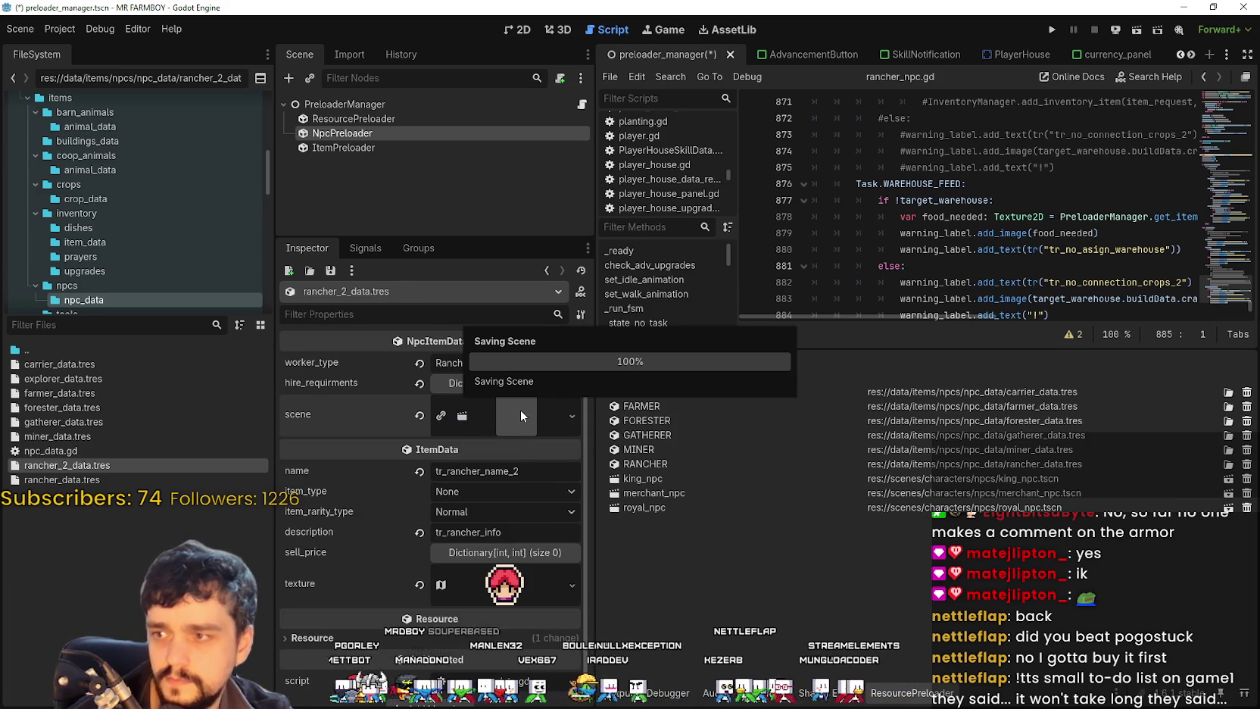
Step: Add rancher_2_data.tres to the NpcPreloader as RANCHER_2 and save the scene
mouse_move(61, 462)
left_mouse_down()
mouse_move(766, 541)
mouse_move(708, 534)
left_mouse_up()
left_click(685, 512)
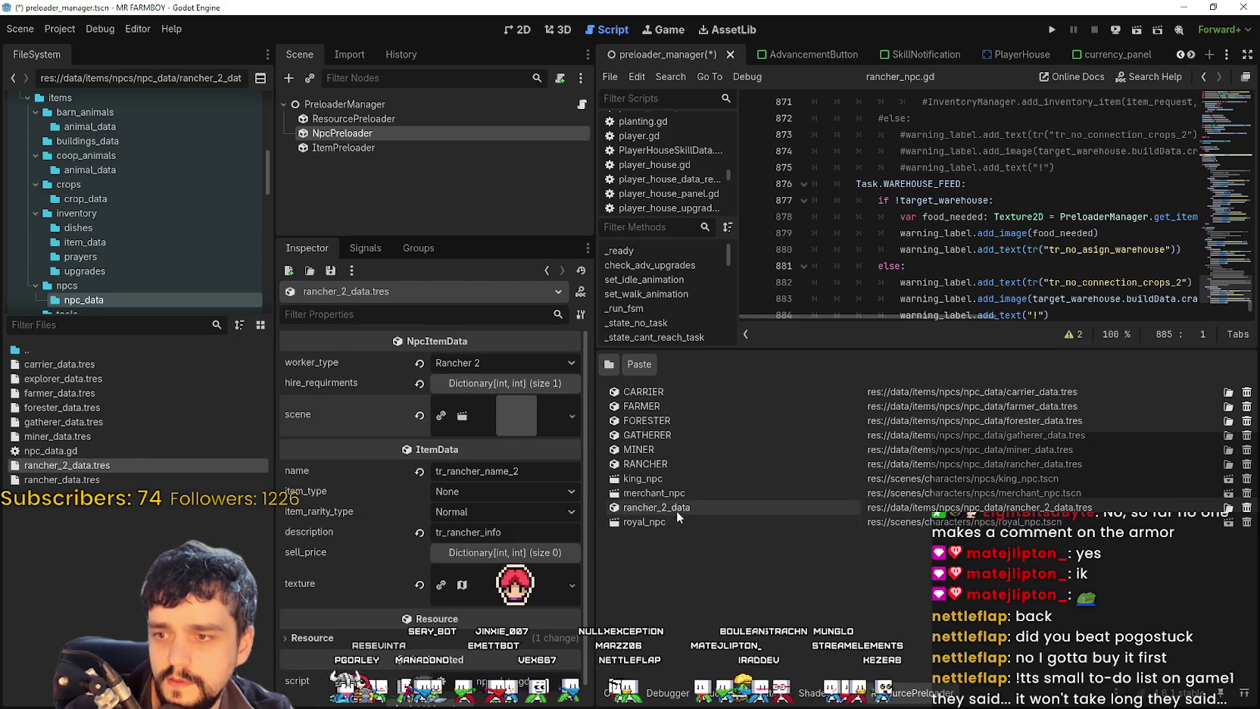
left_click(826, 512)
type("RANCHER_23")
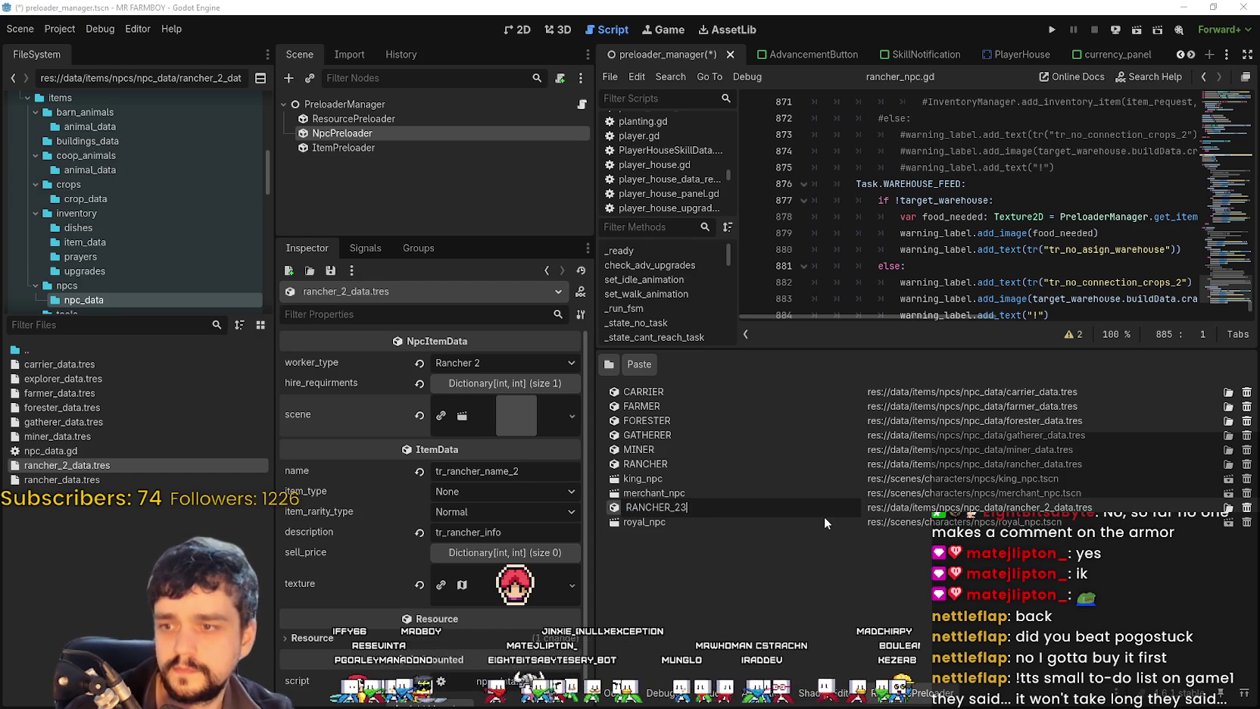
key("Return")
key("ctrl+s")
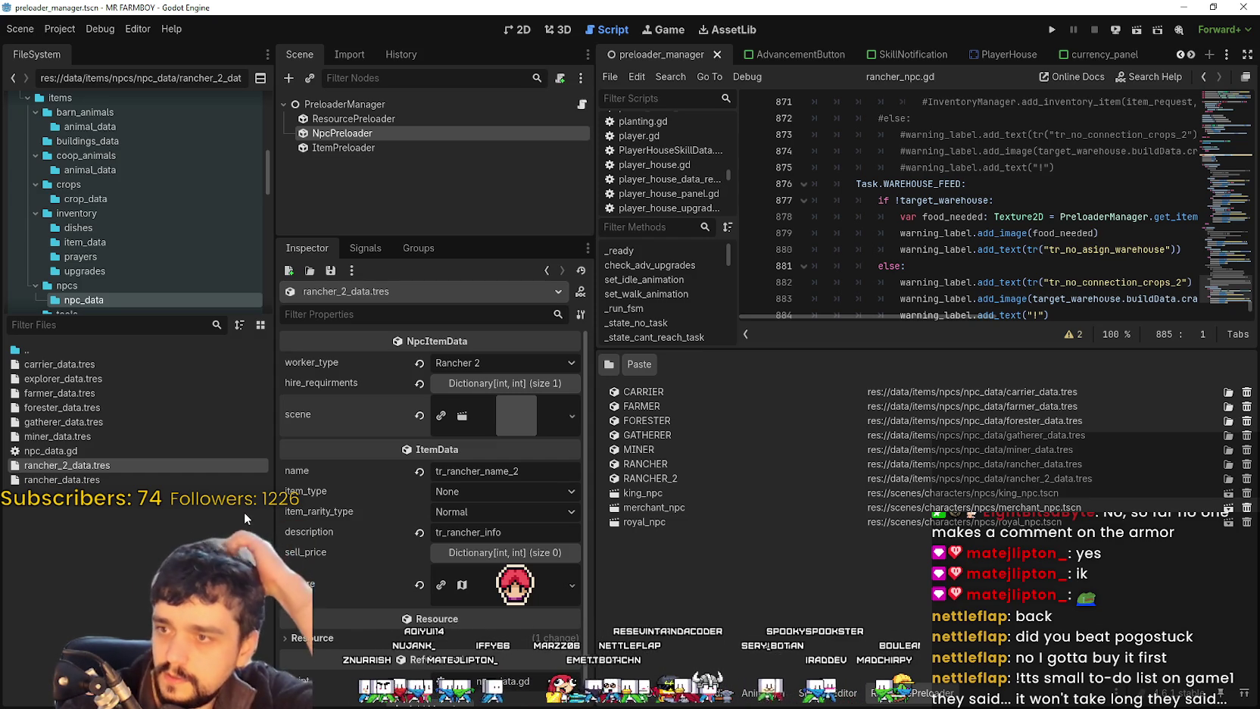
Step: Enlarge the code editor area and place the caret in the script
left_click(42, 324)
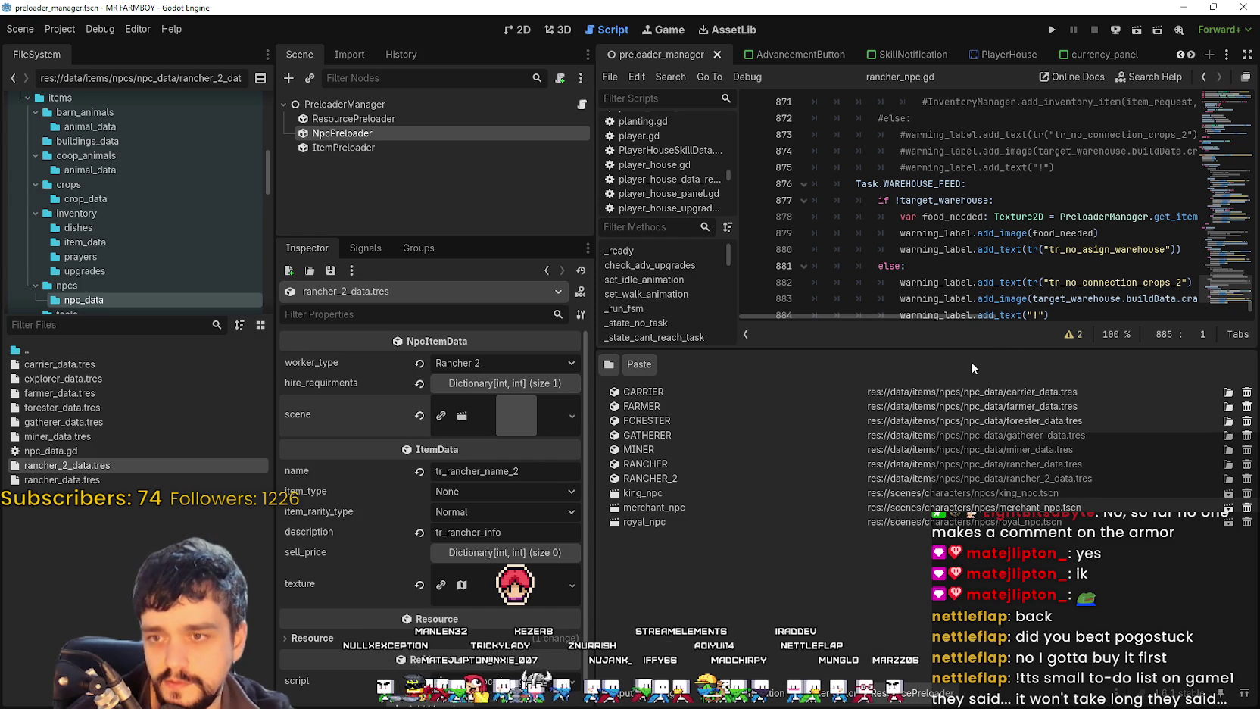
left_click_drag(969, 351, 970, 512)
left_click(935, 341)
type("RANCHER")
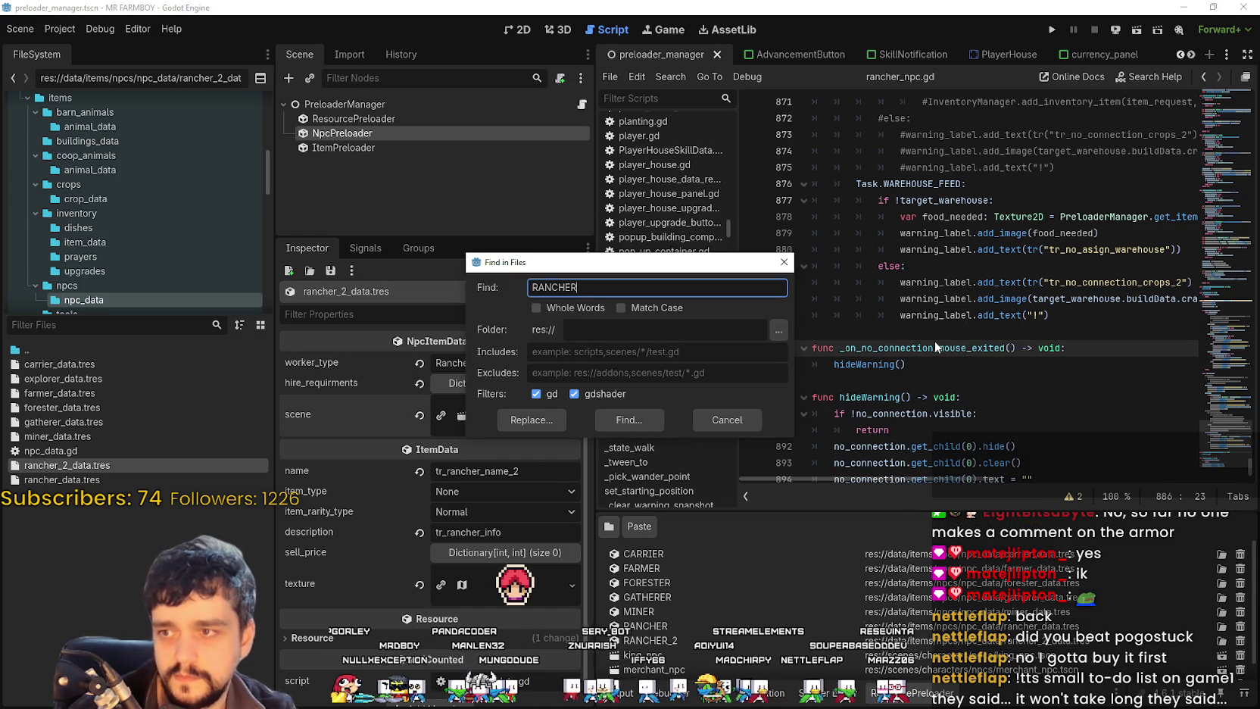
Step: Search the project for RANCHER (123 matches in 20 files) and open house.gd line 110
key("Return")
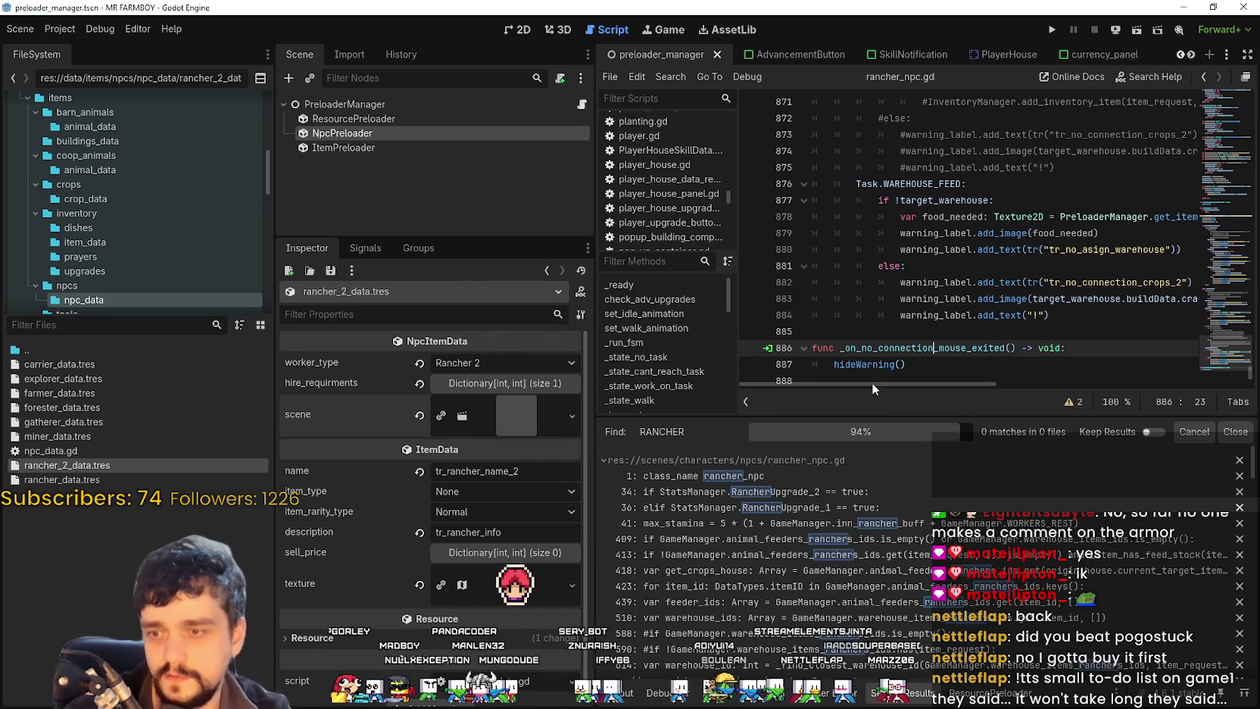
scroll(878, 567, "down", 3)
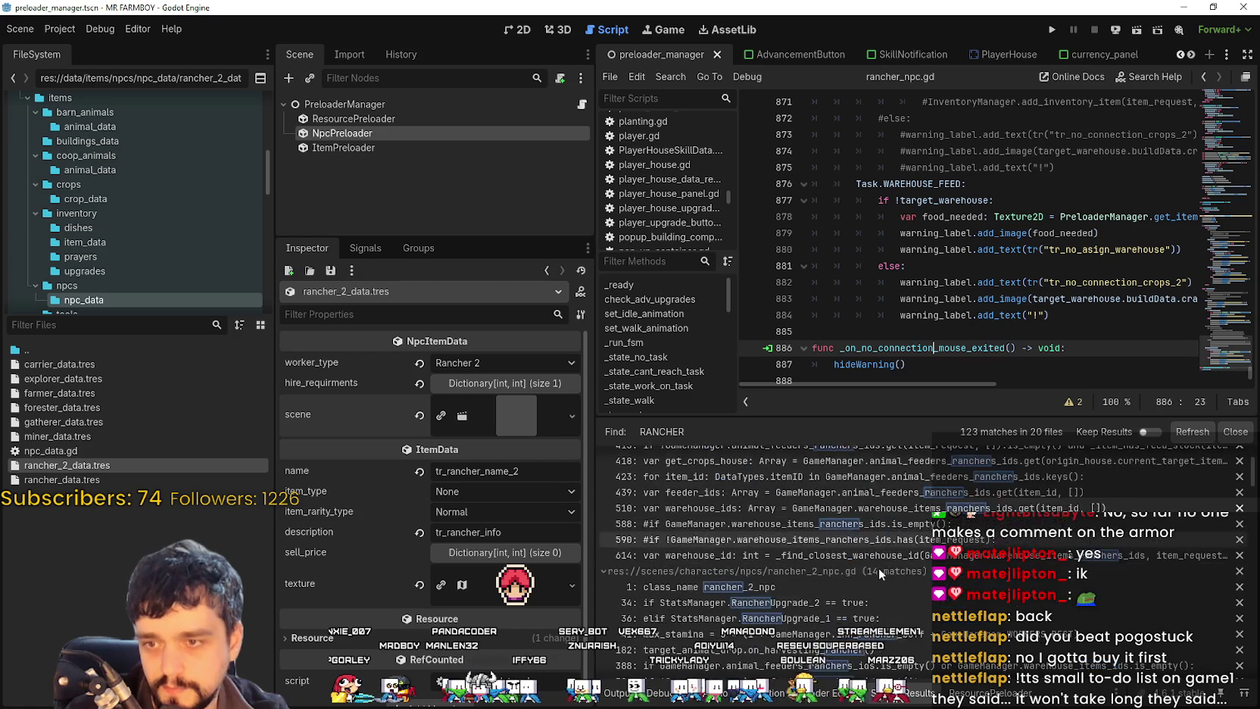
scroll(787, 530, "down", 4)
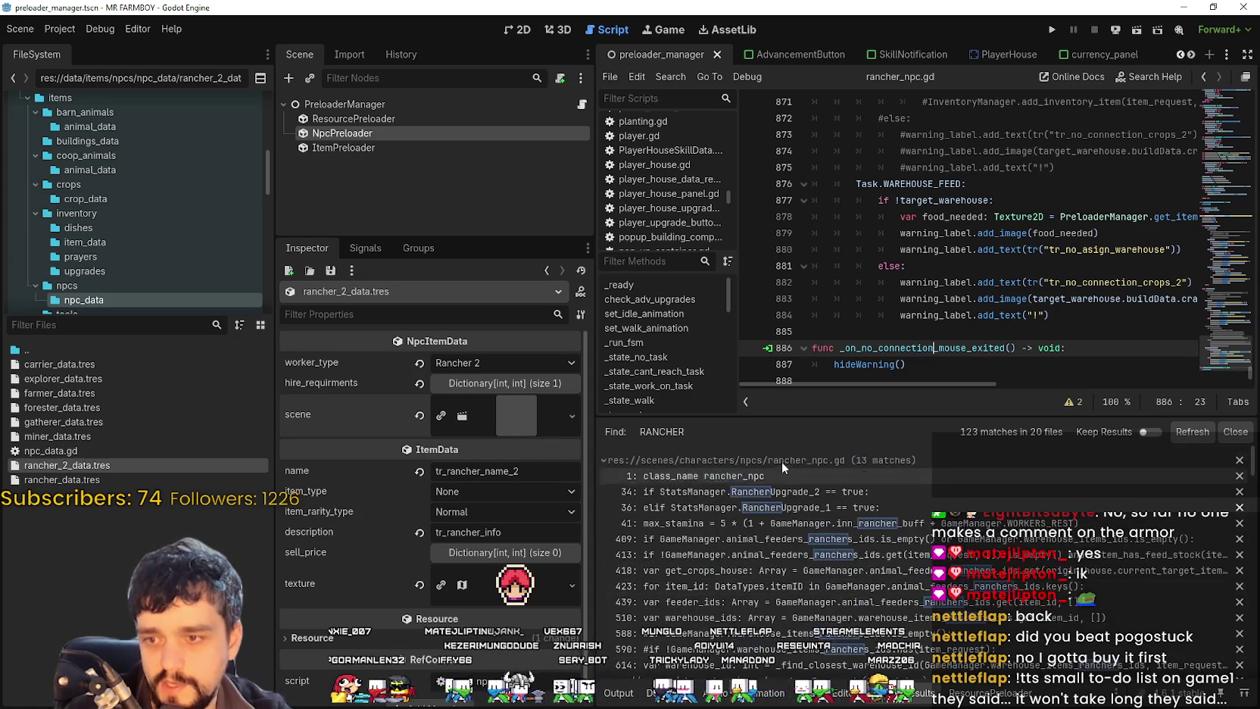
scroll(787, 484, "down", 8)
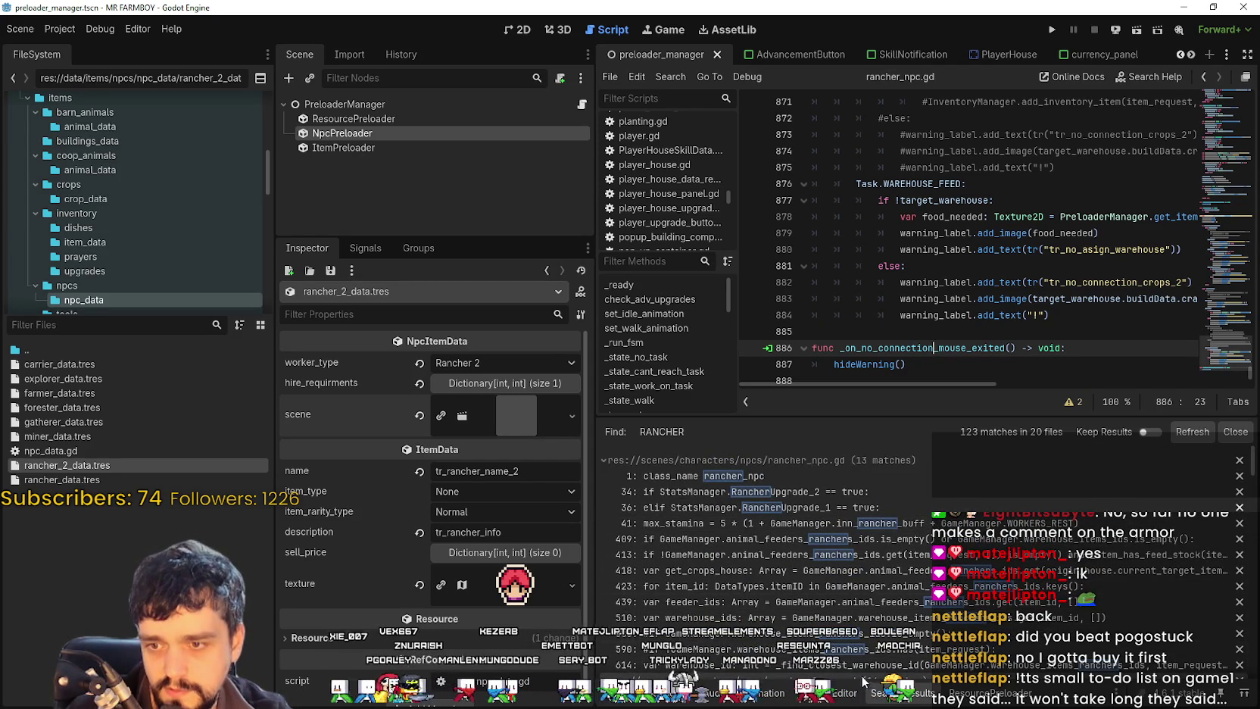
scroll(780, 512, "down", 2)
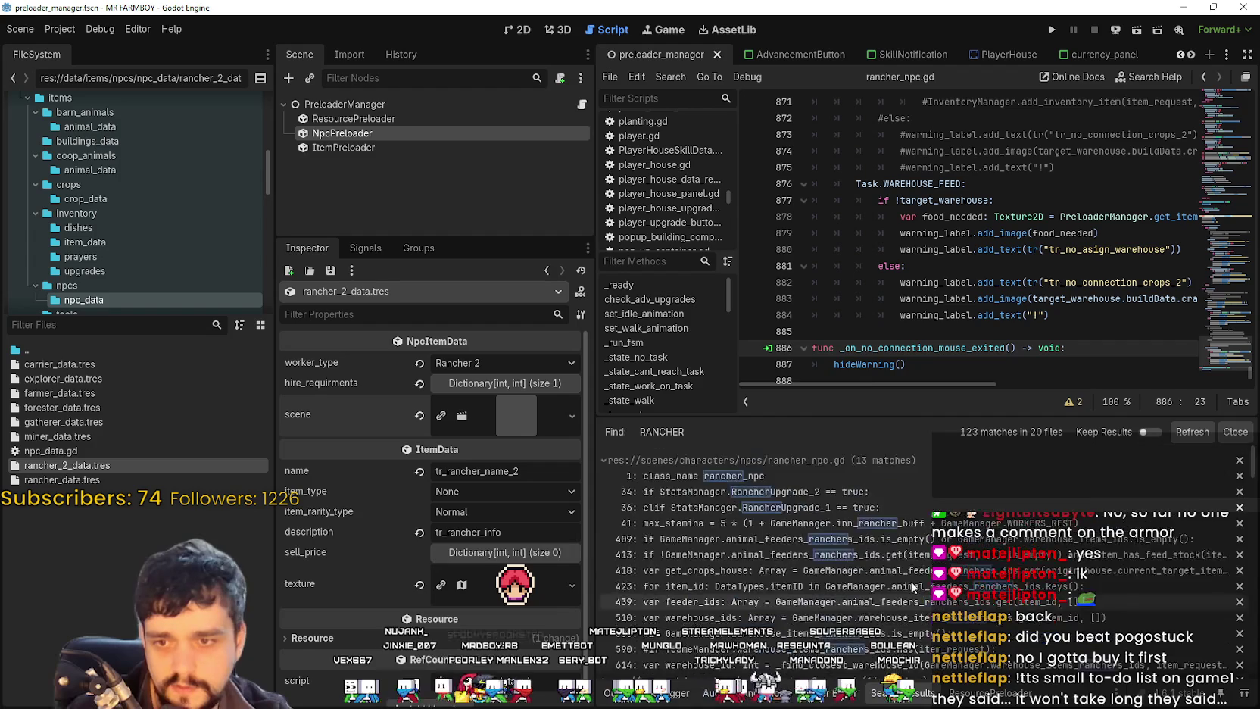
scroll(780, 511, "down", 10)
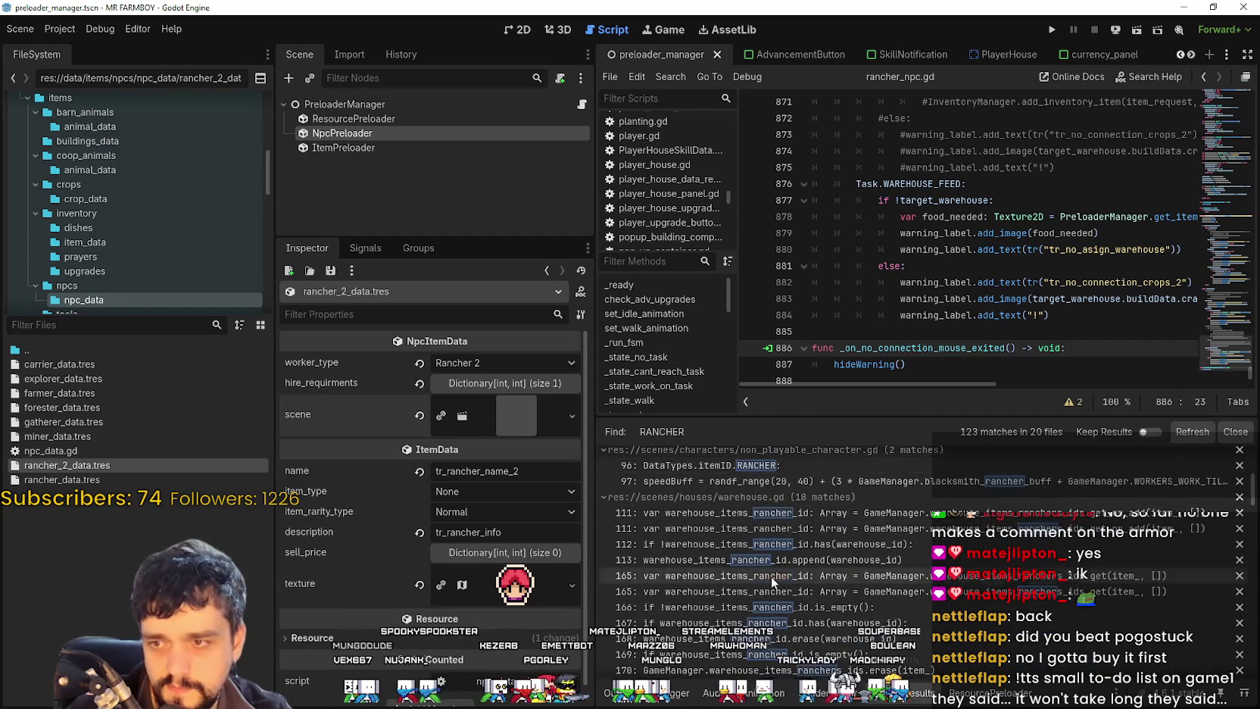
scroll(885, 589, "down", 4)
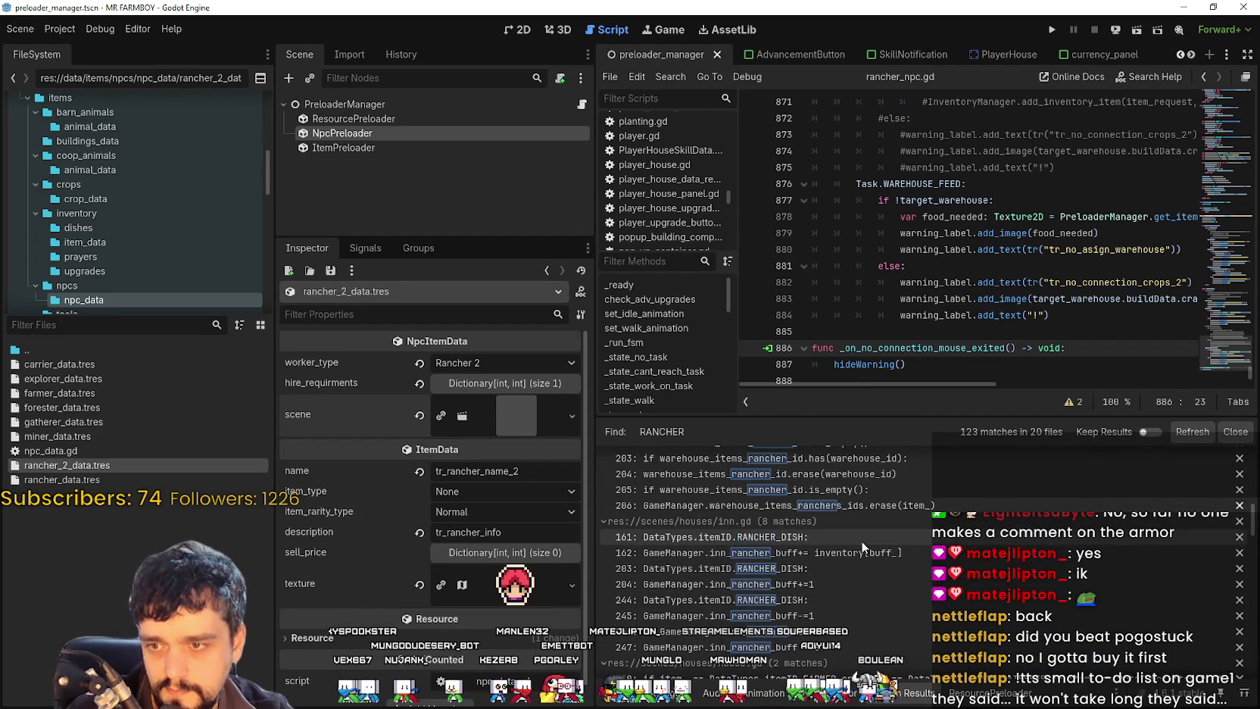
scroll(844, 526, "down", 1)
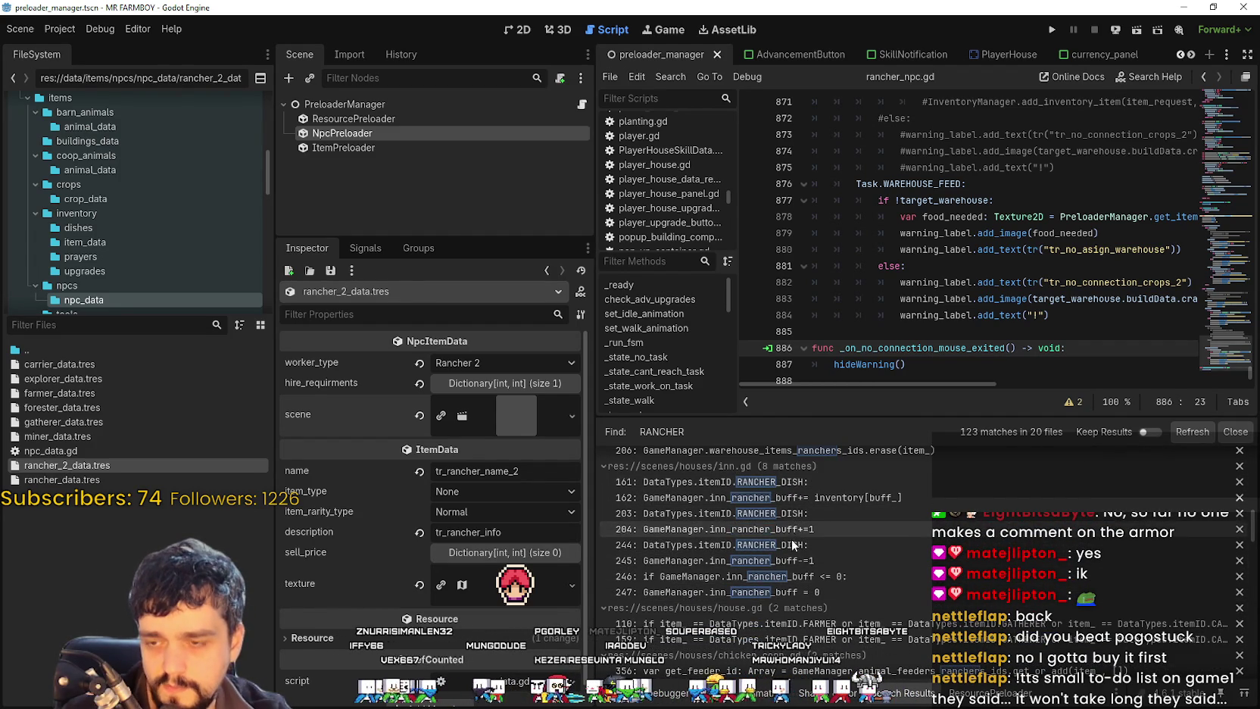
scroll(808, 578, "down", 1)
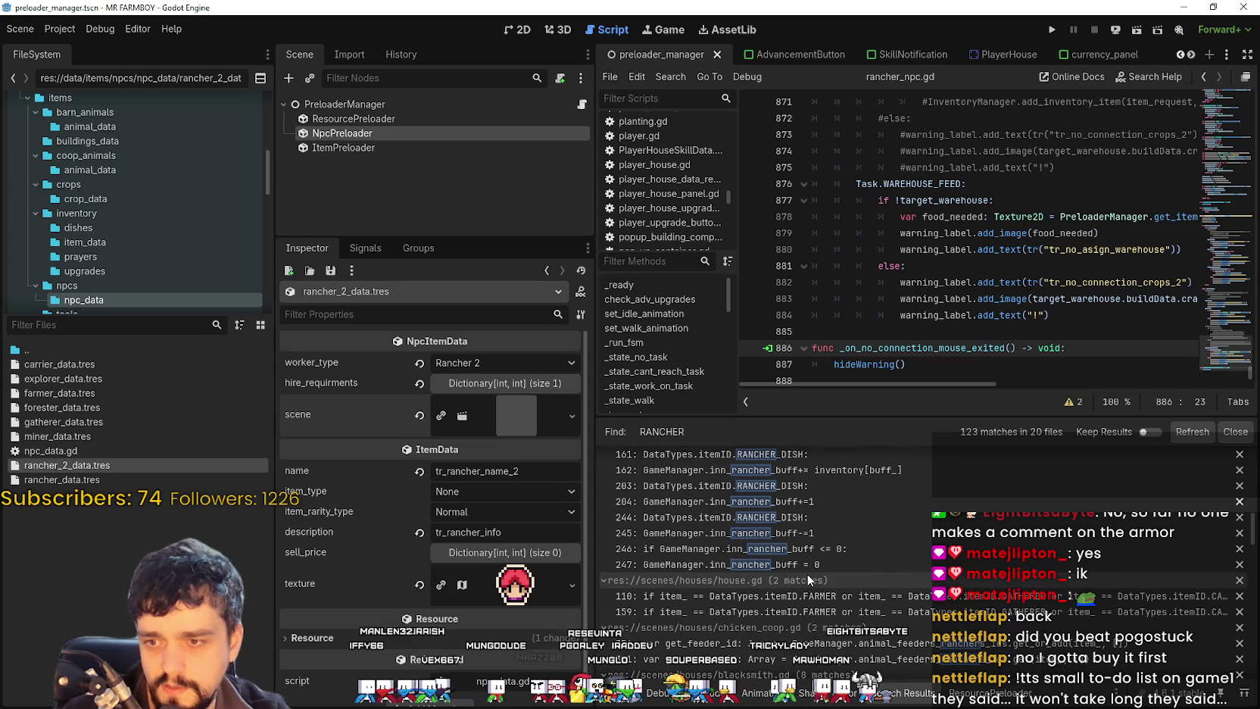
left_click(1045, 595)
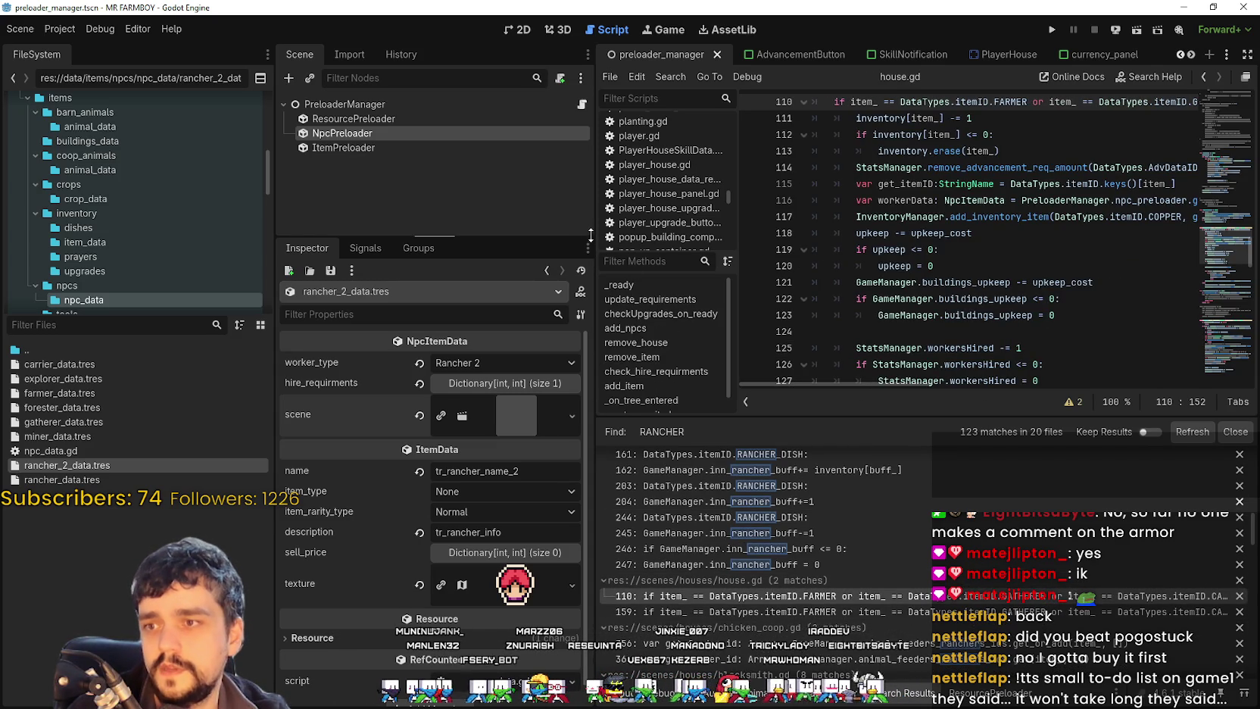
Step: Select the existing RANCHER item check on line 110 of house.gd
left_click_drag(593, 233, 421, 233)
scroll(964, 279, "up", 3)
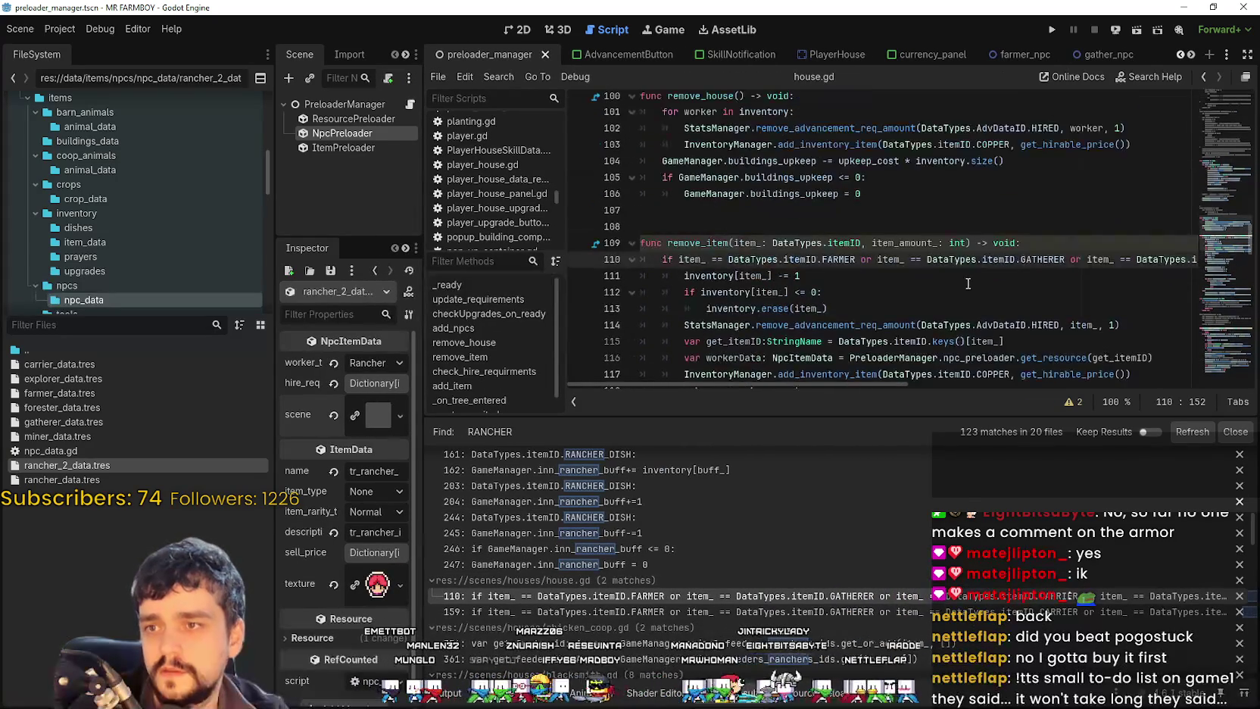
scroll(830, 274, "down", 5)
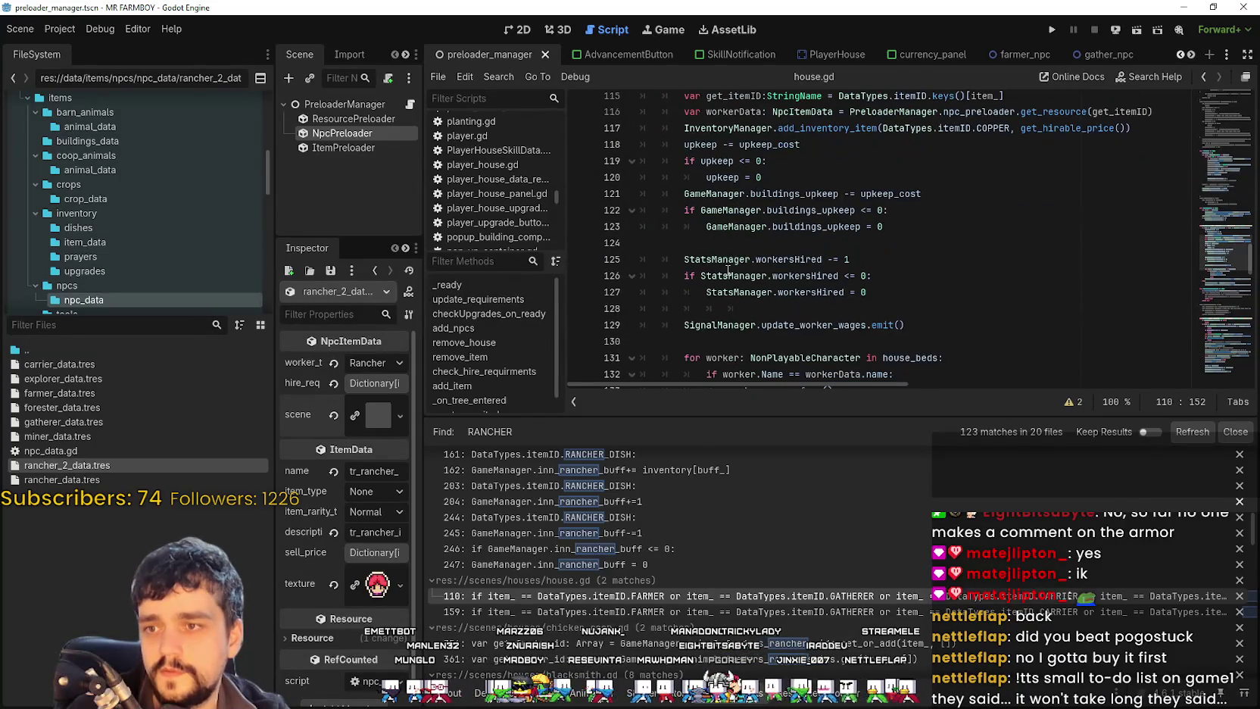
scroll(1030, 295, "down", 2)
scroll(1037, 227, "up", 4)
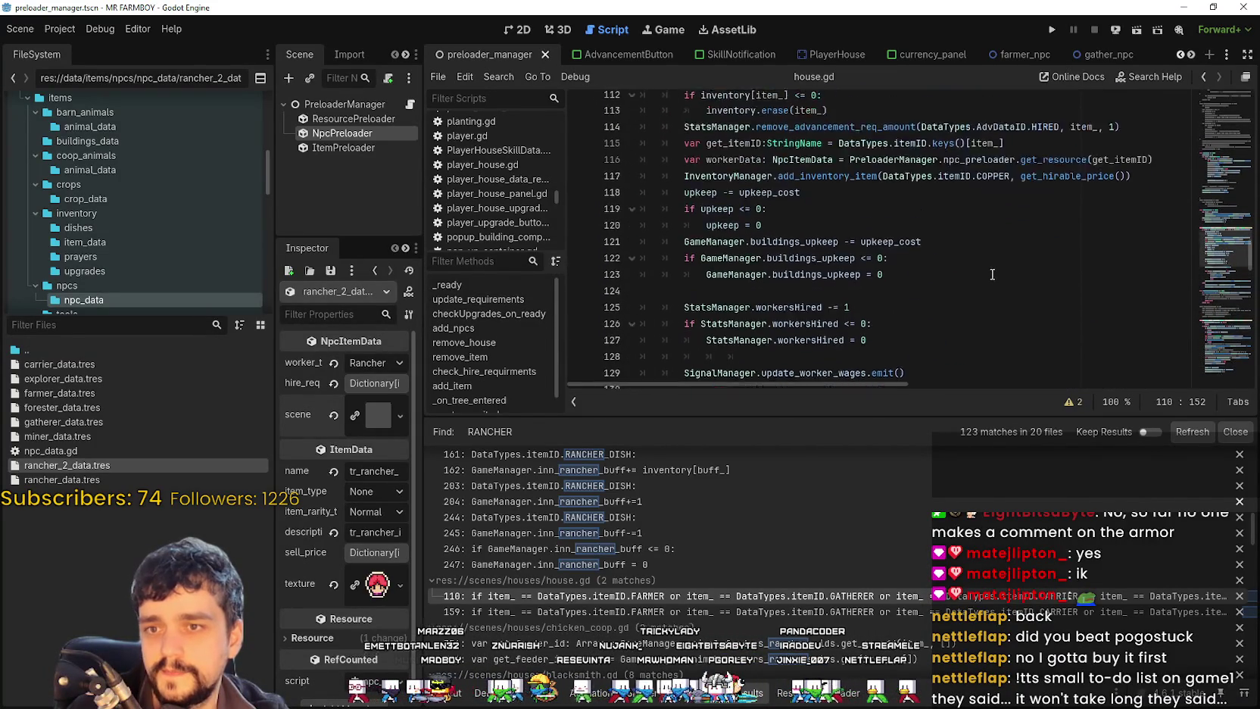
left_click_drag(1066, 126, 1242, 126)
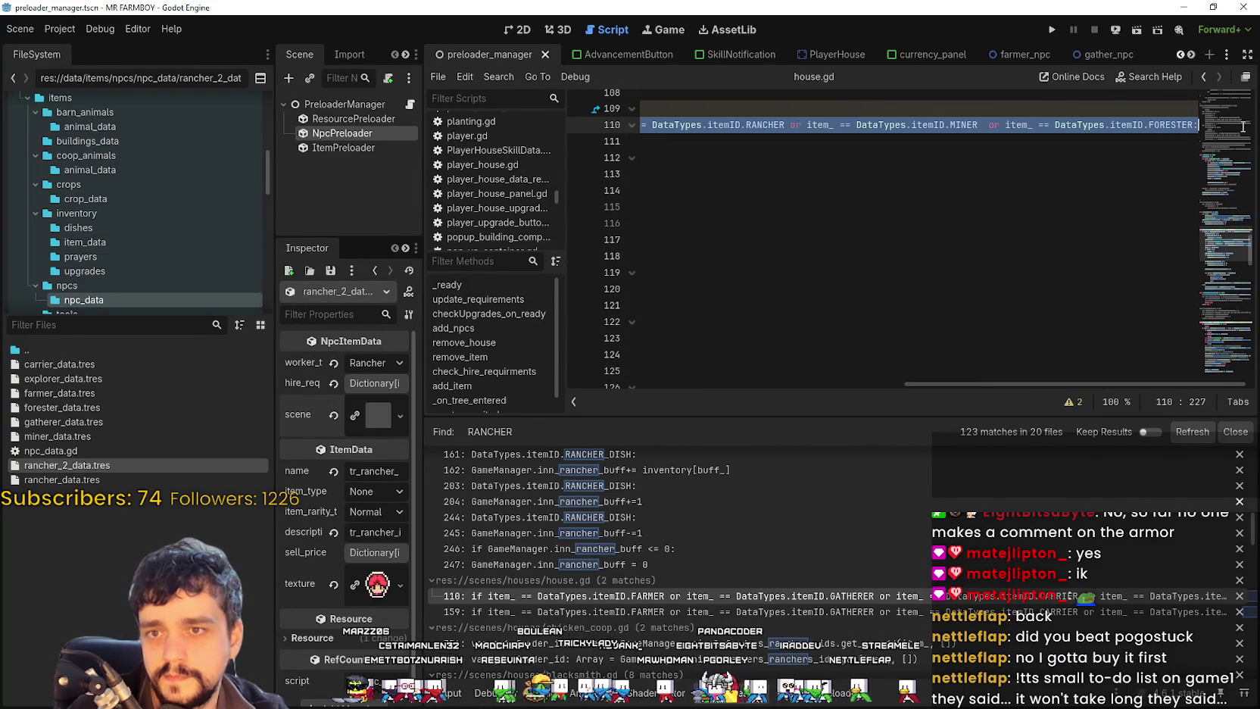
left_click(967, 125)
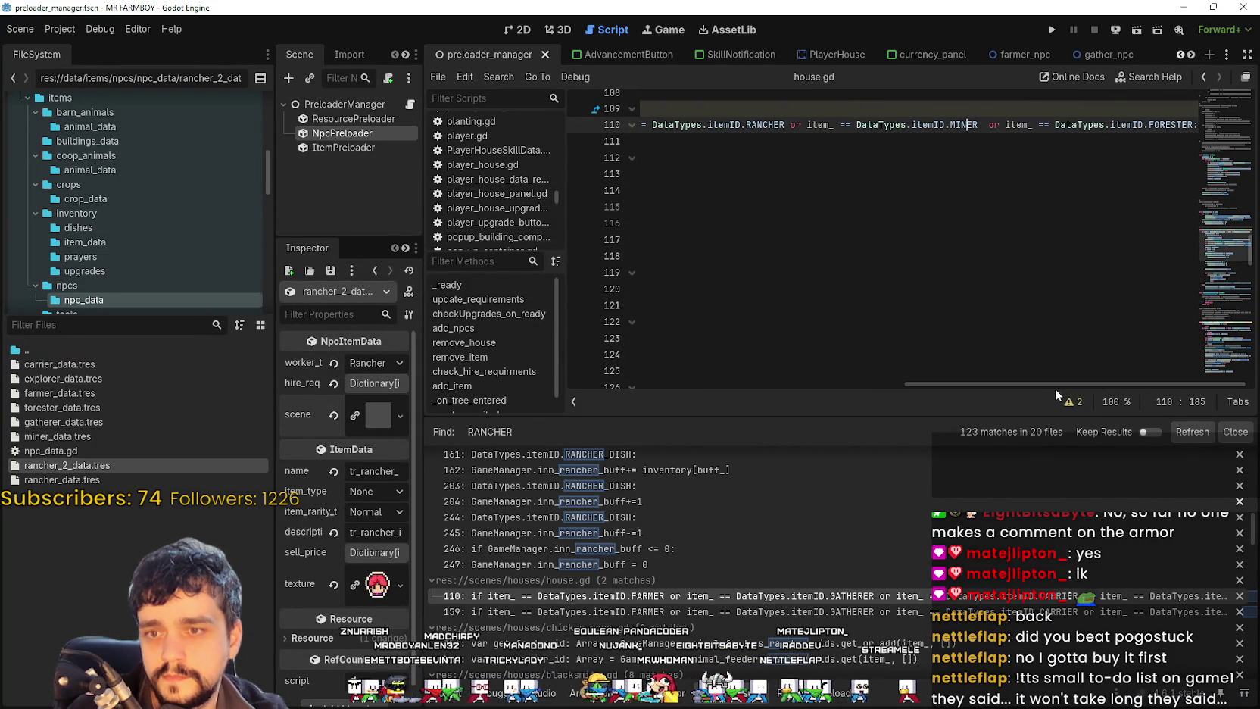
Step: Add an 'or item_ == DataTypes.itemID.RANCHER_2' check to line 110
scroll(989, 396, "left", 2)
left_click_drag(972, 416, 972, 543)
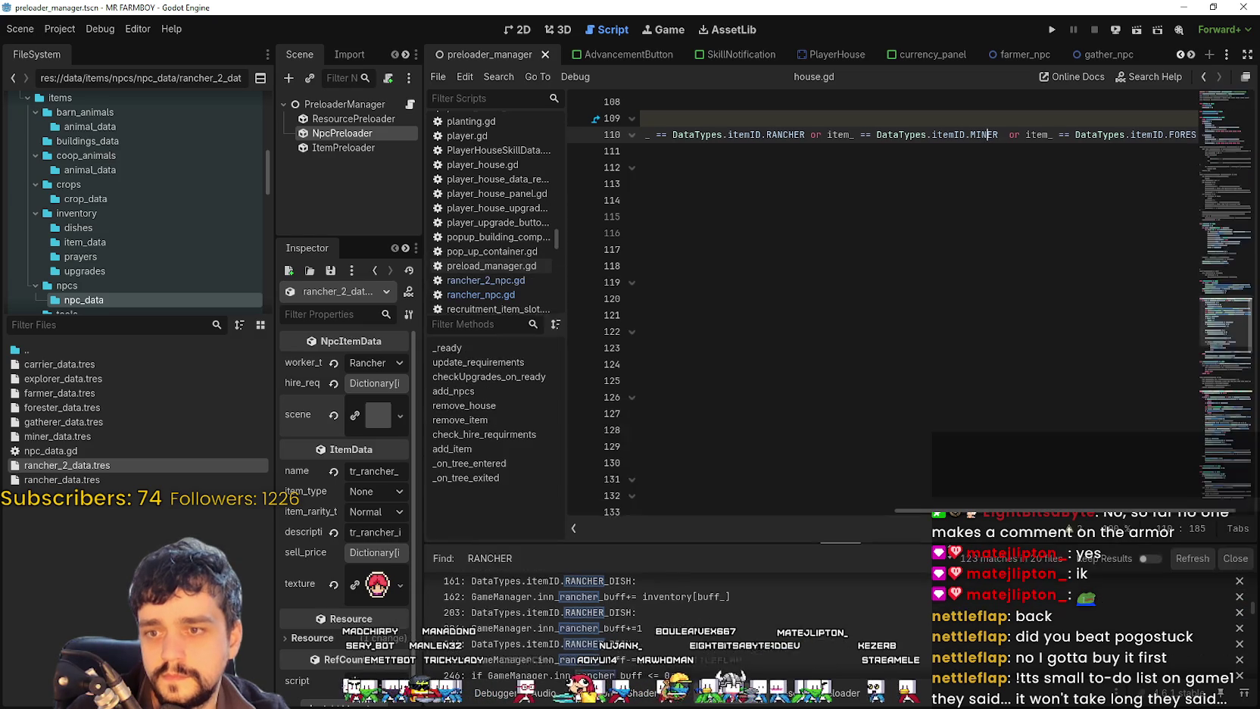
scroll(909, 280, "up", 2)
left_click_drag(1049, 513, 950, 447)
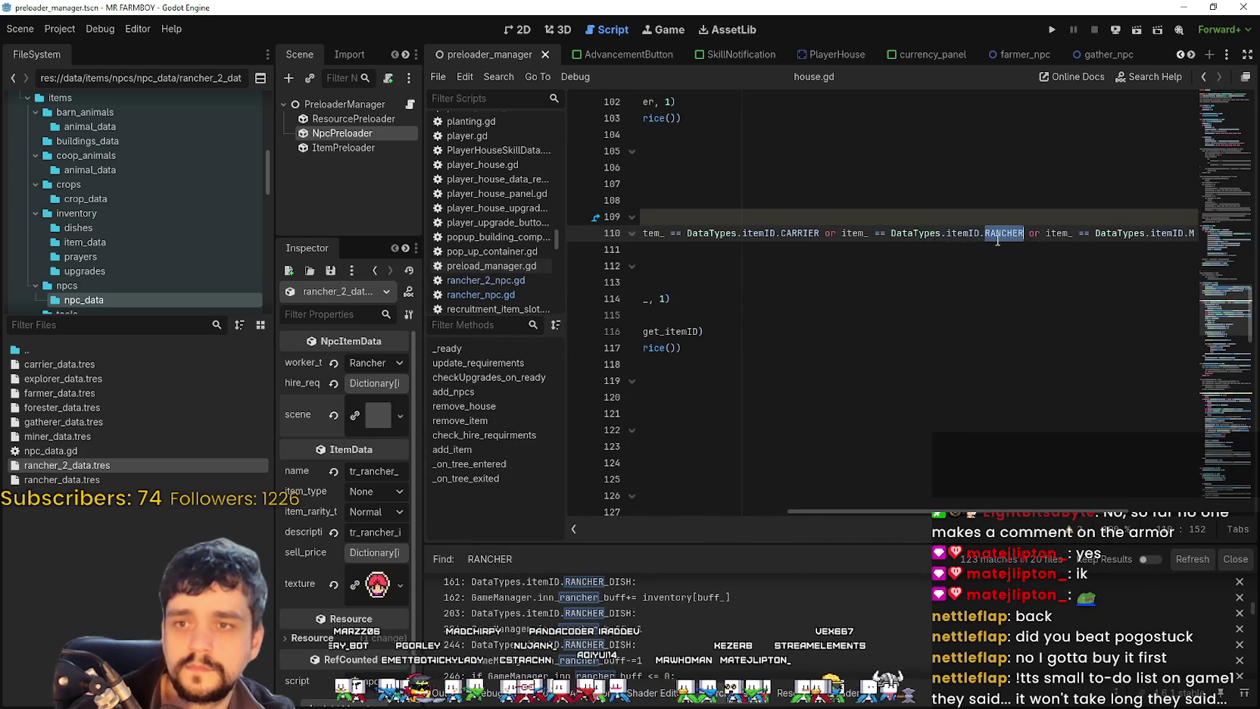
scroll(998, 240, "left", 3)
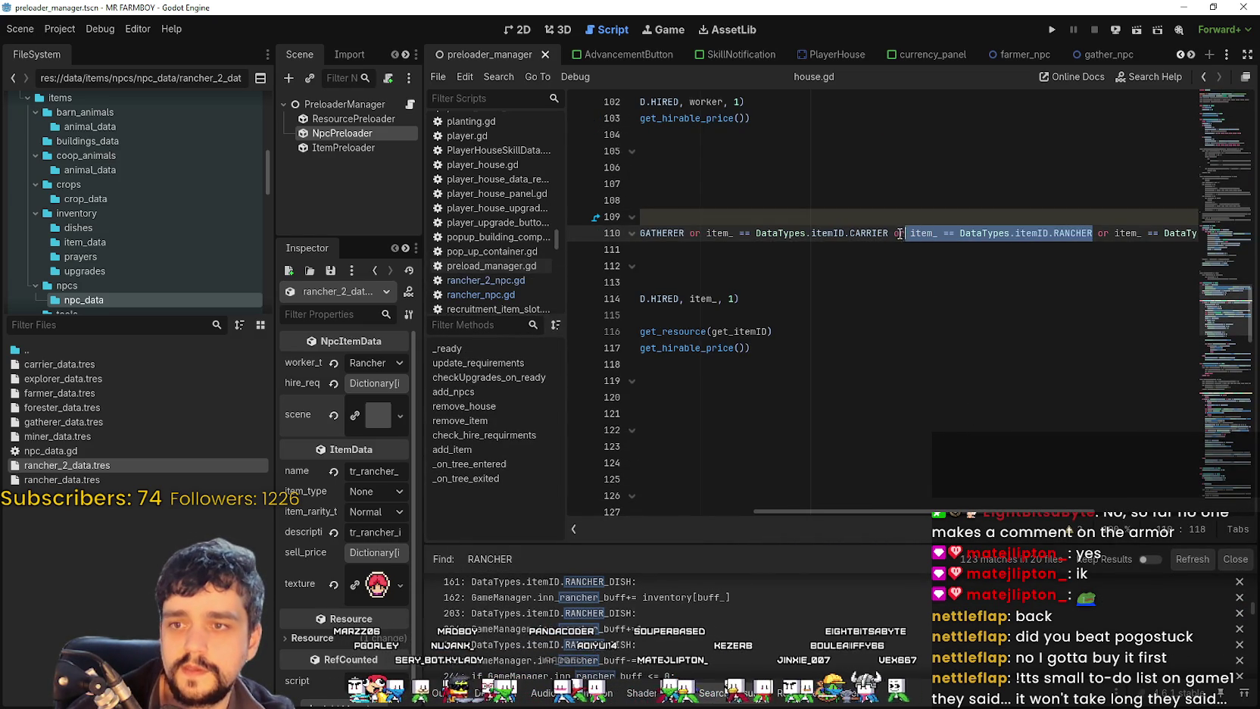
left_click(1129, 234)
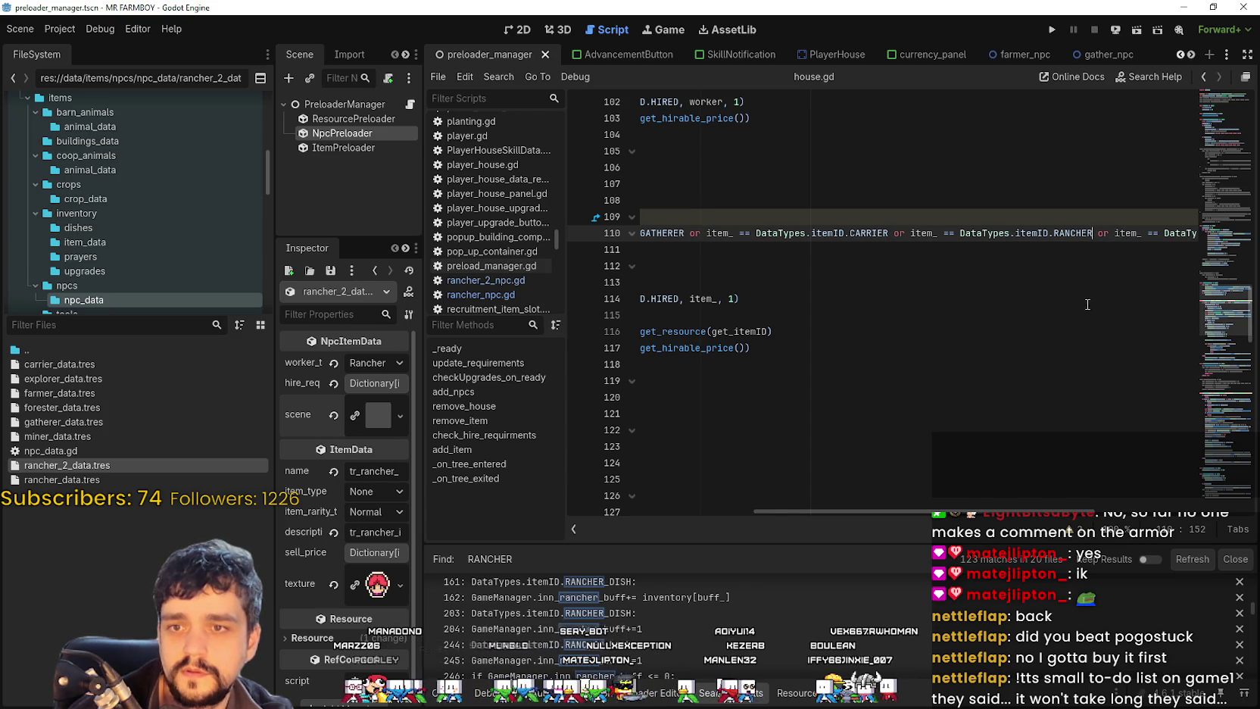
type("or item_ == DataTypes.itemID.RANCHER")
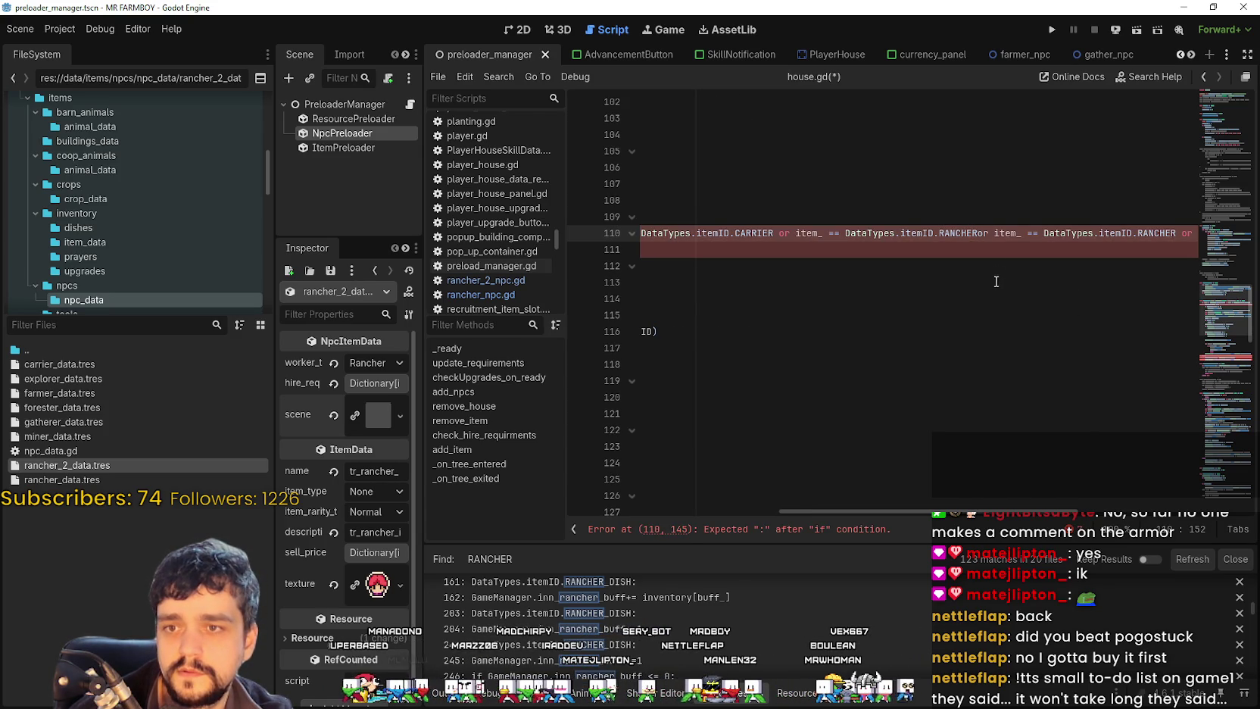
left_click(1178, 233)
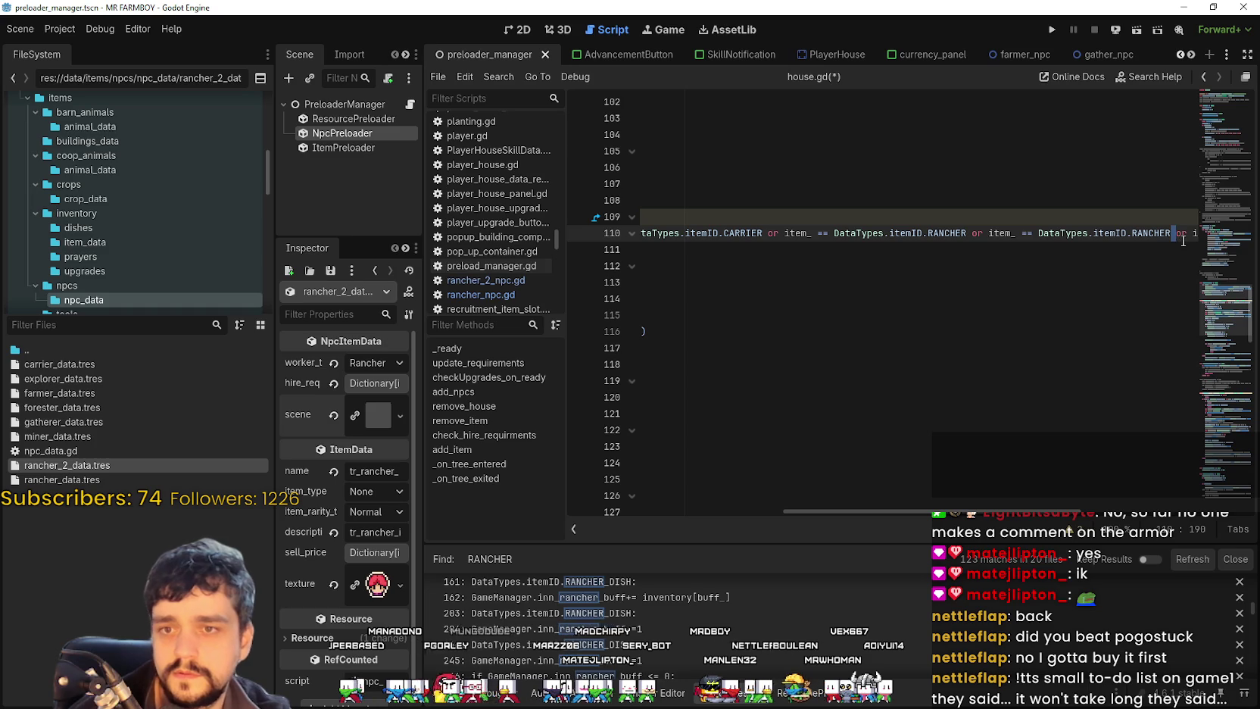
type("_2")
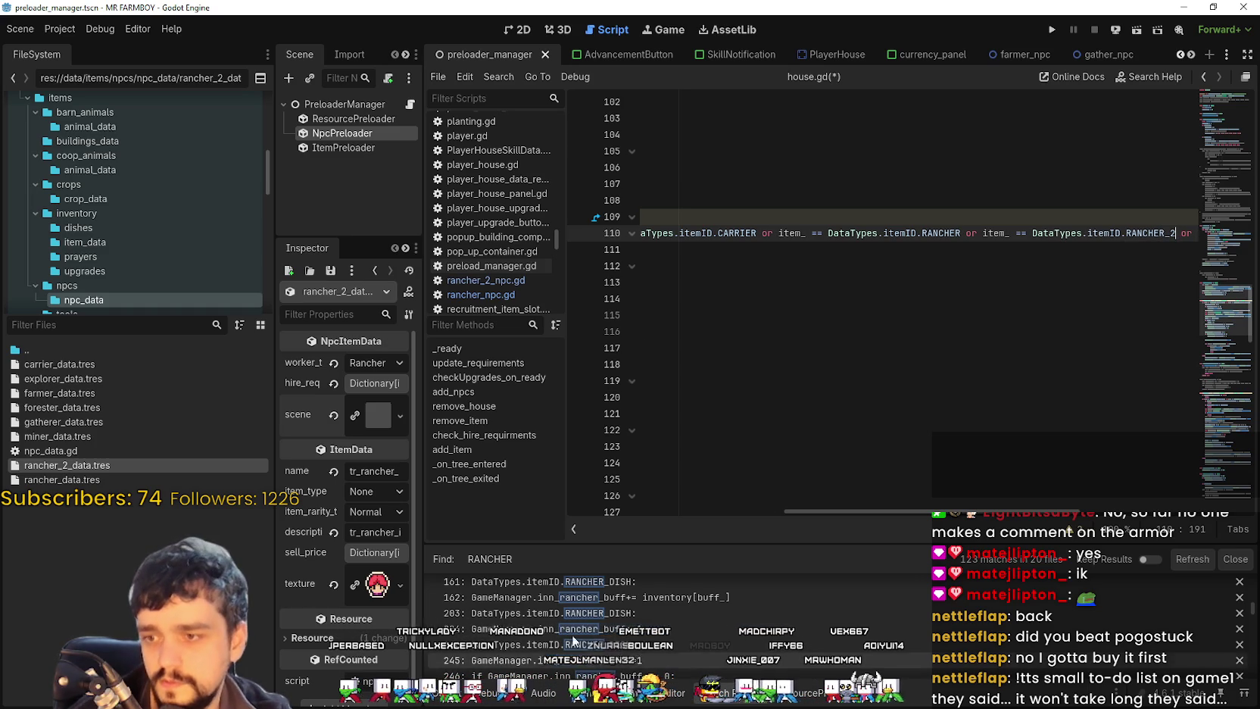
Step: Make line 159 also accept RANCHER_2, save house.gd, and recheck both matches
scroll(662, 579, "down", 2)
left_click_drag(724, 544, 727, 450)
left_click(768, 566)
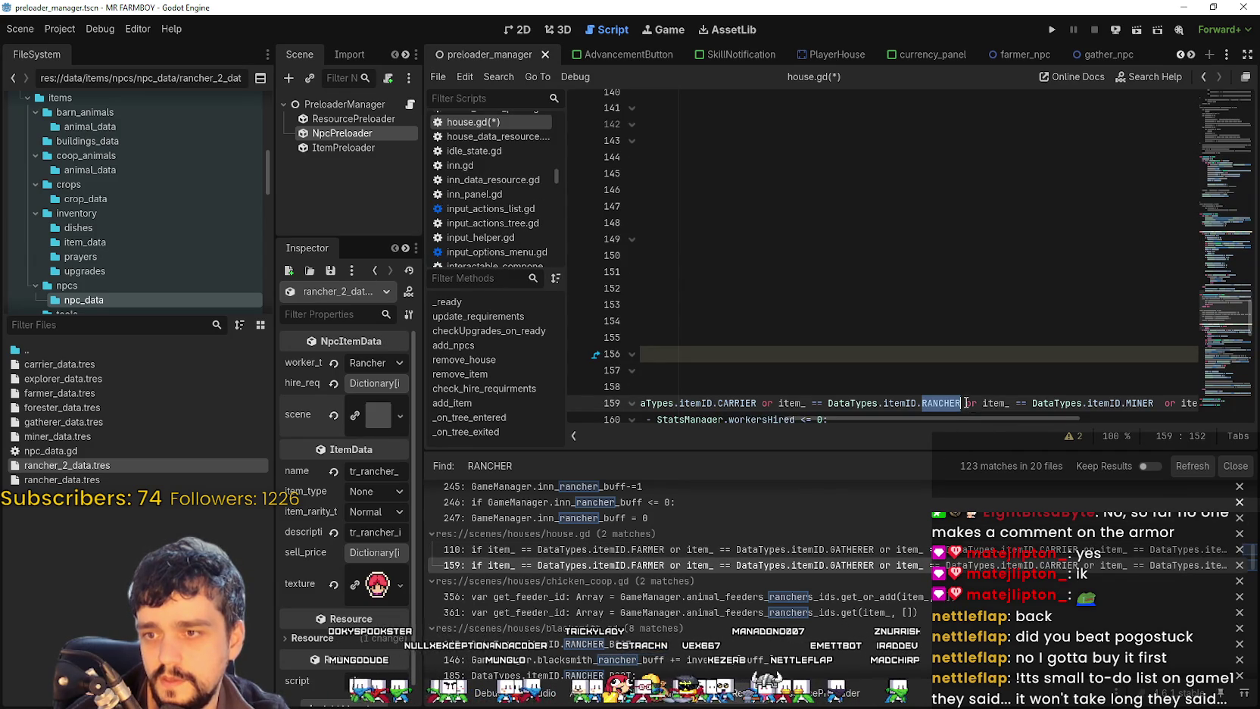
scroll(990, 403, "down", 1)
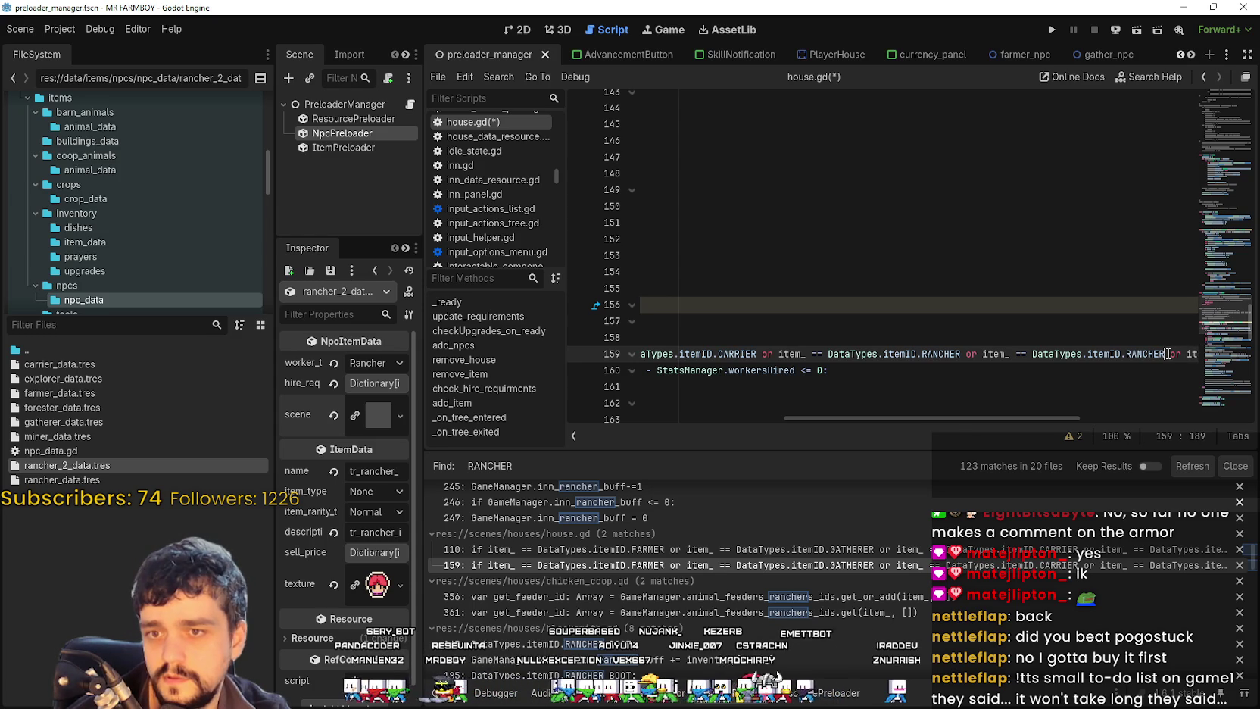
type("2")
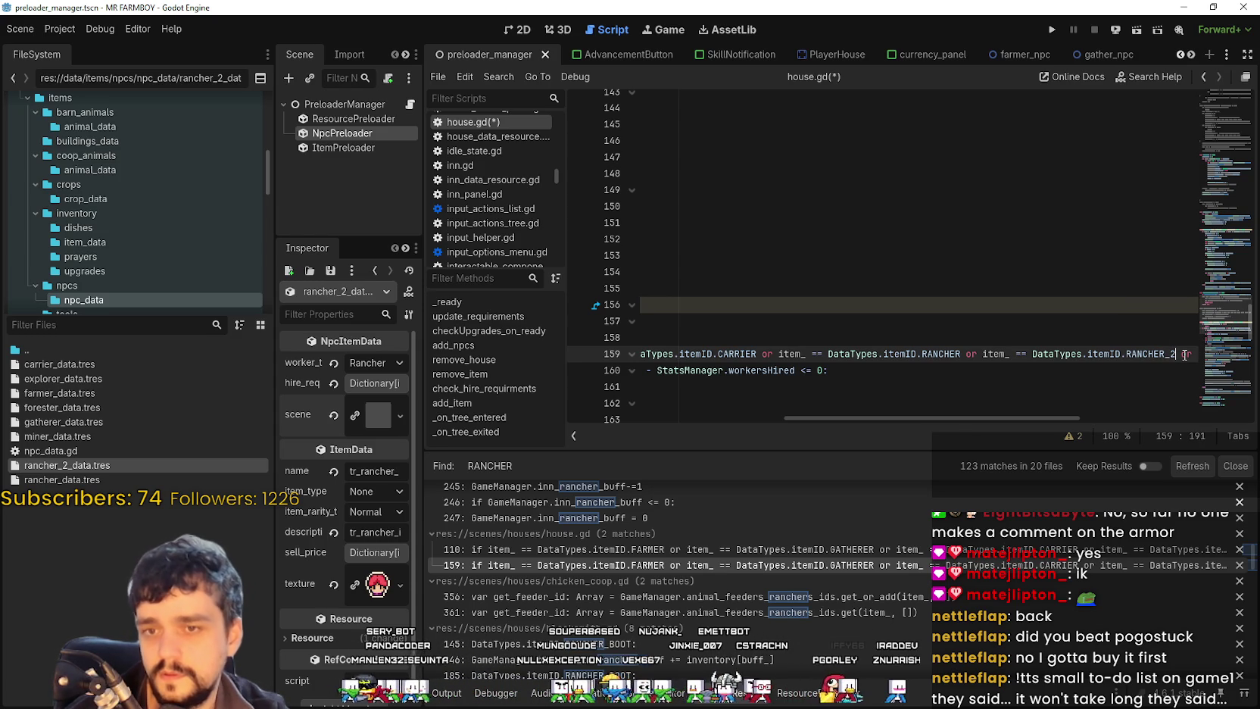
key("ctrl+s")
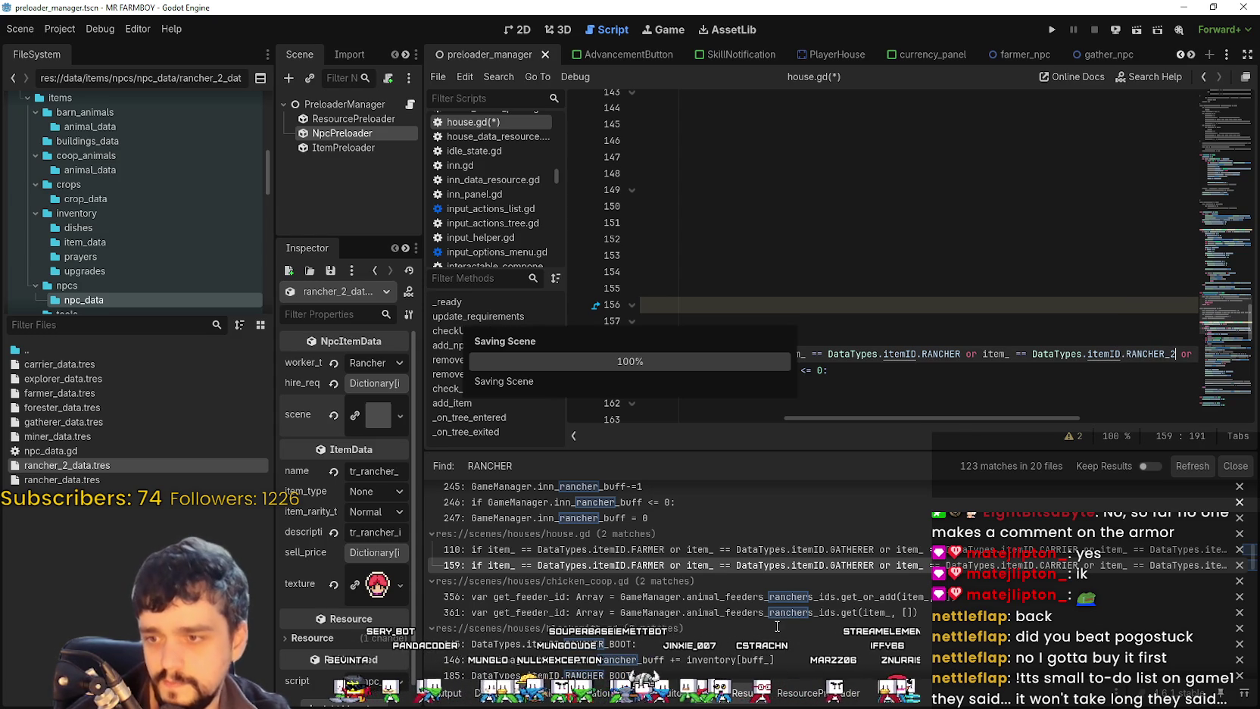
left_click(663, 565)
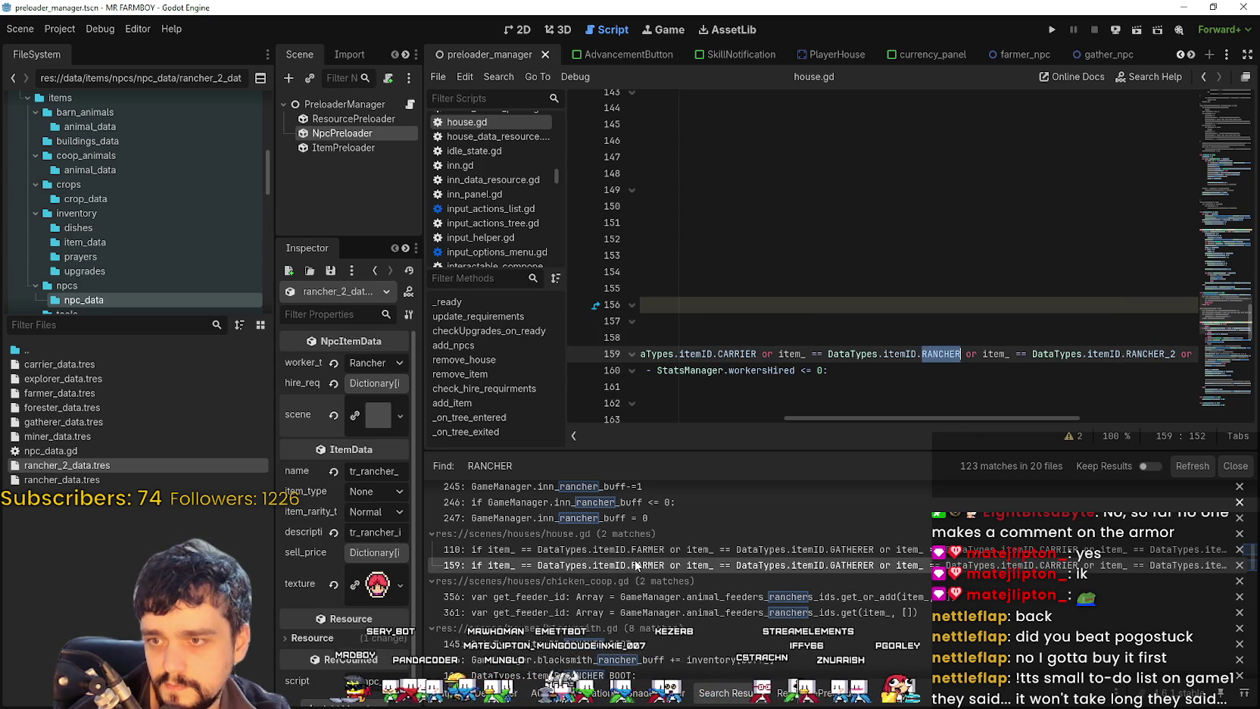
left_click(671, 550)
left_click(670, 565)
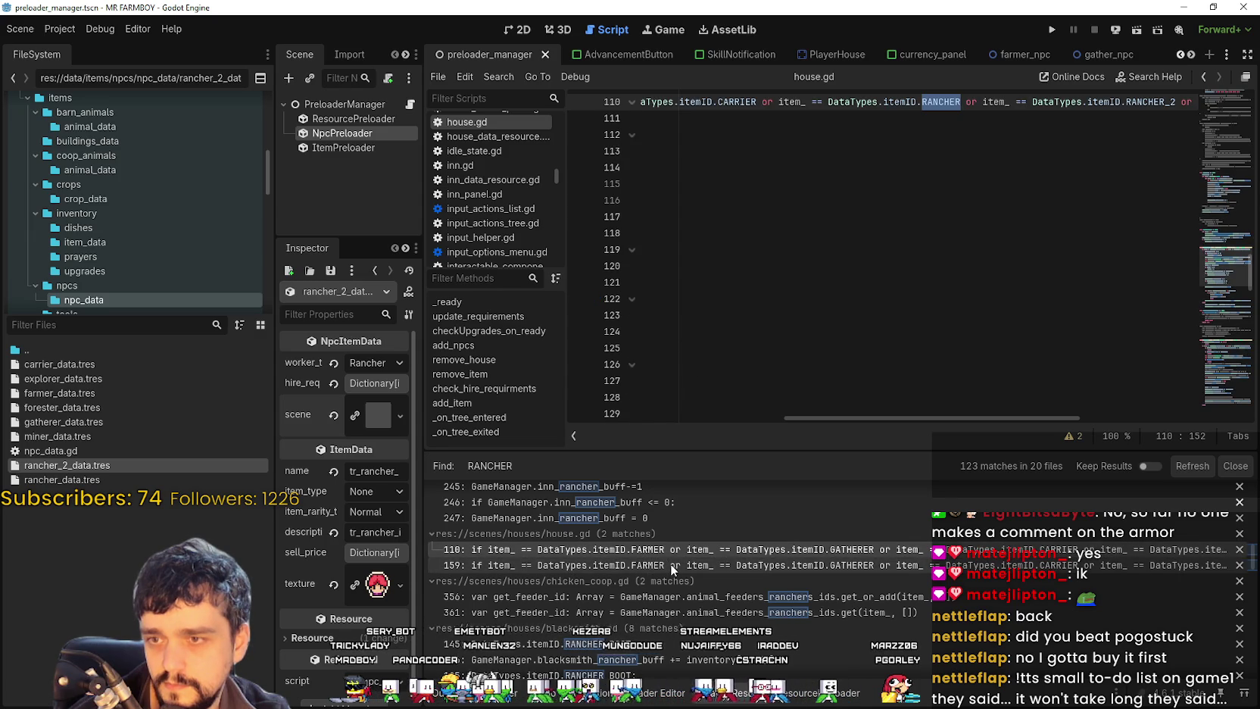
Step: Look through the RANCHER results and open stats_container.gd at its line 17 rancher match
left_click_drag(990, 418, 646, 371)
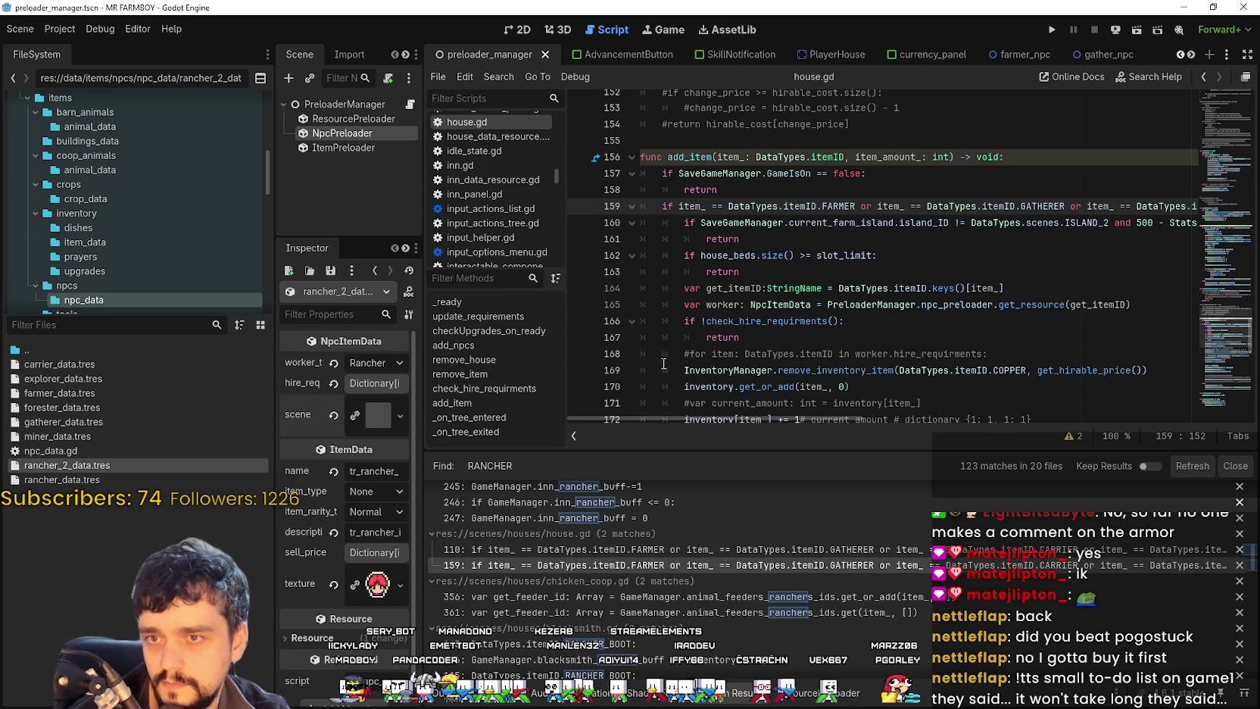
scroll(670, 575, "down", 1)
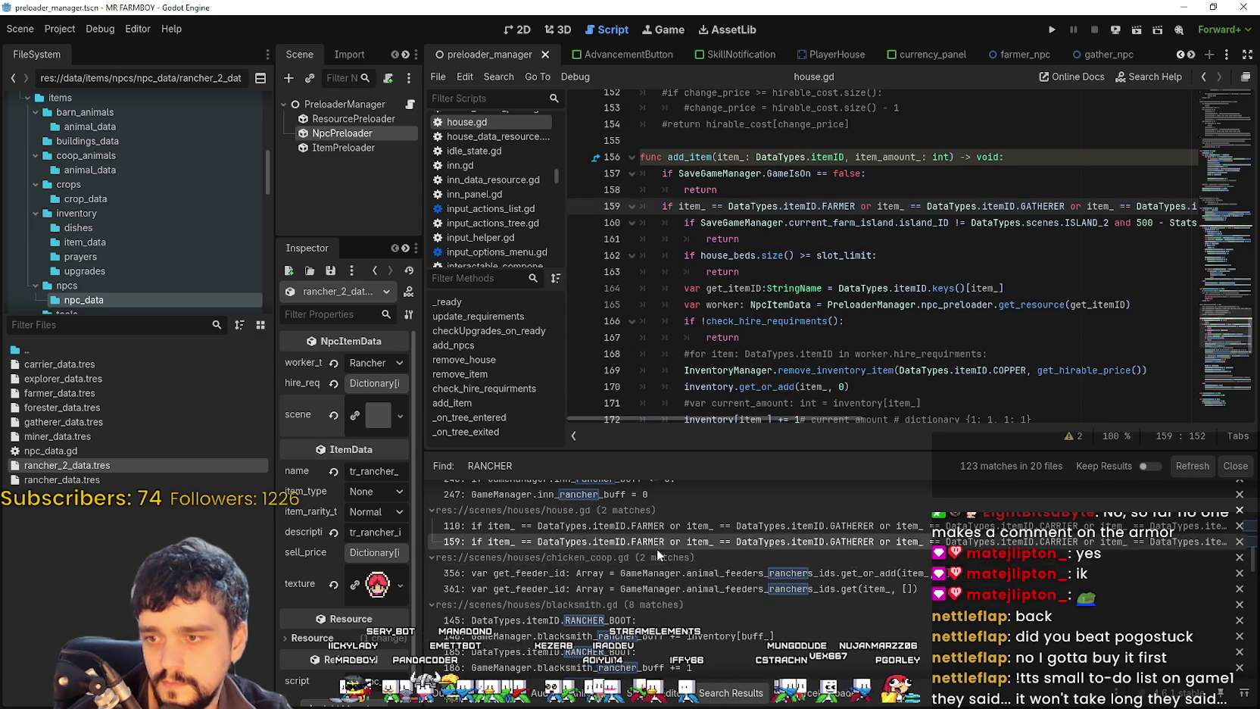
scroll(813, 586, "down", 3)
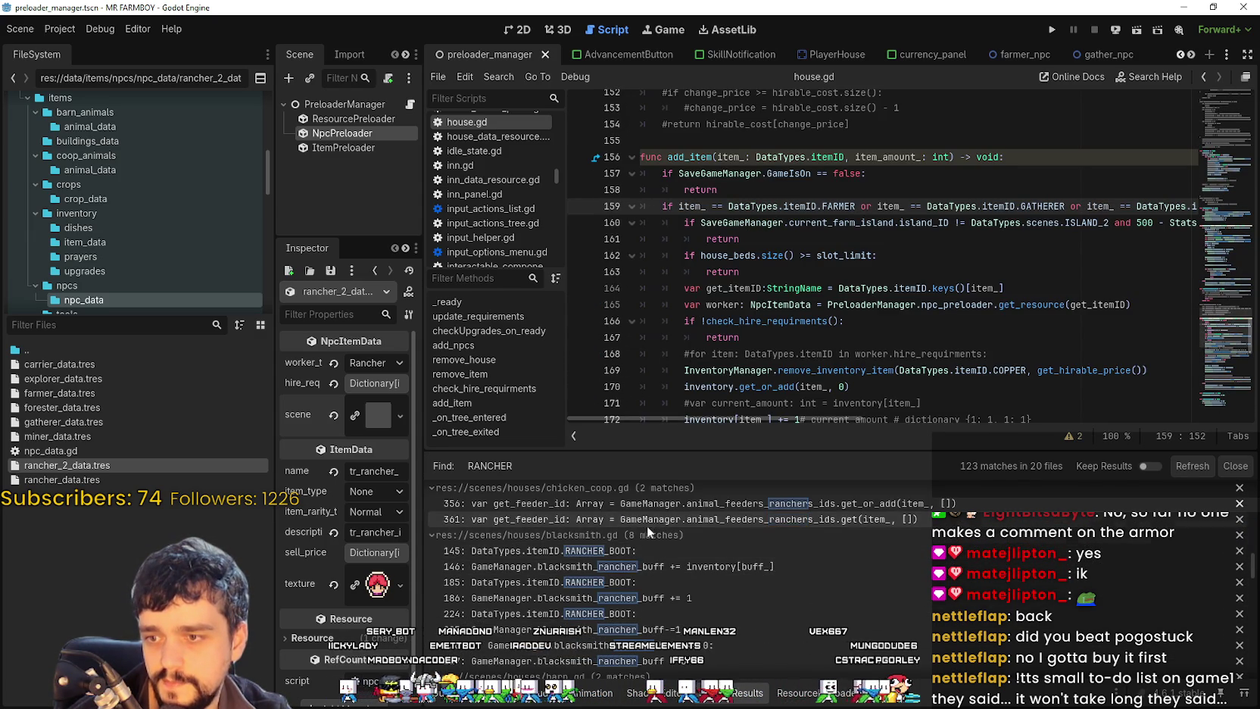
scroll(825, 599, "down", 3)
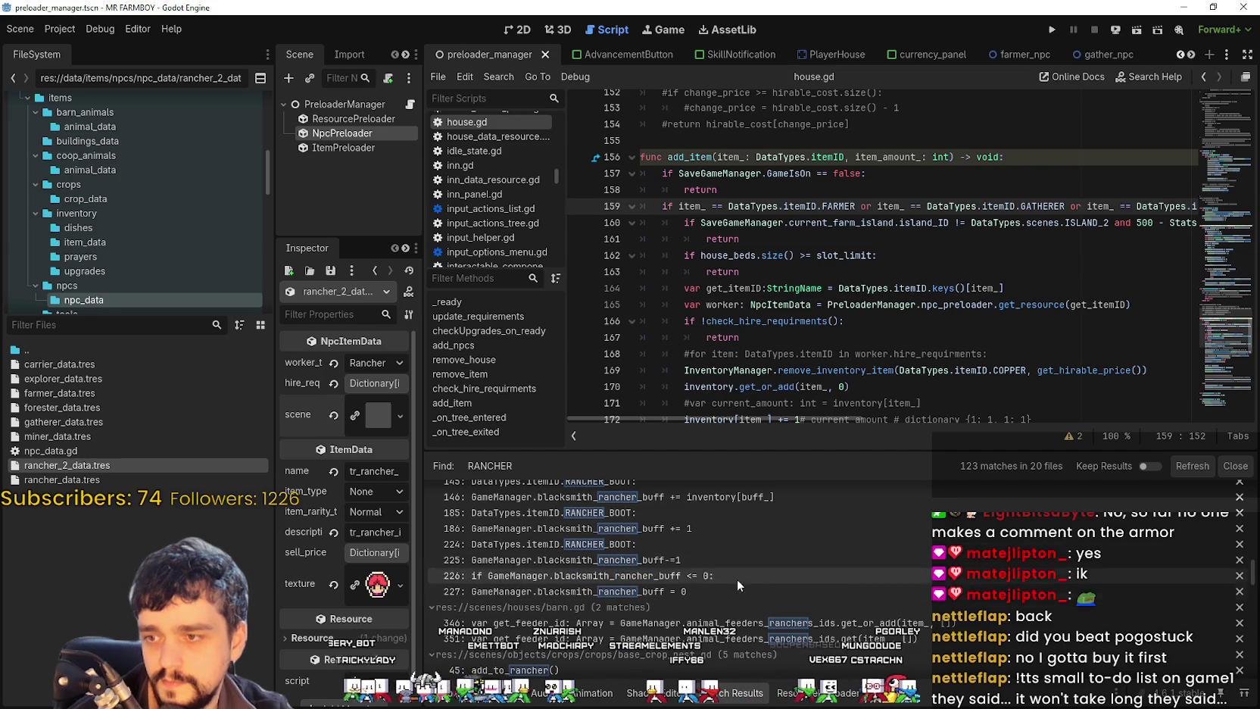
scroll(951, 642, "down", 3)
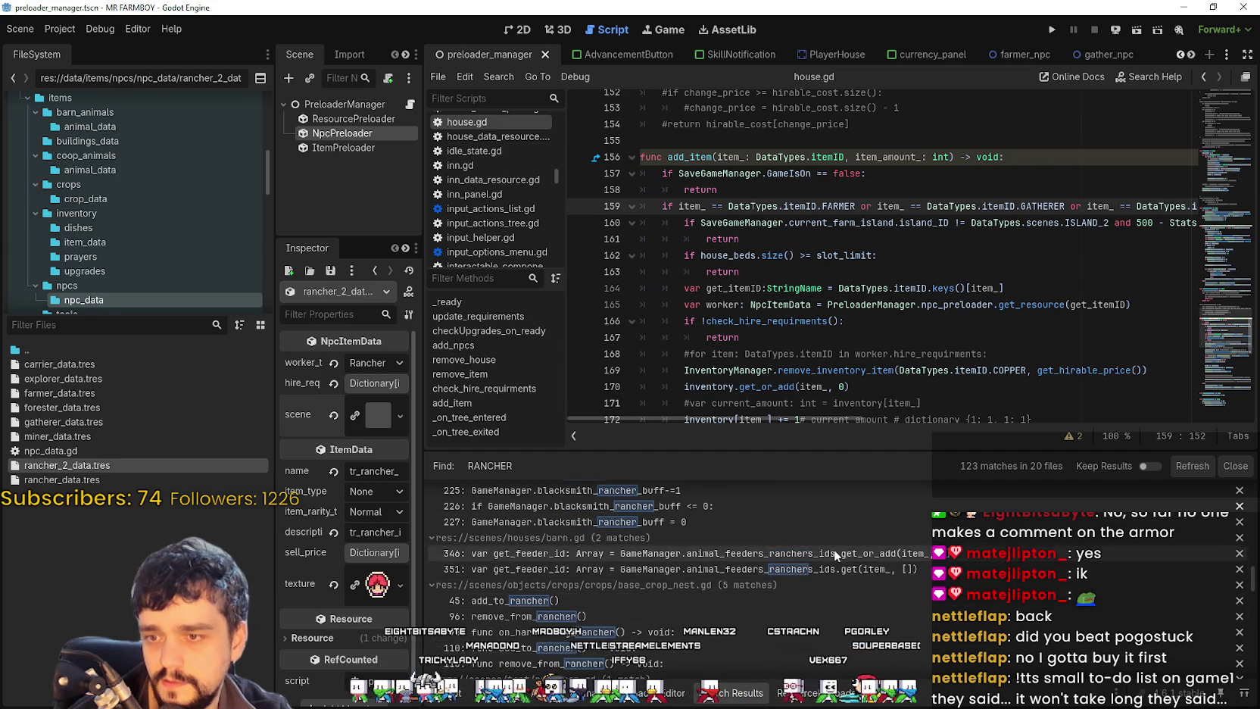
scroll(821, 580, "down", 2)
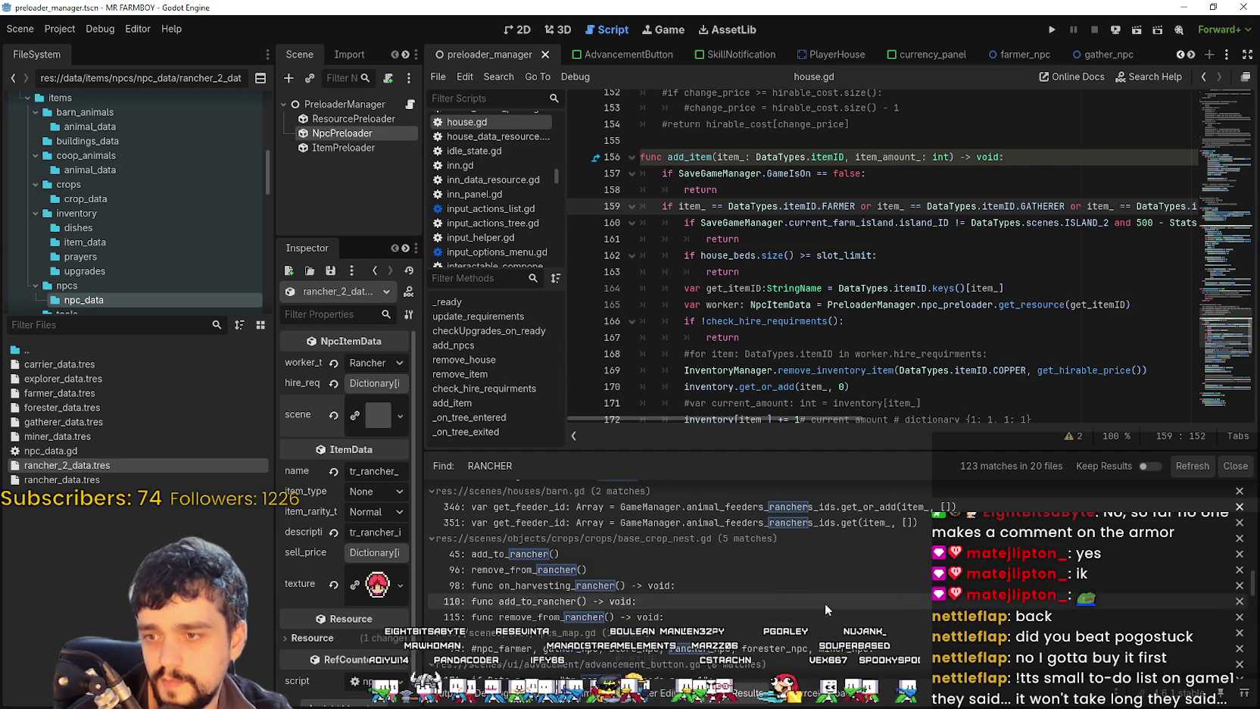
scroll(601, 567, "down", 5)
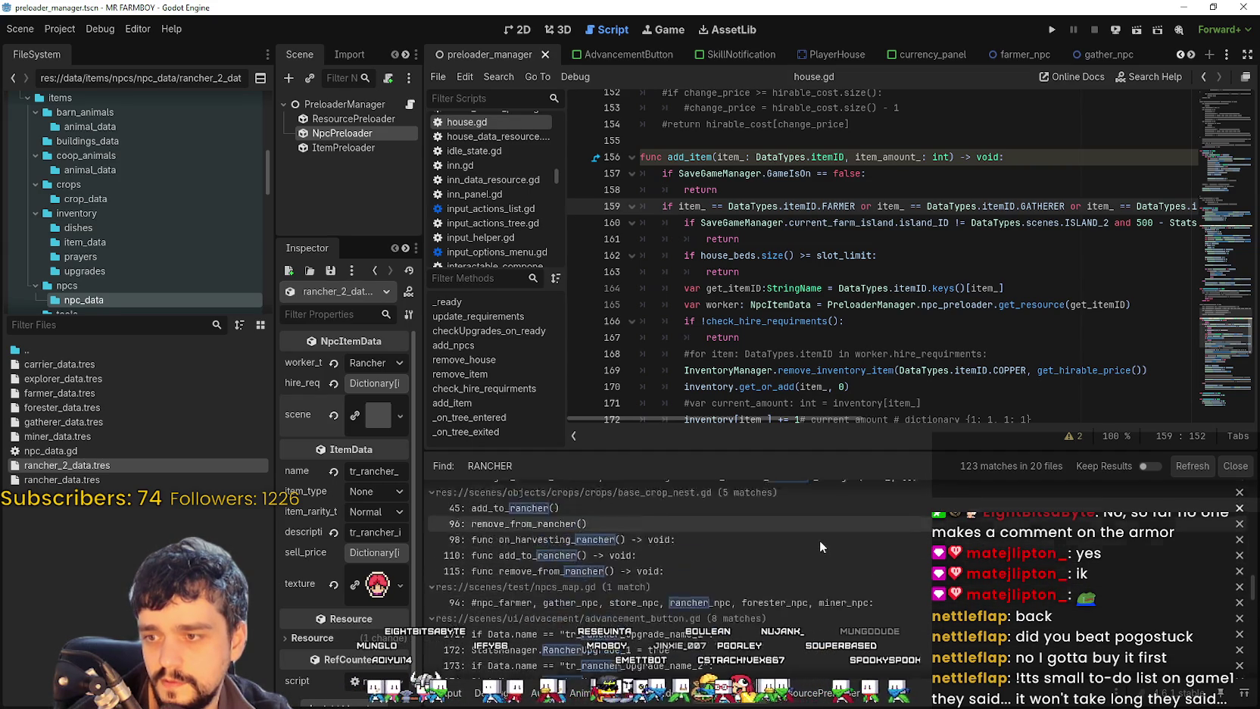
scroll(765, 527, "up", 3)
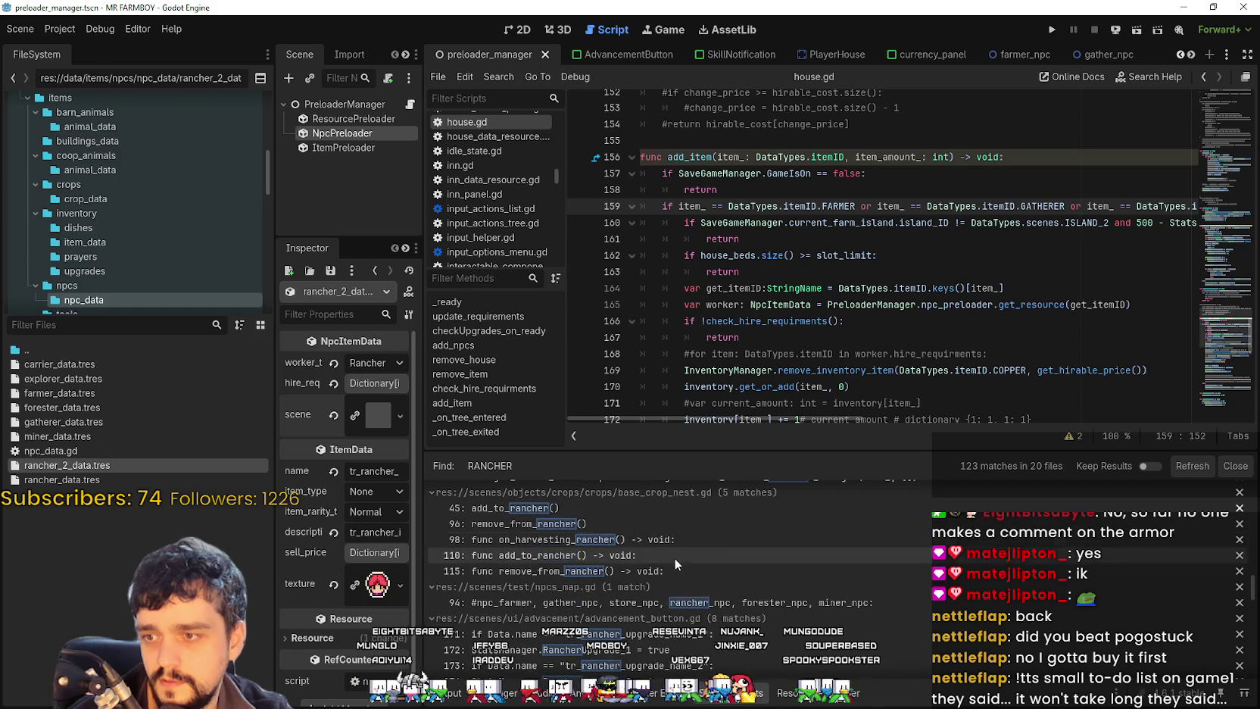
scroll(818, 605, "down", 3)
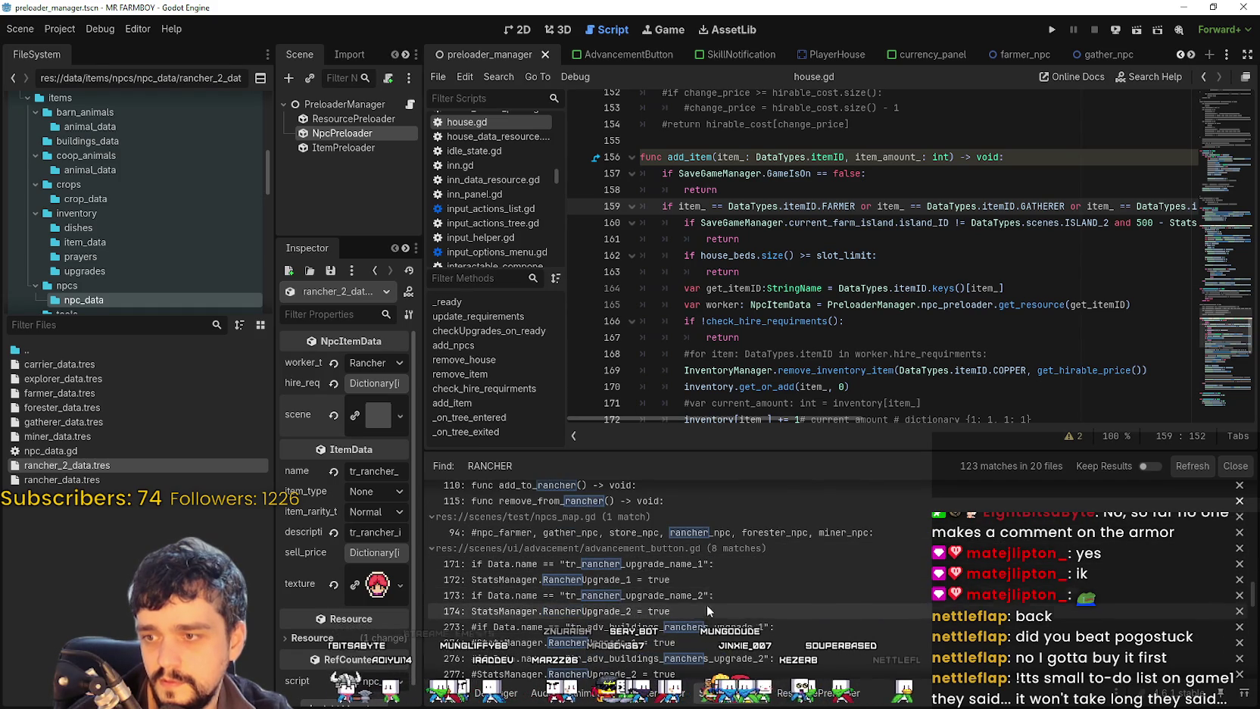
scroll(705, 577, "down", 4)
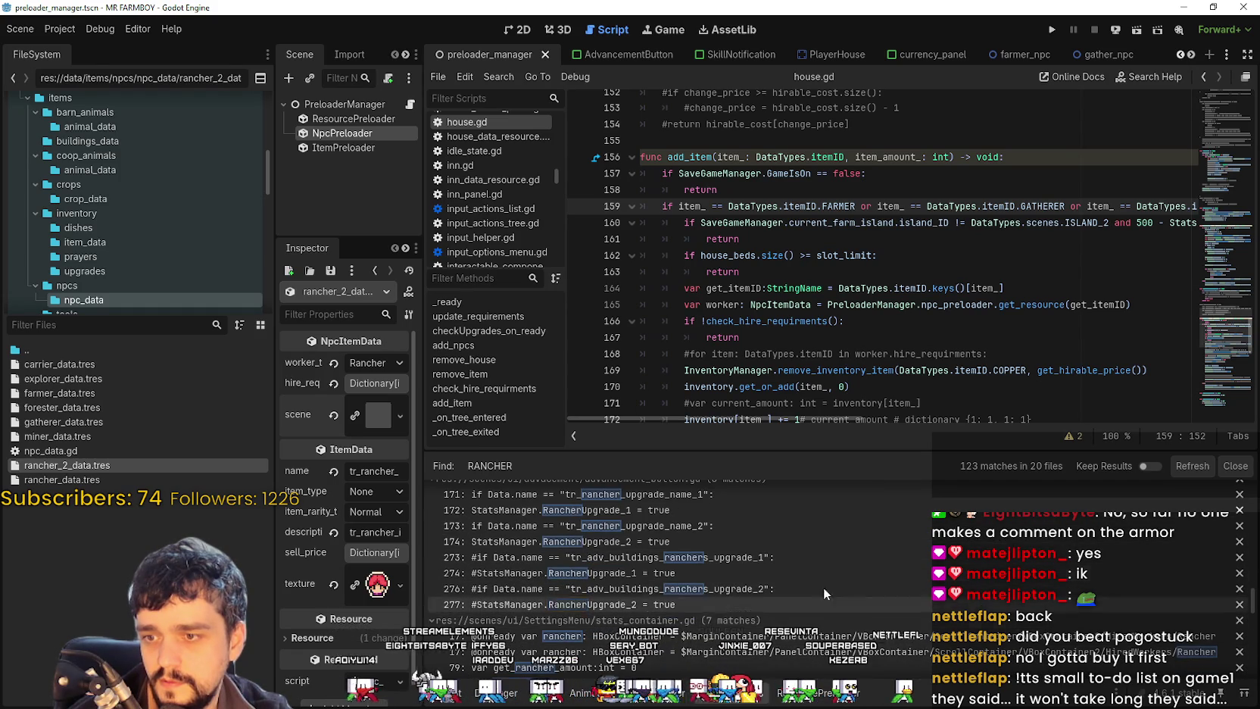
scroll(766, 559, "up", 3)
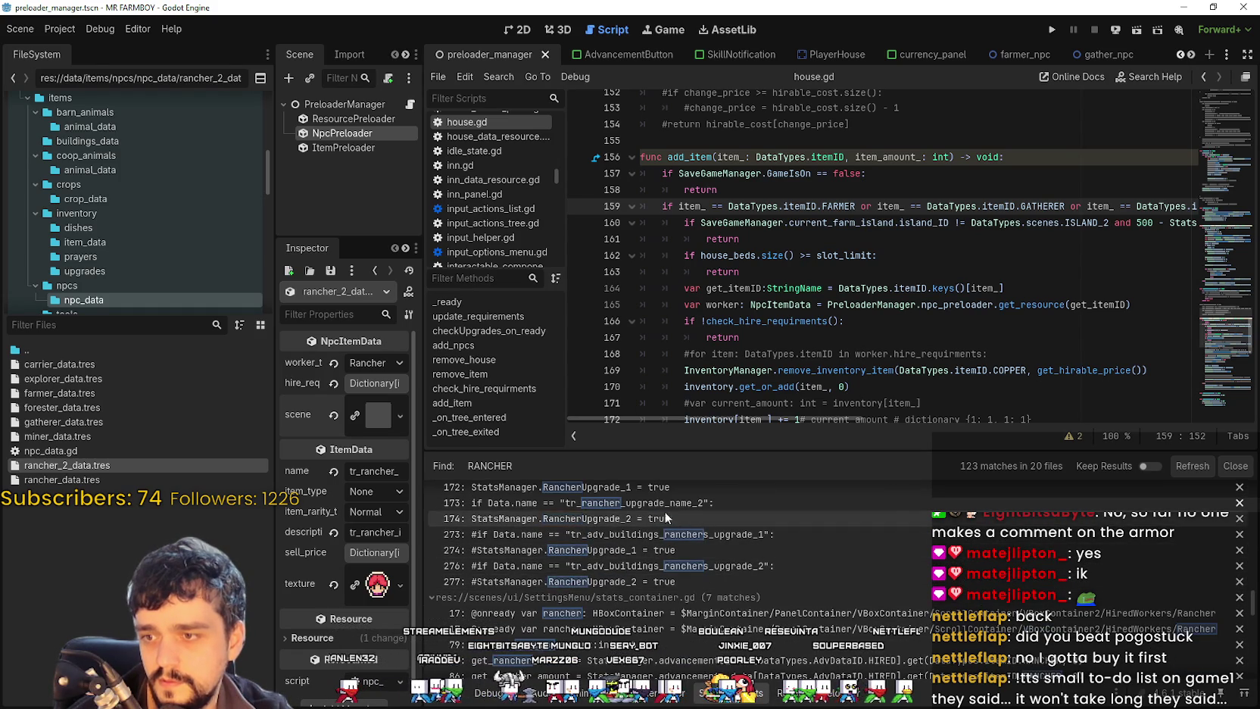
scroll(775, 567, "down", 1)
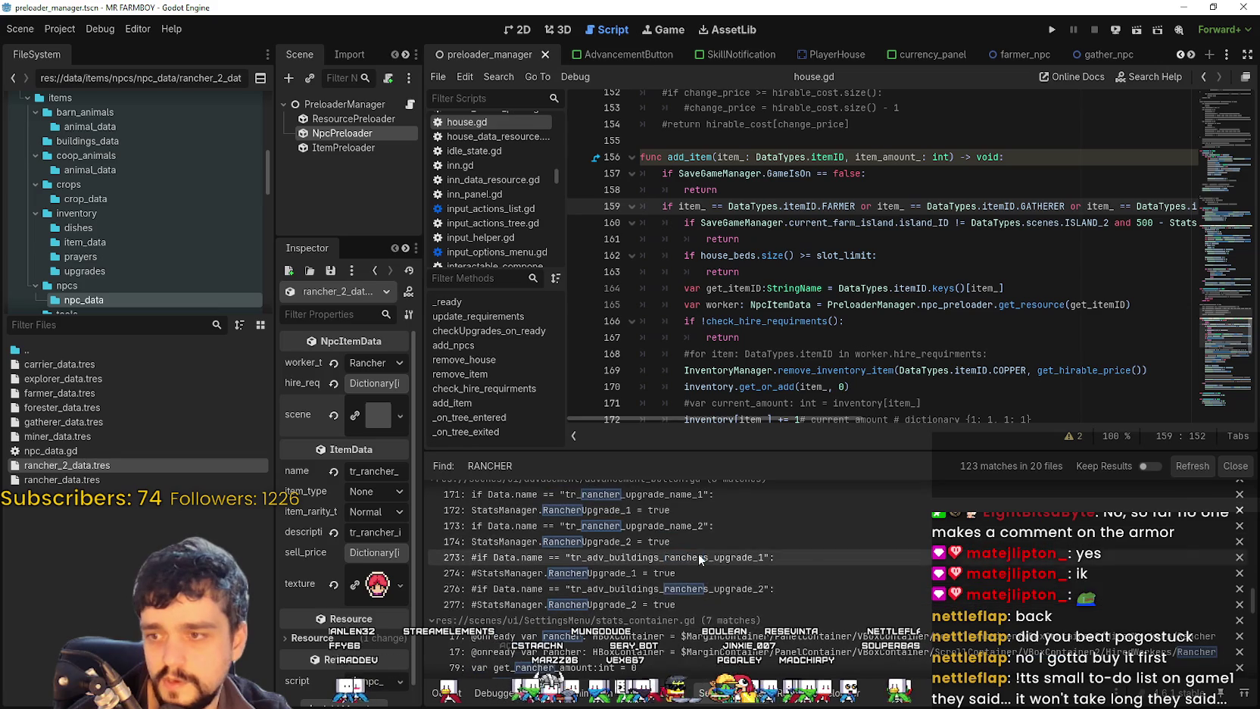
scroll(763, 596, "down", 3)
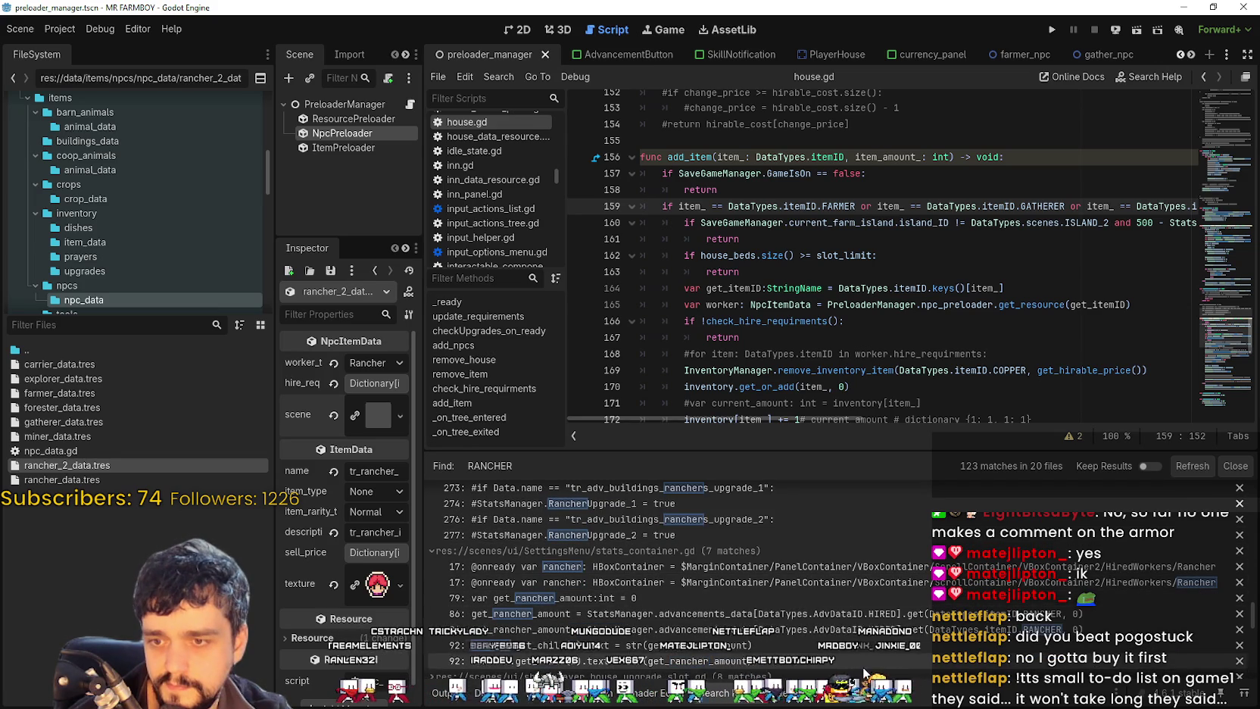
left_click(1022, 582)
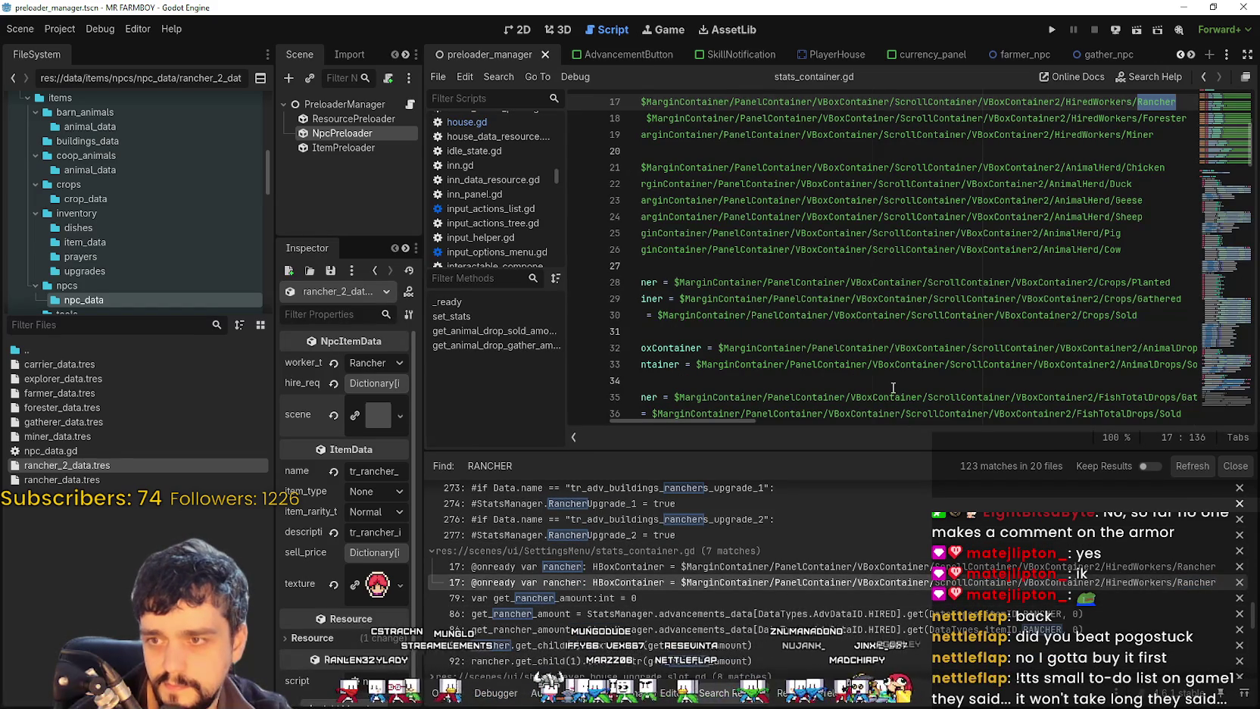
Step: Filter the FileSystem dock by 'setting' to list settings files such as settingsMenu.tscn
scroll(894, 386, "up", 2)
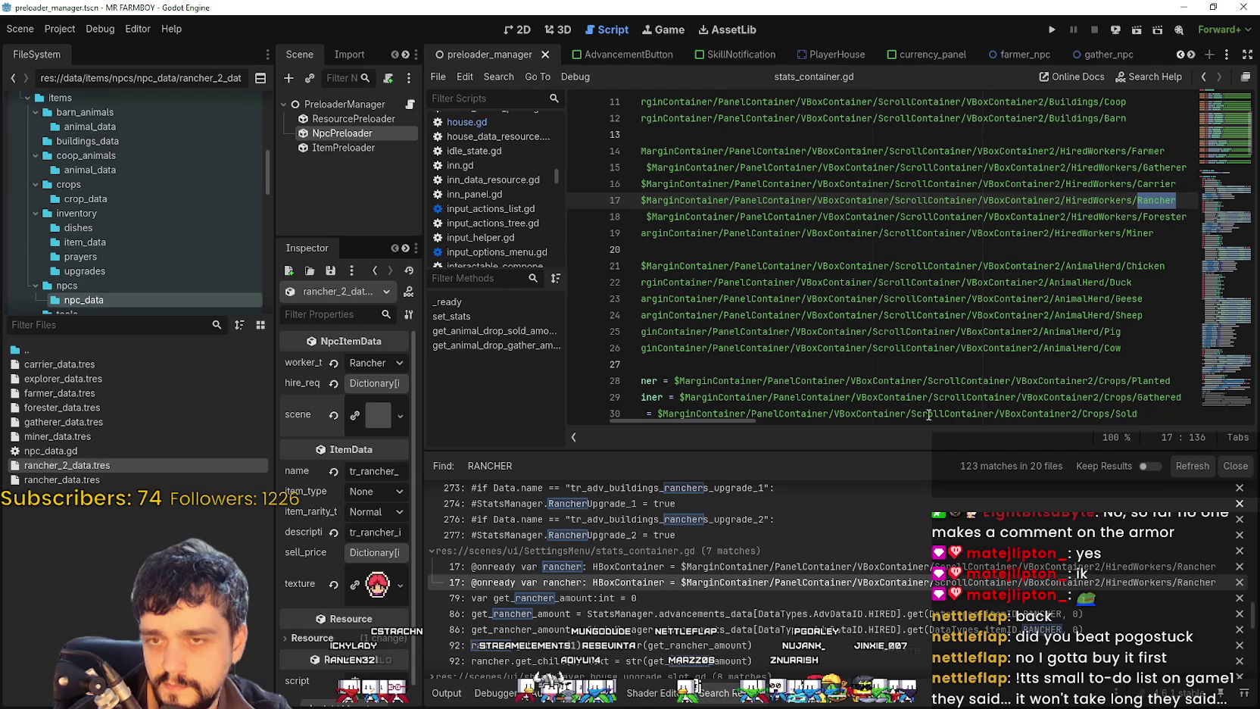
left_click_drag(738, 423, 610, 424)
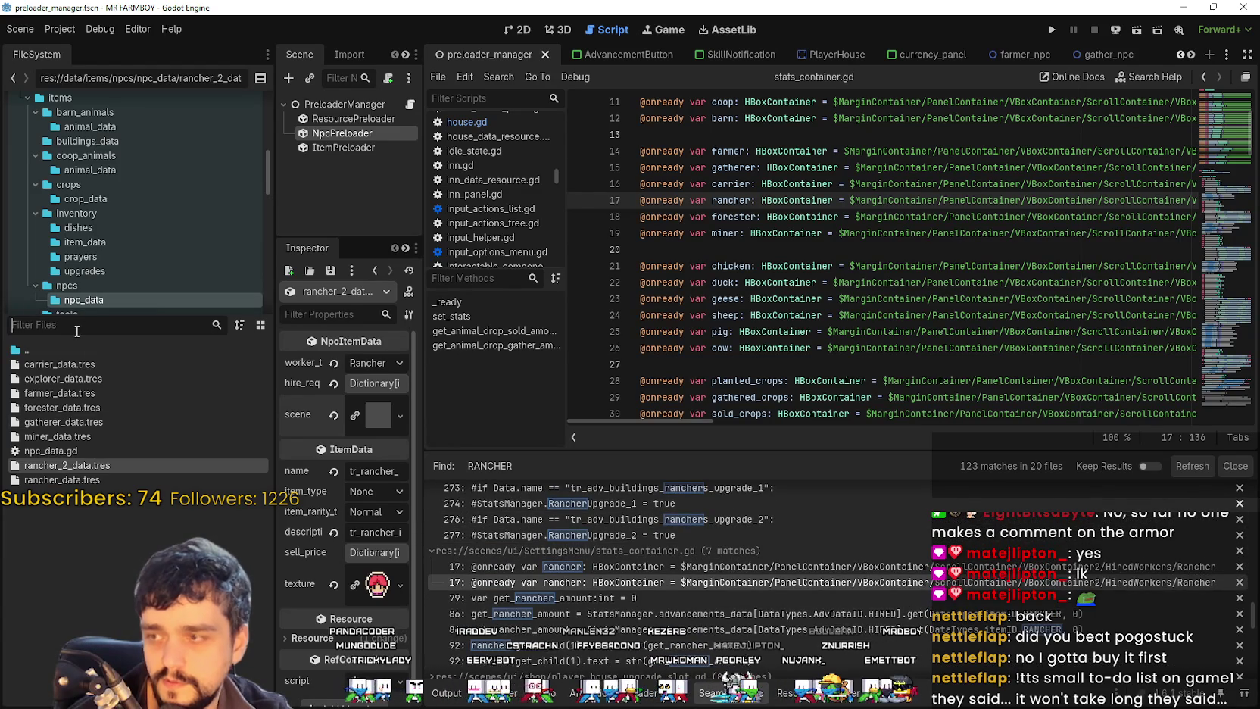
type("setting")
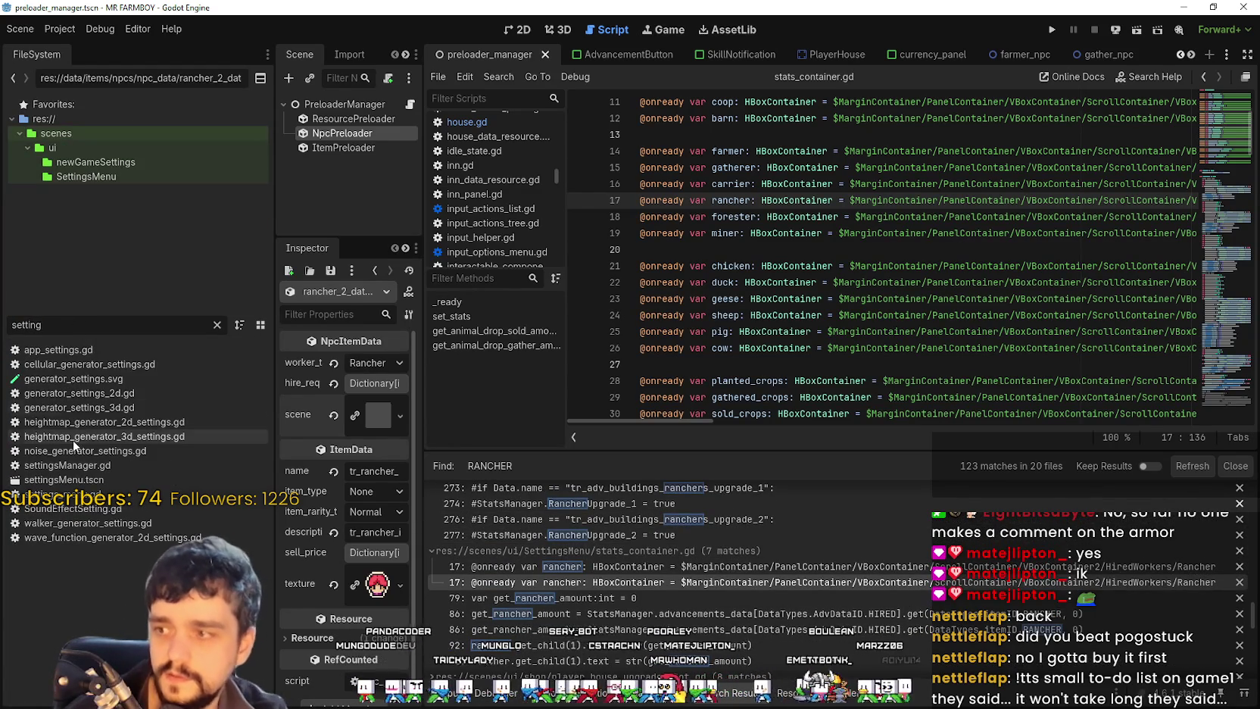
Step: Open settingsMenu.tscn and enlarge the Scene dock to show more of the tree
double_click(62, 478)
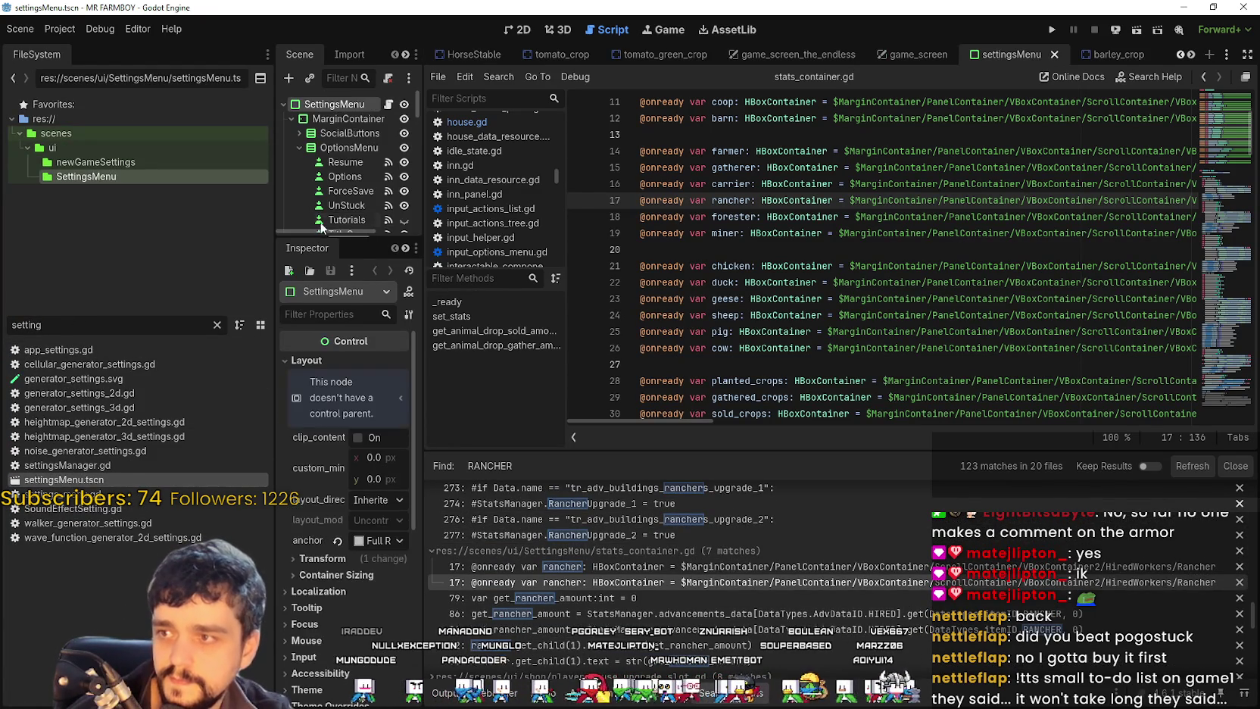
scroll(691, 159, "down", 3)
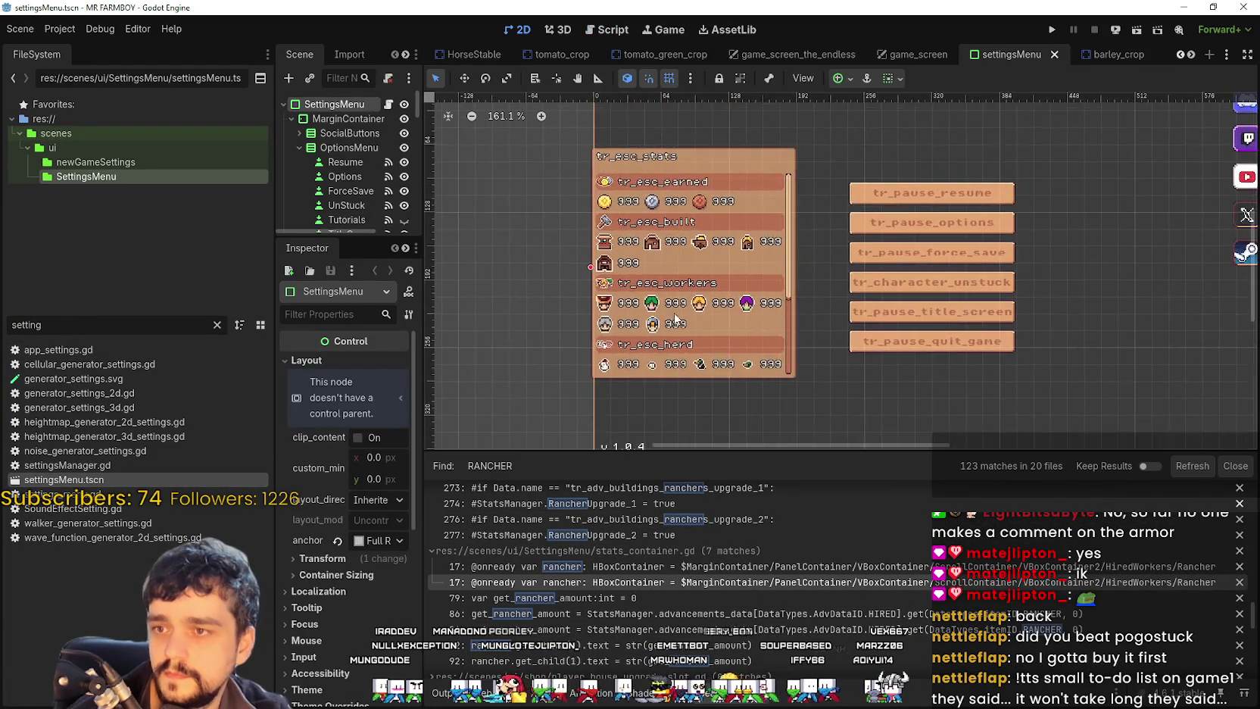
scroll(651, 227, "up", 5)
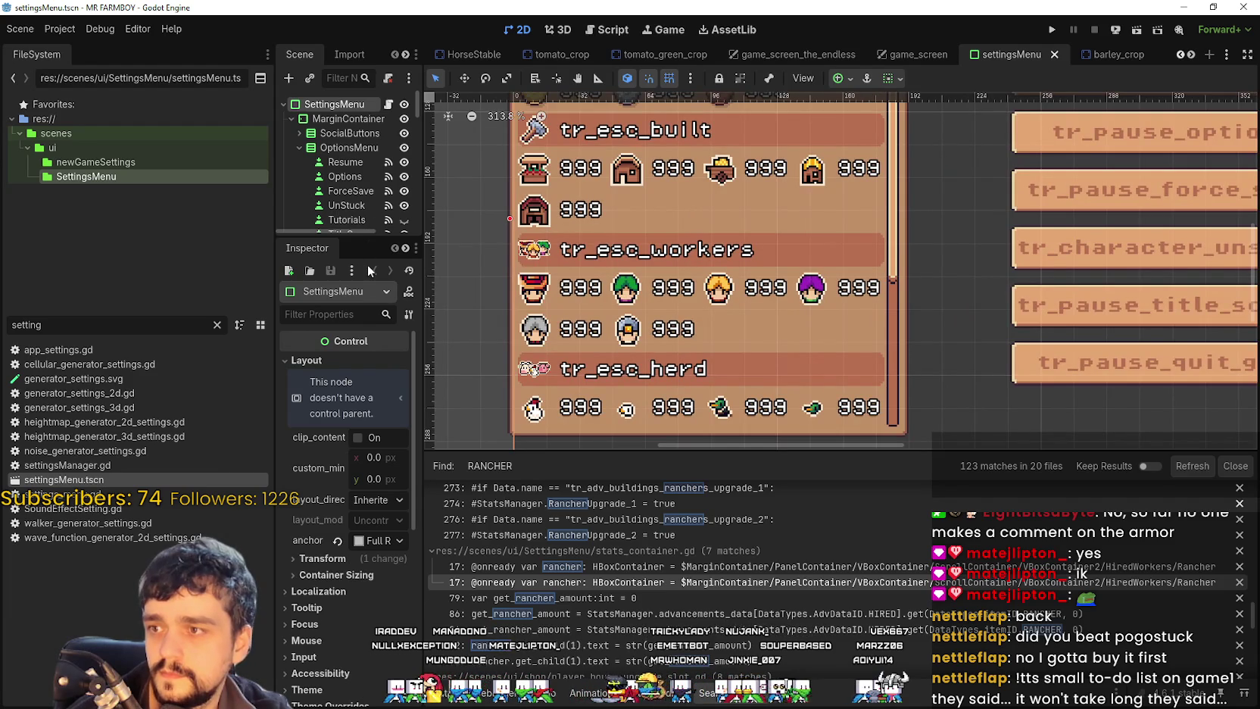
left_click_drag(369, 236, 368, 496)
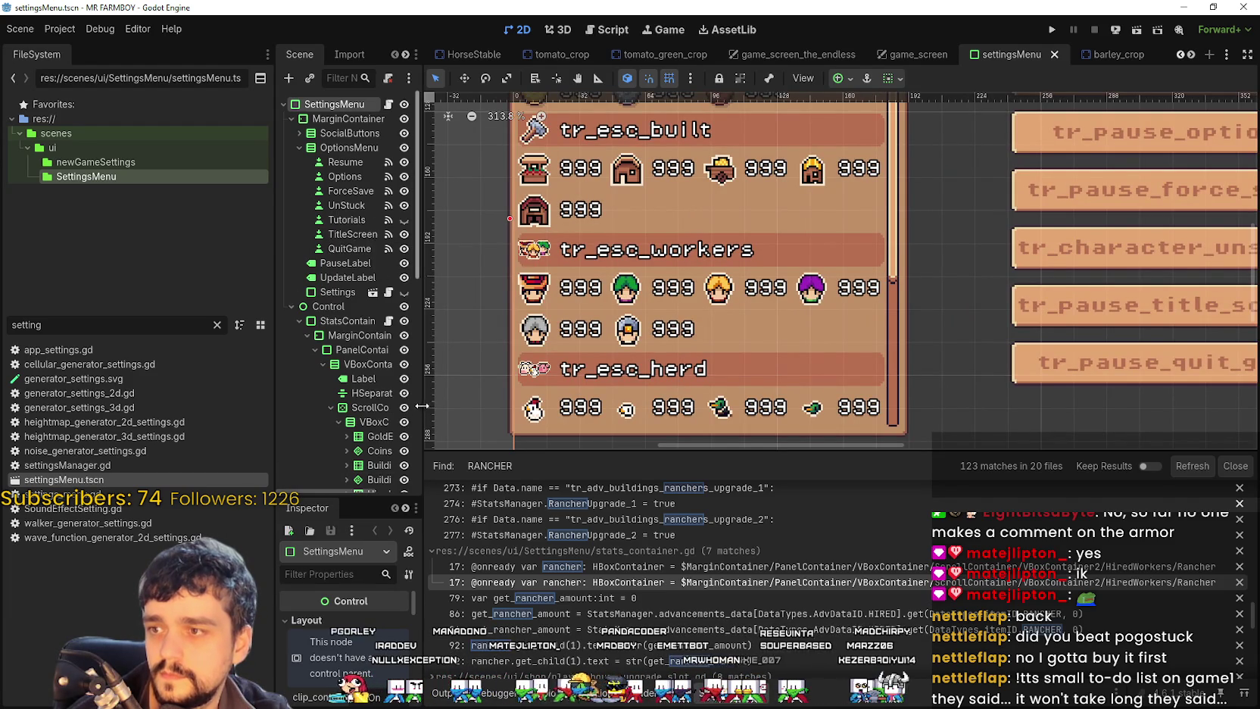
left_click_drag(433, 407, 584, 406)
scroll(454, 390, "down", 5)
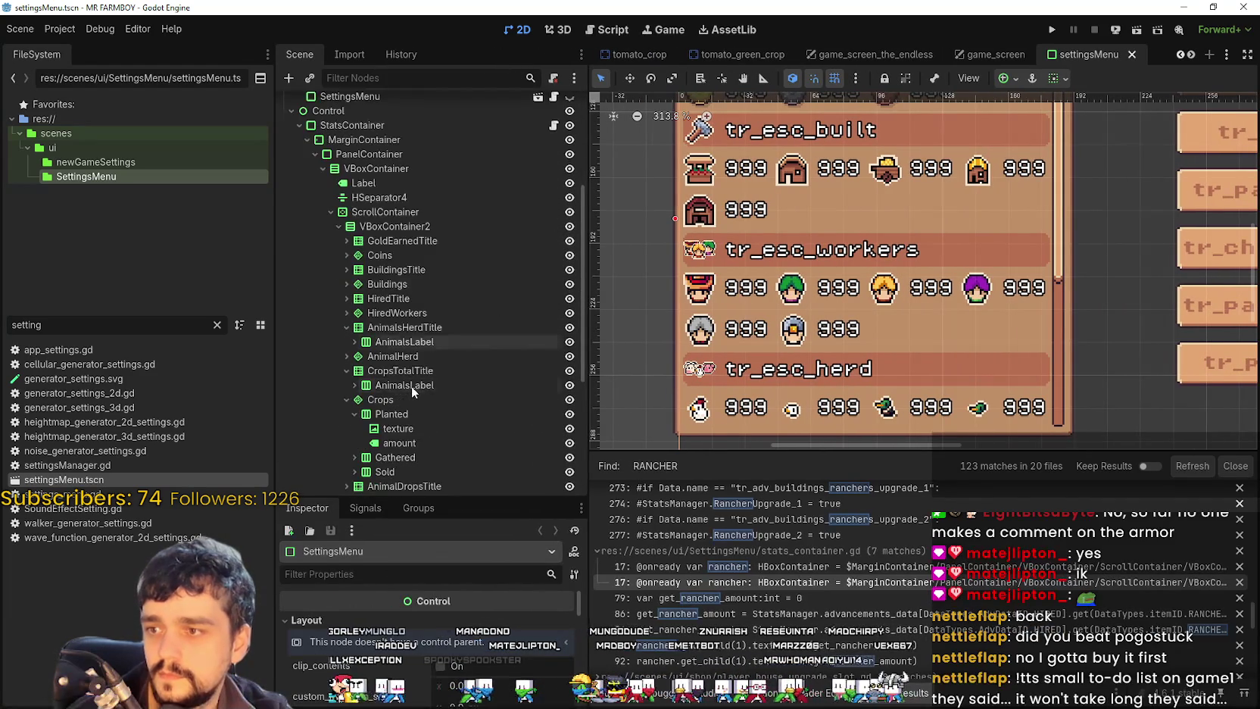
Step: Duplicate the Rancher row under HiredWorkers as Rancher2 and select its texture node
left_click(346, 312)
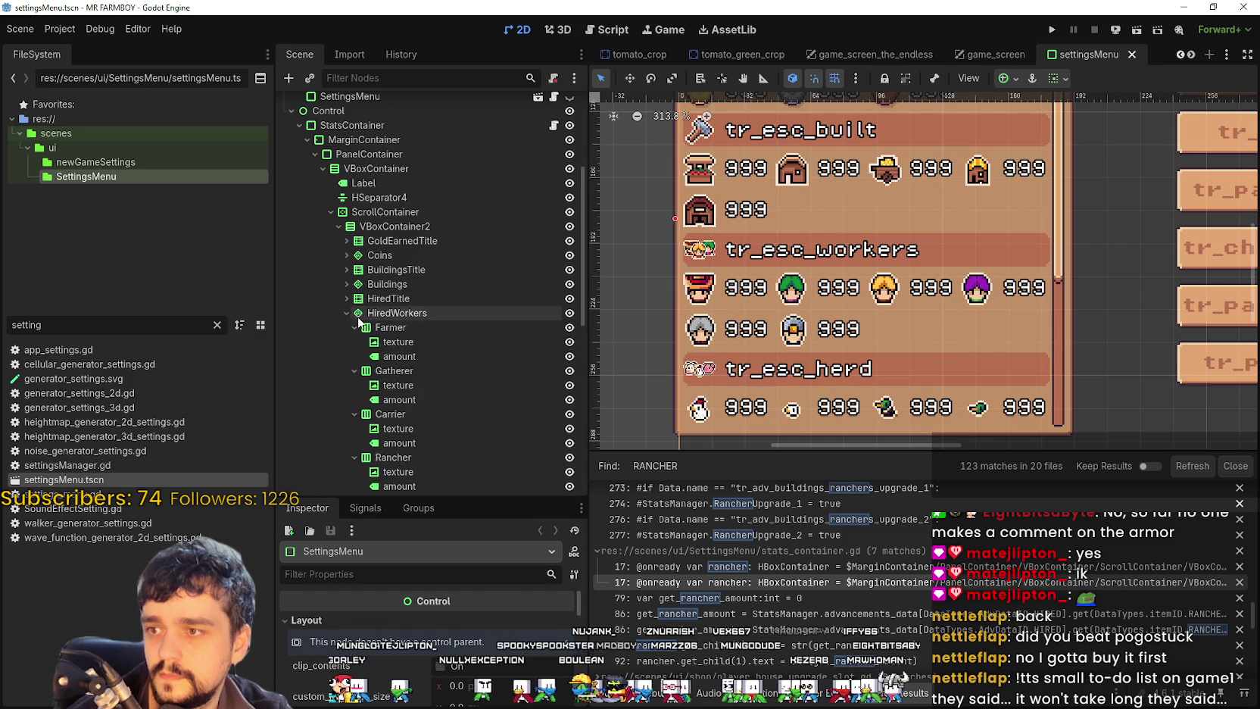
scroll(439, 364, "down", 4)
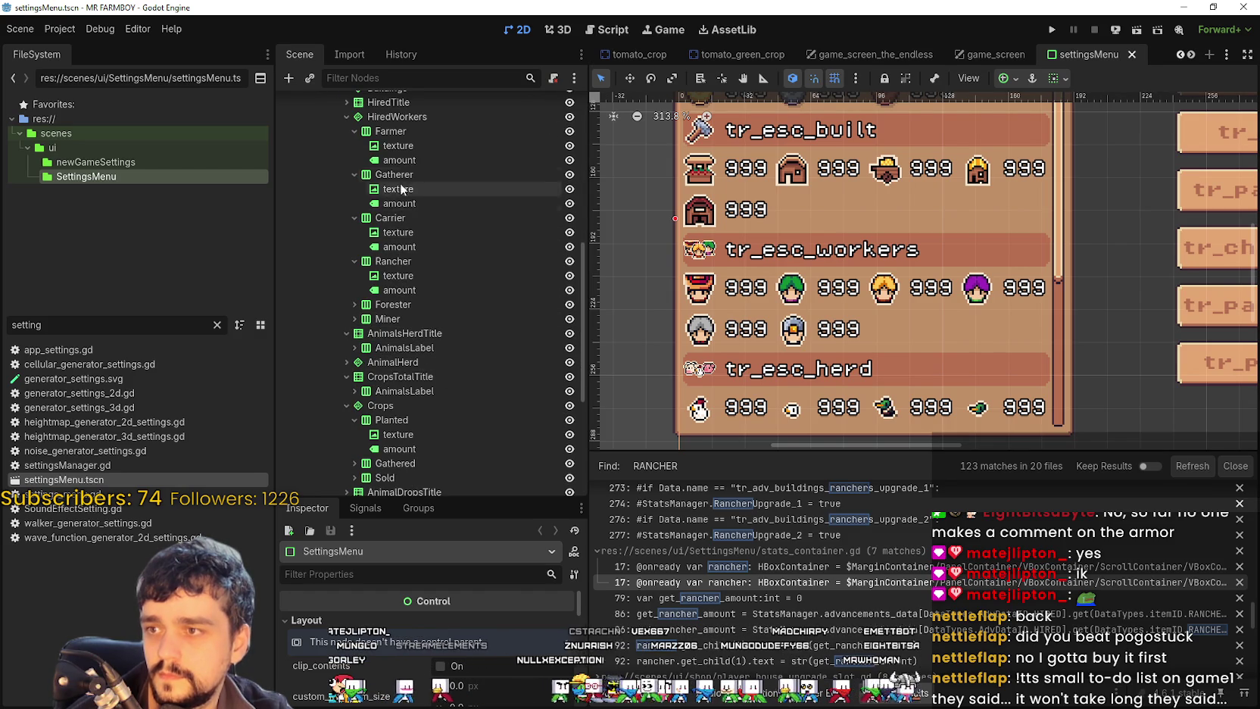
left_click(405, 262)
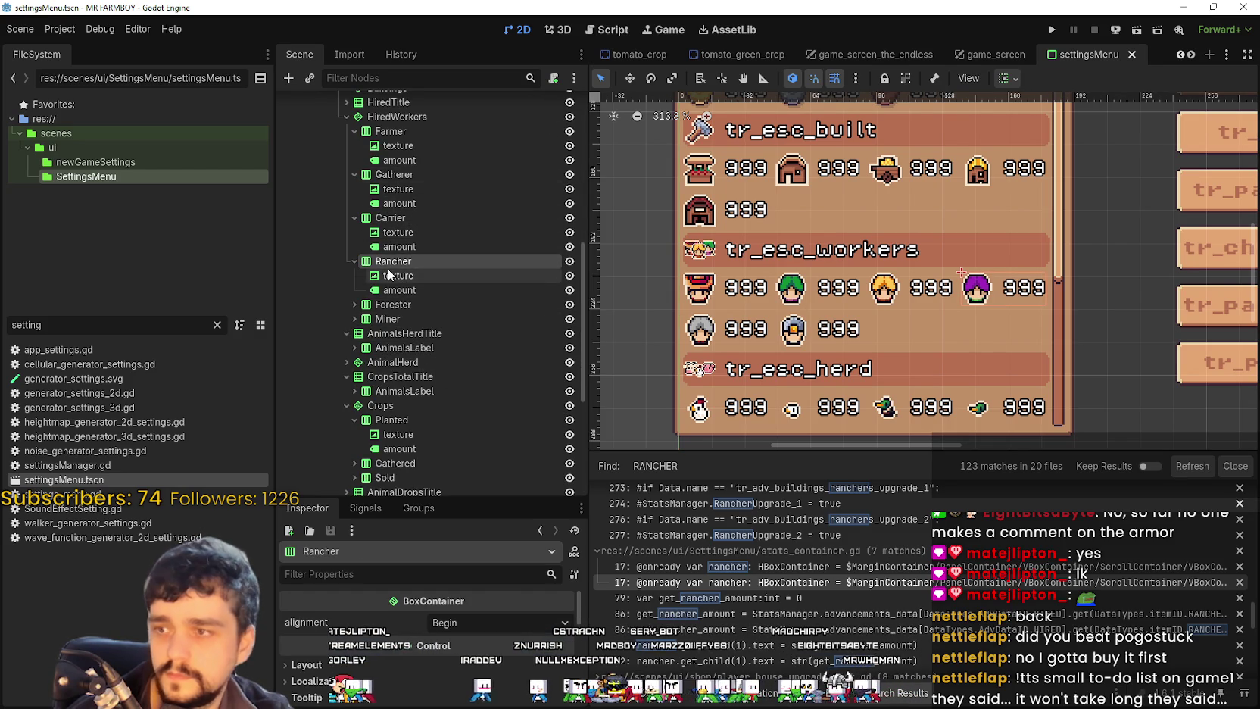
key("ctrl+d")
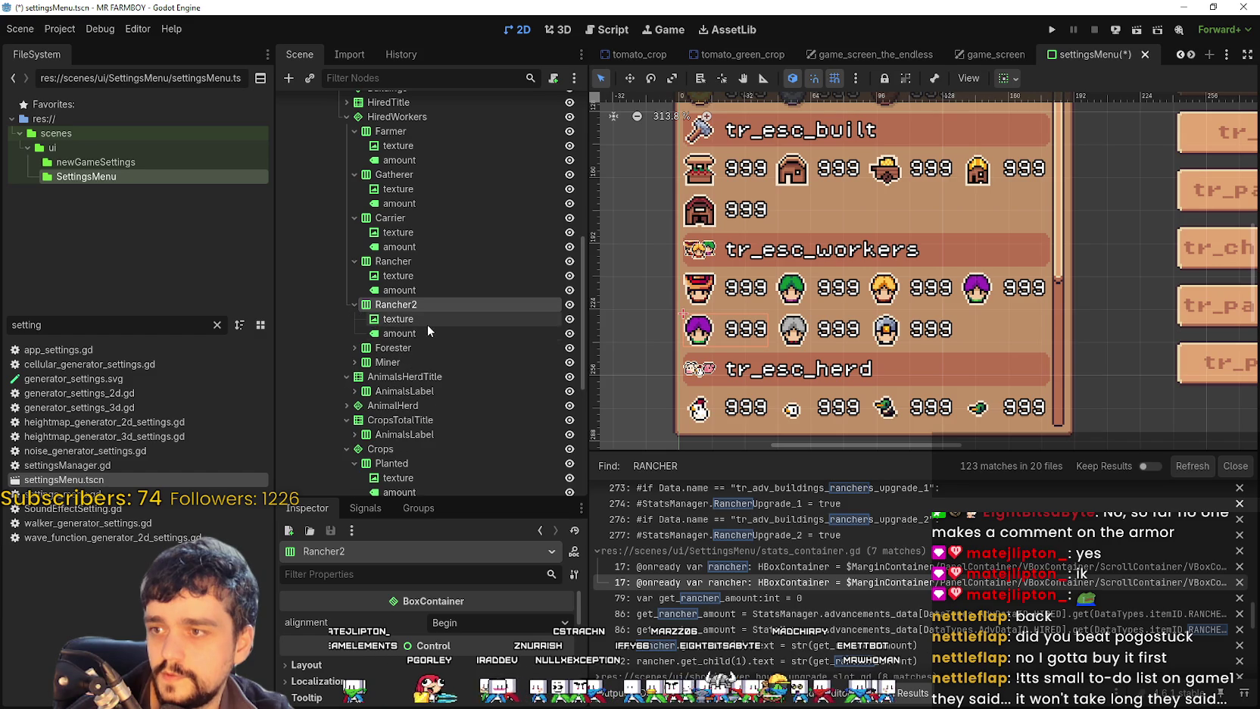
left_click(427, 324)
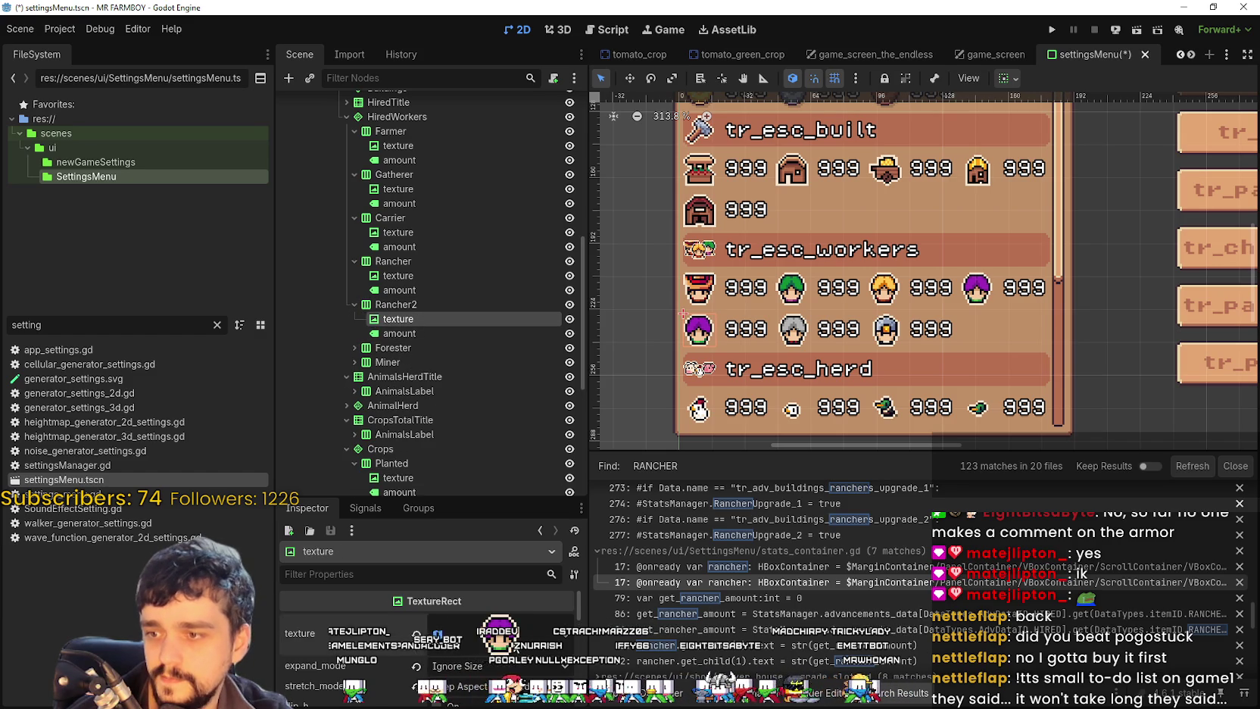
Step: Give Rancher2 the red-haired character icon, save the scene, and open stats_container.gd at line 17
scroll(453, 652, "down", 3)
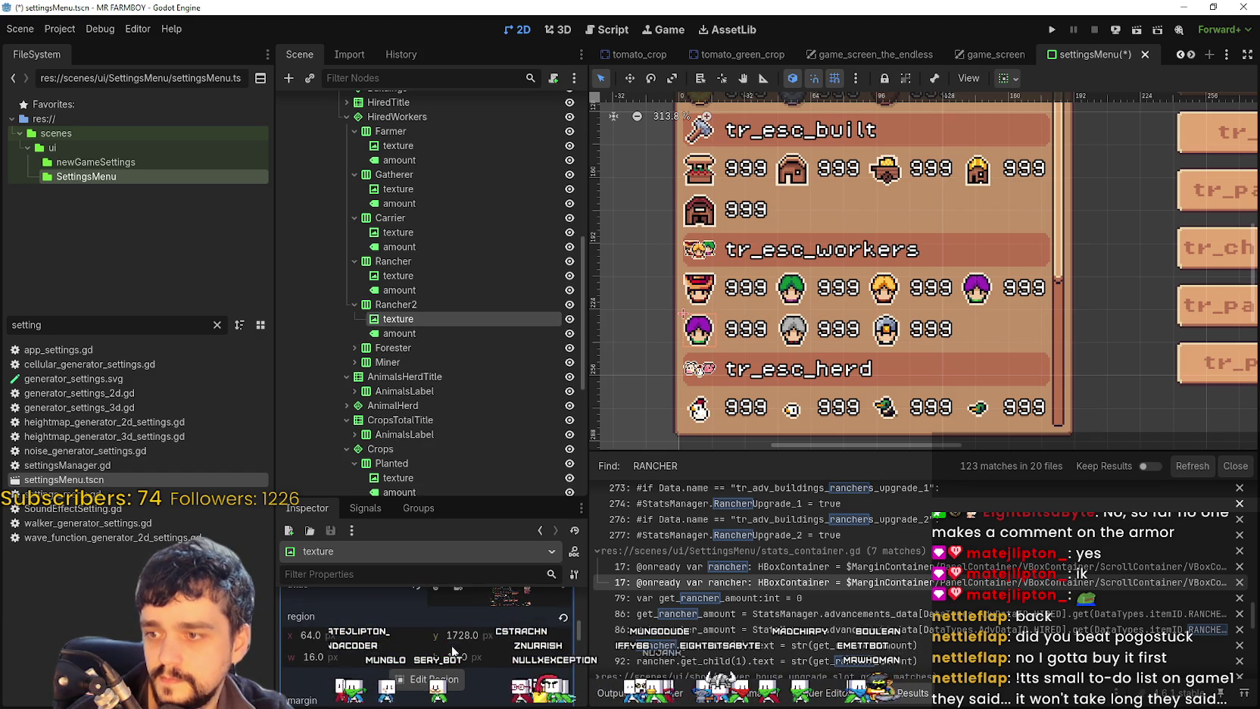
left_click(445, 684)
scroll(586, 389, "down", 5)
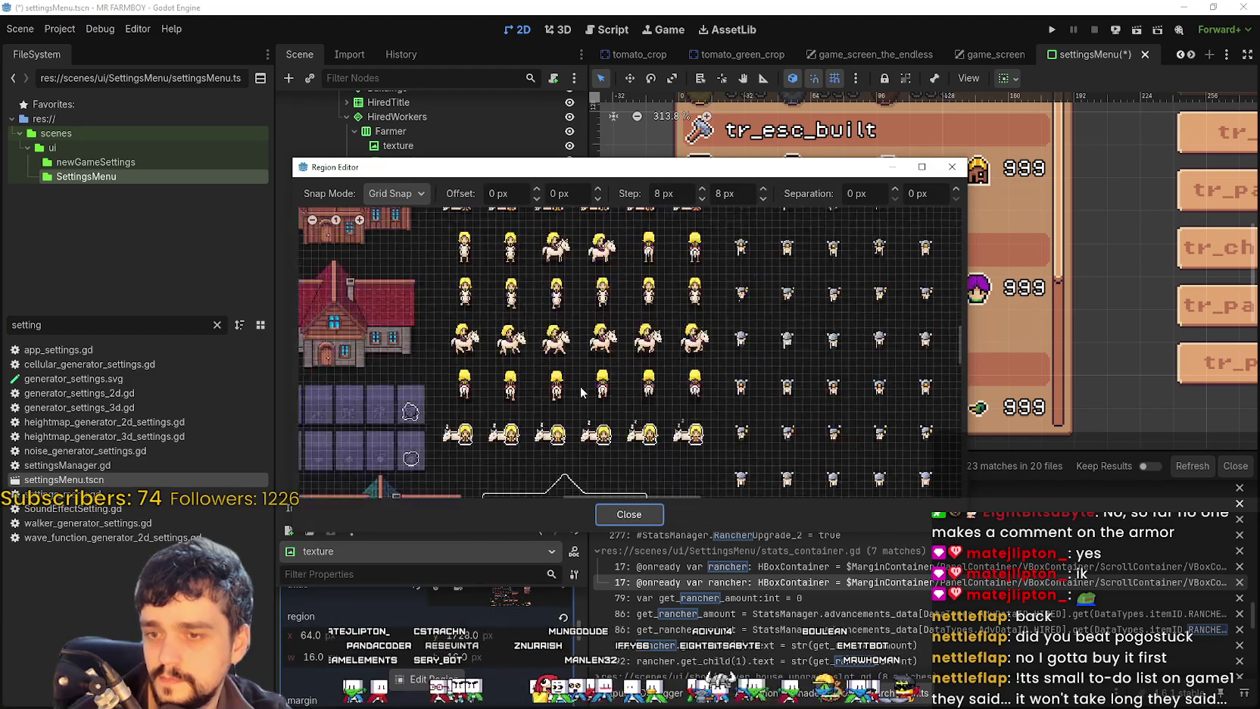
scroll(467, 416, "down", 10)
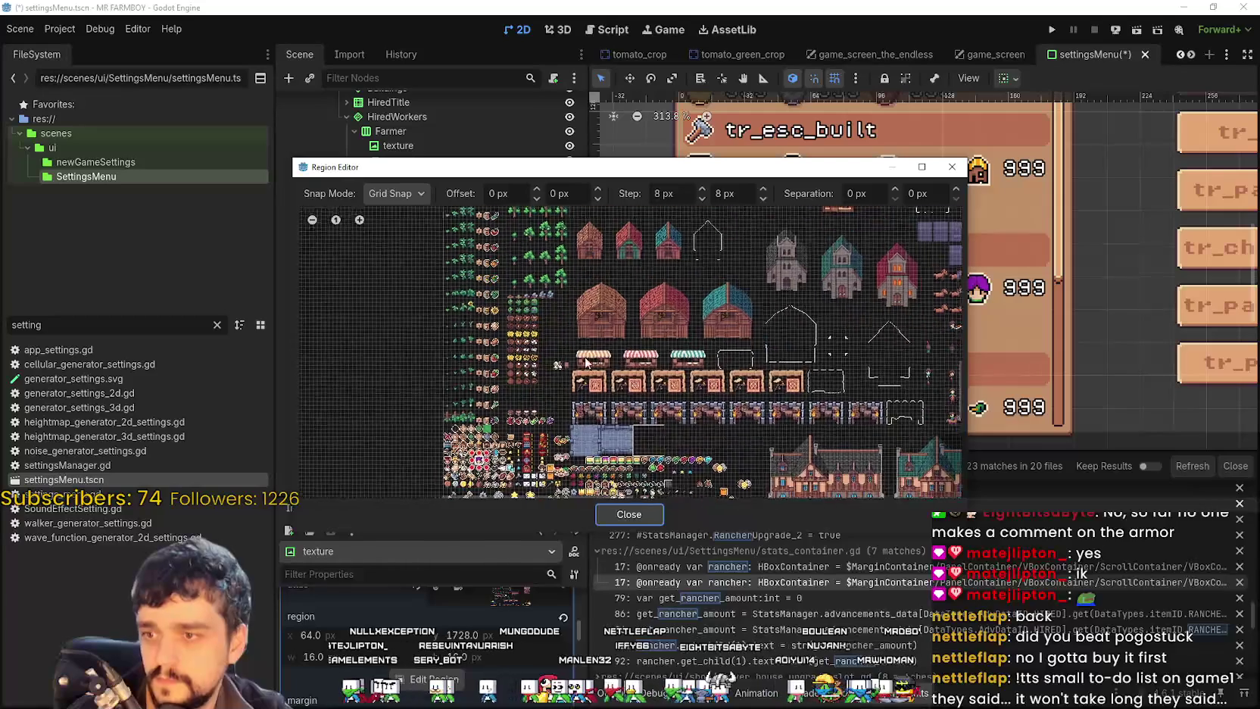
scroll(521, 372, "up", 6)
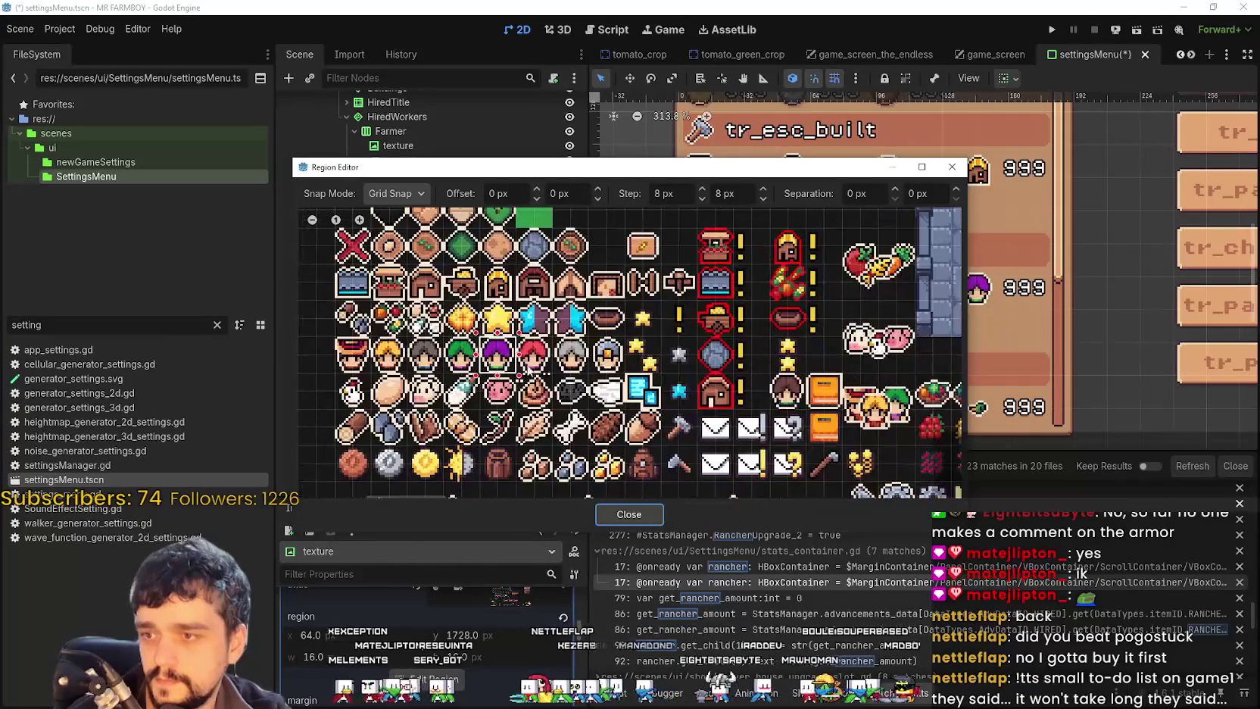
left_click(628, 514)
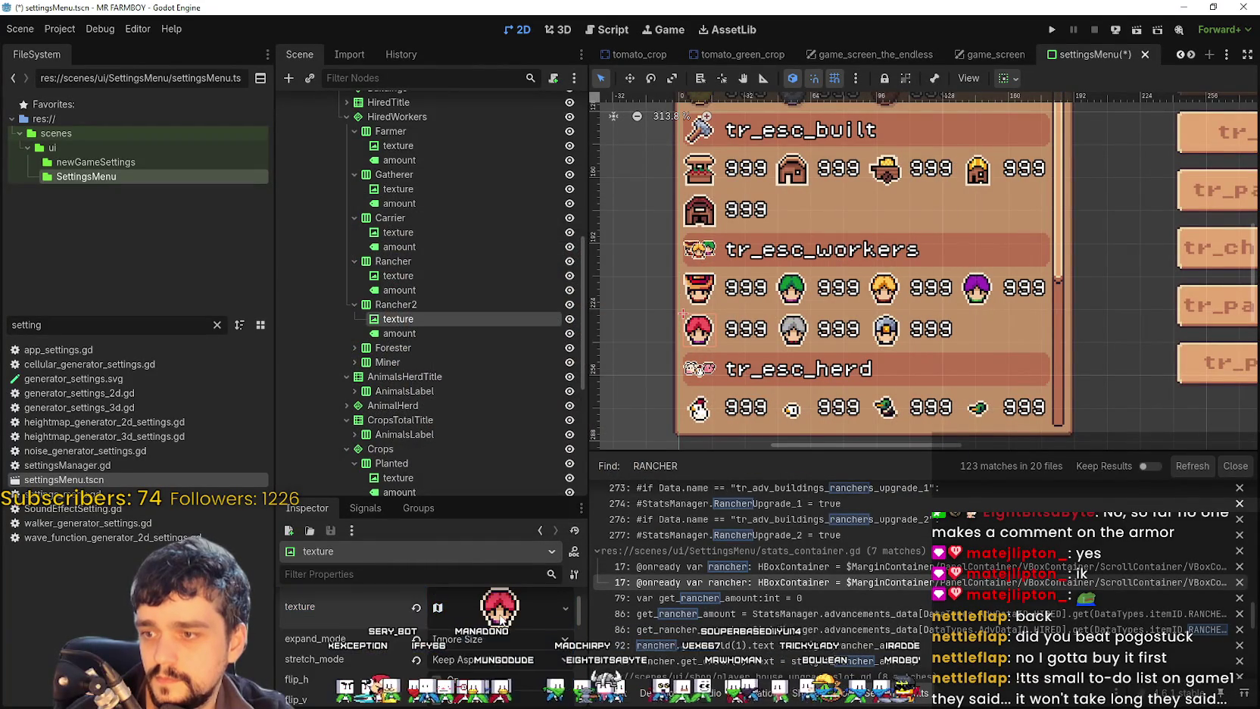
key("ctrl+s")
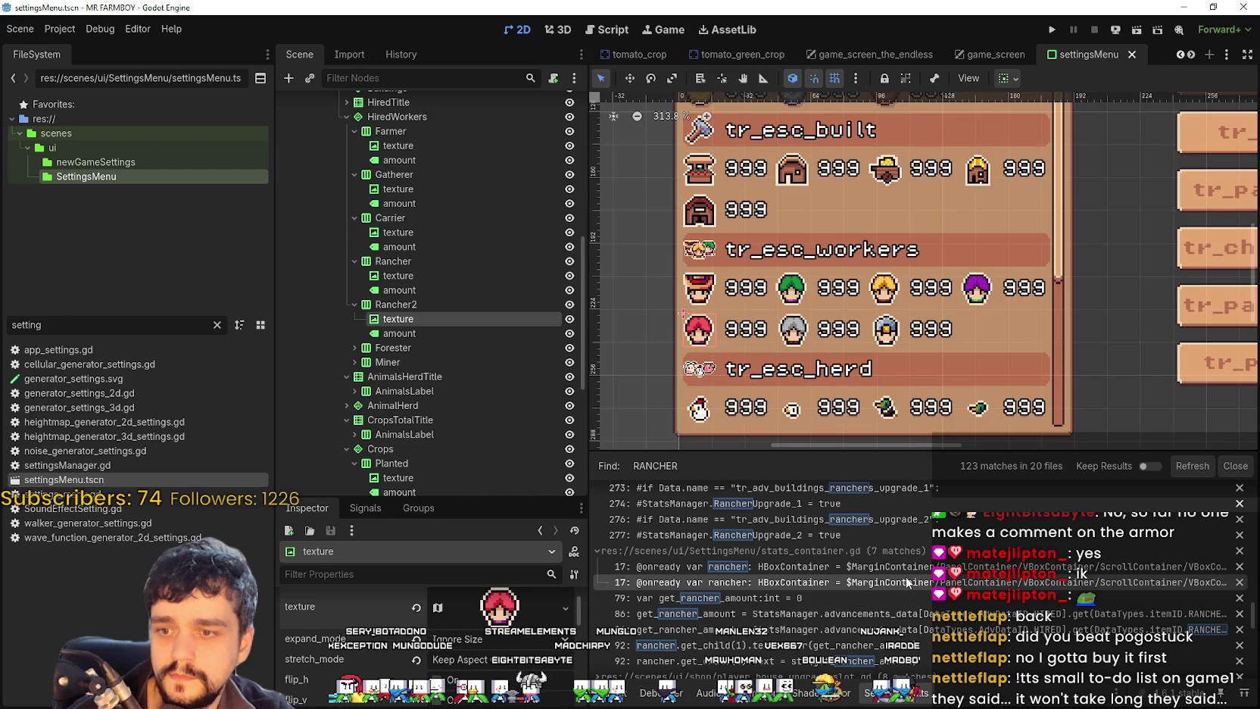
left_click(907, 581)
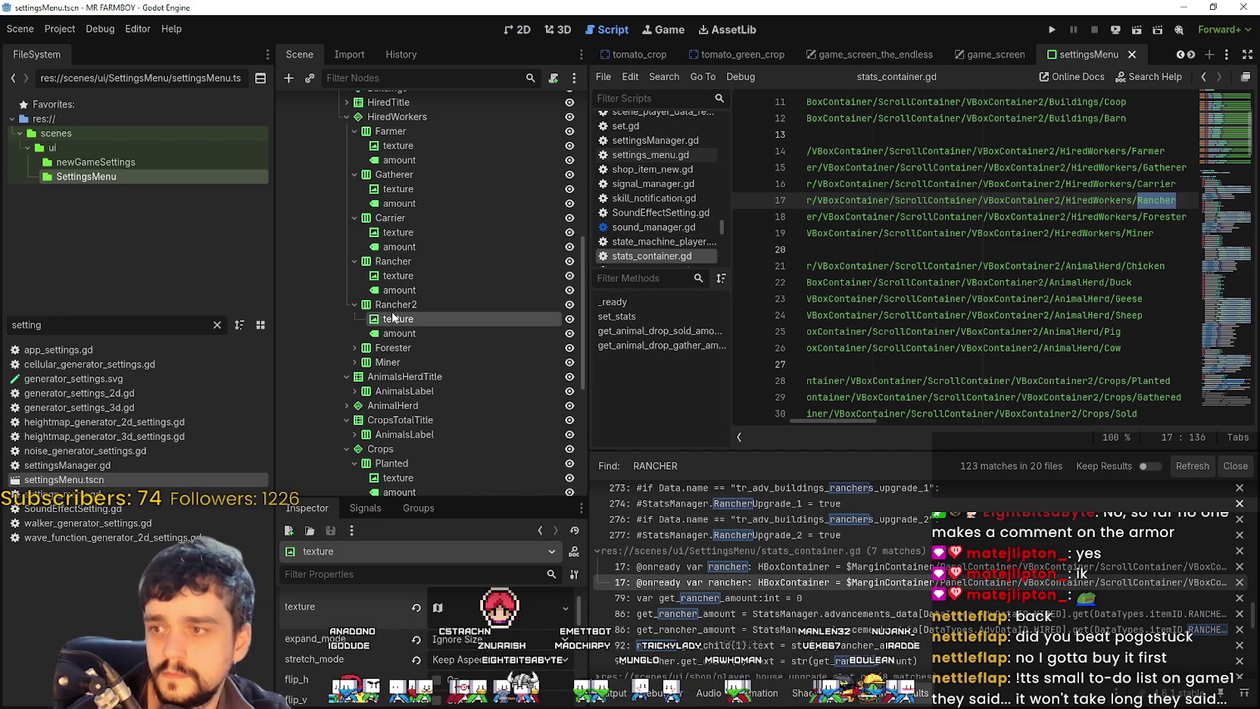
left_click(1100, 250)
triple_click(936, 200)
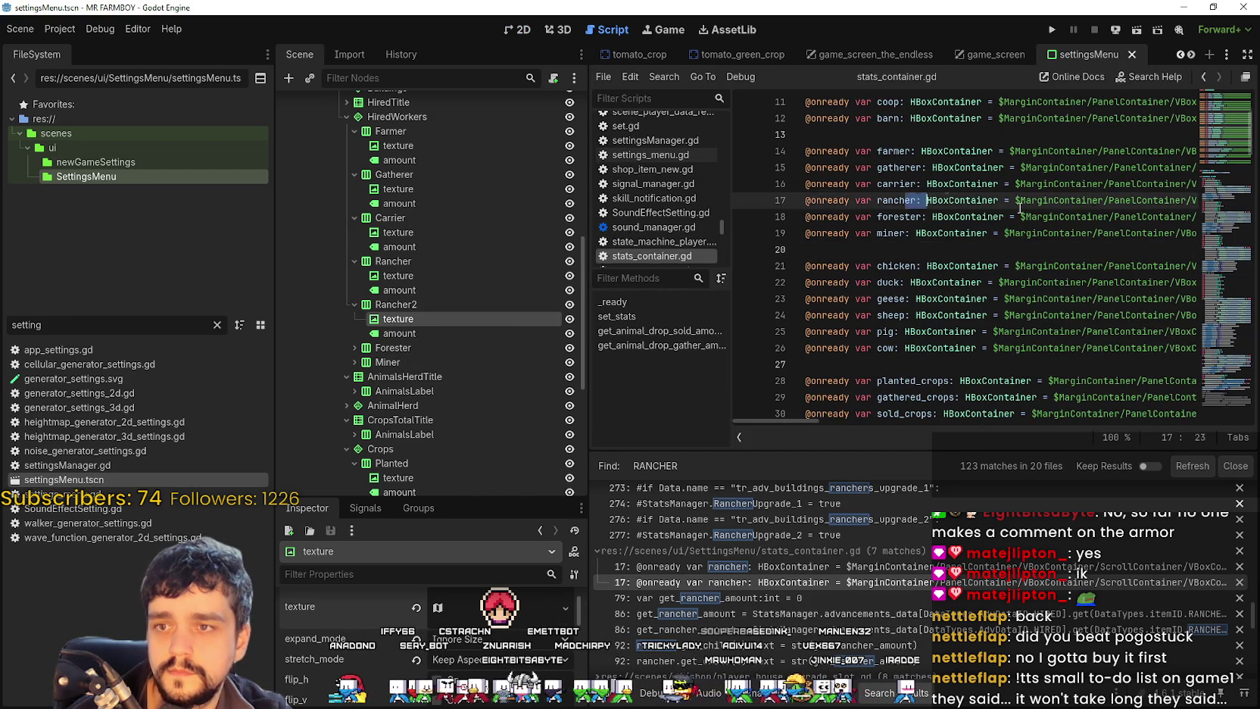
key("End")
key("Return")
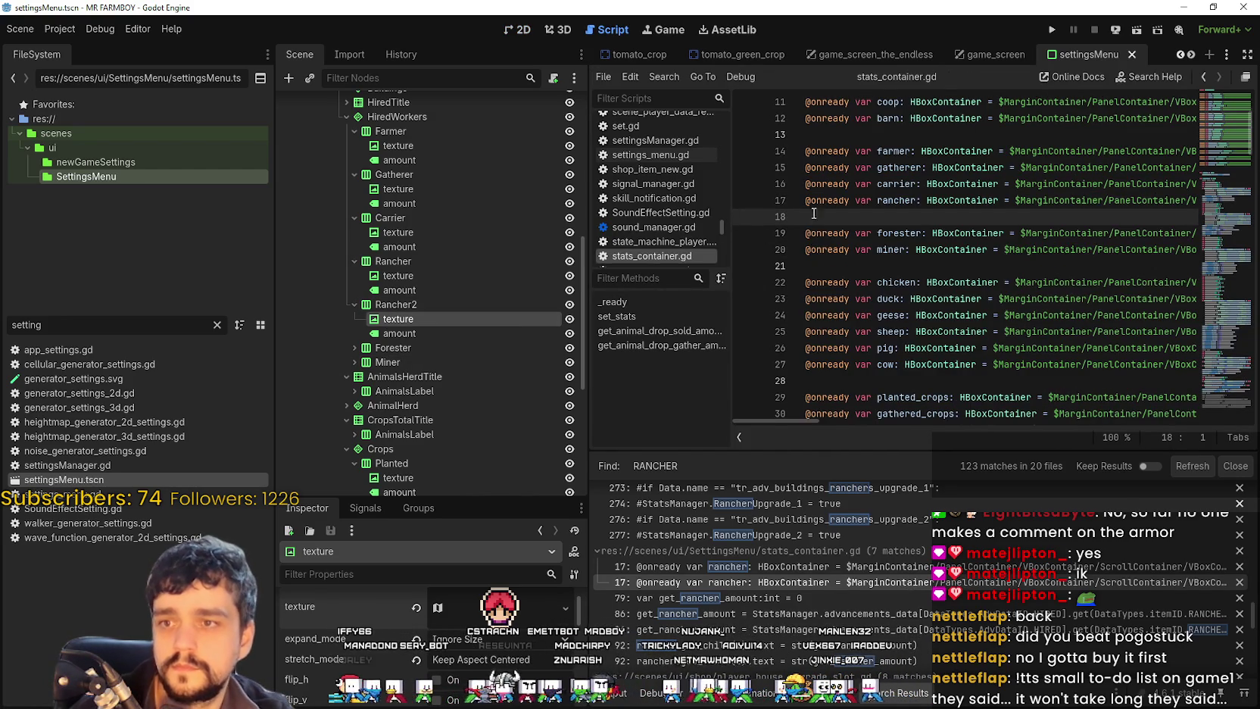
mouse_move(409, 305)
left_mouse_down()
mouse_move(854, 204)
mouse_move(854, 216)
left_mouse_up()
Step: Duplicate the get_rancher_amount declaration on line 81 onto a new line below it
left_click(856, 566)
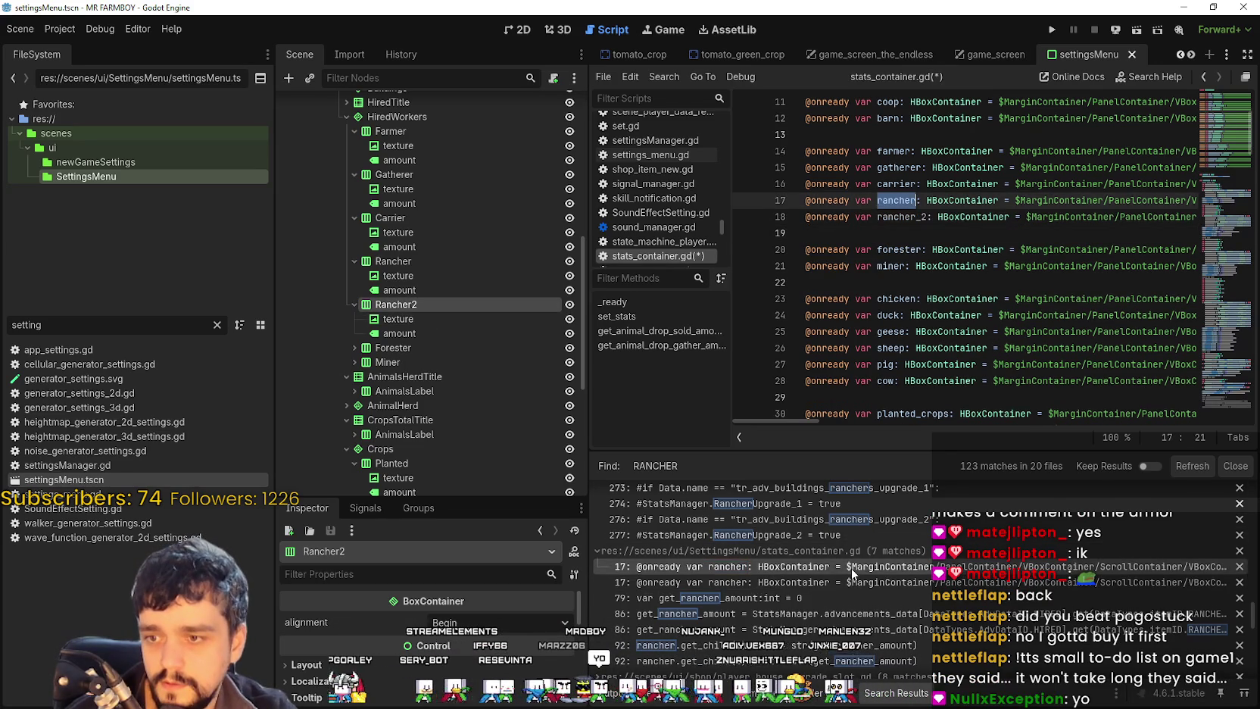
left_click(853, 581)
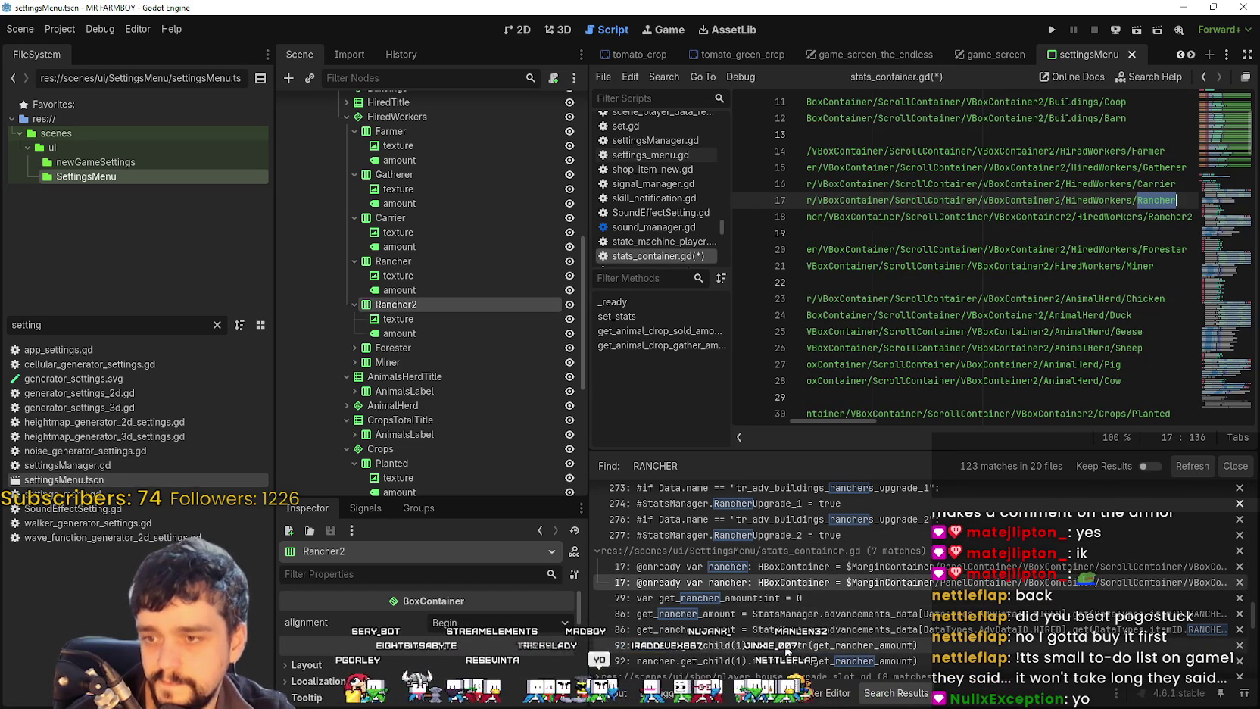
left_click(780, 597)
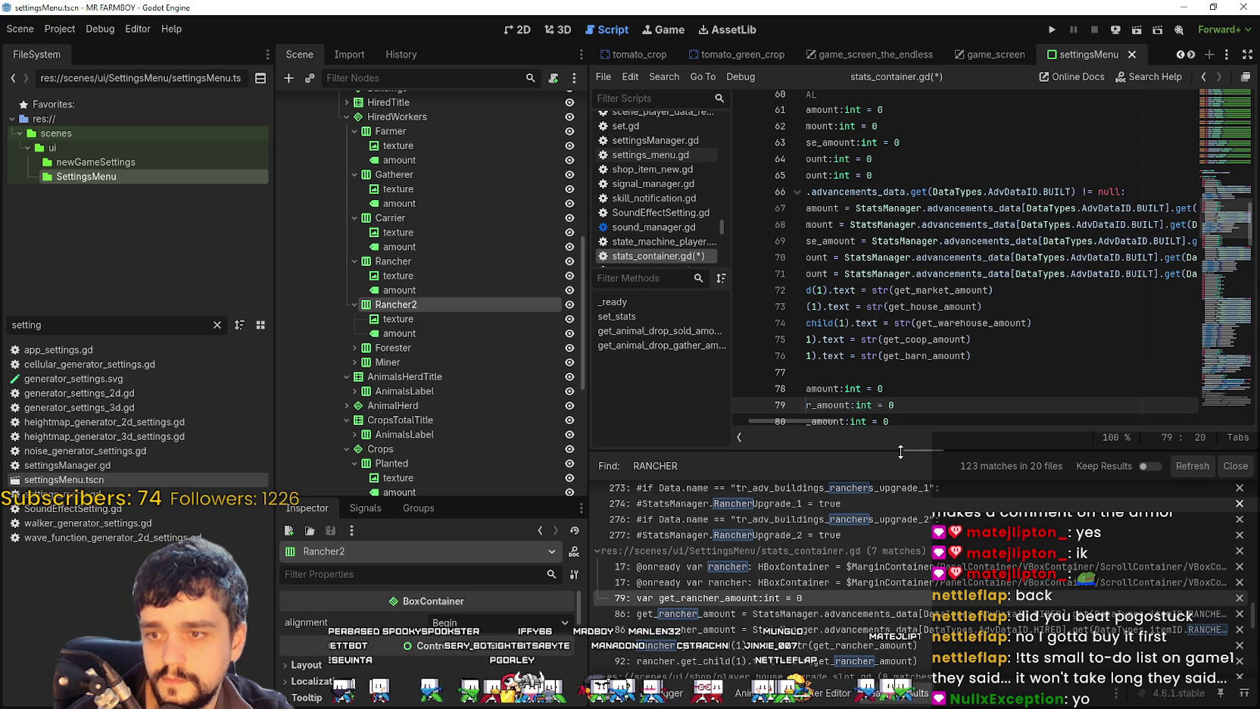
left_click_drag(900, 451, 900, 512)
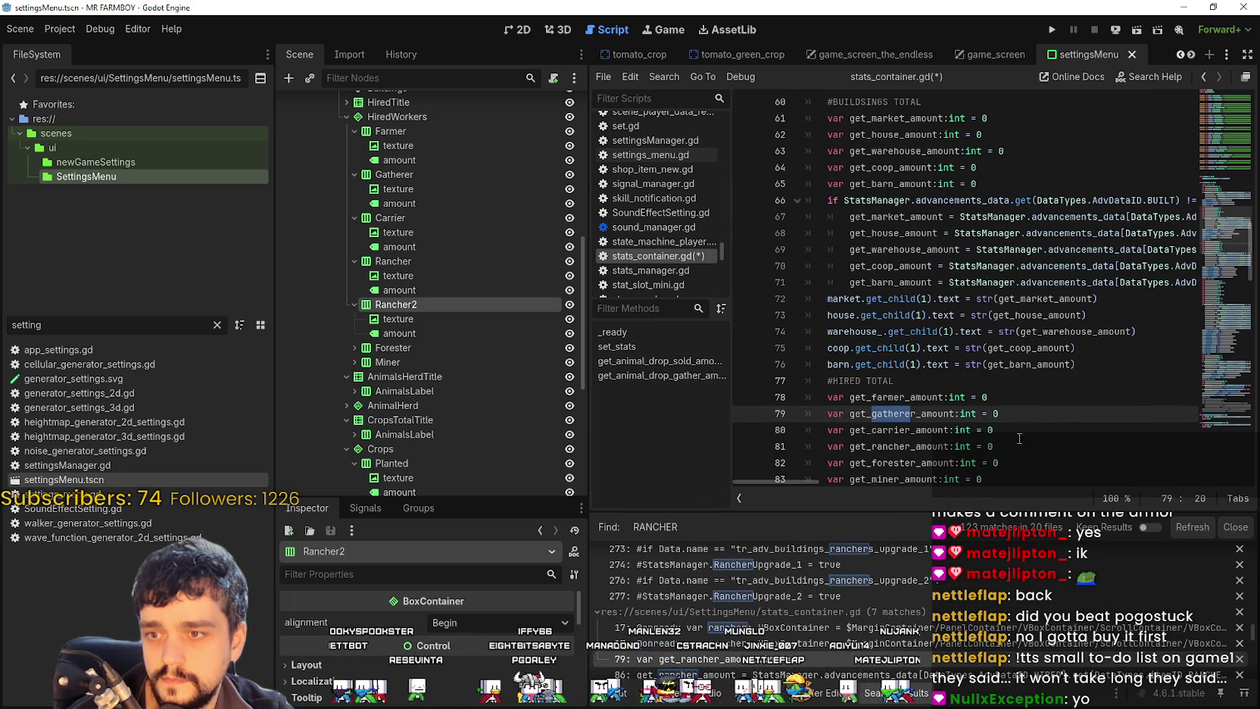
left_click_drag(999, 414, 870, 413)
scroll(1016, 420, "down", 1)
left_click_drag(993, 397, 827, 396)
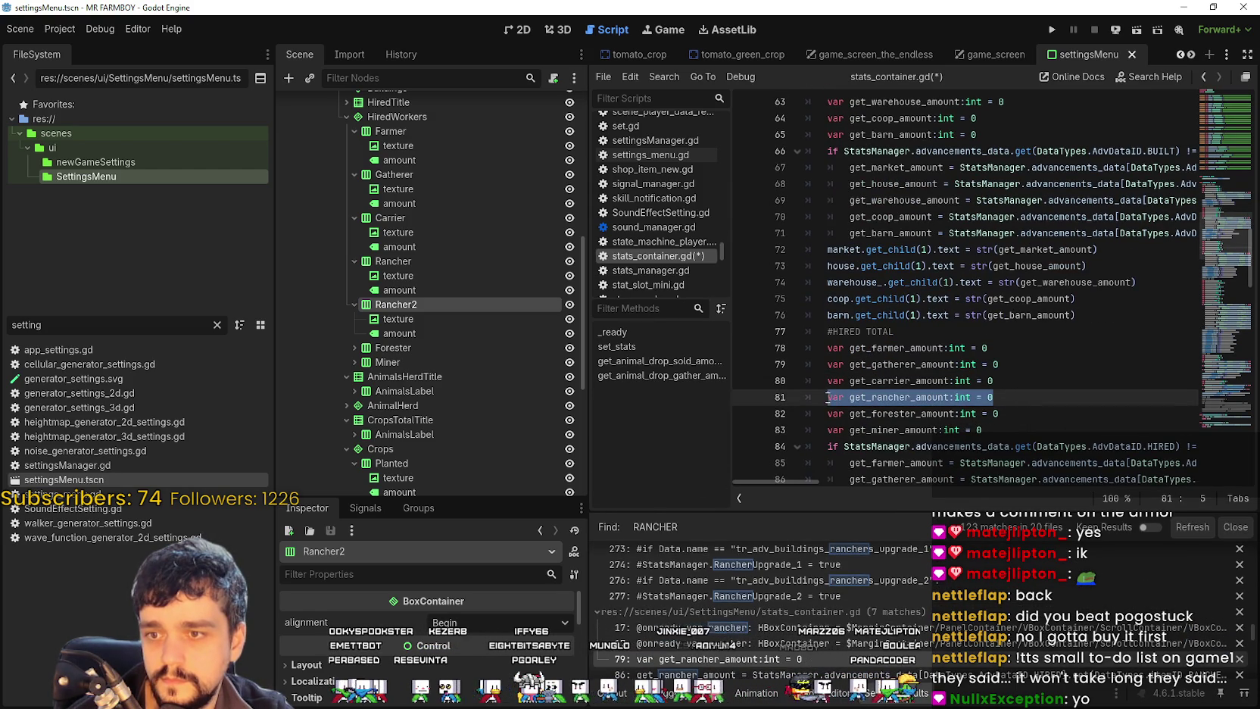
left_click(1021, 397)
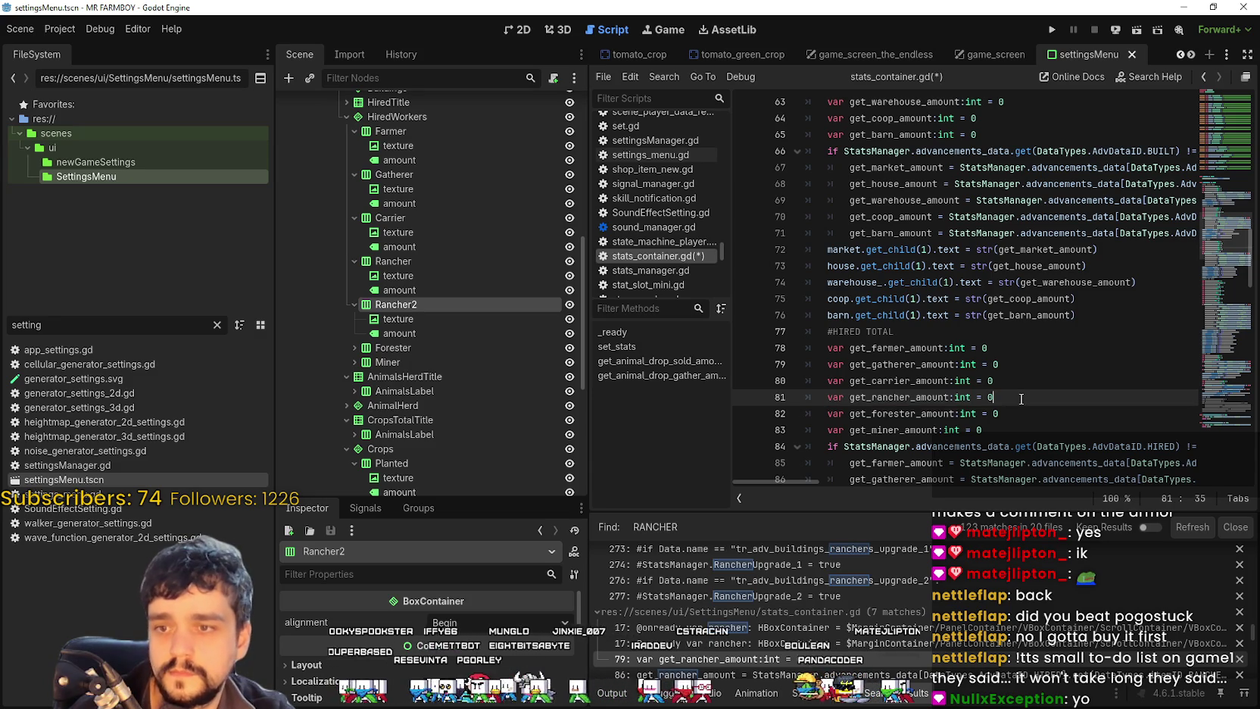
key("Return")
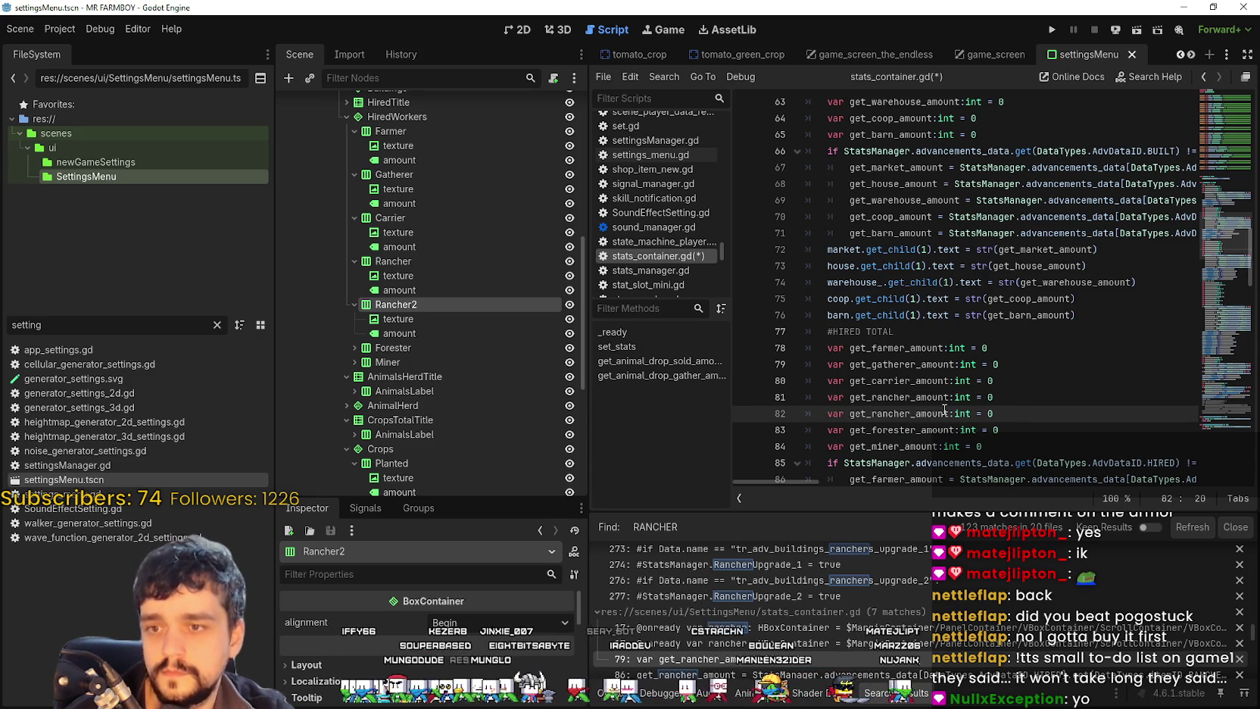
Step: Rename the duplicated declaration to get_rancher_2_amount
type("2")
scroll(1009, 368, "down", 4)
left_click_drag(829, 298, 1225, 296)
left_click(1117, 327)
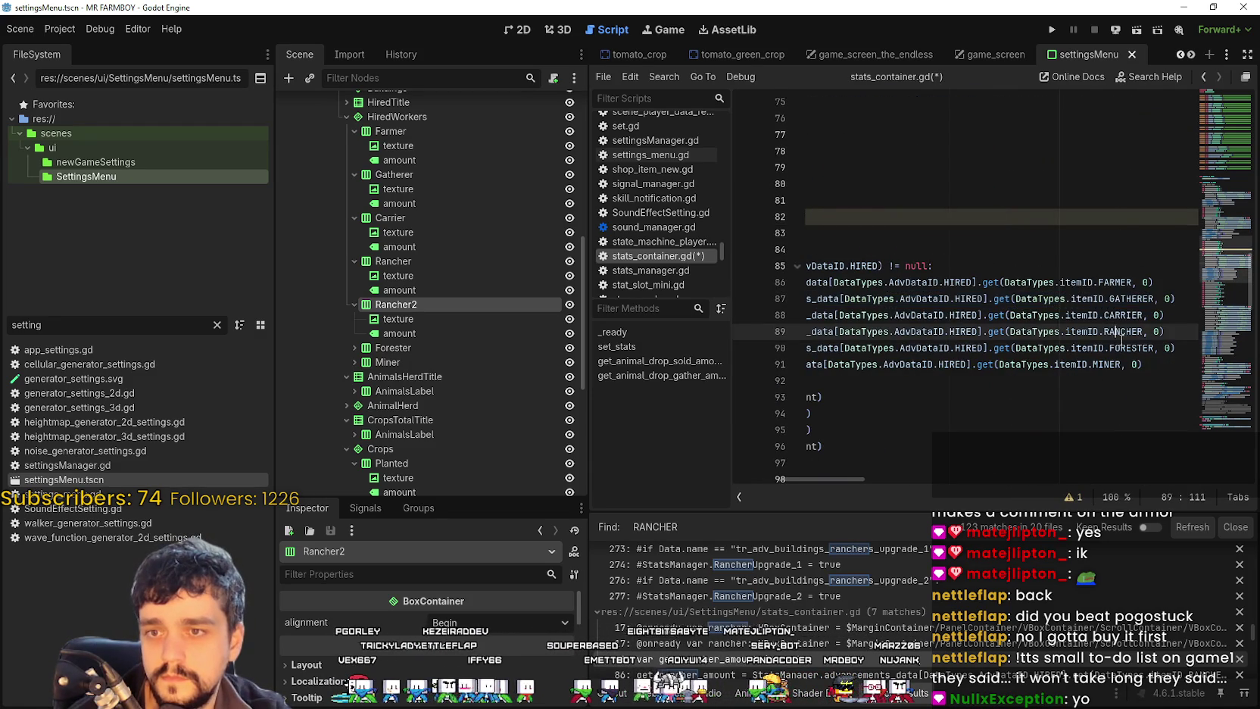
left_click(1156, 359)
Step: Add a copy of the rancher hired-count assignment that fills get_rancher_2_amount from RANCHER_2
left_click_drag(1164, 331, 846, 331)
left_click_drag(976, 332, 1230, 329)
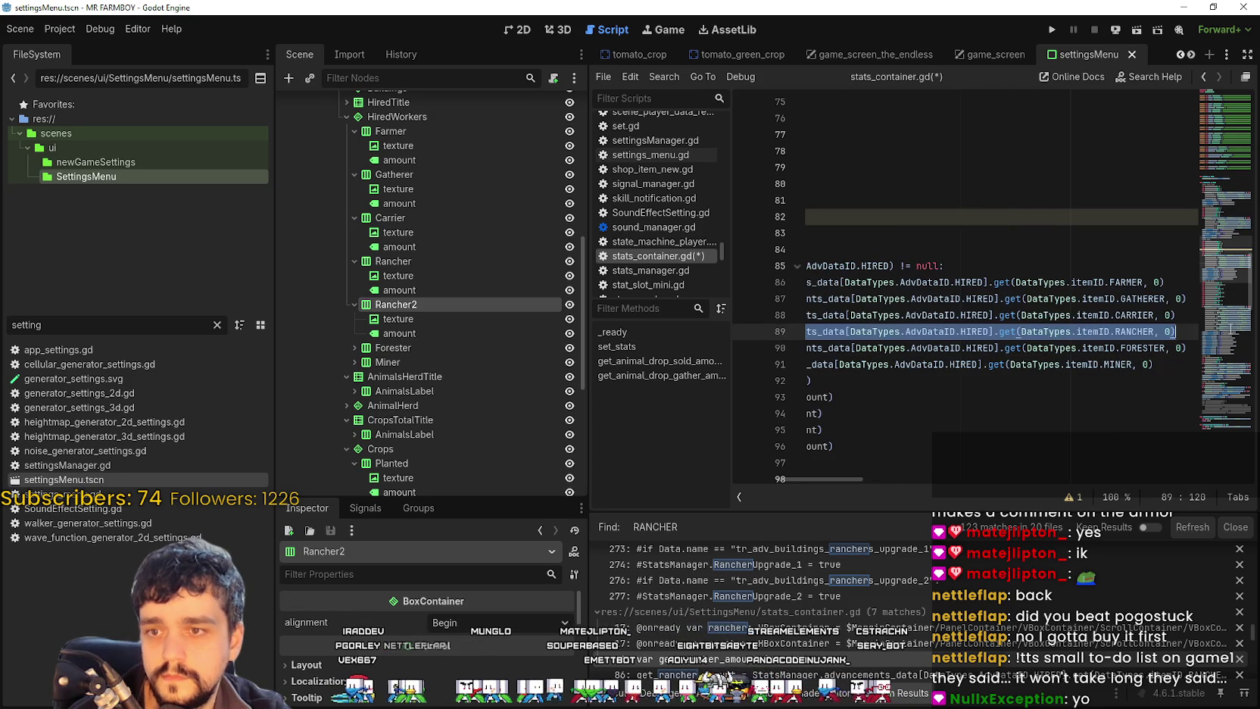
left_click(1188, 332)
key("Return")
type("get_rancher_amount = StatsManager.advancements_data[DataTypes.AdvDataID.HIRED].get(DataTypes.itemID.RANCHER, 0)")
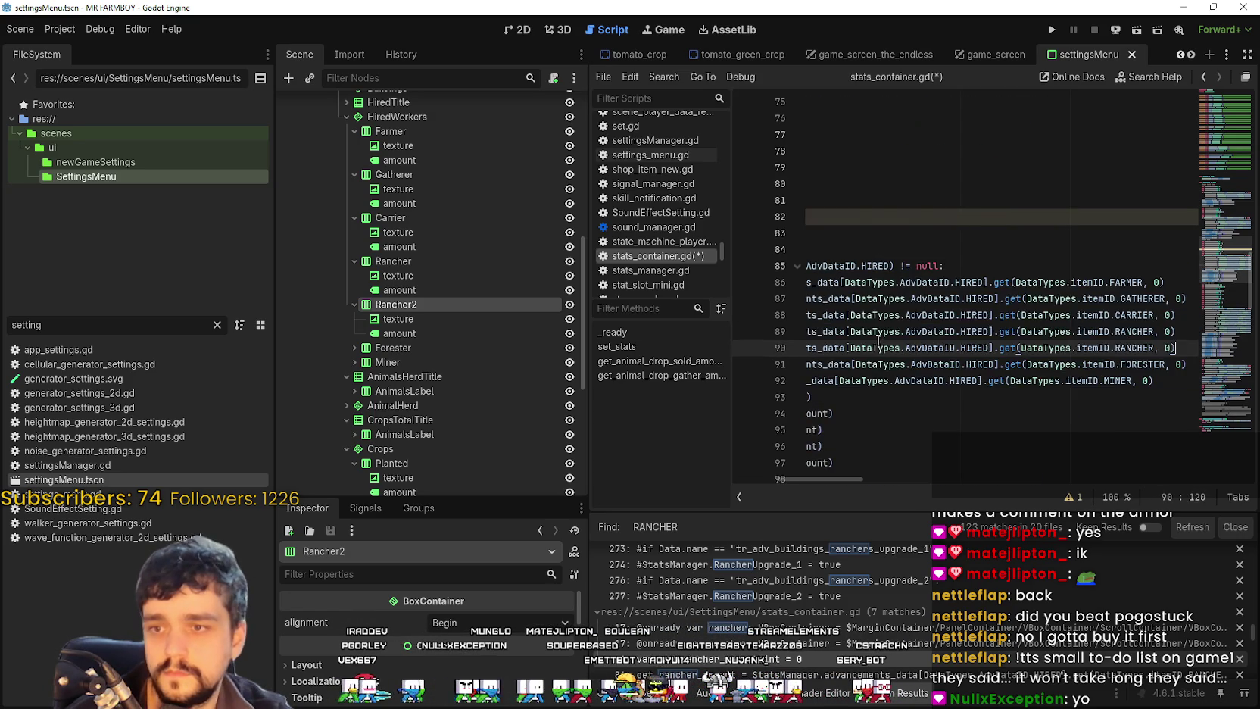
left_click_drag(806, 347, 698, 335)
left_click(911, 348)
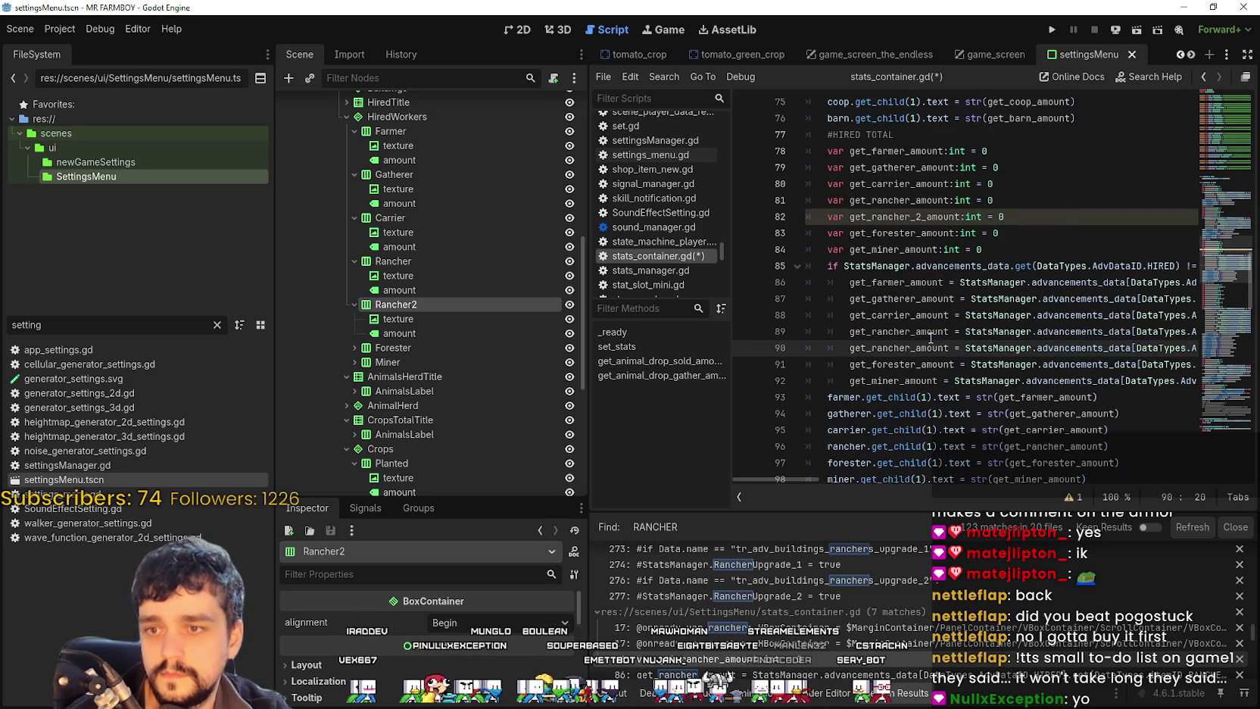
type("_2")
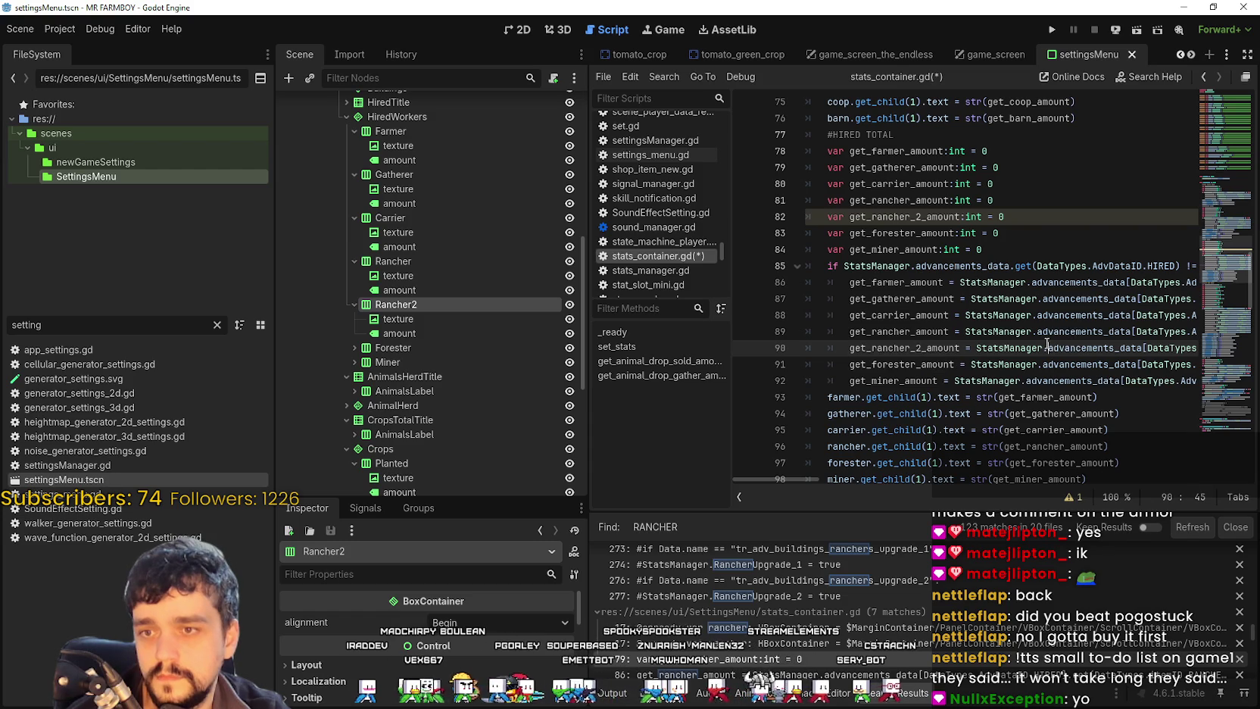
key("End")
left_click(1156, 350)
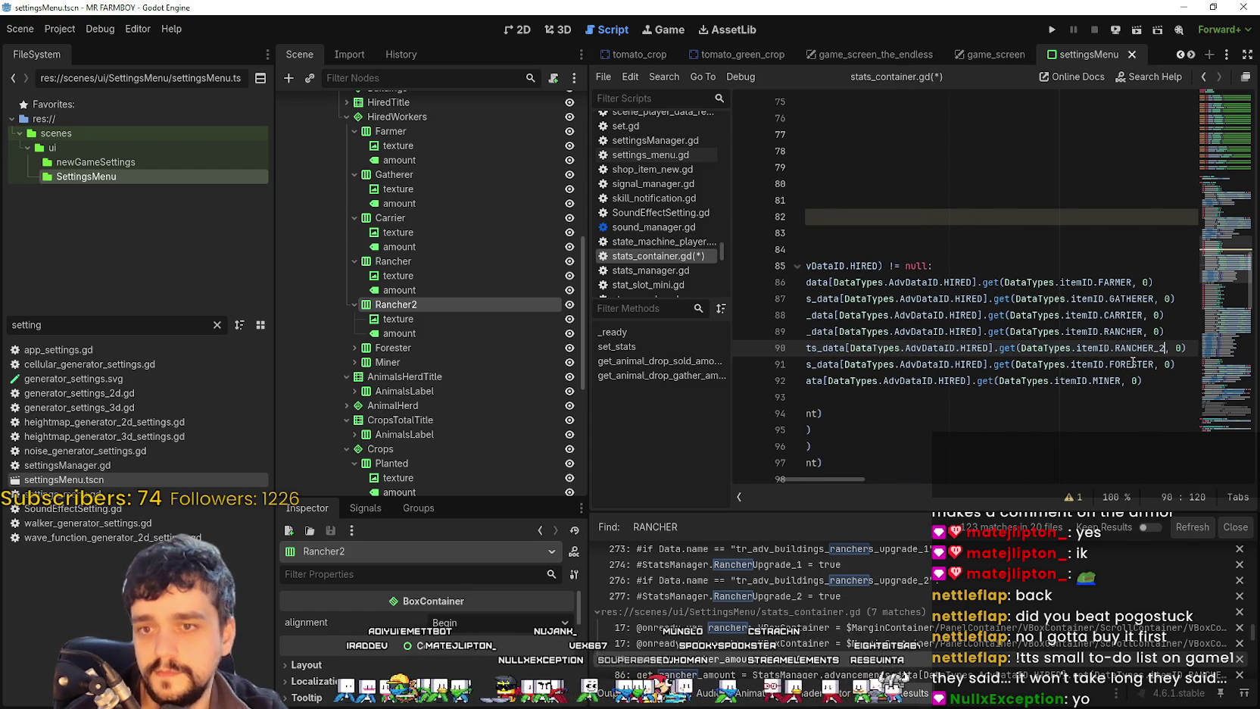
key("Home")
key("ctrl+shift+Right")
Step: Add a rancher_2 label line showing get_rancher_2_amount and save the script
scroll(987, 397, "down", 2)
mouse_move(1108, 348)
left_mouse_down()
mouse_move(864, 349)
mouse_move(855, 333)
mouse_move(901, 350)
mouse_move(841, 350)
left_mouse_up()
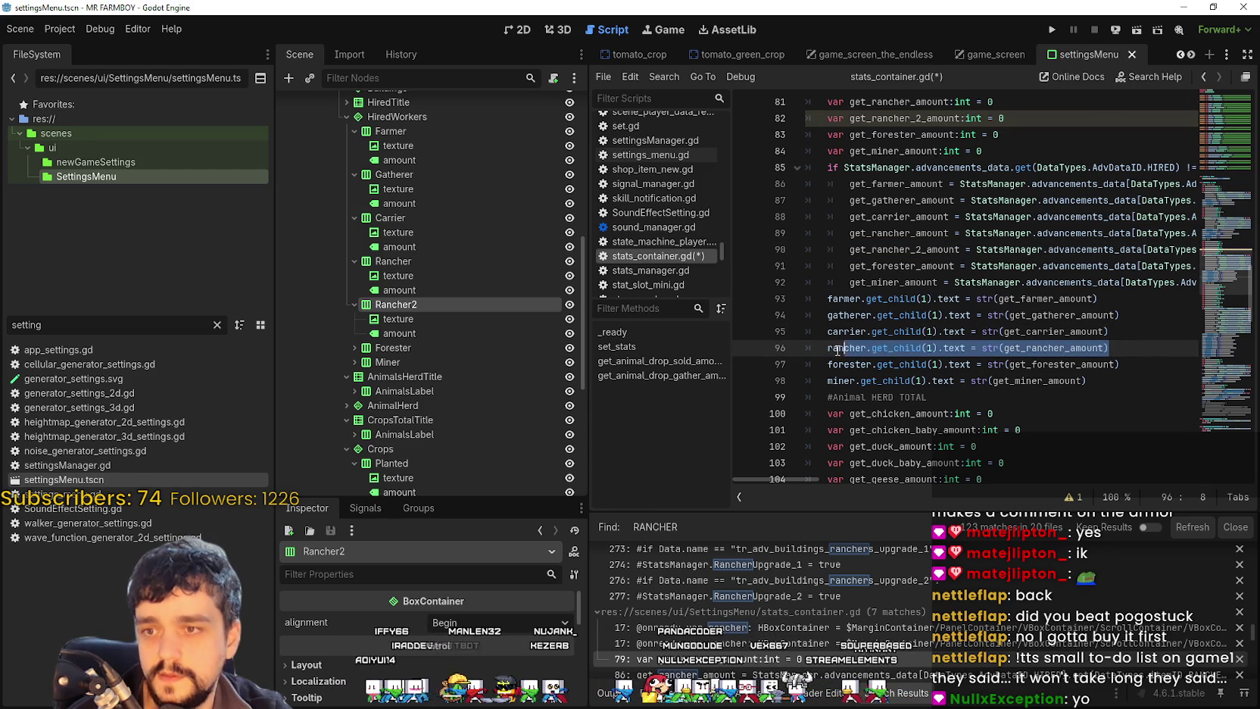
left_click(1123, 353)
key("Return")
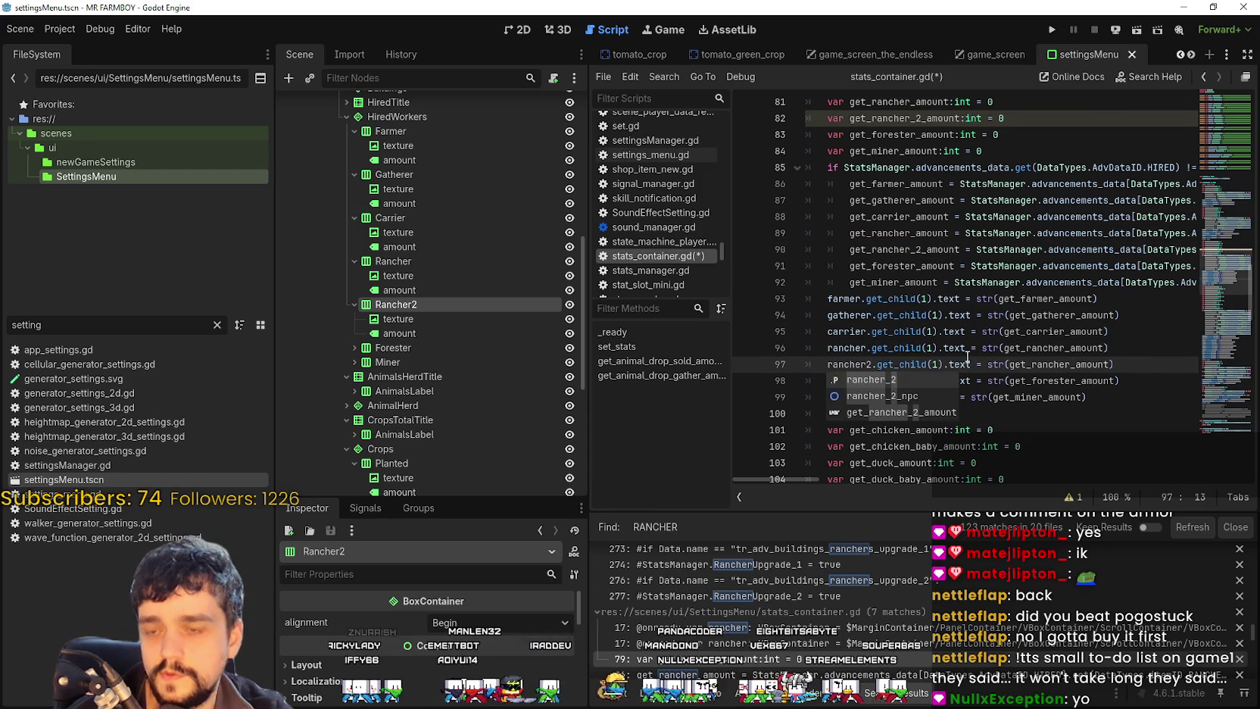
left_click(890, 381)
left_click(1044, 369)
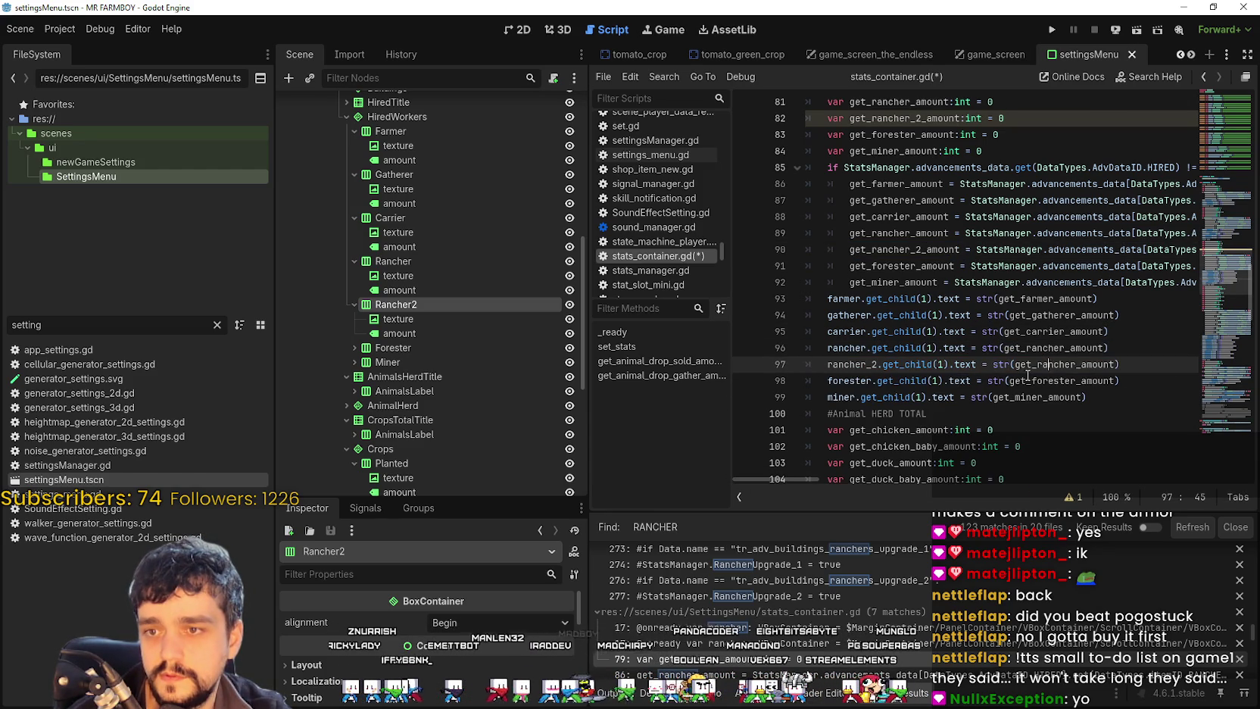
double_click(1083, 364)
double_click(901, 249)
key("ctrl+c")
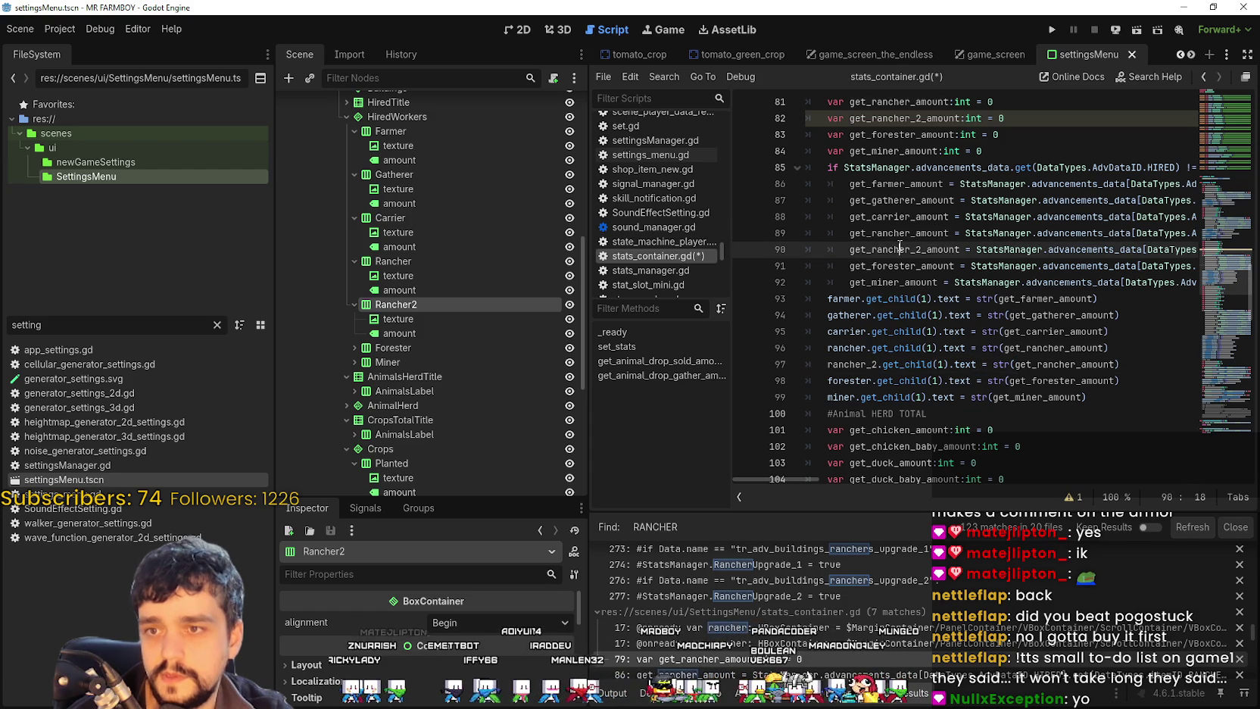
double_click(1079, 364)
key("ctrl+v")
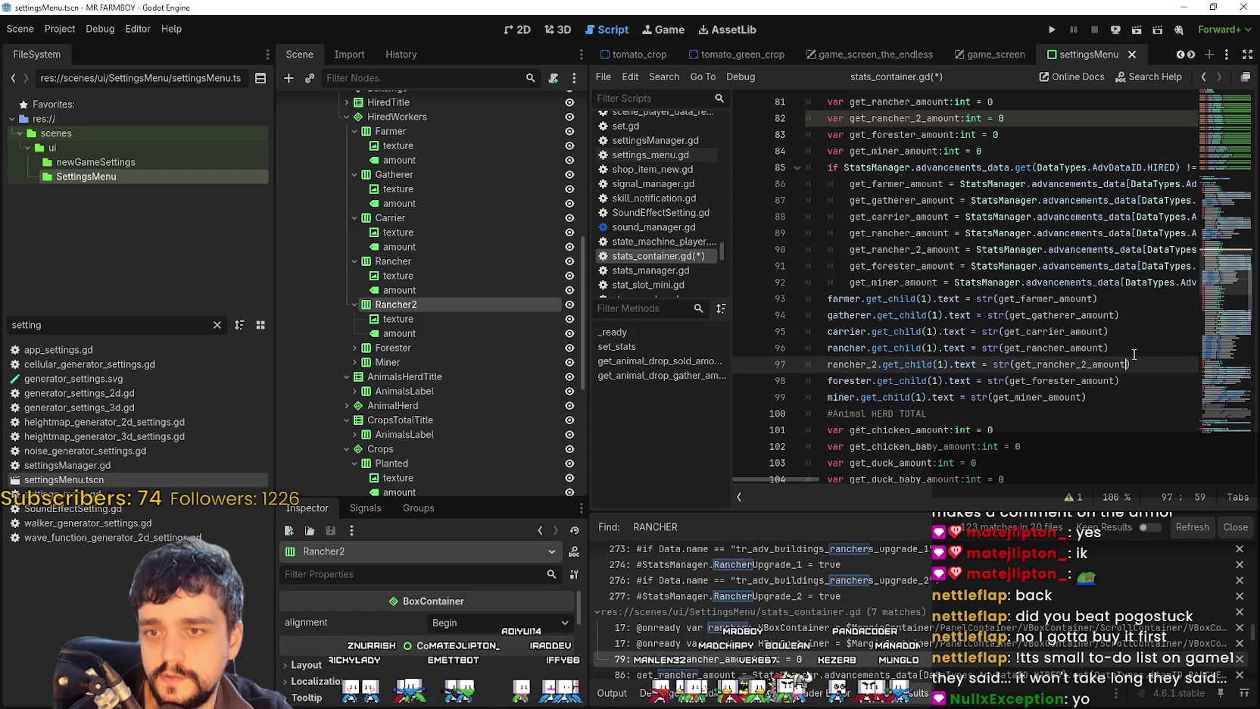
left_click(1135, 350)
key("ctrl+s")
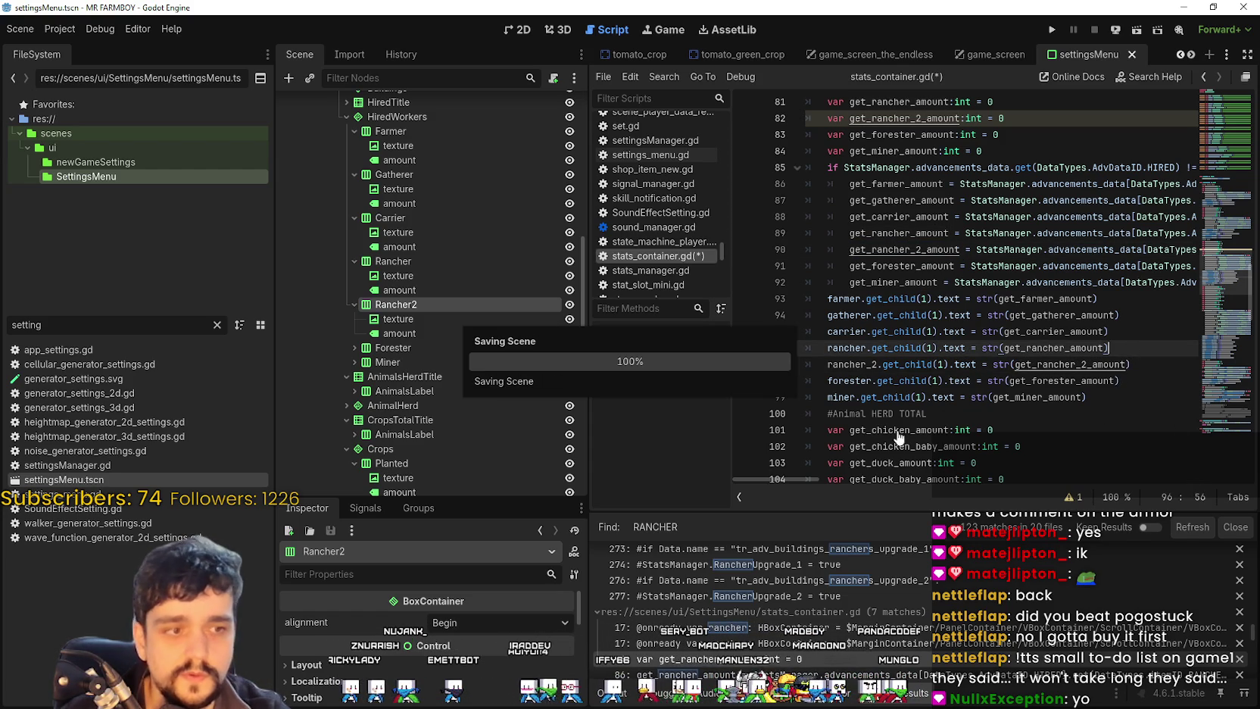
Step: Let the save finish and put the caret at the end of line 97's rancher_2 label
mouse_move(897, 402)
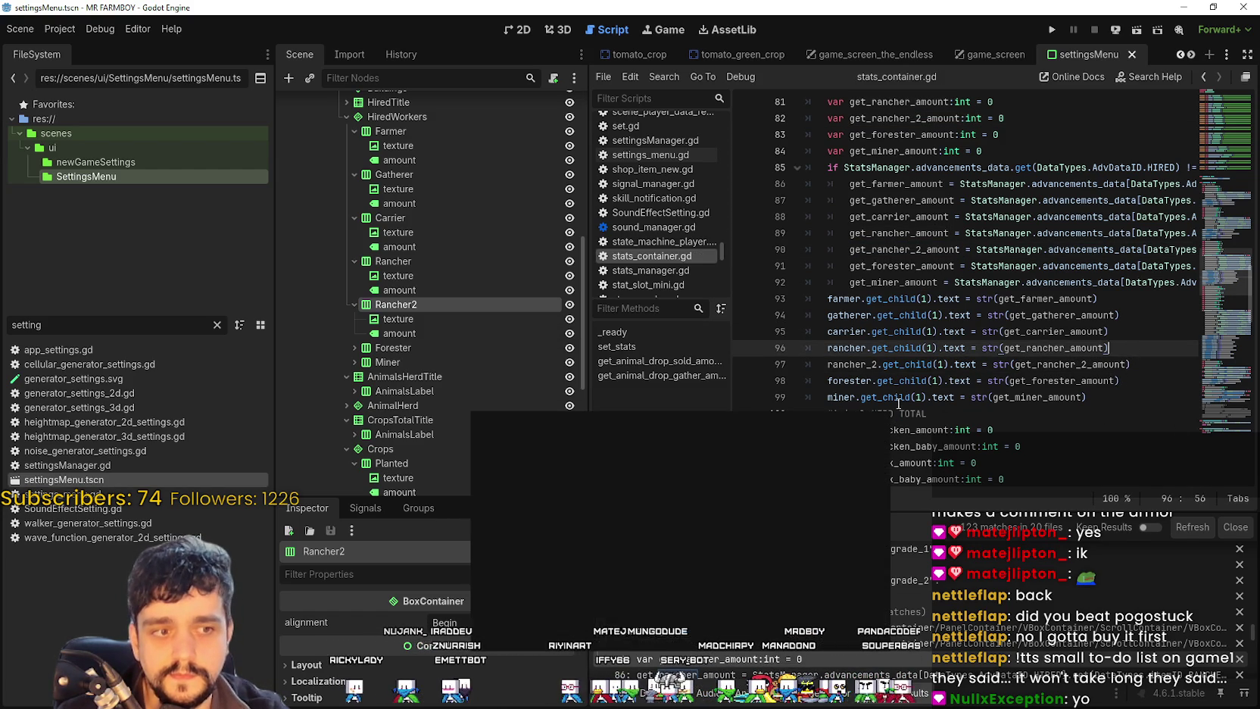
mouse_move(885, 322)
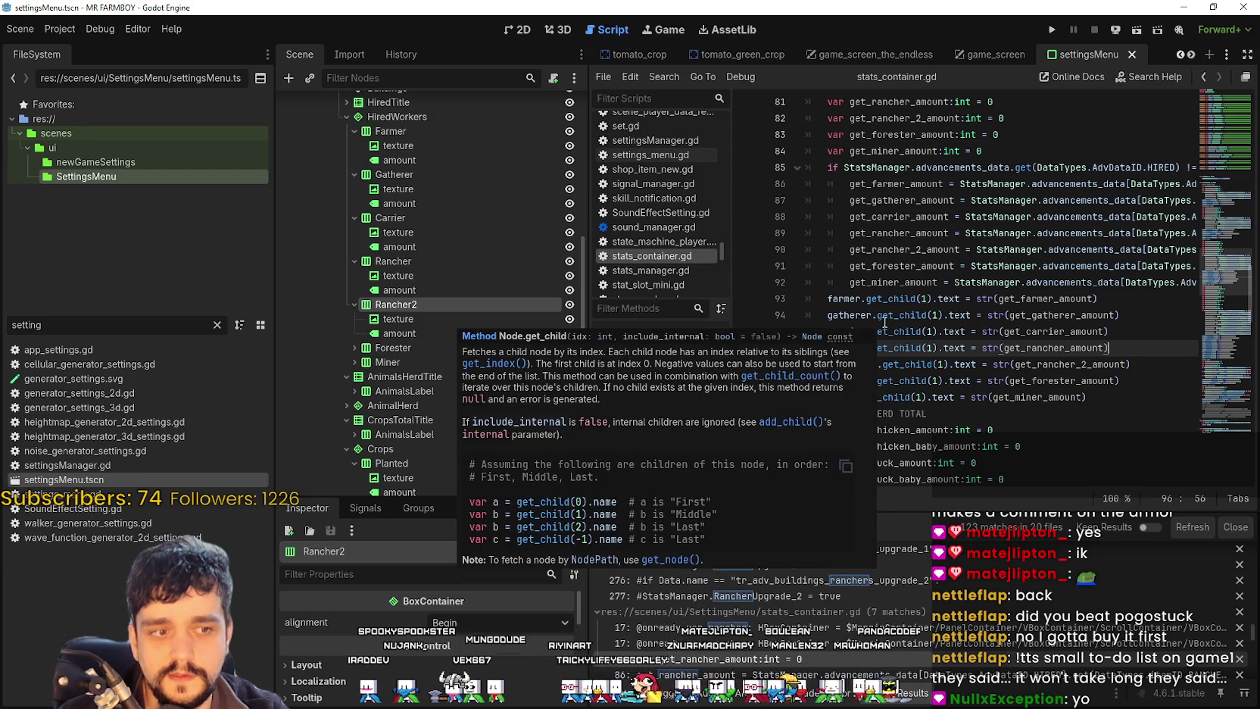
left_click(1158, 366)
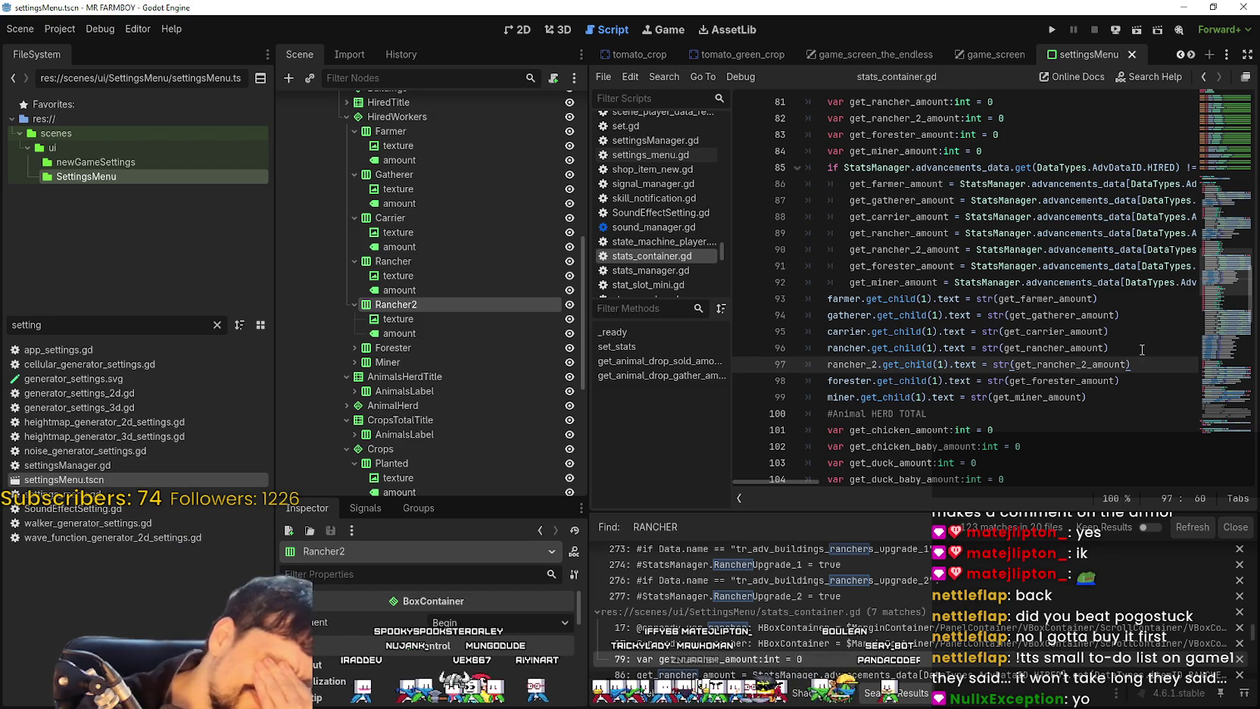
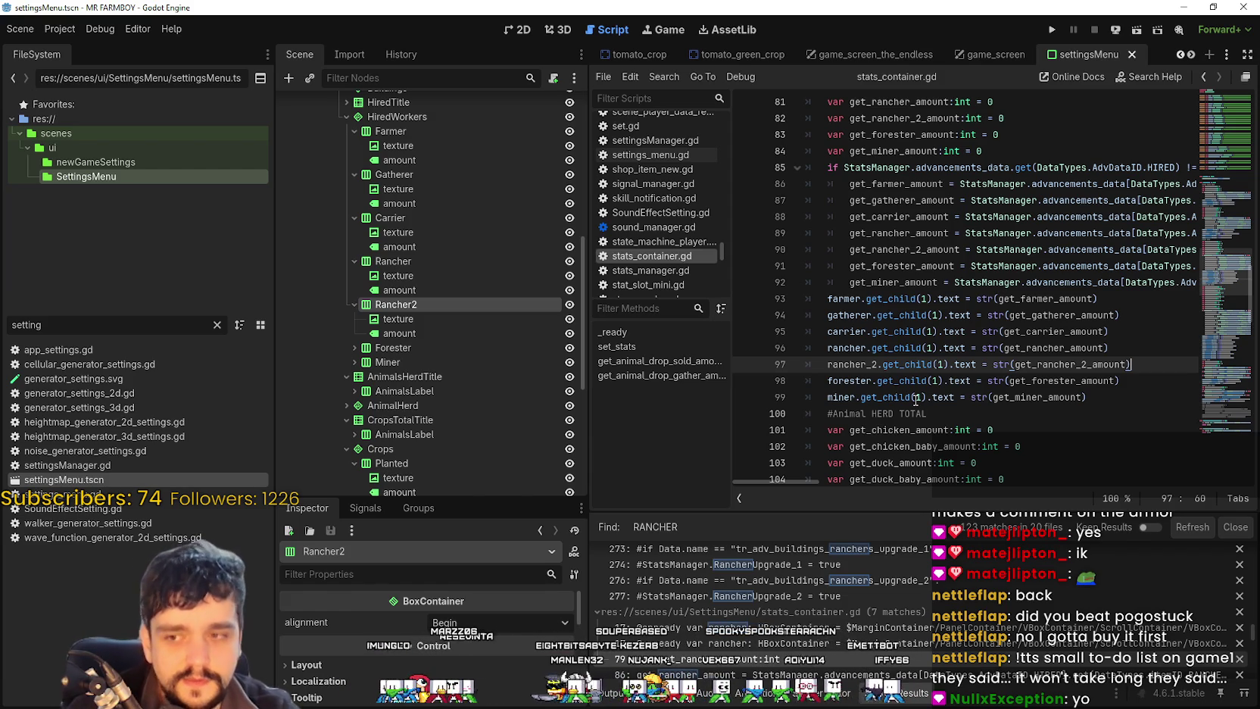
Step: Review the rancher Find matches on lines 86 and 92, then expand the player_house_upgrade_slot.gd results
scroll(422, 482, "down", 3)
scroll(833, 606, "down", 3)
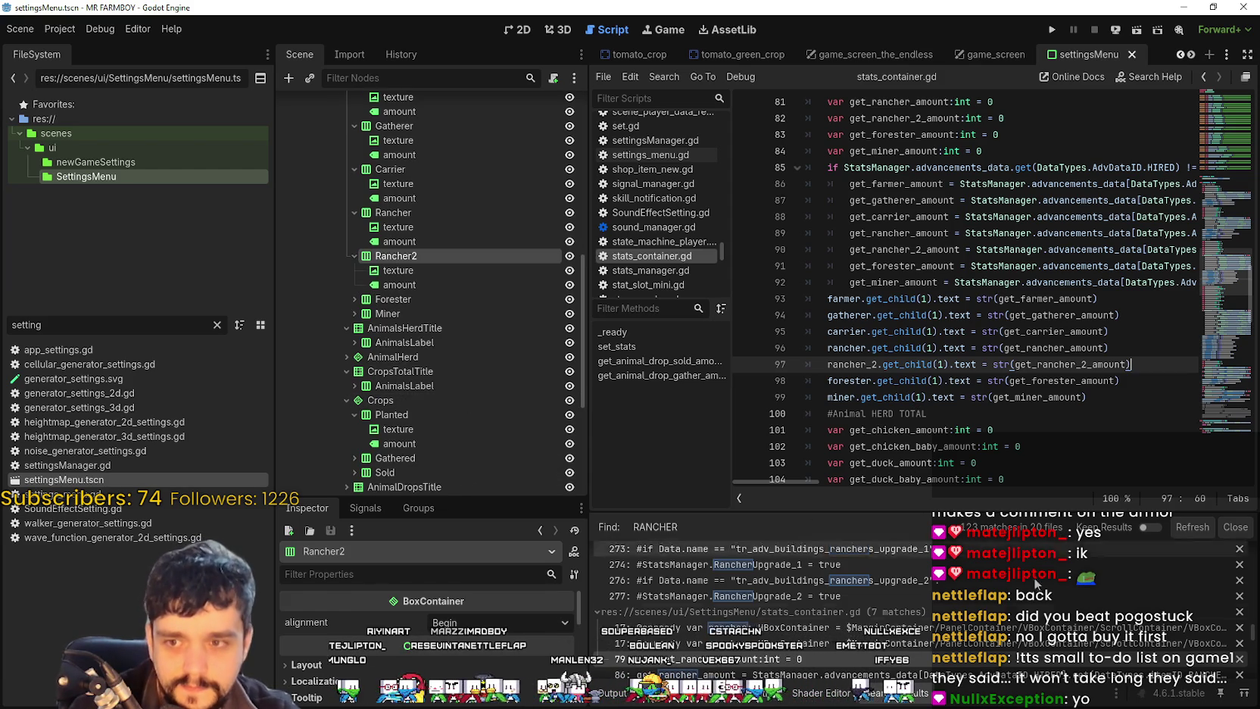
scroll(900, 643, "down", 1)
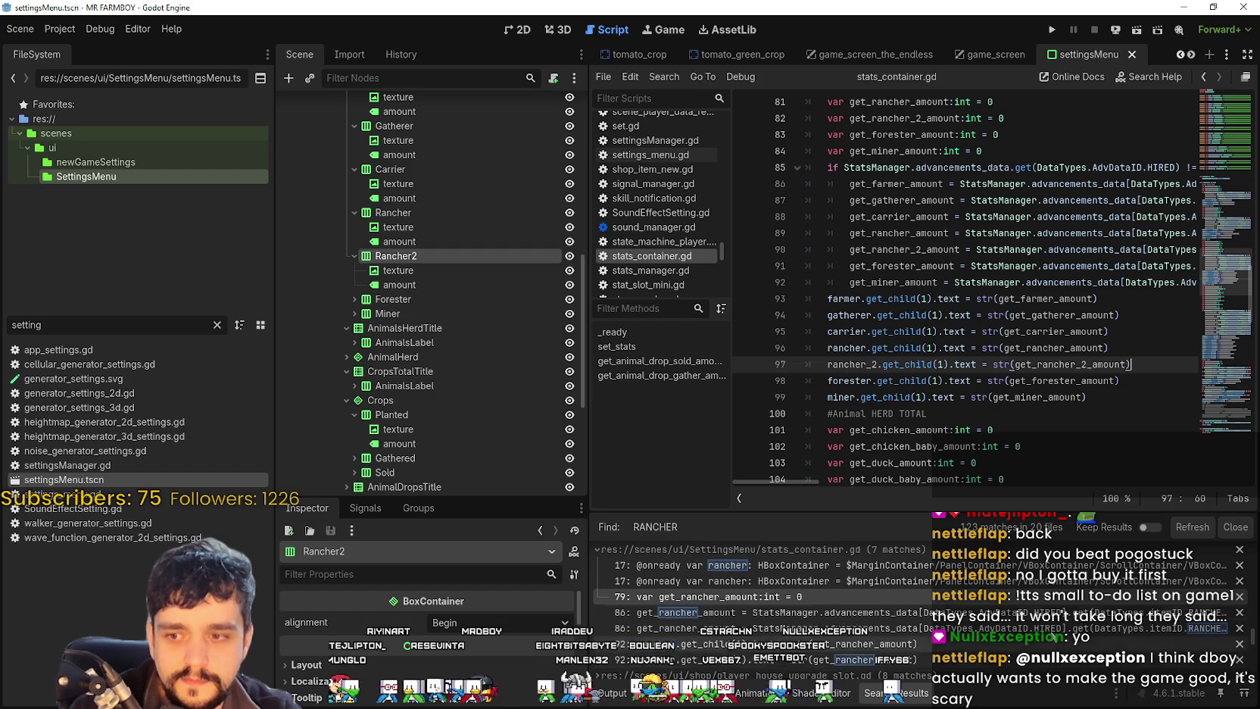
left_click(1053, 612)
key("ctrl+d")
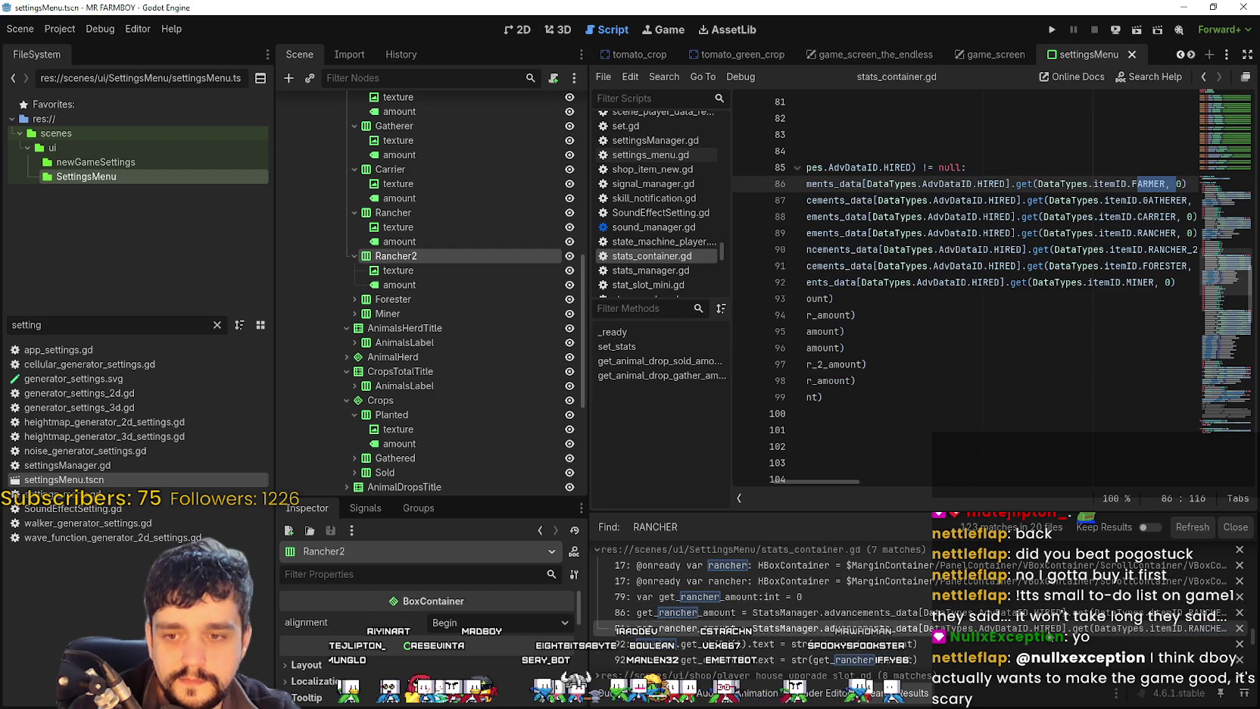
scroll(744, 613, "down", 2)
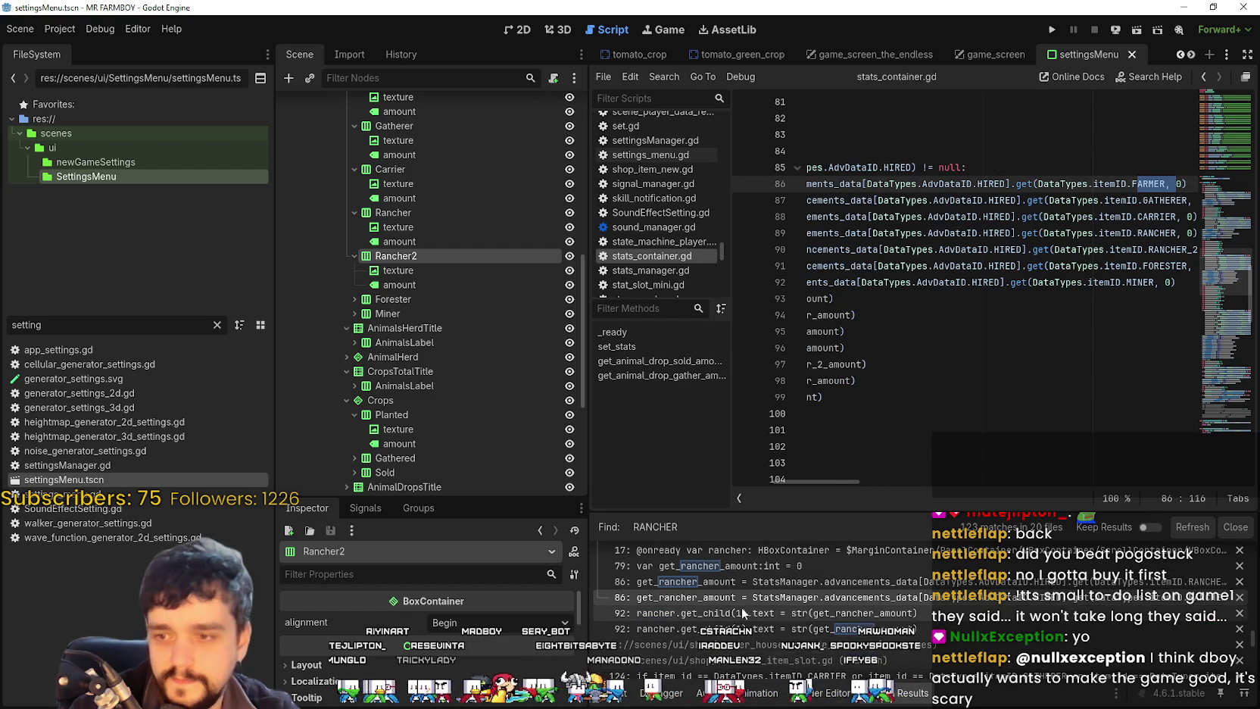
left_click(742, 613)
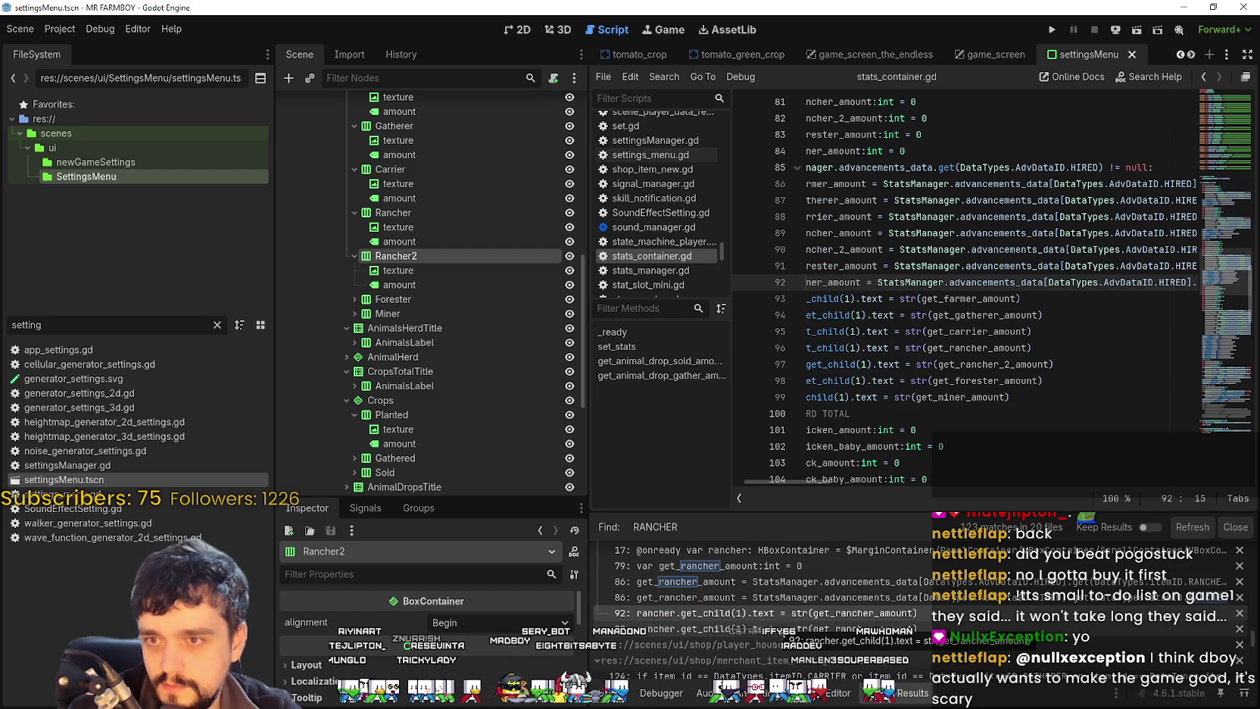
left_click_drag(846, 484, 803, 482)
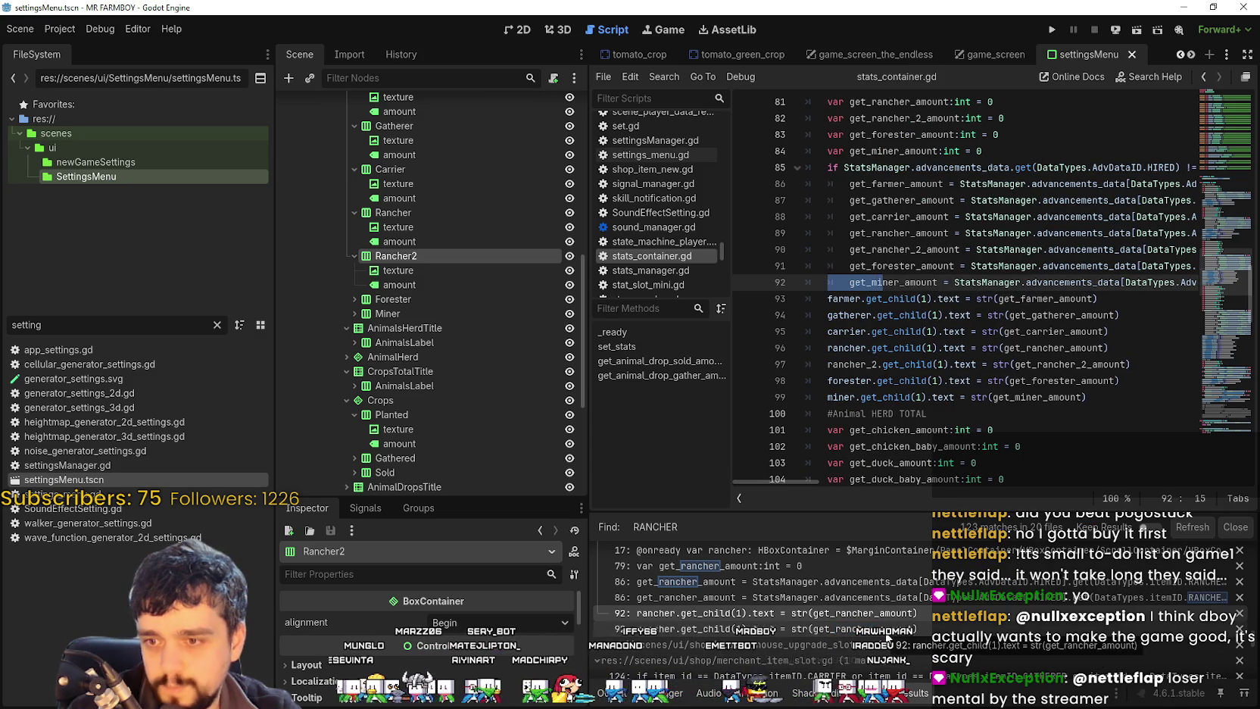
left_click_drag(1043, 281, 1083, 282)
scroll(971, 374, "down", 3)
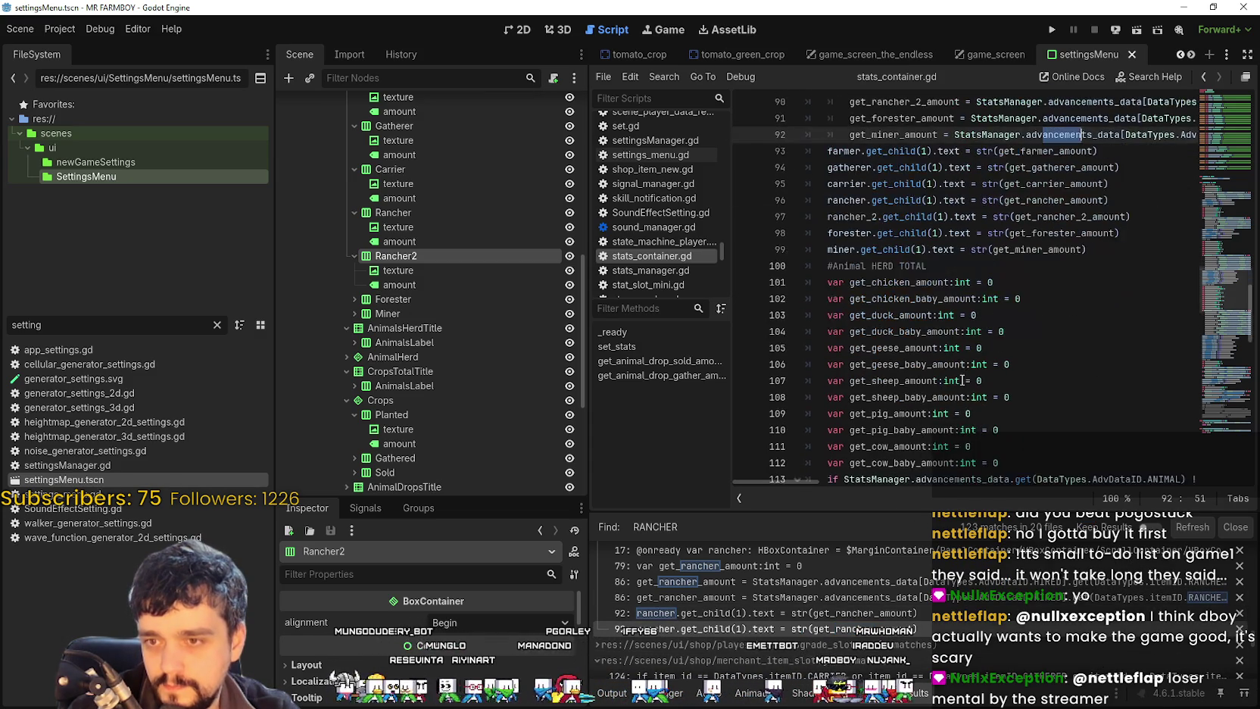
scroll(805, 642, "down", 1)
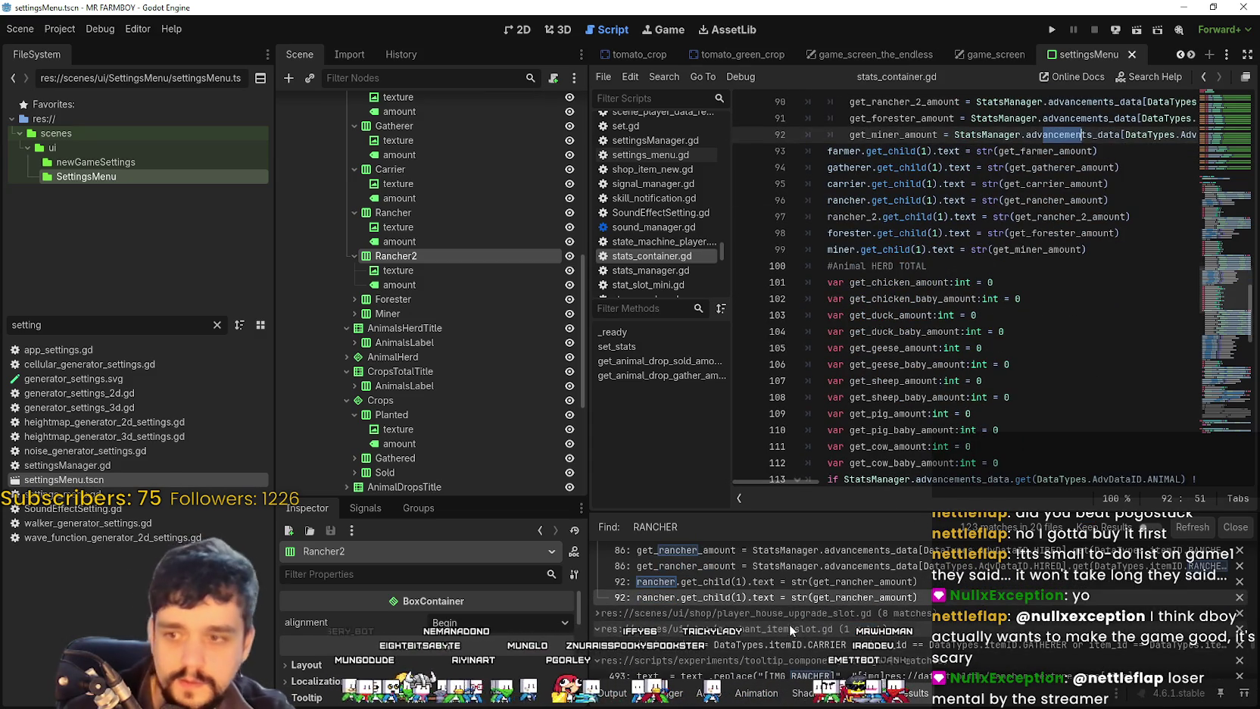
left_click(598, 613)
scroll(893, 598, "down", 4)
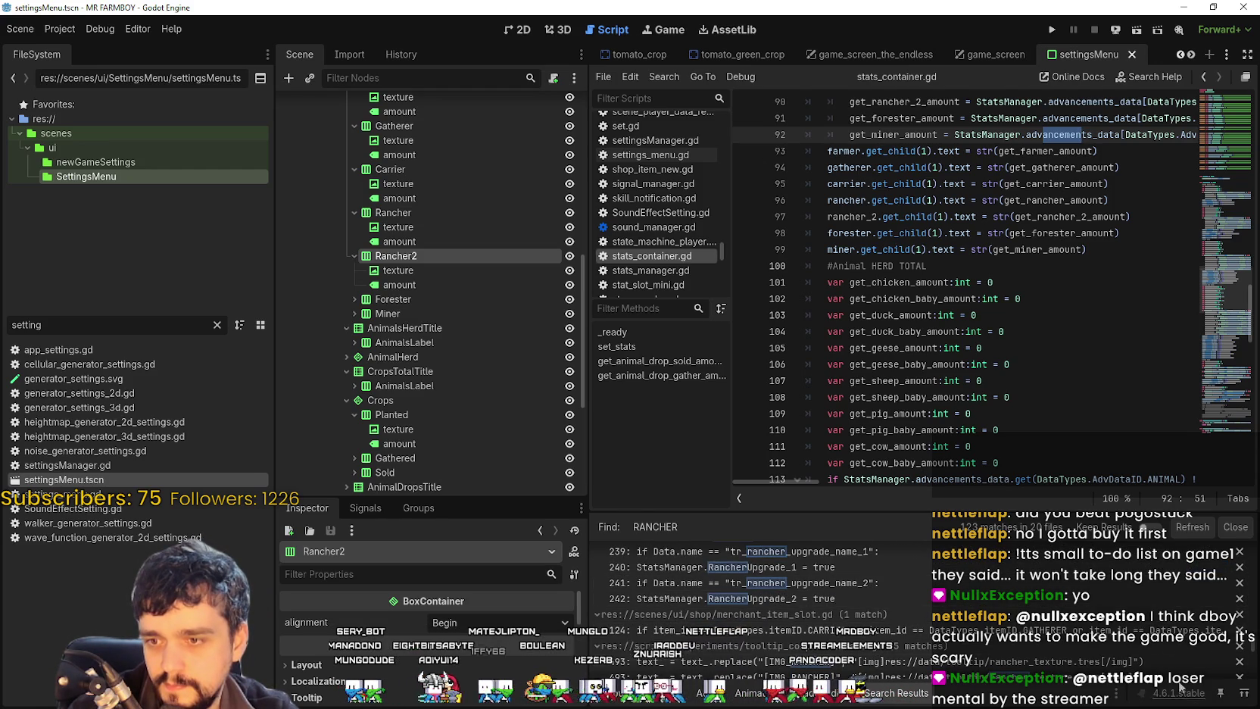
Step: Add a DataTypes.itemID.RANCHER_2 check alongside RANCHER on line 124 of merchant_item_slot.gd
left_click(681, 629)
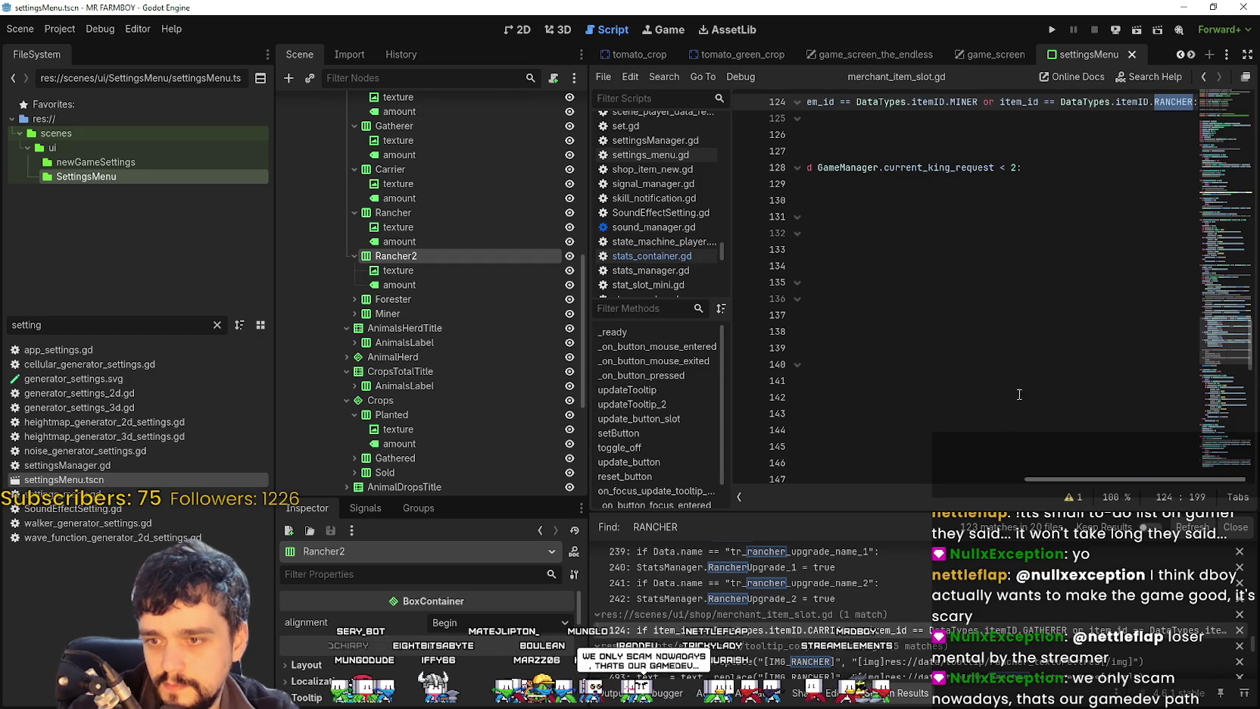
mouse_move(1130, 478)
left_mouse_down()
mouse_move(789, 461)
mouse_move(1195, 473)
mouse_move(814, 474)
mouse_move(856, 477)
mouse_move(1192, 479)
left_mouse_up()
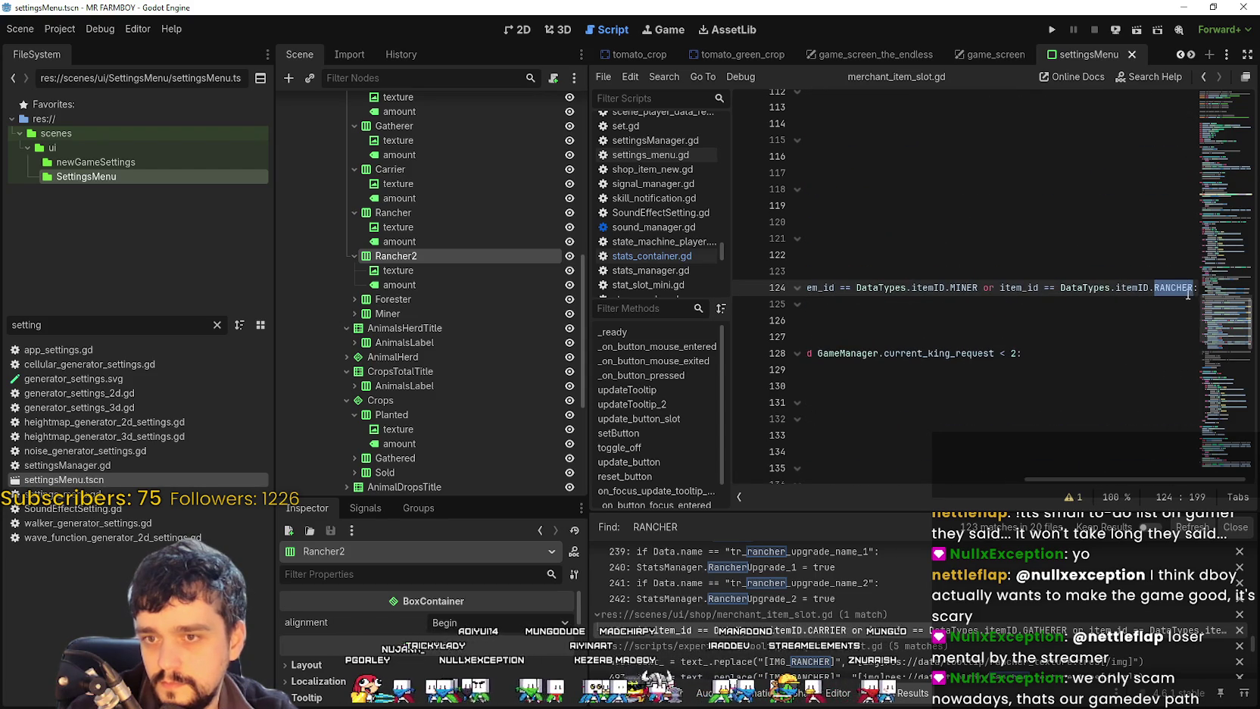
left_click_drag(1166, 284, 983, 288)
key("ctrl+c")
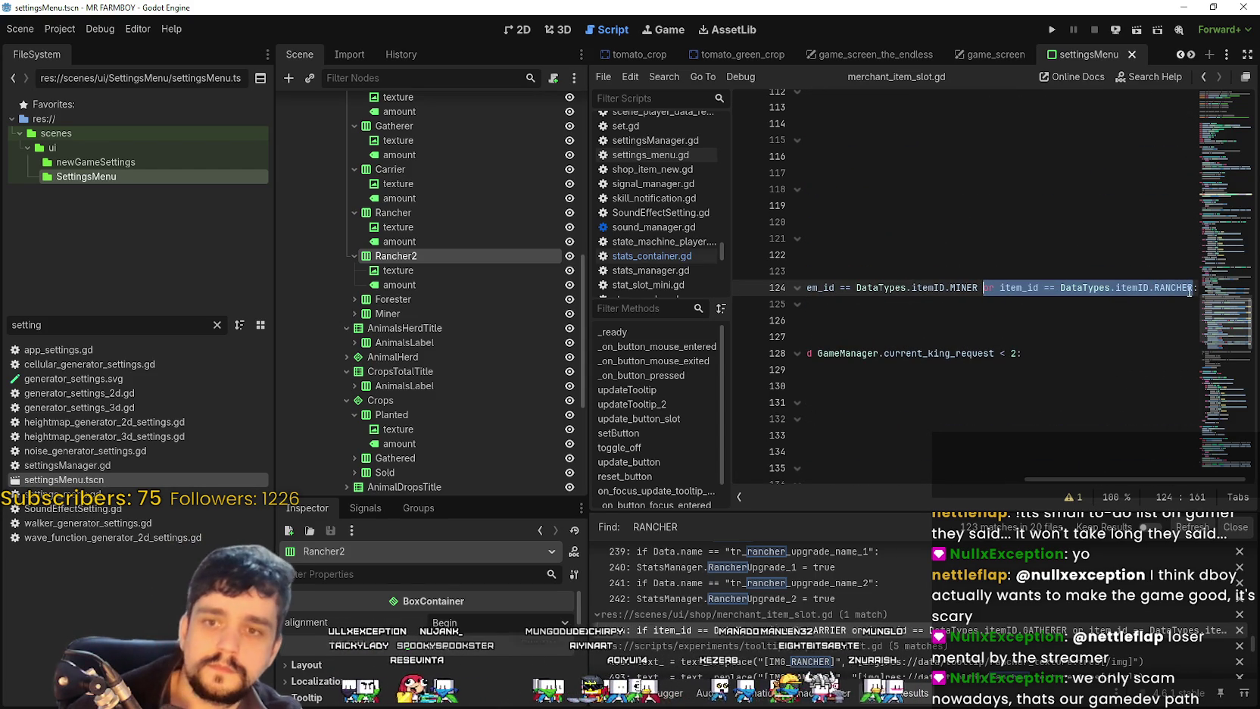
left_click(1192, 287)
key("ctrl+v")
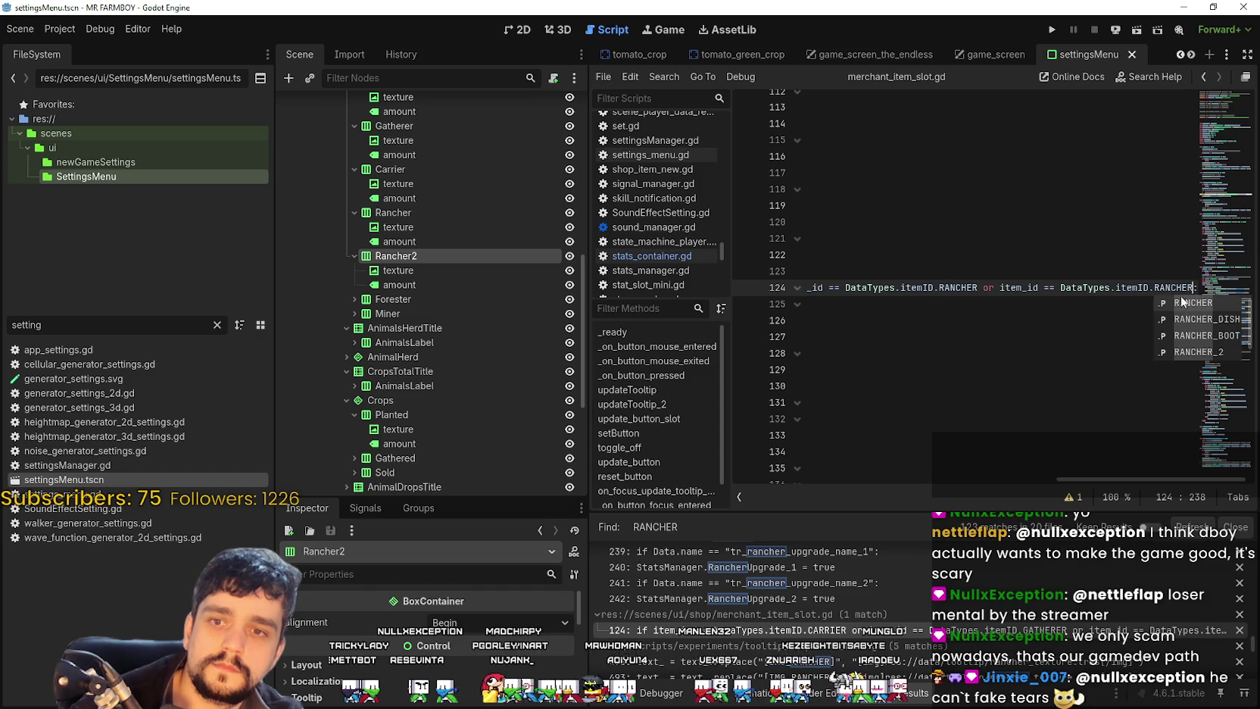
type("_2")
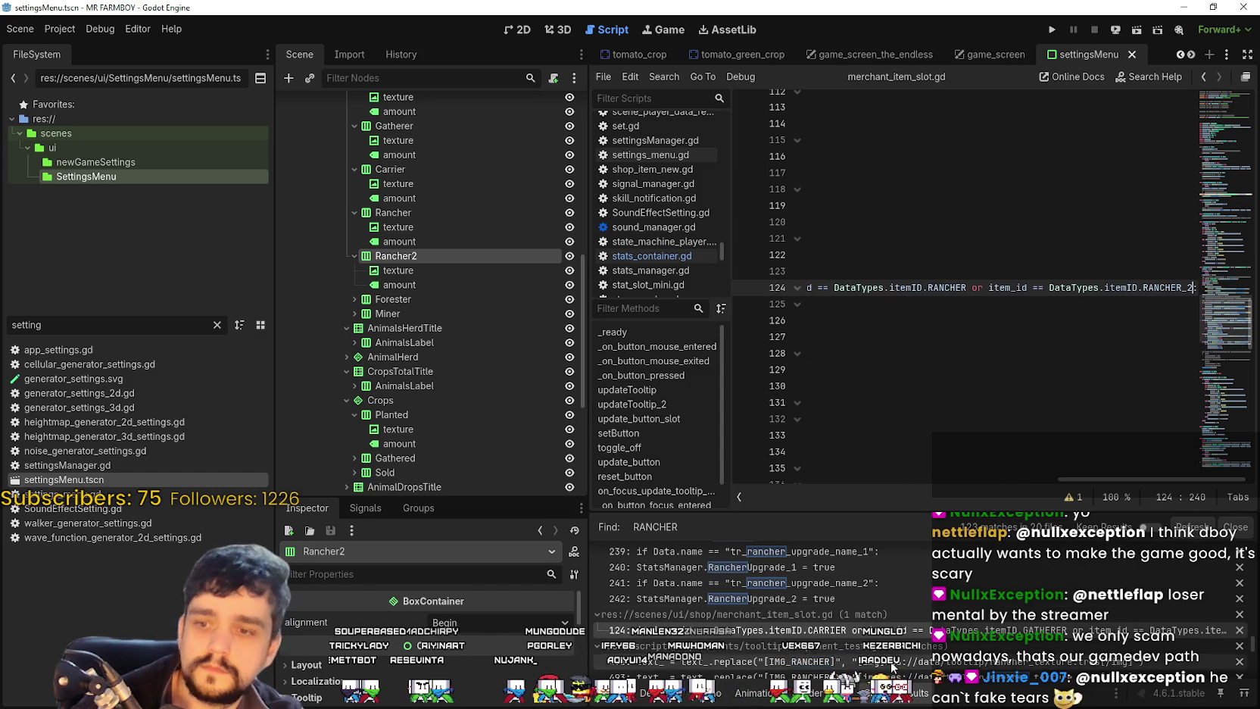
scroll(863, 628, "down", 2)
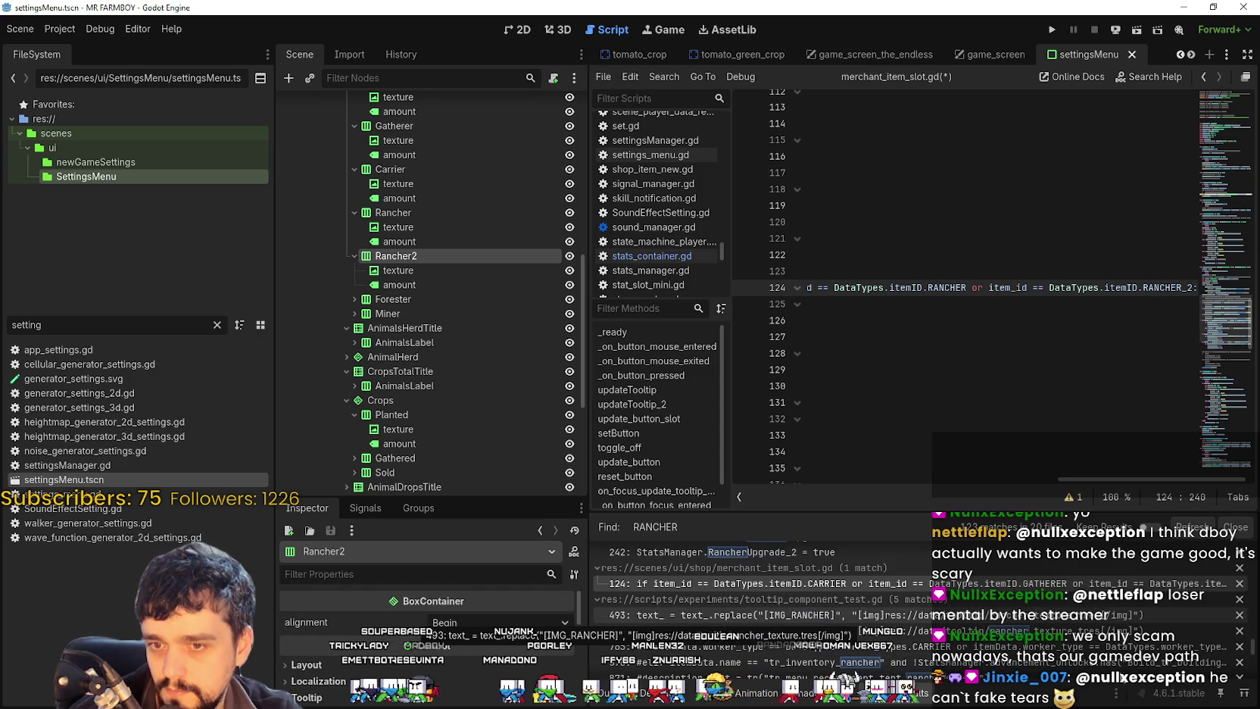
left_click(643, 615)
Step: Copy the IMG_RANCHER replace line onto new line 498 of tooltip_component_test.gd, changing the tag to IMG_RANCHER_2
scroll(1060, 409, "down", 3)
scroll(1060, 409, "up", 3)
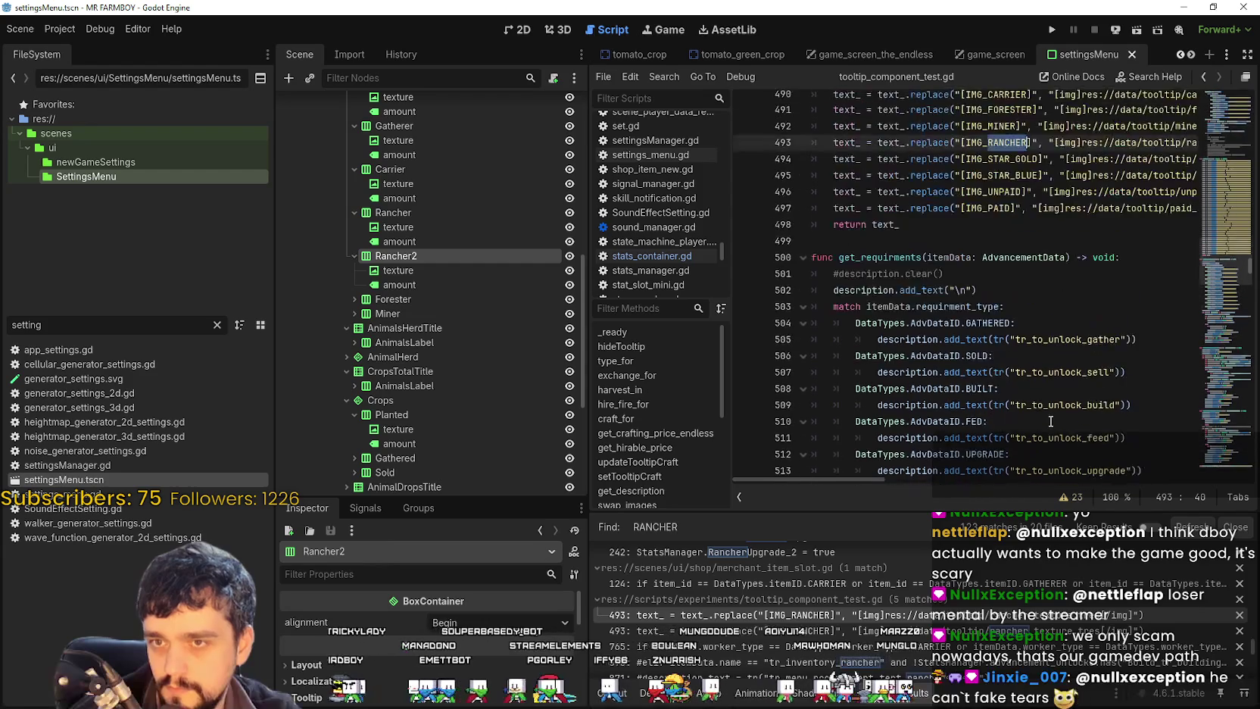
left_click(932, 201)
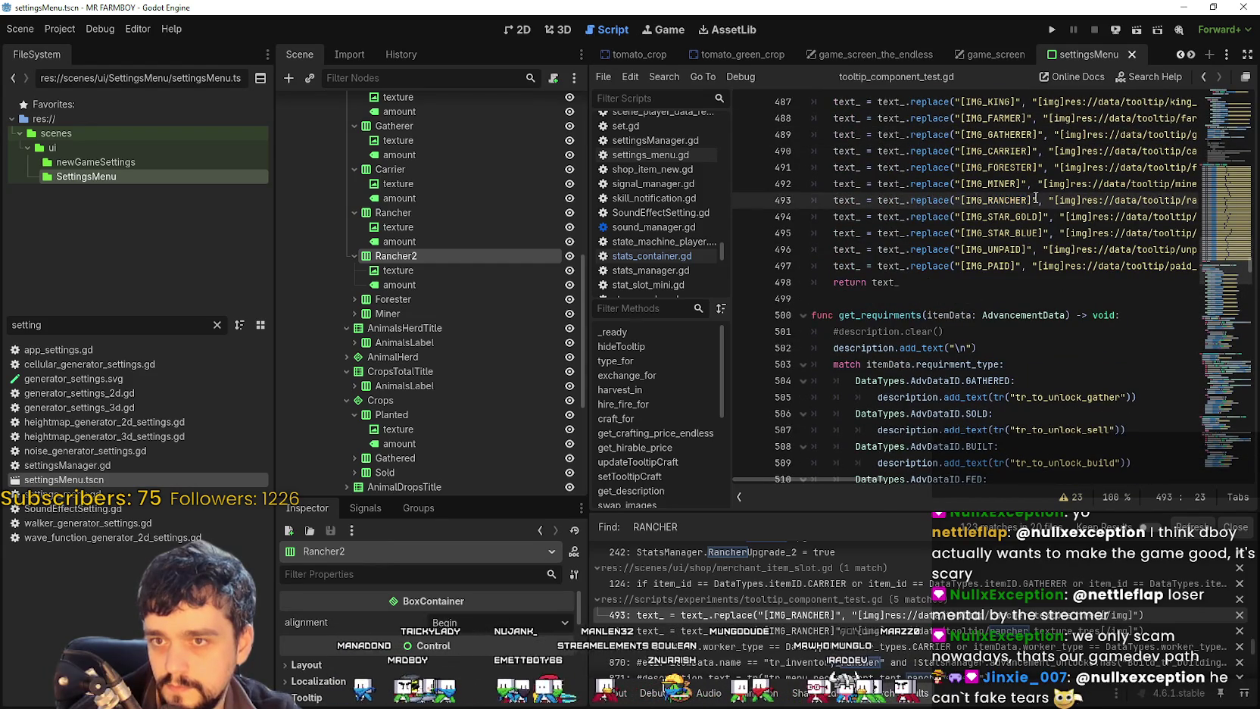
left_click_drag(834, 198, 1228, 206)
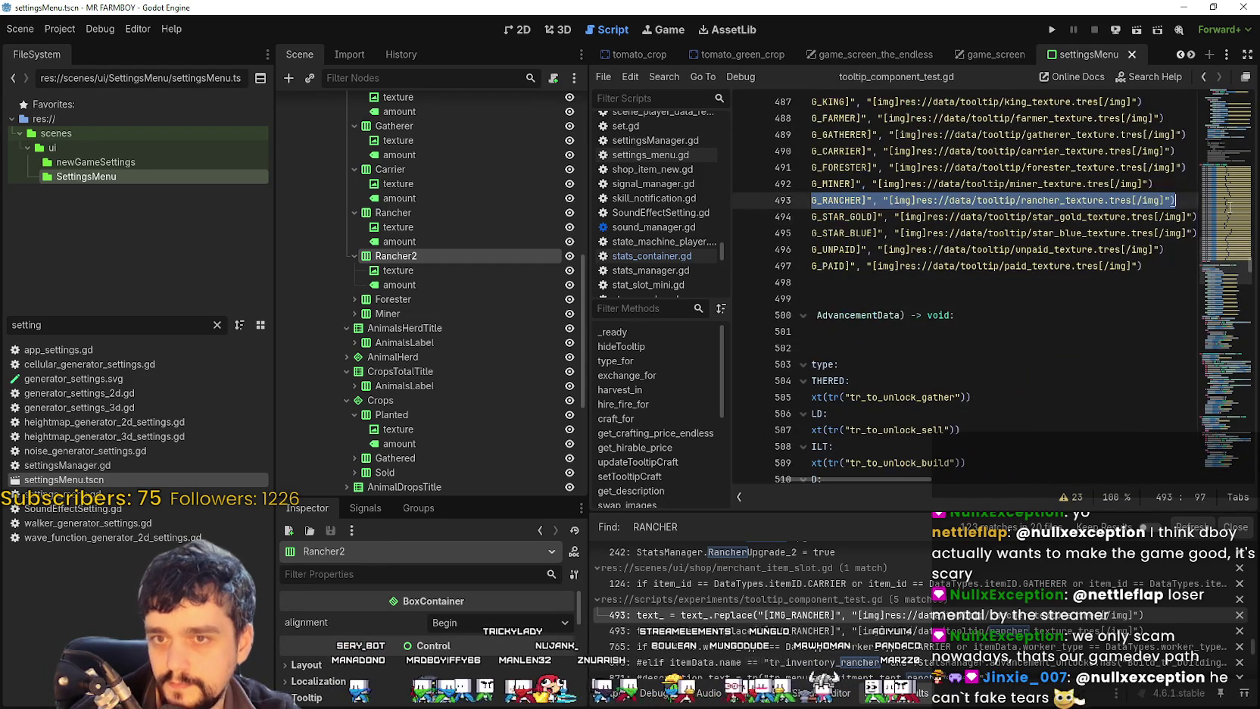
left_click(1159, 262)
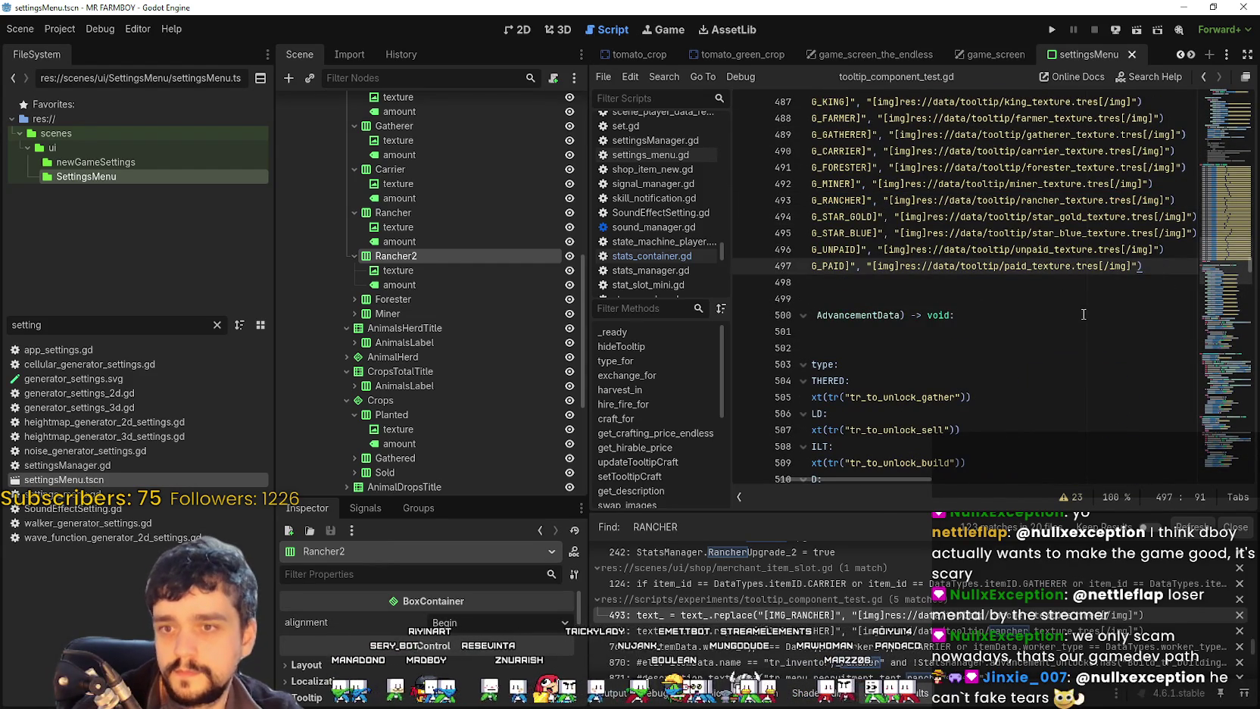
left_click(866, 284)
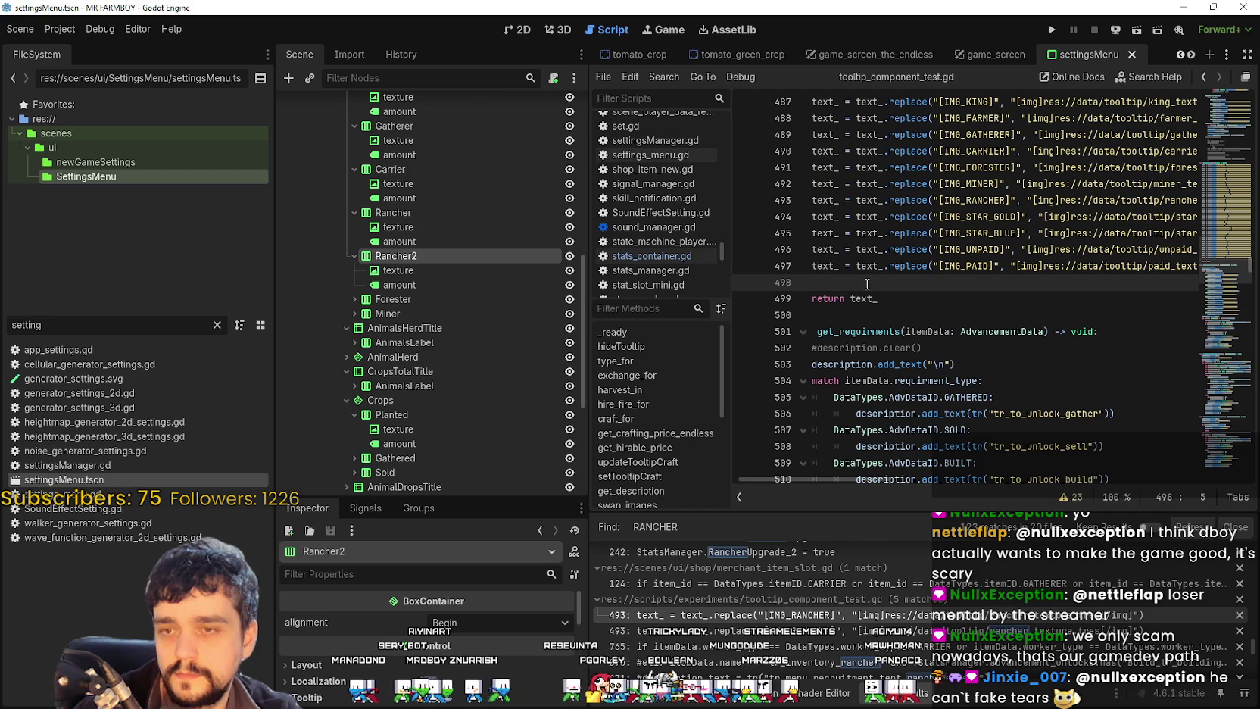
type("text_ = text_.replace(\"[IMG_RANCHER]\", \"[img]res://data/tooltip/rancher_texture.tres[/img]\")")
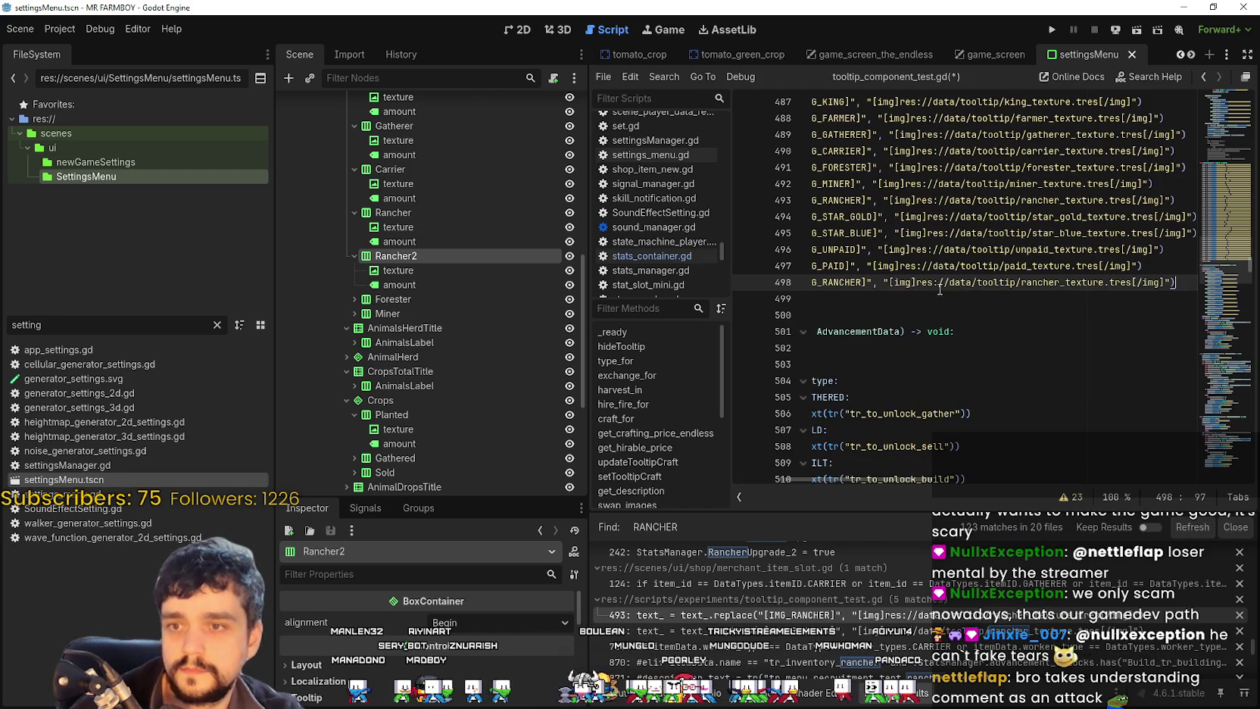
key("shift+Home")
left_click(1028, 282)
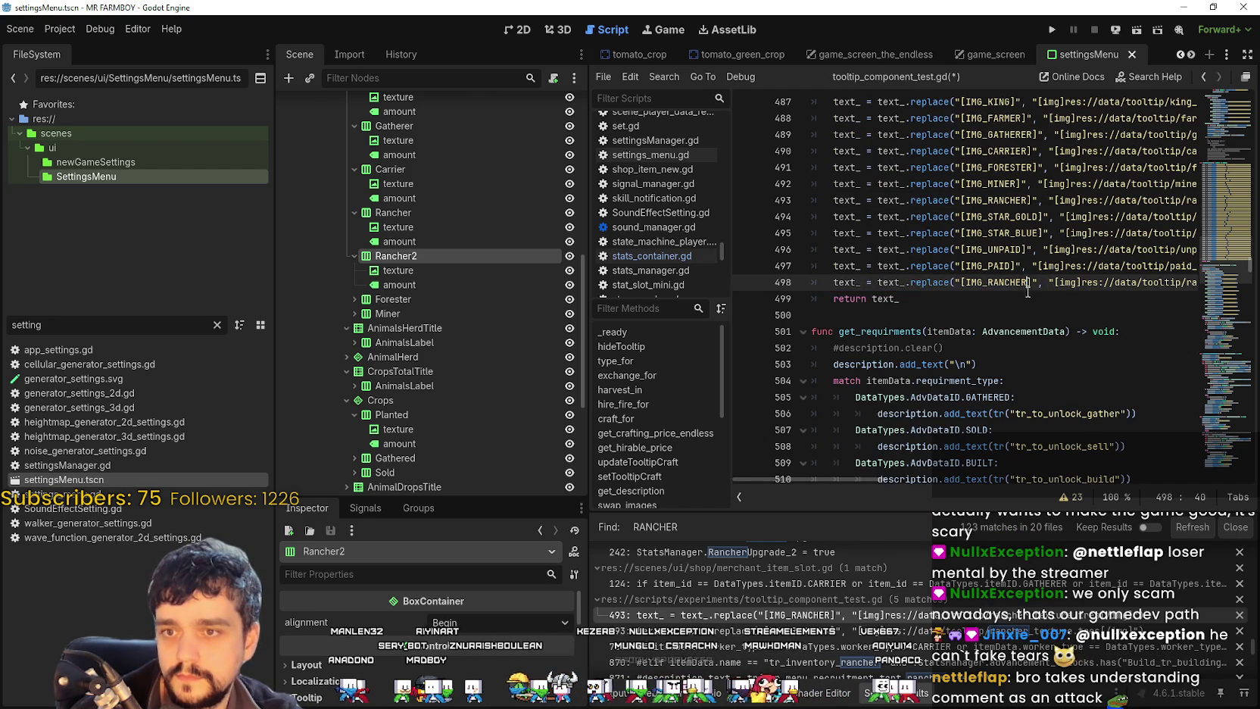
type("_")
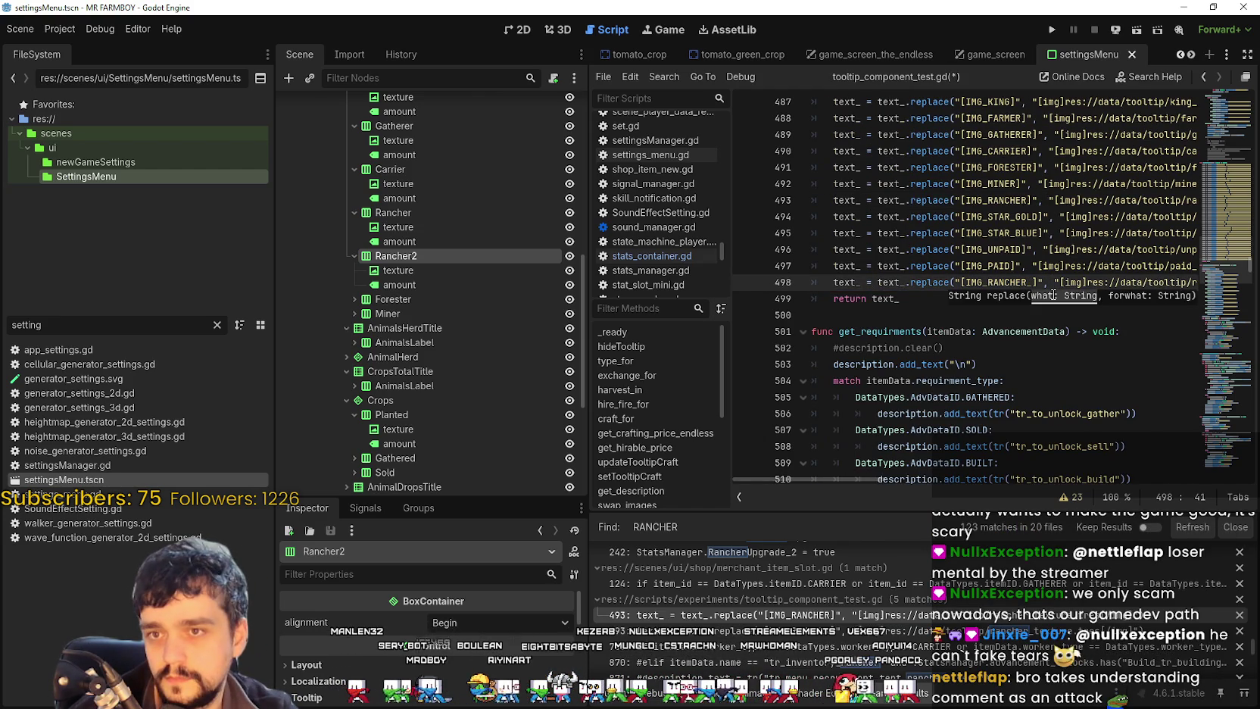
type("2")
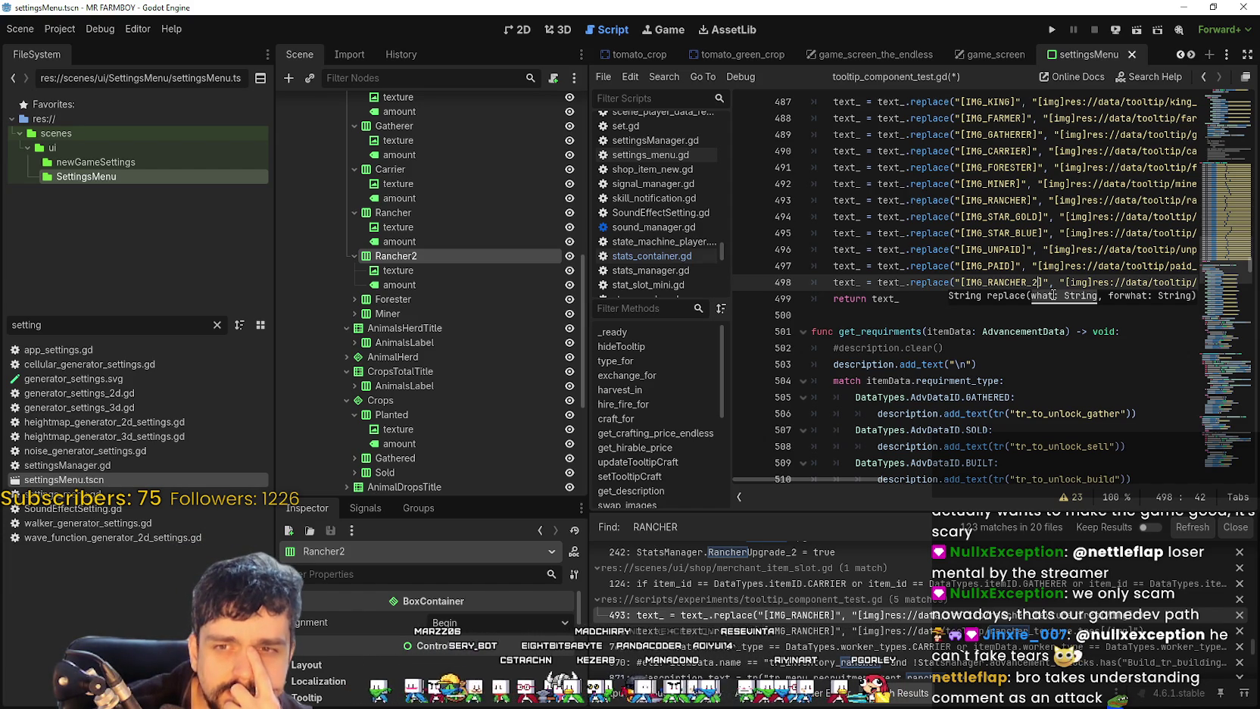
left_click_drag(1159, 282, 1204, 282)
left_click_drag(63, 323, 2, 323)
Step: Duplicate rancher_texture.tres in res://data/tooltip as rancher_texture_2.tres
type("ranc")
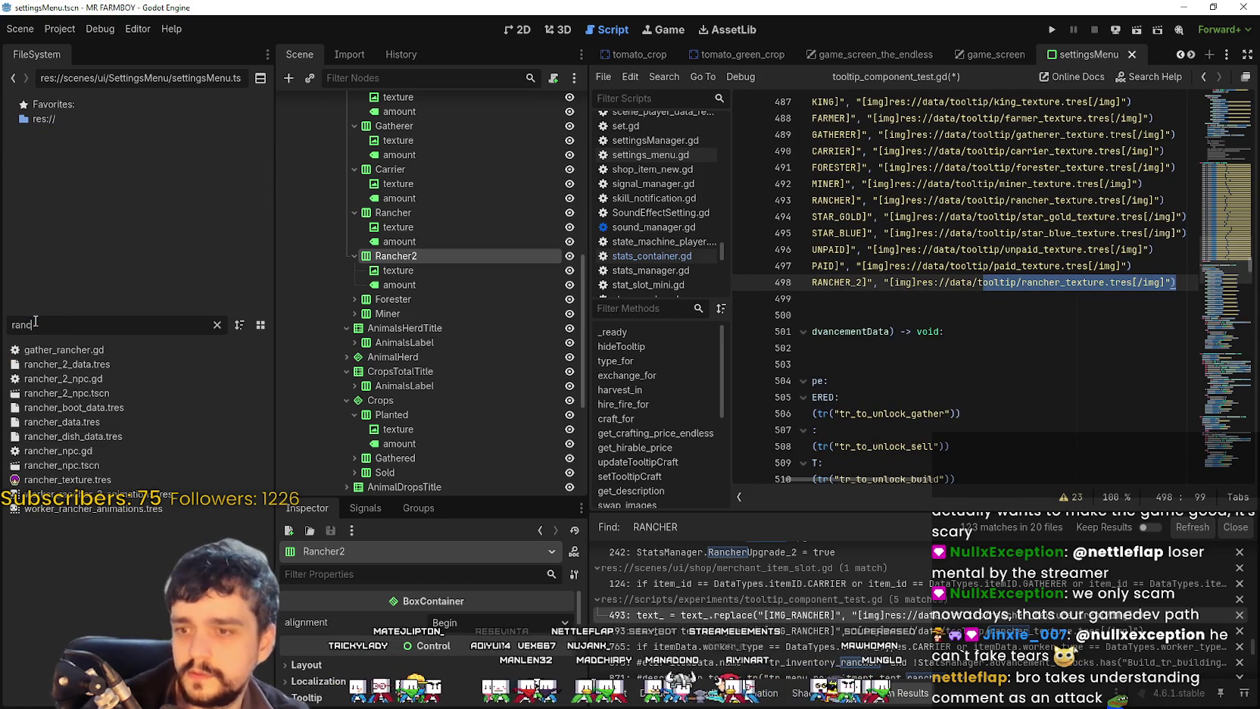
type("her_te")
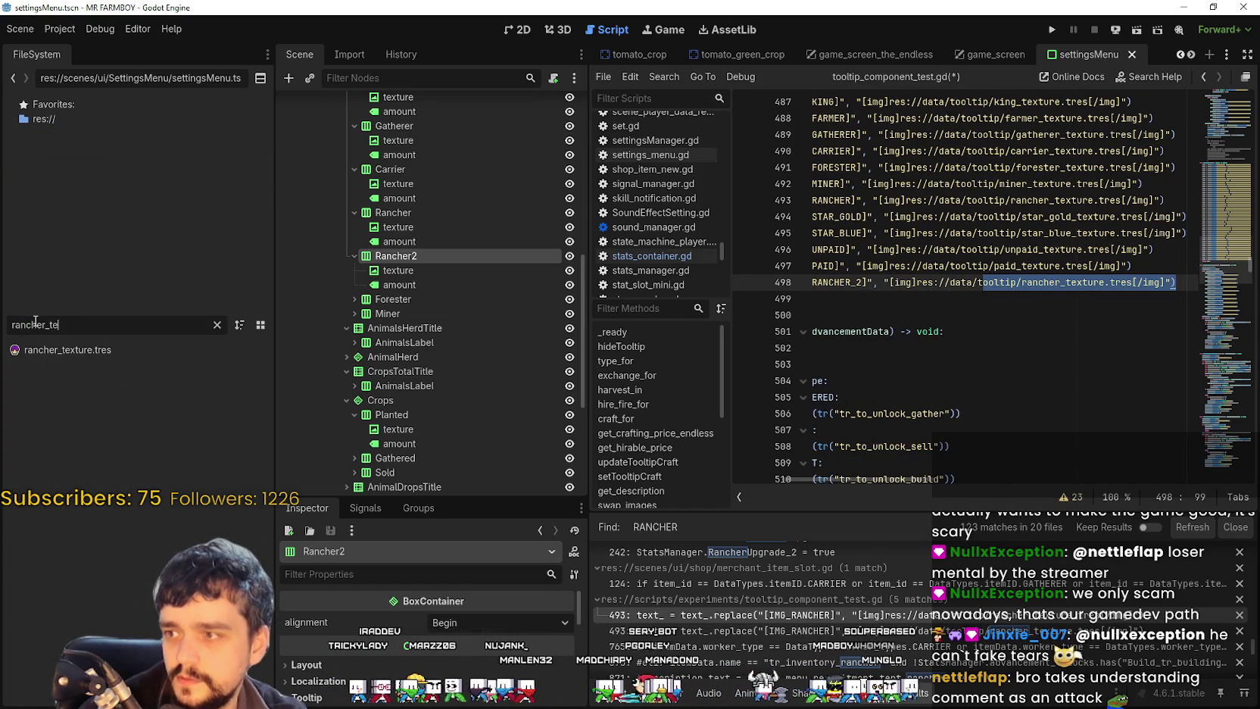
left_click(69, 349)
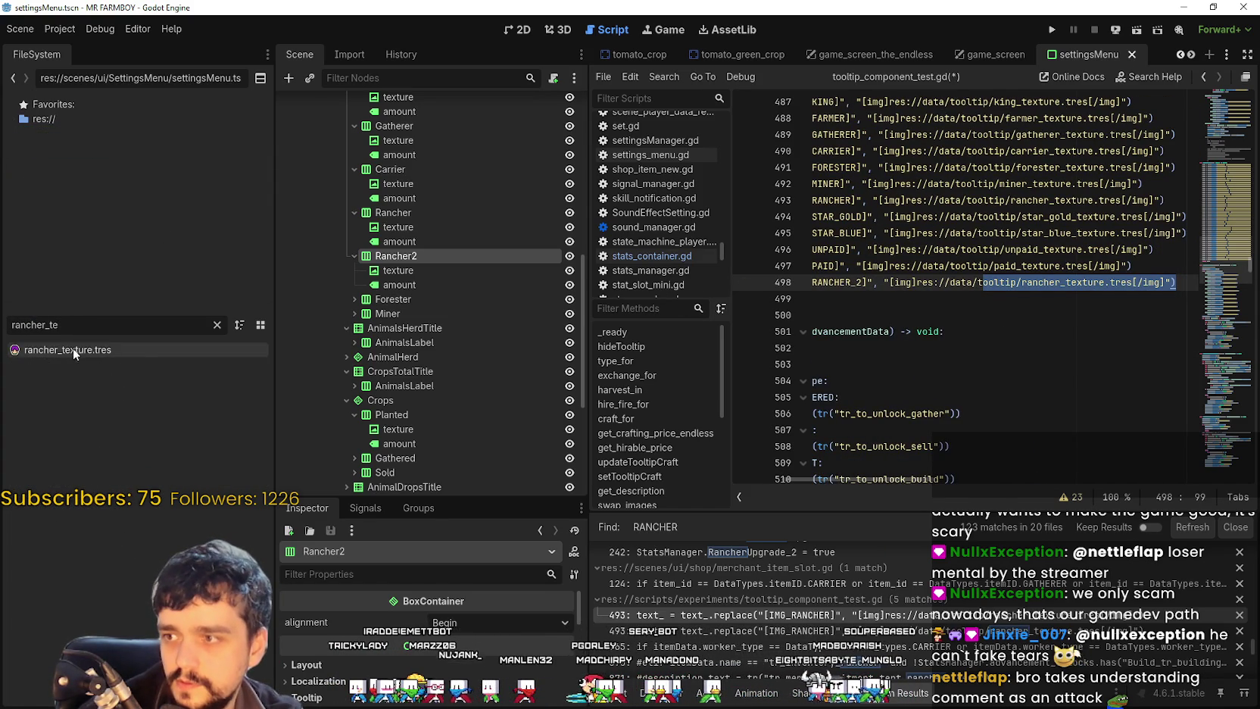
left_click(217, 325)
scroll(56, 536, "down", 5)
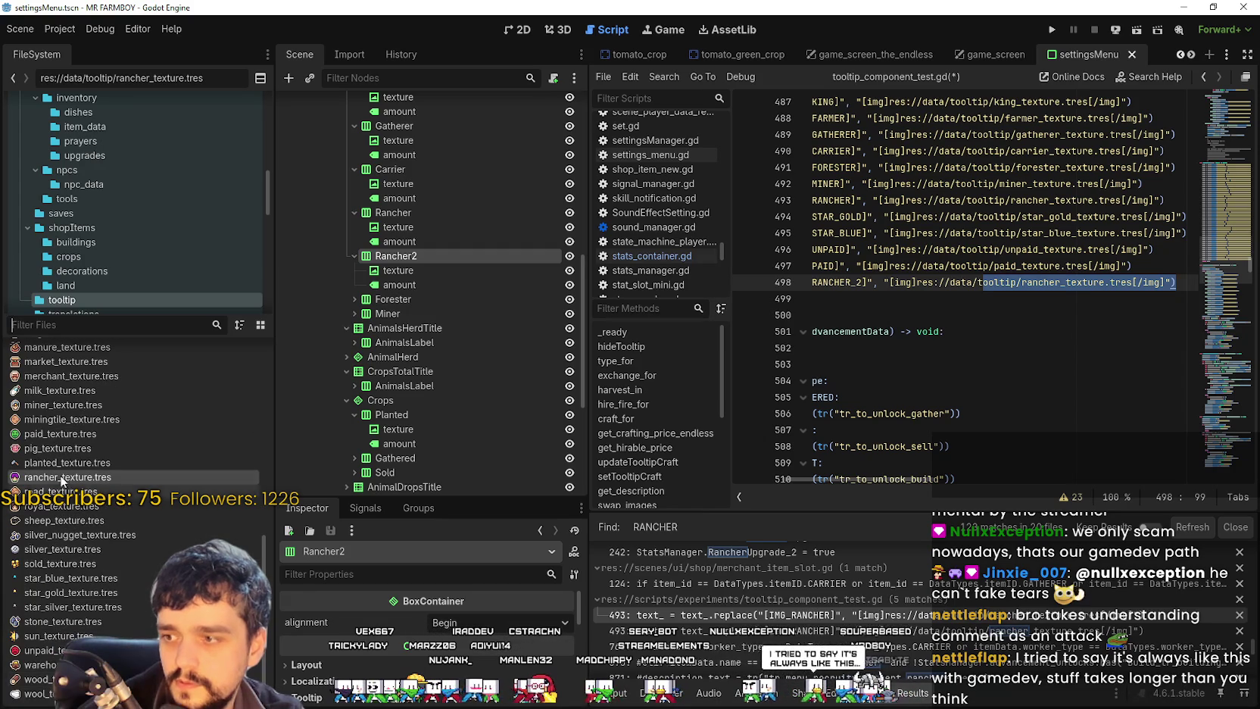
right_click(57, 478)
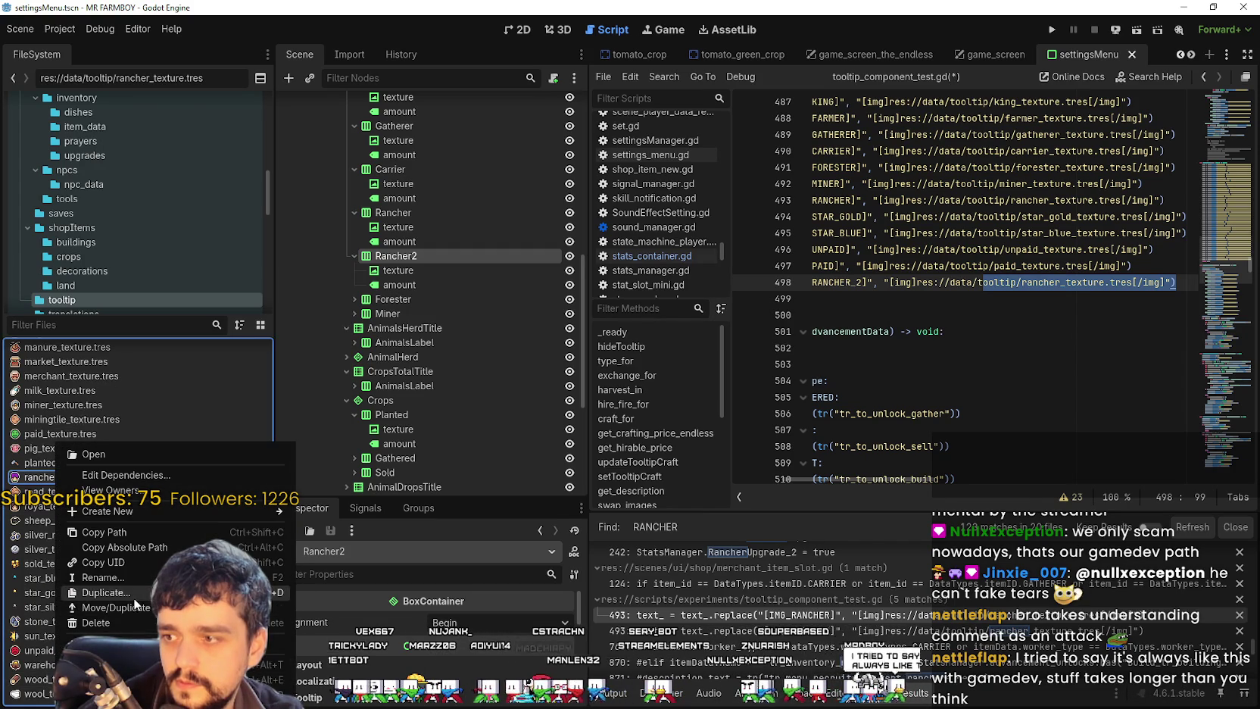
left_click(90, 592)
left_click(538, 337)
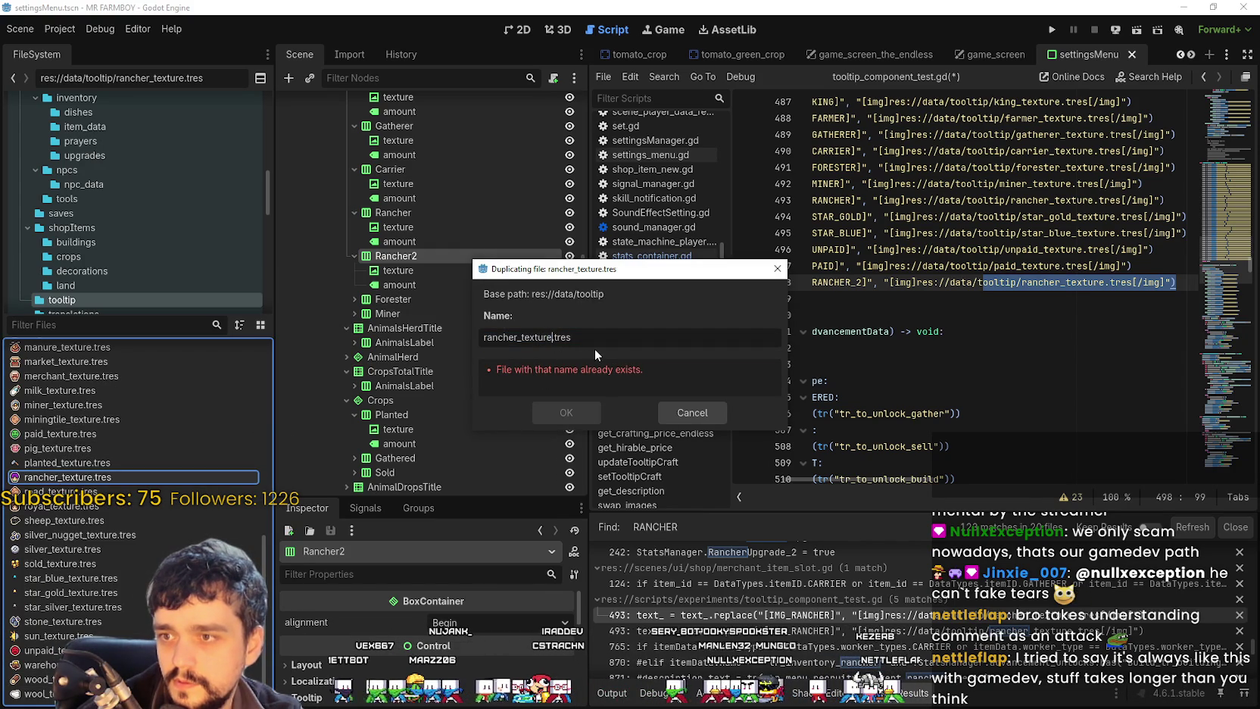
type("_2")
key("Return")
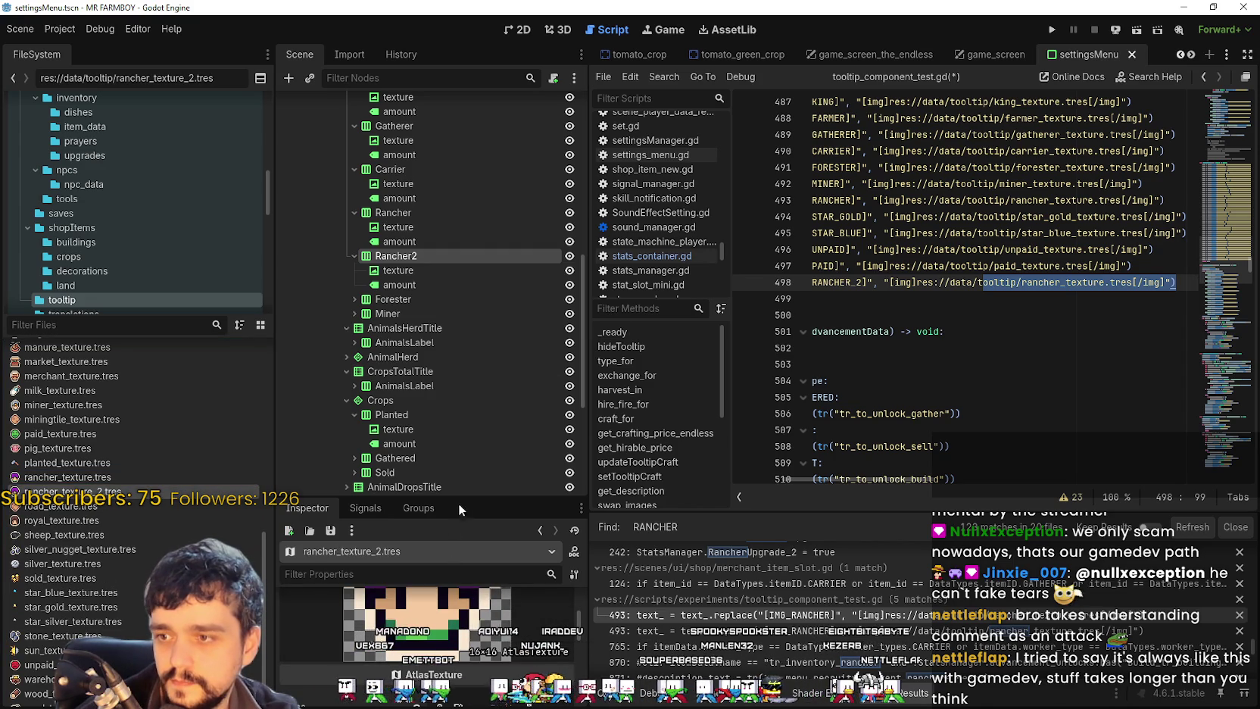
left_click_drag(459, 499, 463, 231)
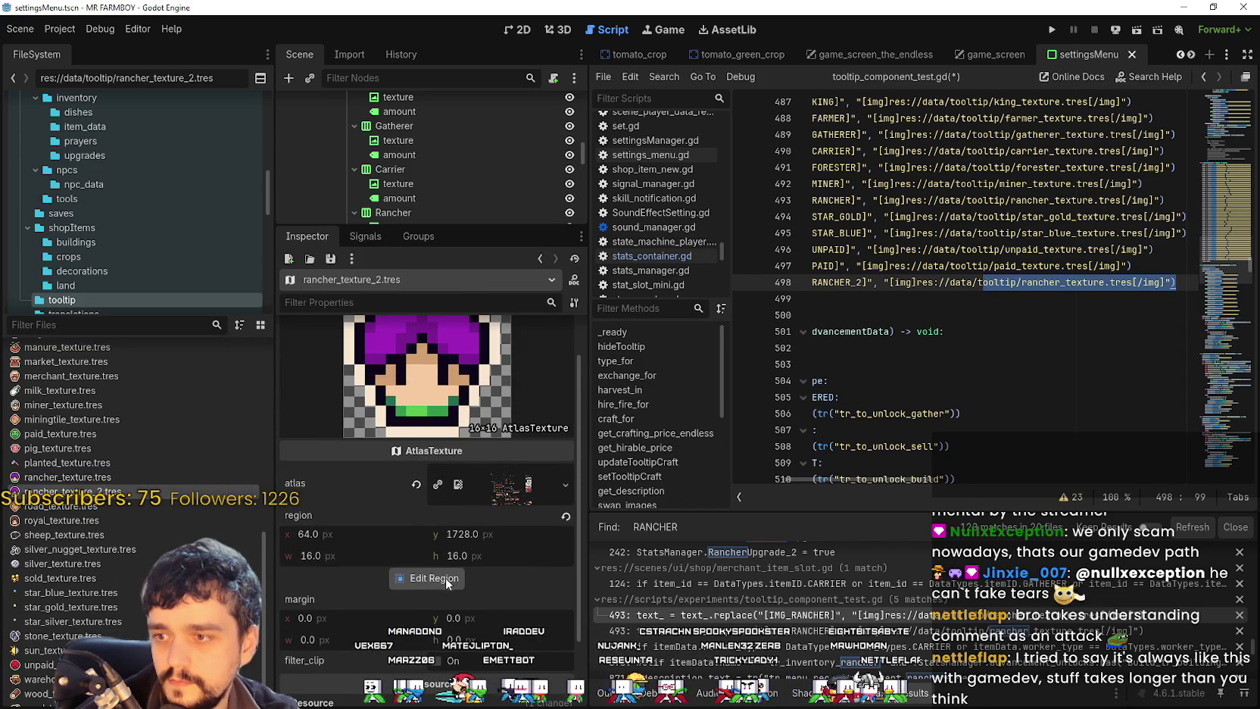
Step: Set rancher_texture_2.tres's atlas region to the red-haired rancher sprite at 80,1728 and save
left_click(447, 579)
scroll(417, 444, "down", 5)
scroll(416, 444, "down", 5)
scroll(521, 402, "up", 6)
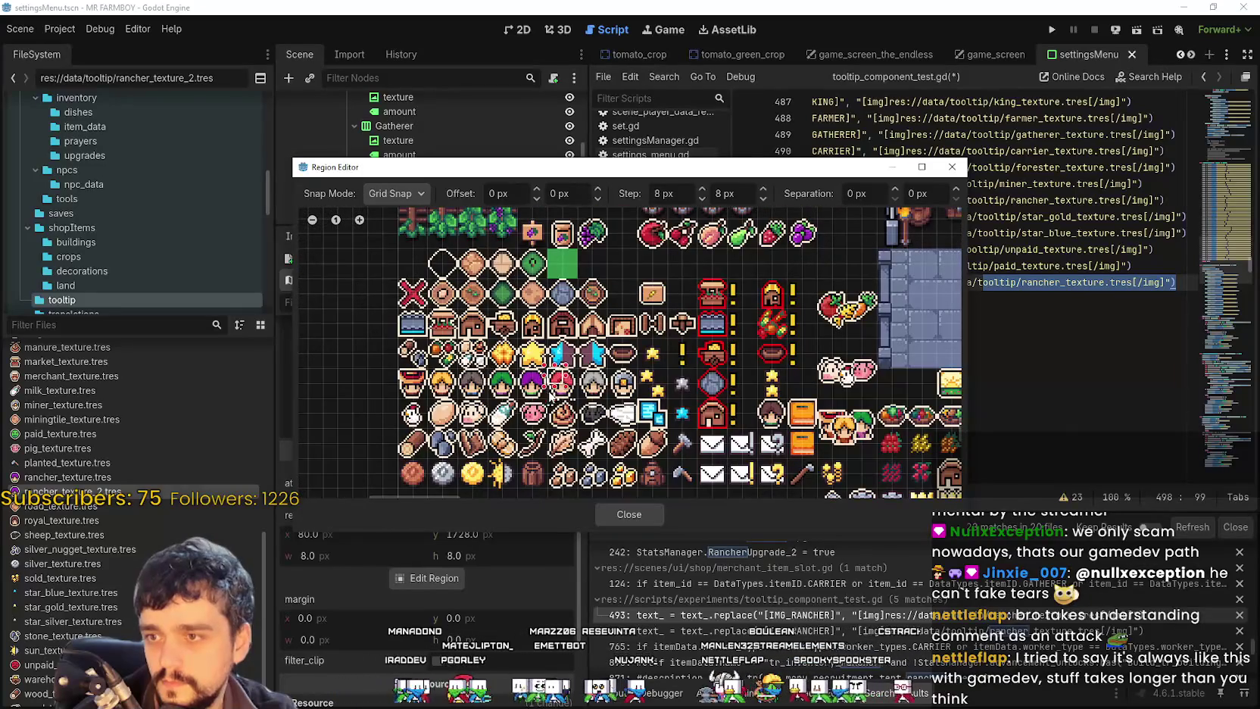
left_click_drag(548, 366, 575, 394)
left_click(629, 514)
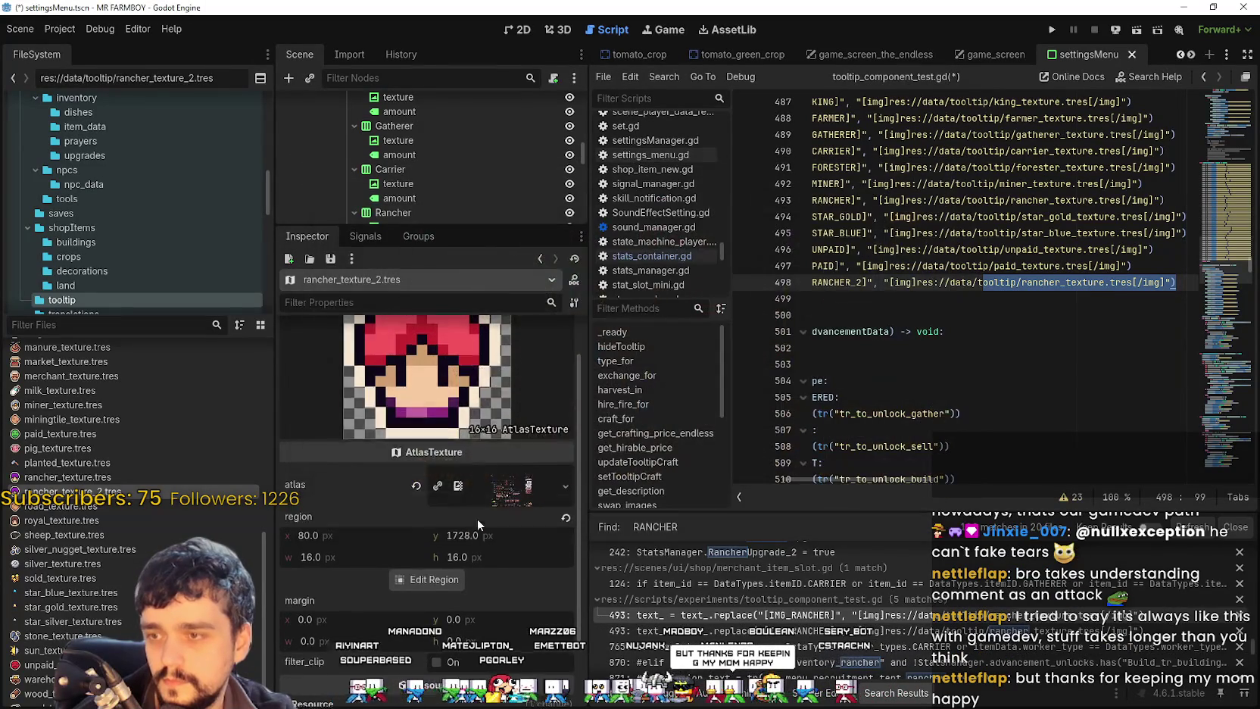
key("ctrl+s")
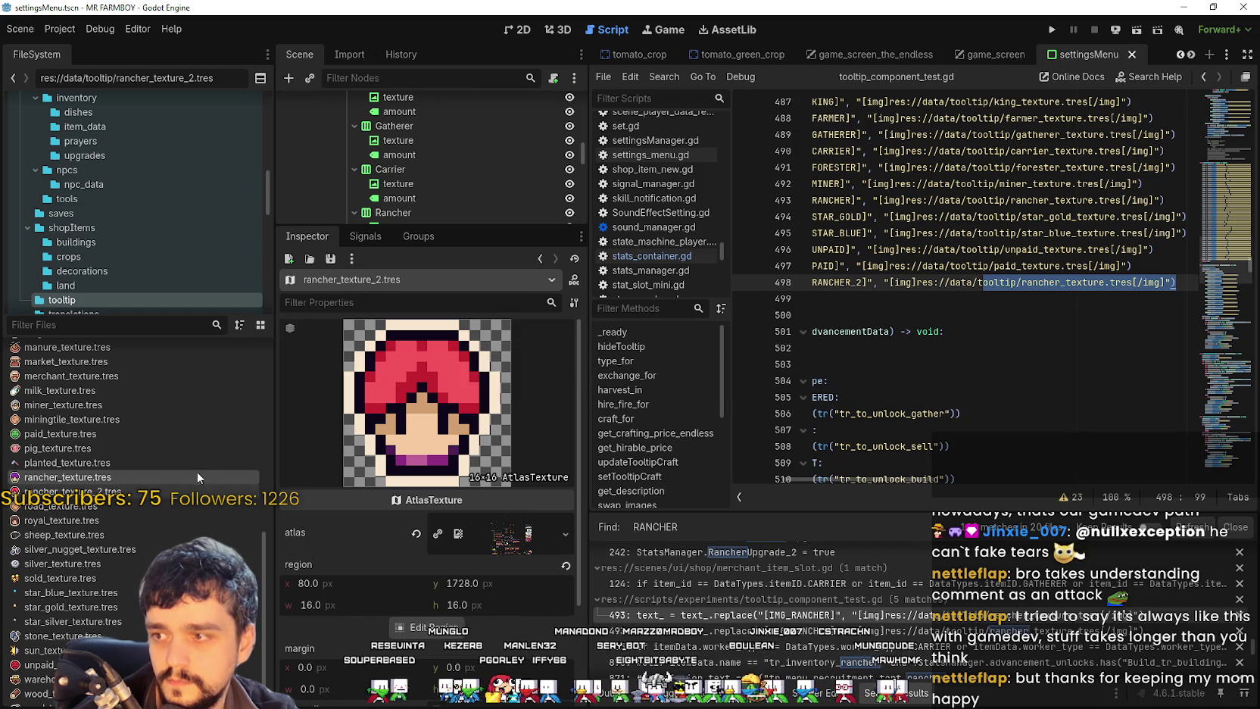
Step: Point line 498 at rancher_texture_2.tres and add a worker_types.RANCHER_2 check on line 766, then save
left_click(1103, 284)
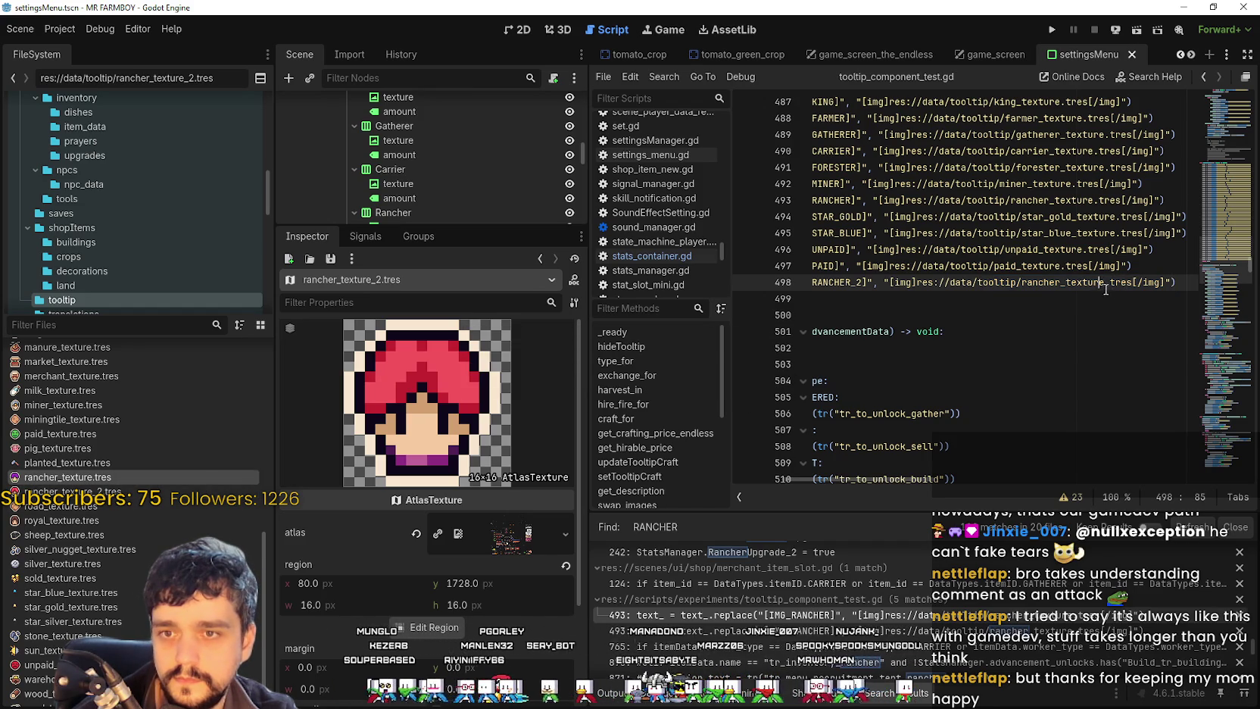
key("Right")
type("_2")
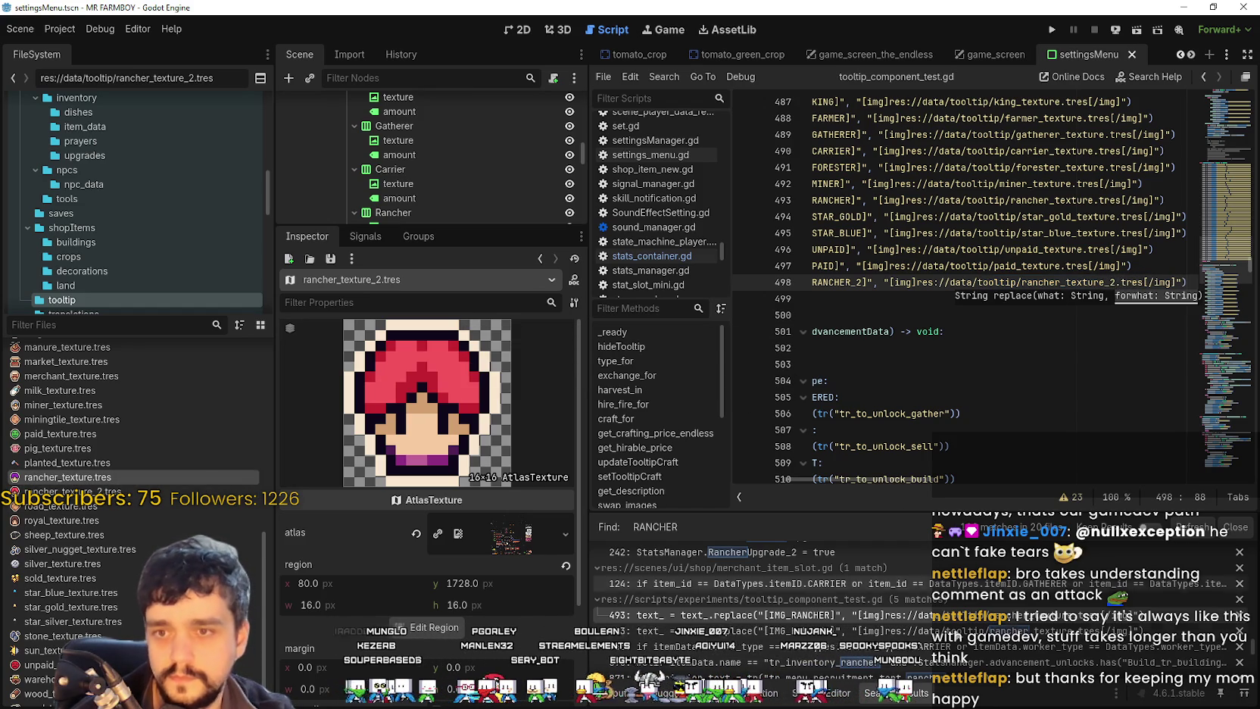
left_click(900, 630)
left_click(1186, 364)
key("ctrl+s")
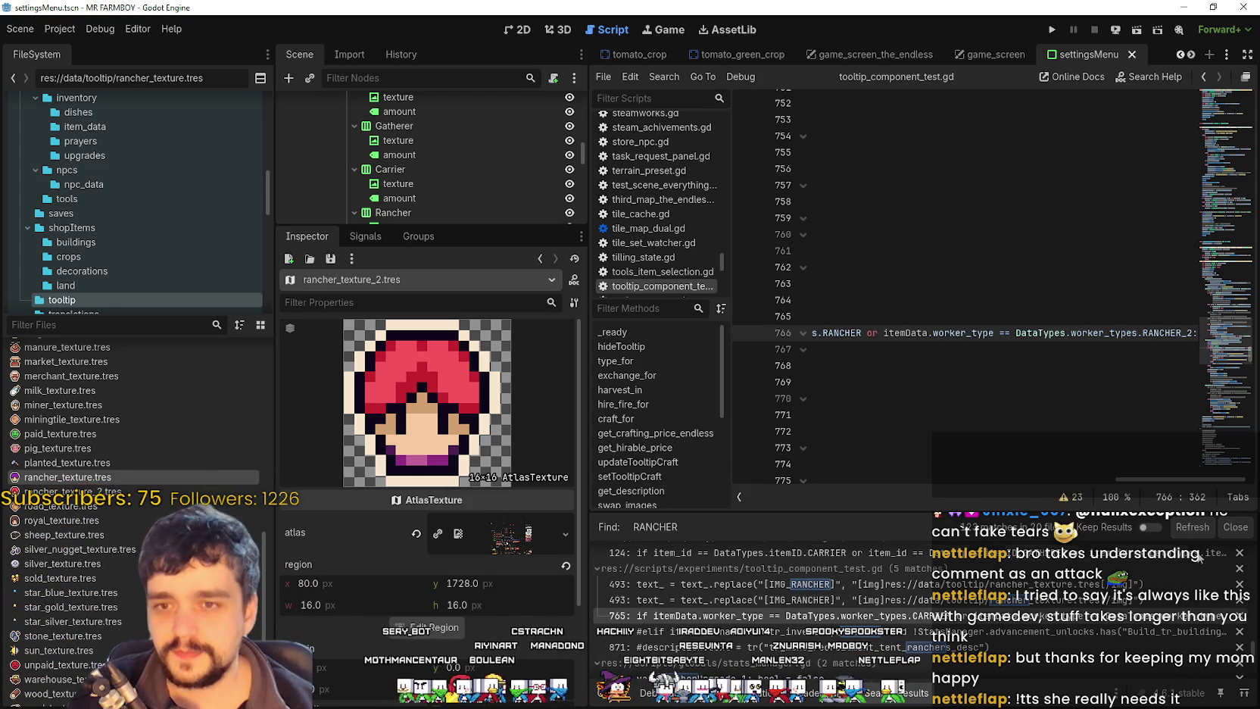
key("Up")
mouse_move(885, 476)
left_mouse_down()
mouse_move(819, 472)
mouse_move(972, 457)
mouse_move(1231, 465)
mouse_move(847, 530)
left_mouse_up()
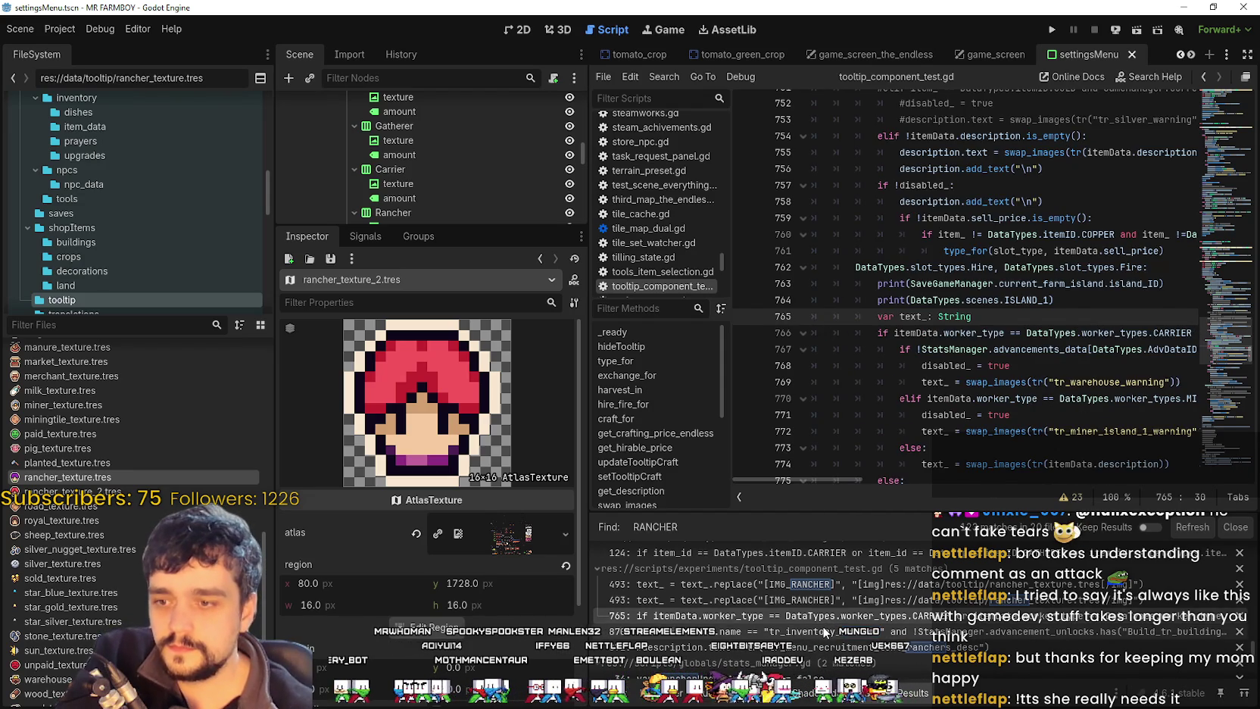
Step: Review the RANCHER and tr_inventory_rancher matches around lines 870–871
left_click(825, 631)
scroll(843, 598, "down", 1)
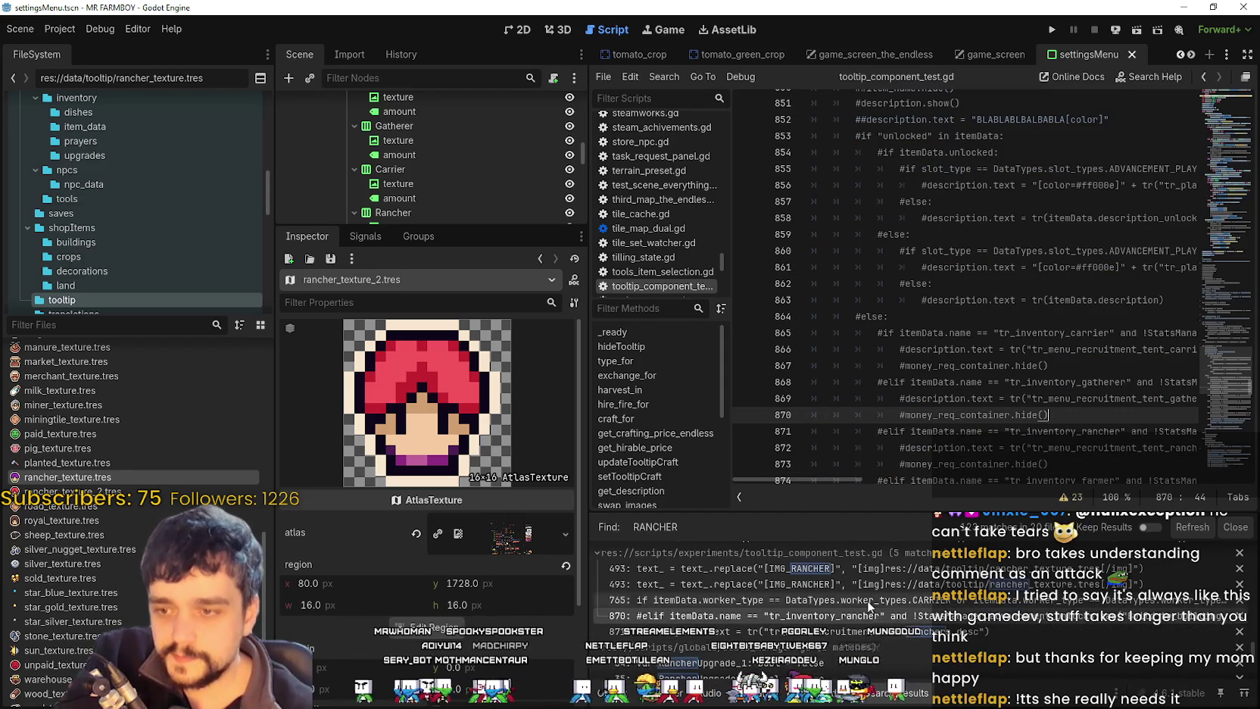
left_click(826, 631)
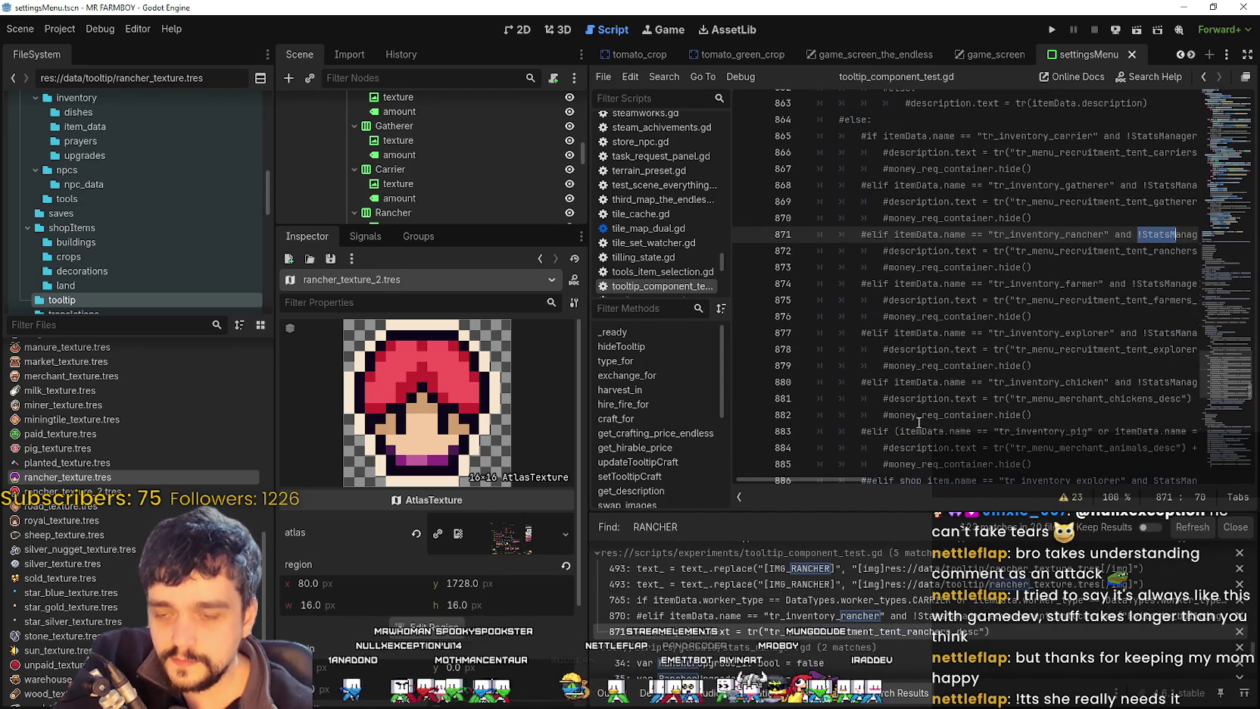
scroll(915, 645, "down", 1)
scroll(890, 634, "down", 2)
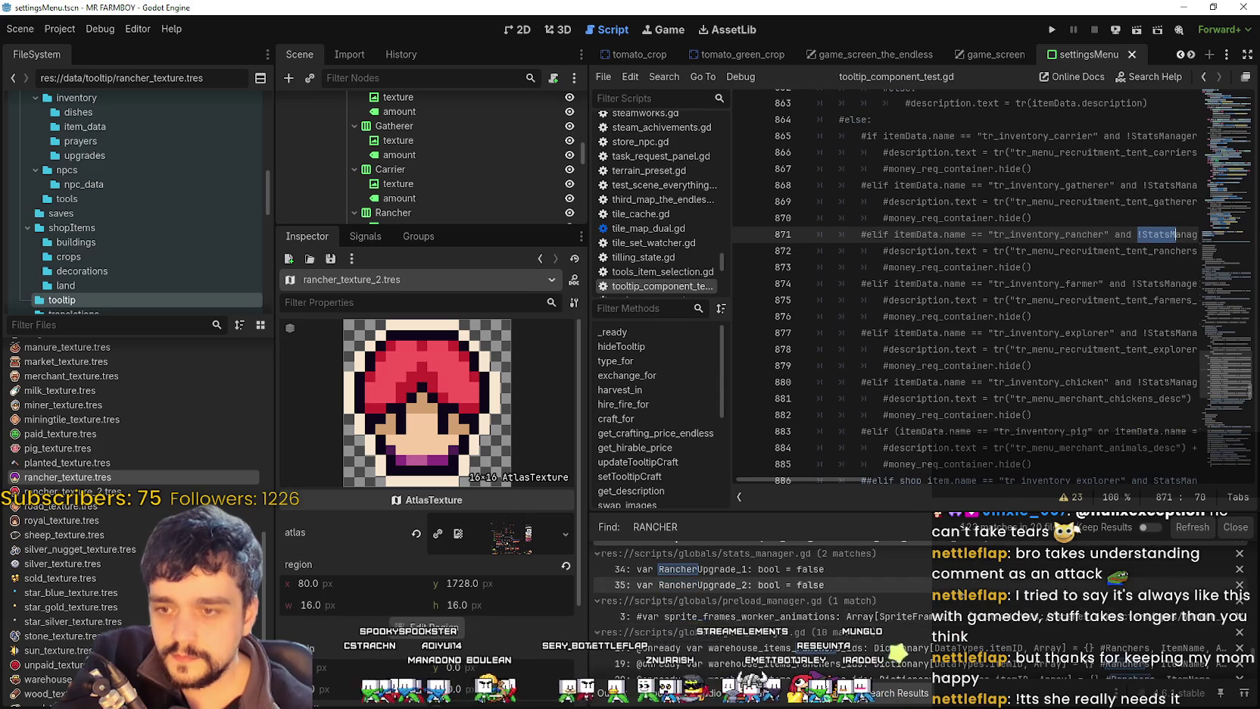
Step: Open the stats_manager.gd and preload_manager.gd matches and select preloader declarations on lines 4–6
left_click(946, 569)
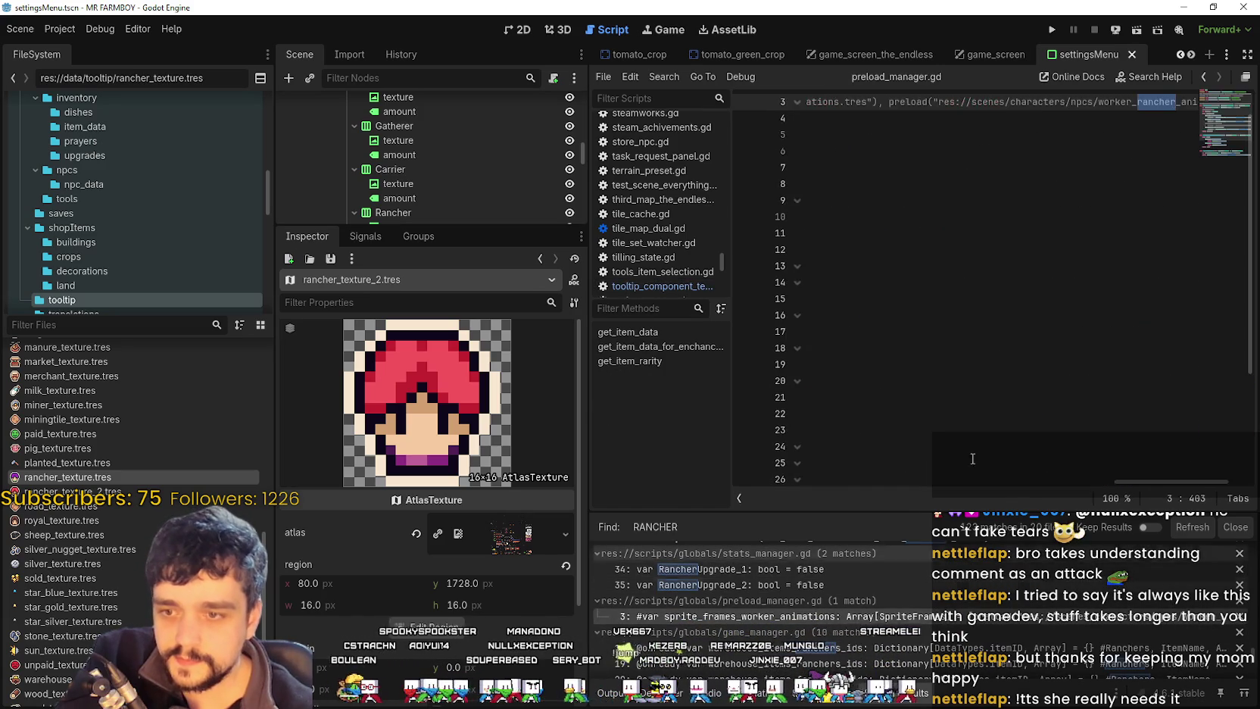
left_click(947, 616)
scroll(901, 614, "down", 2)
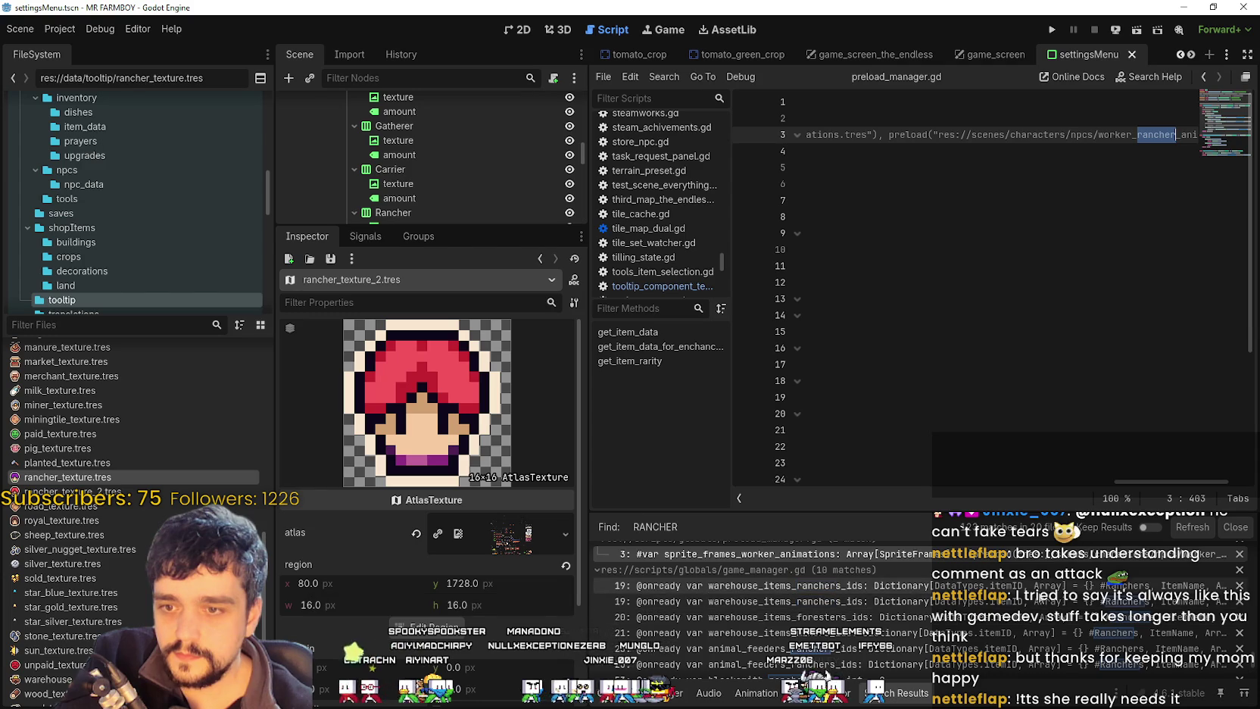
scroll(1009, 635, "down", 3)
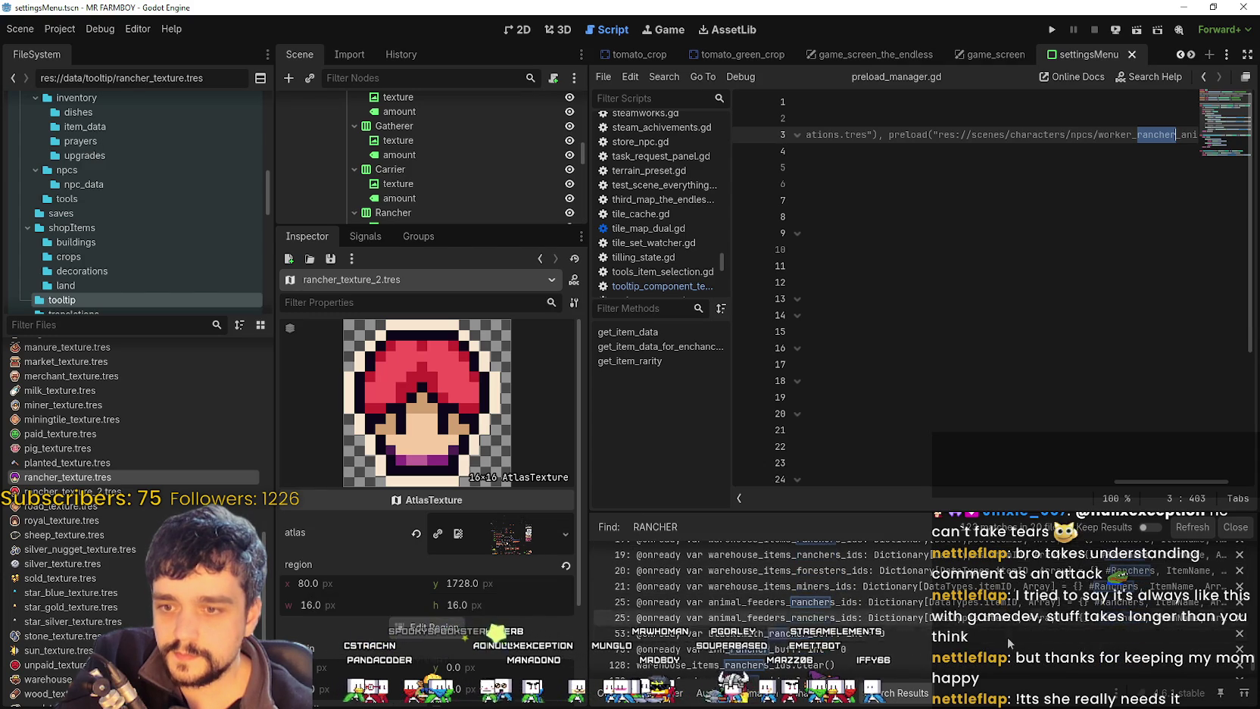
scroll(1007, 627, "down", 3)
left_click_drag(1155, 184, 805, 151)
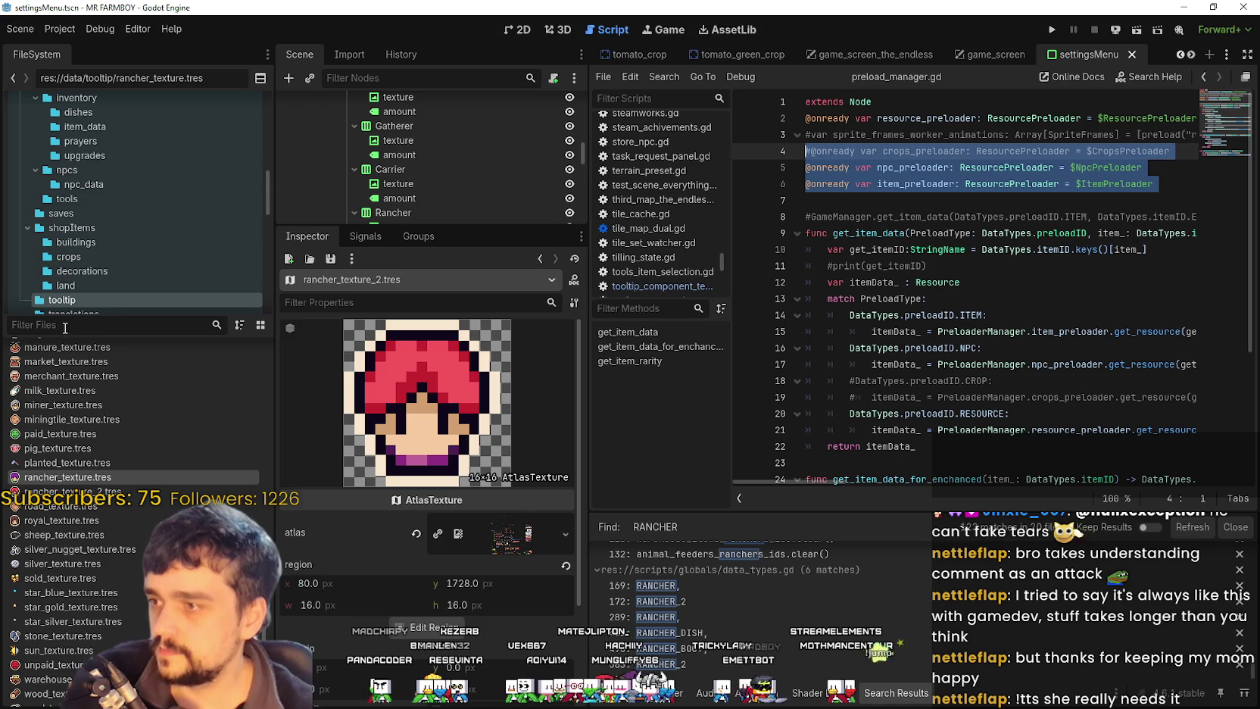
Step: Open the game_screen scene and select BuildingPanel to show its hirable_workers dictionary
type("Gma")
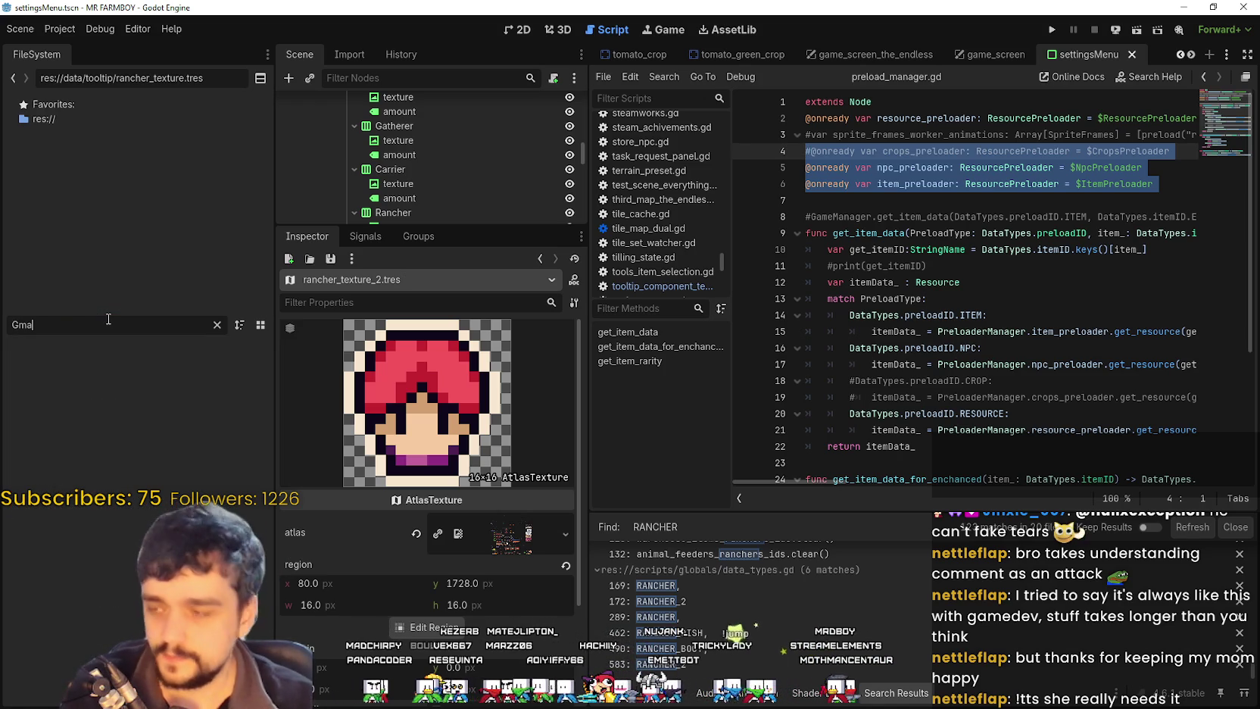
key("BackSpace")
type("ame")
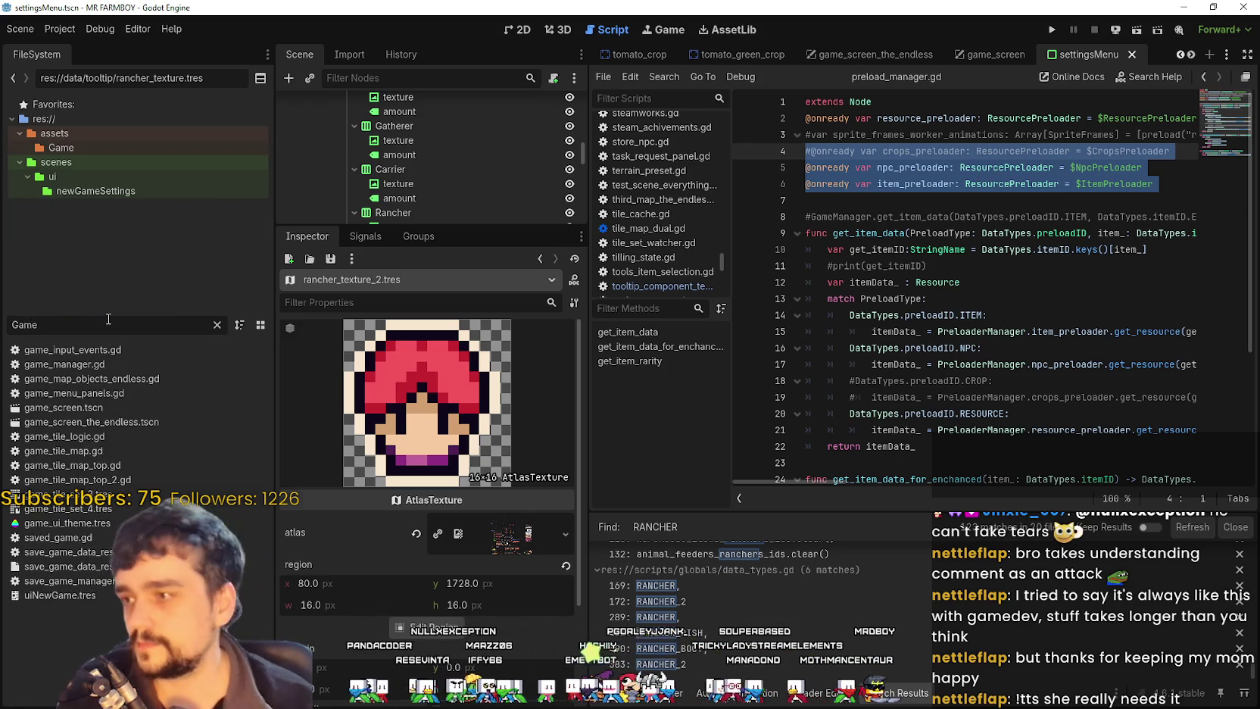
double_click(105, 406)
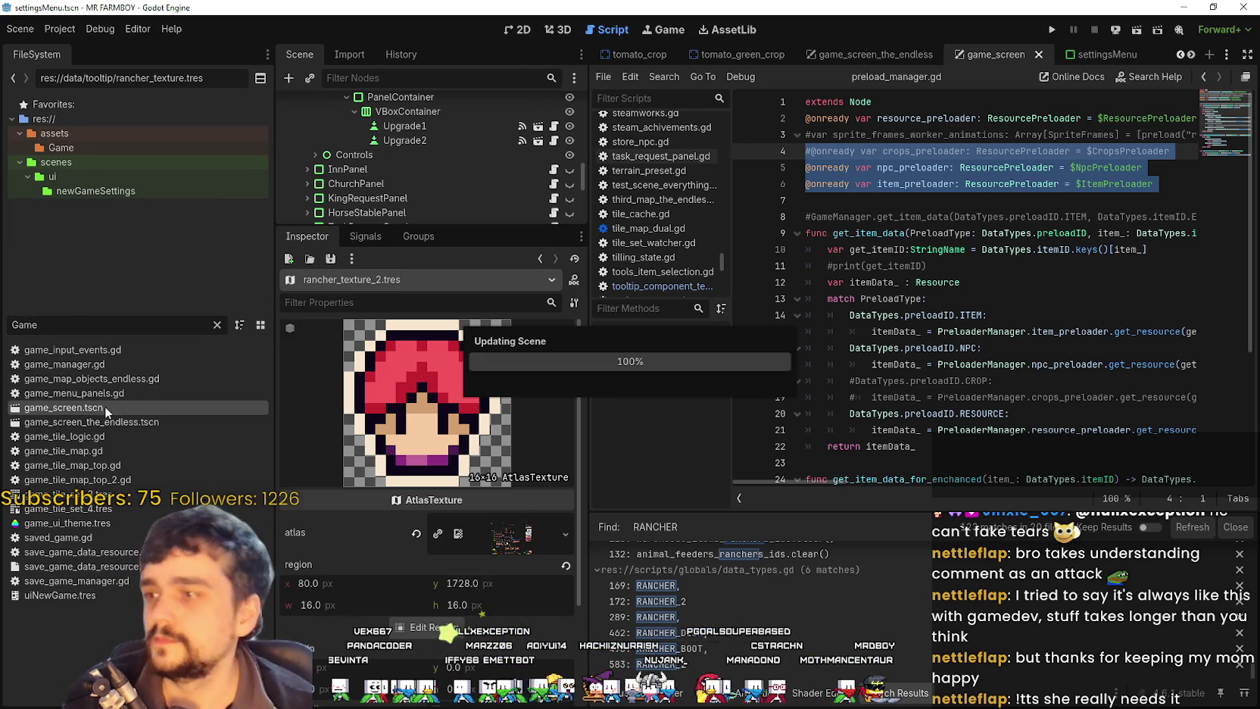
left_click_drag(476, 226, 485, 488)
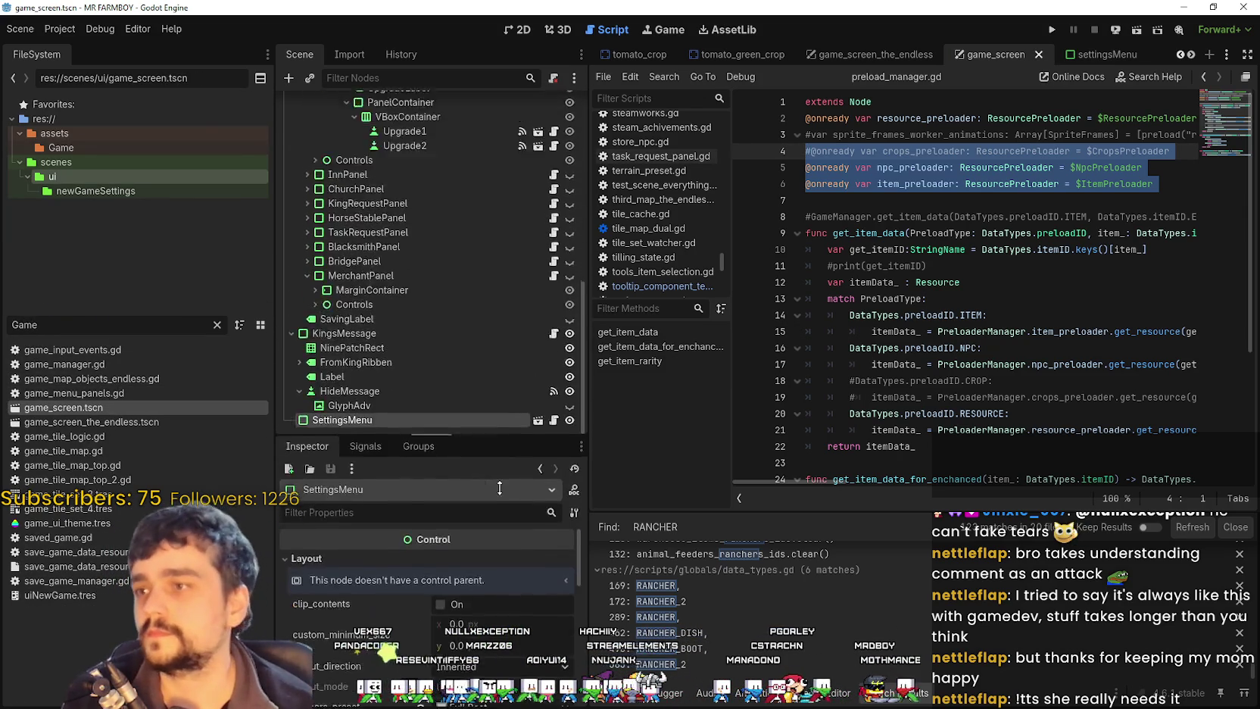
scroll(400, 356, "up", 5)
left_click(307, 262)
left_click(333, 276)
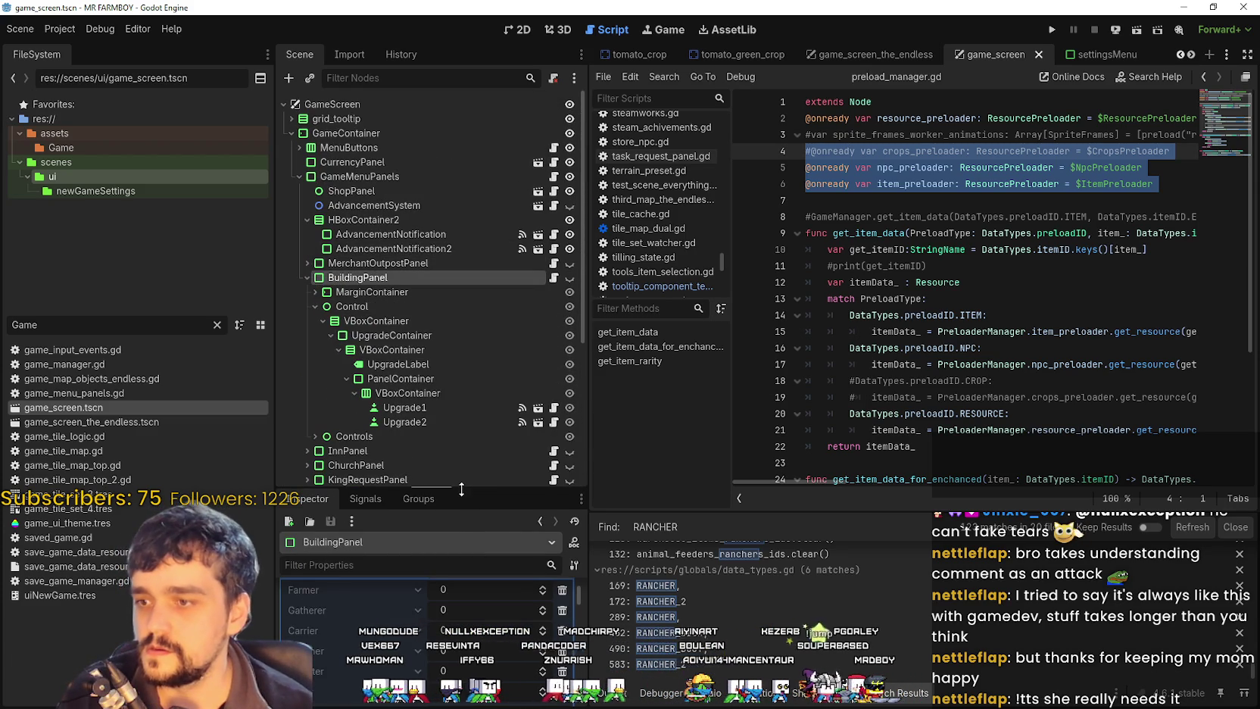
left_click_drag(460, 488, 463, 309)
Step: Add a Rancher 2 key to hirable_workers, then remove the Miner and Forester entries
left_click(453, 562)
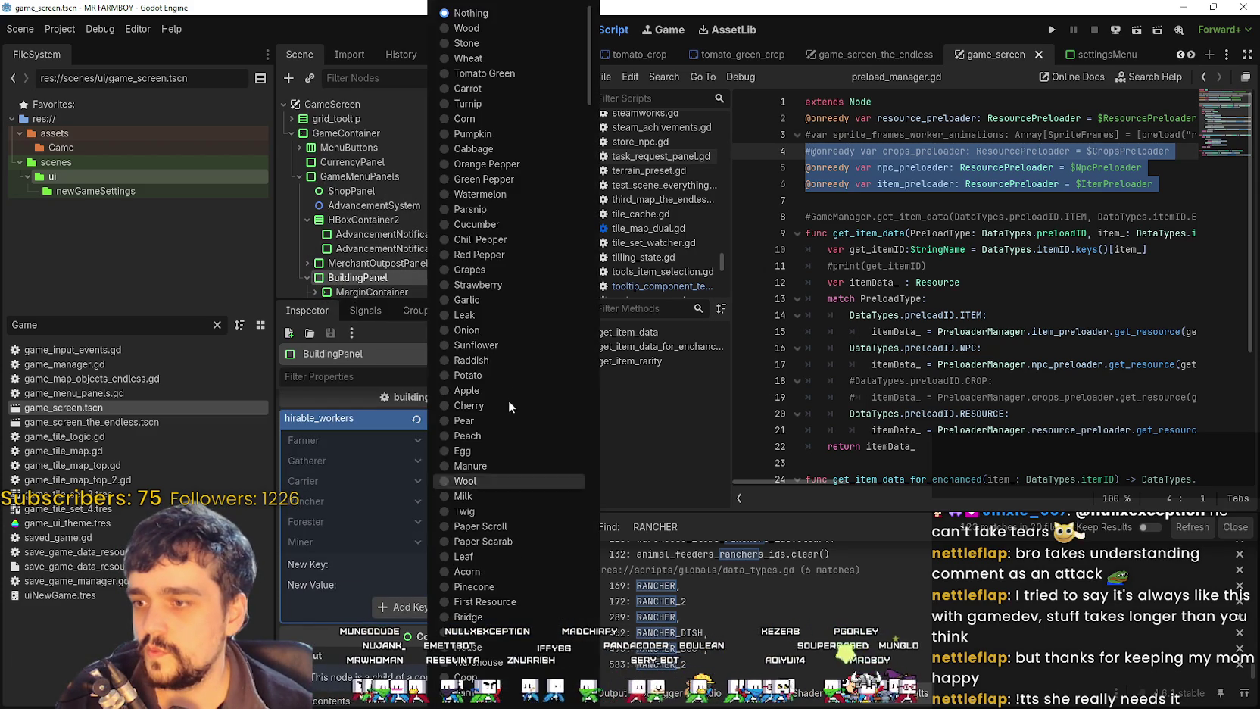
left_click_drag(589, 53, 517, 694)
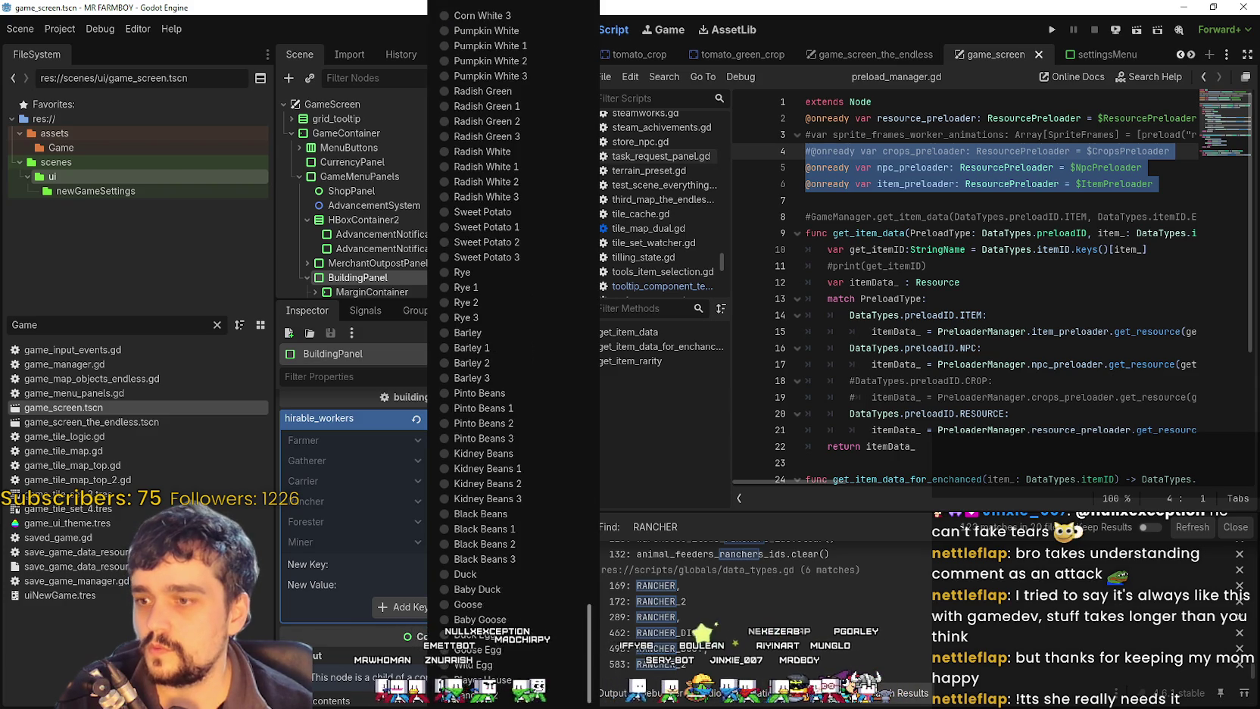
left_click(517, 694)
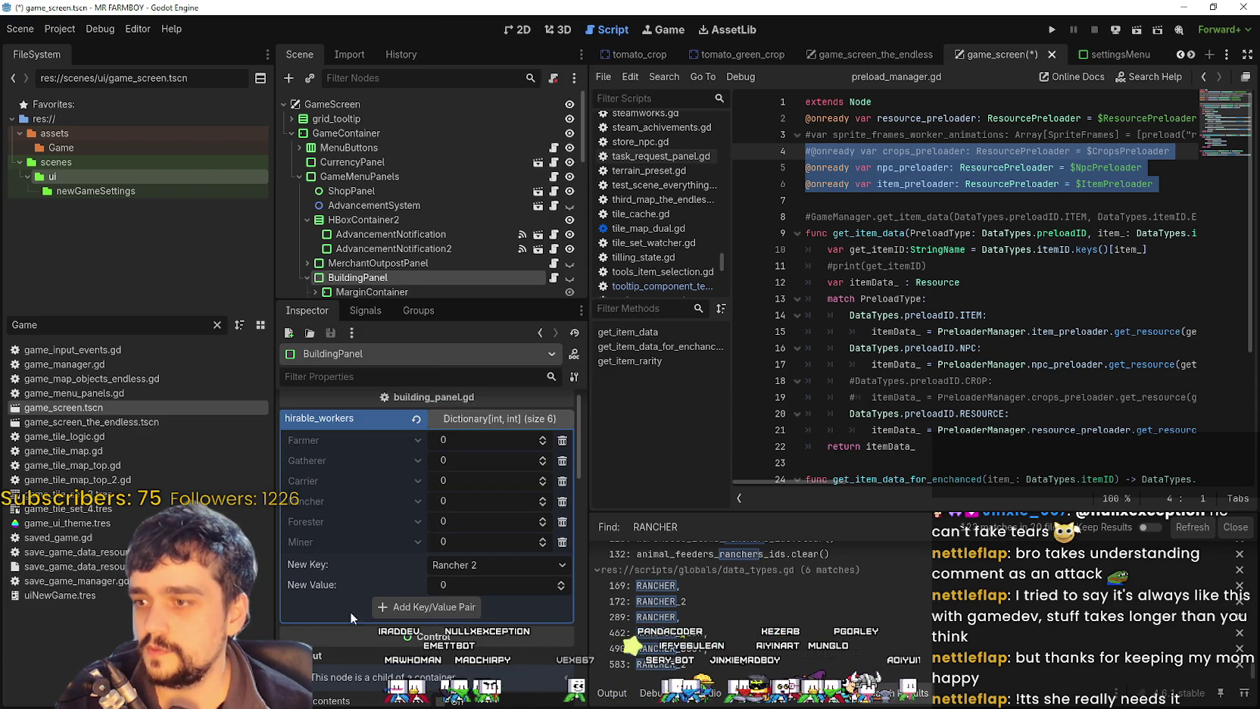
left_click(441, 606)
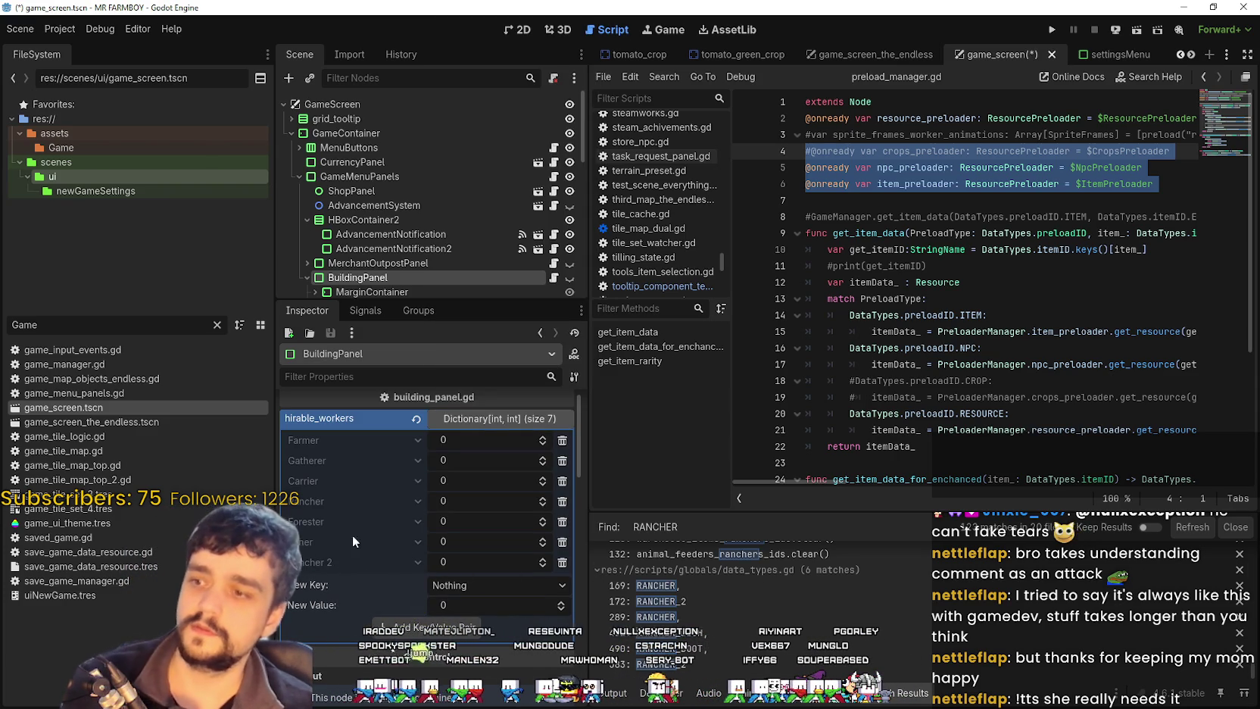
left_click(562, 522)
left_click(562, 521)
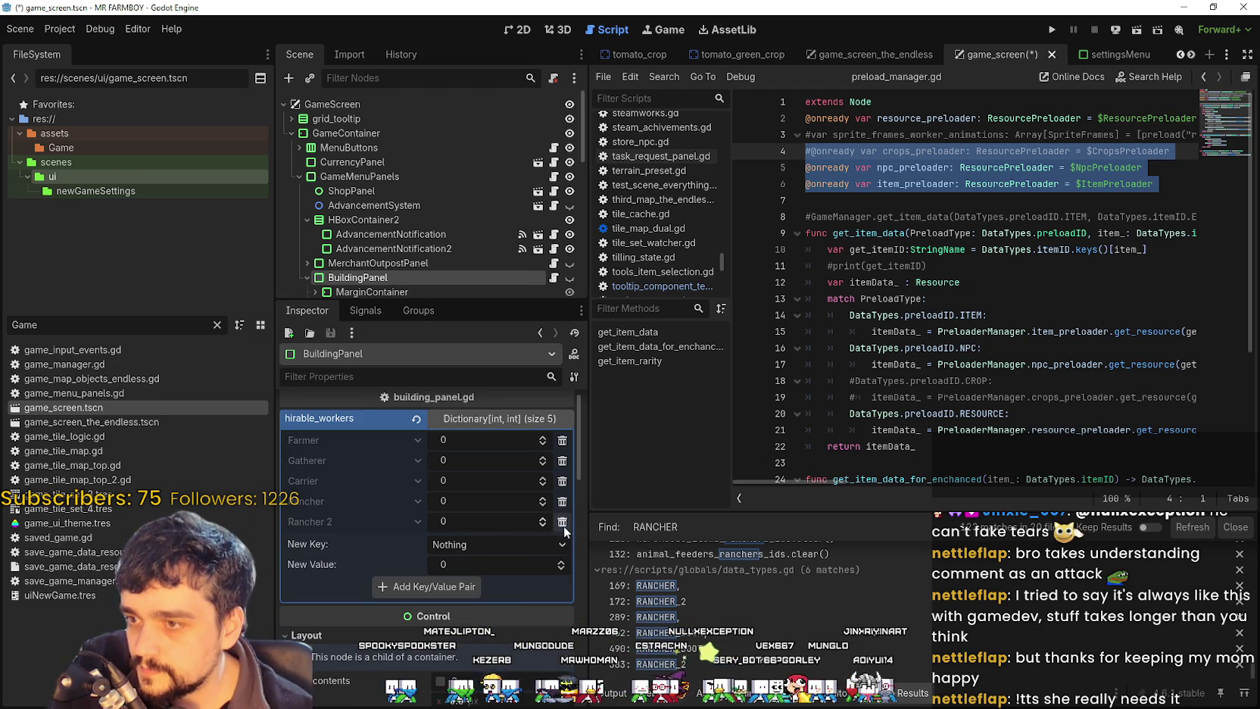
Step: Re-add Forester and Miner to hirable_workers and save game_screen.tscn
left_click(470, 544)
scroll(492, 436, "down", 2)
scroll(493, 435, "down", 8)
scroll(491, 439, "up", 10)
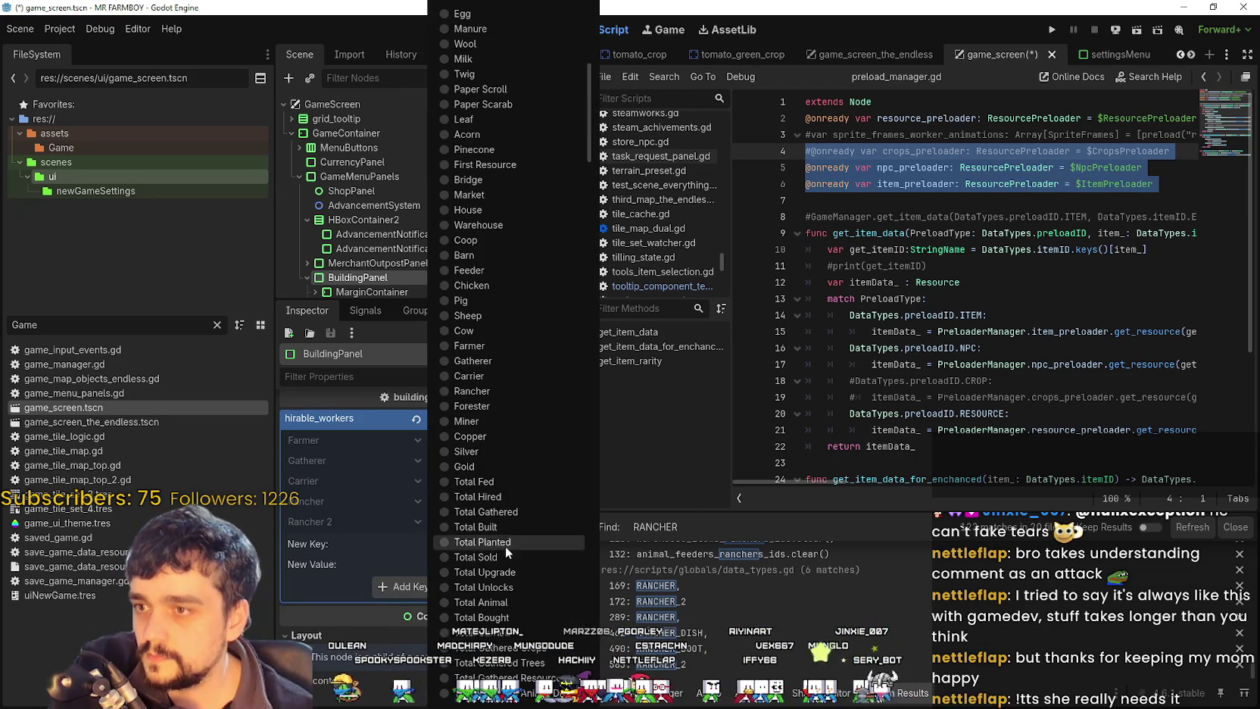
left_click(495, 410)
left_click(455, 584)
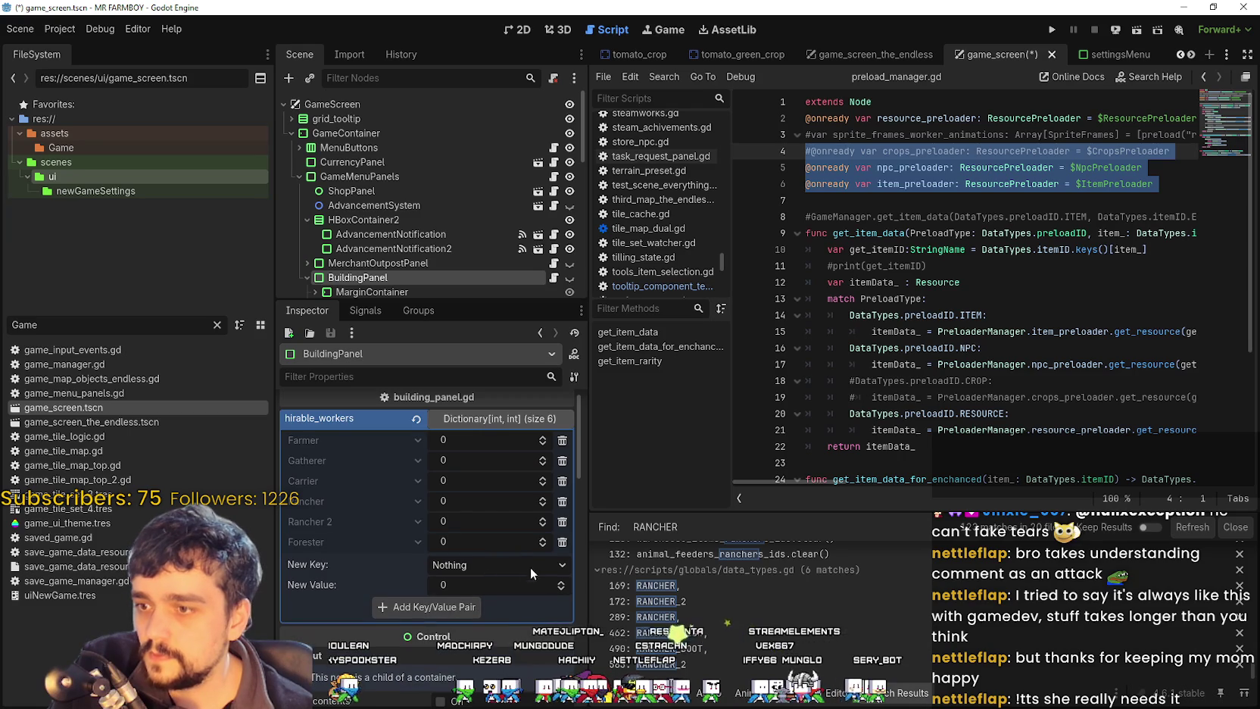
left_click(531, 564)
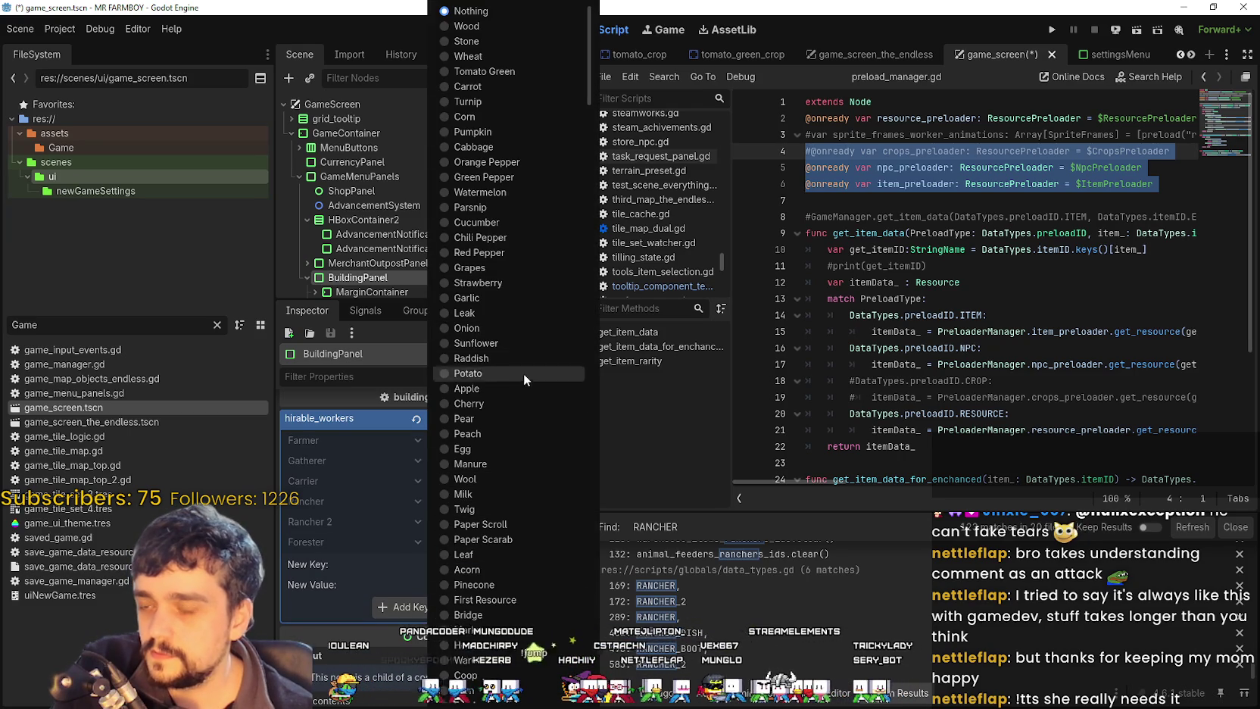
scroll(523, 408, "down", 10)
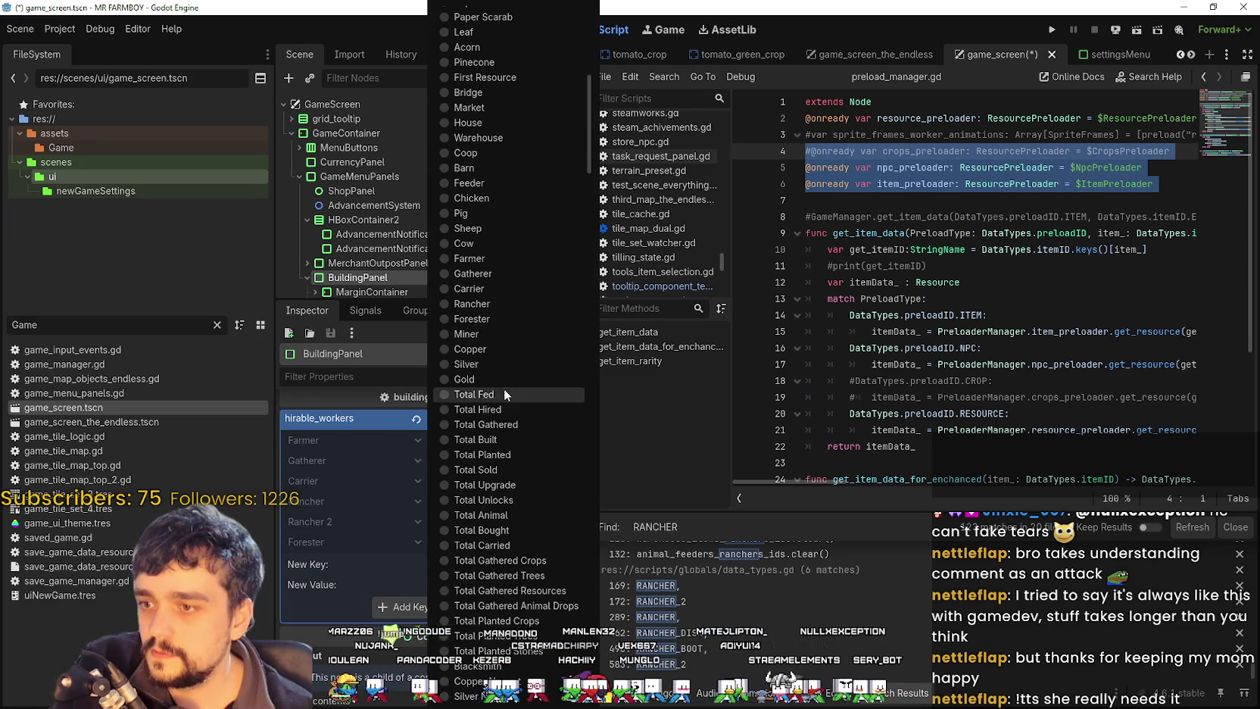
left_click(487, 334)
left_click(437, 608)
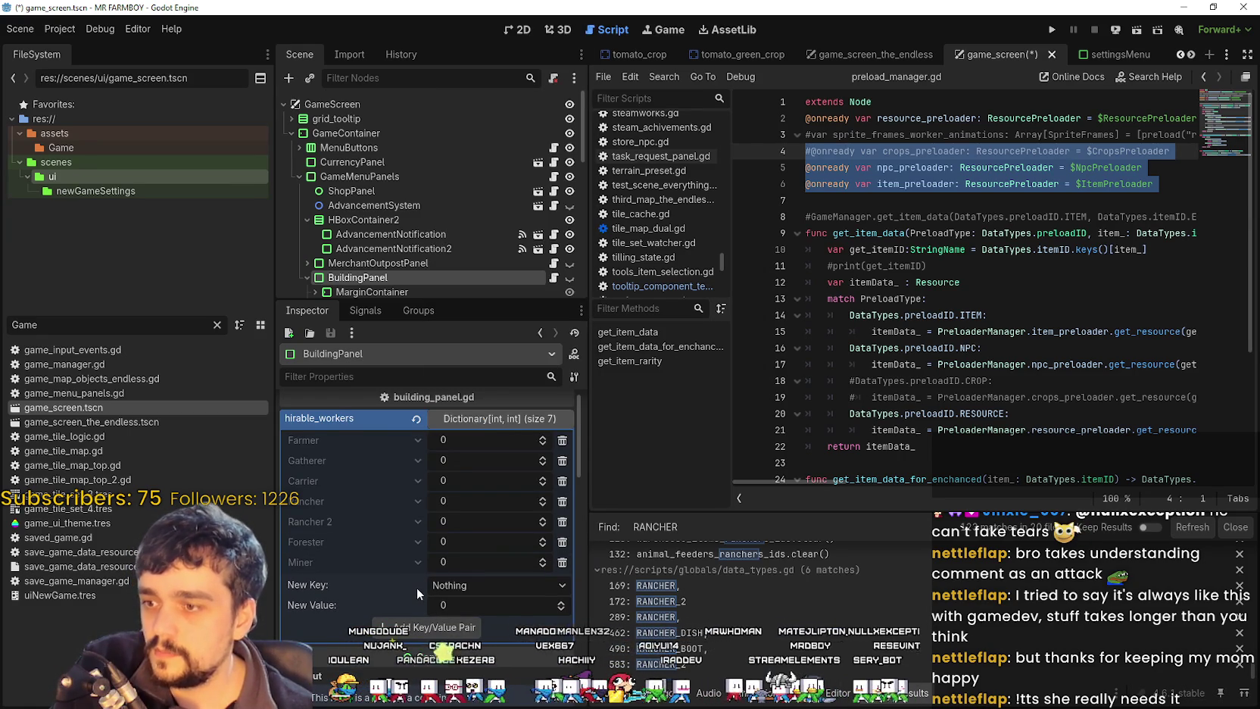
key("ctrl+s")
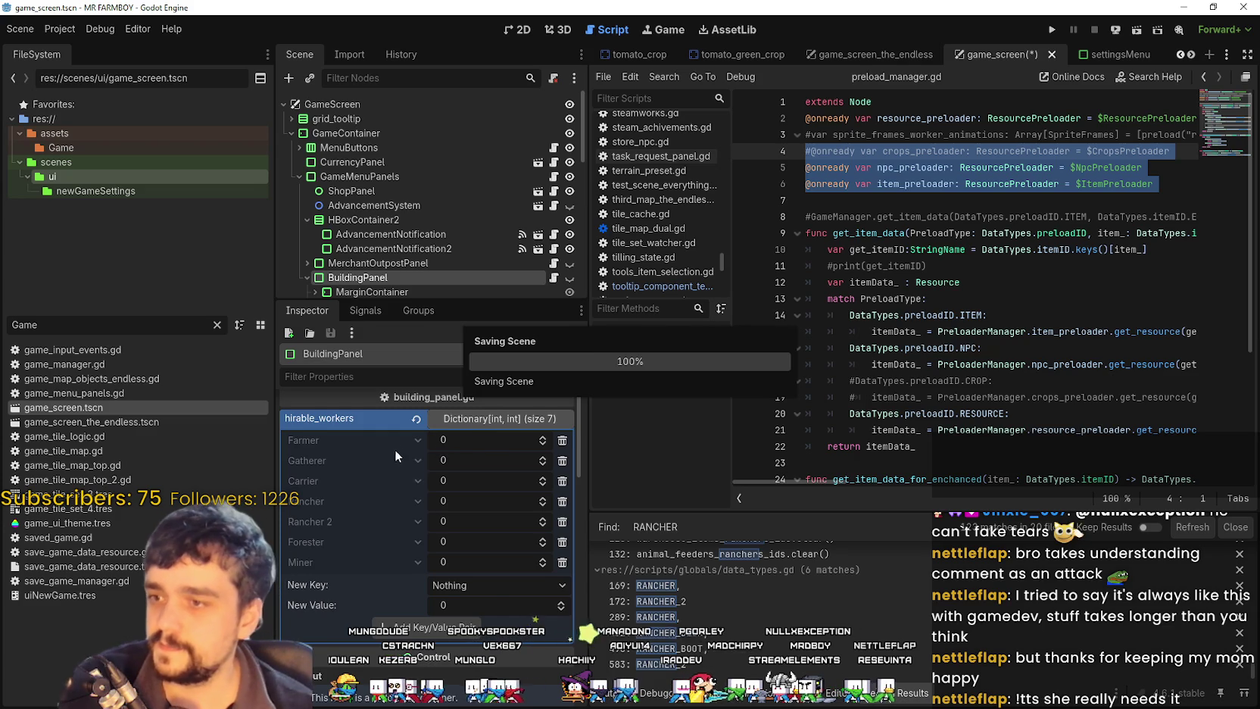
Step: Copy the hirable_workers value and open game_screen_the_endless.tscn
right_click(372, 437)
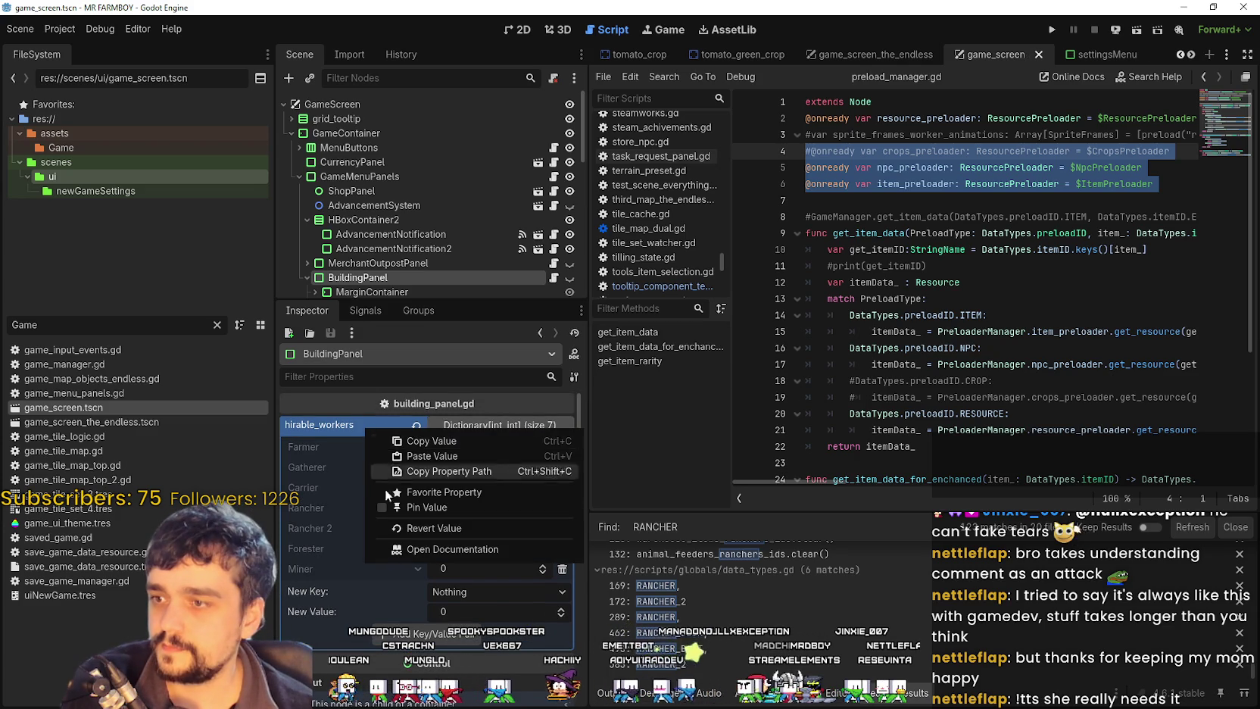
left_click(394, 443)
left_click(119, 422)
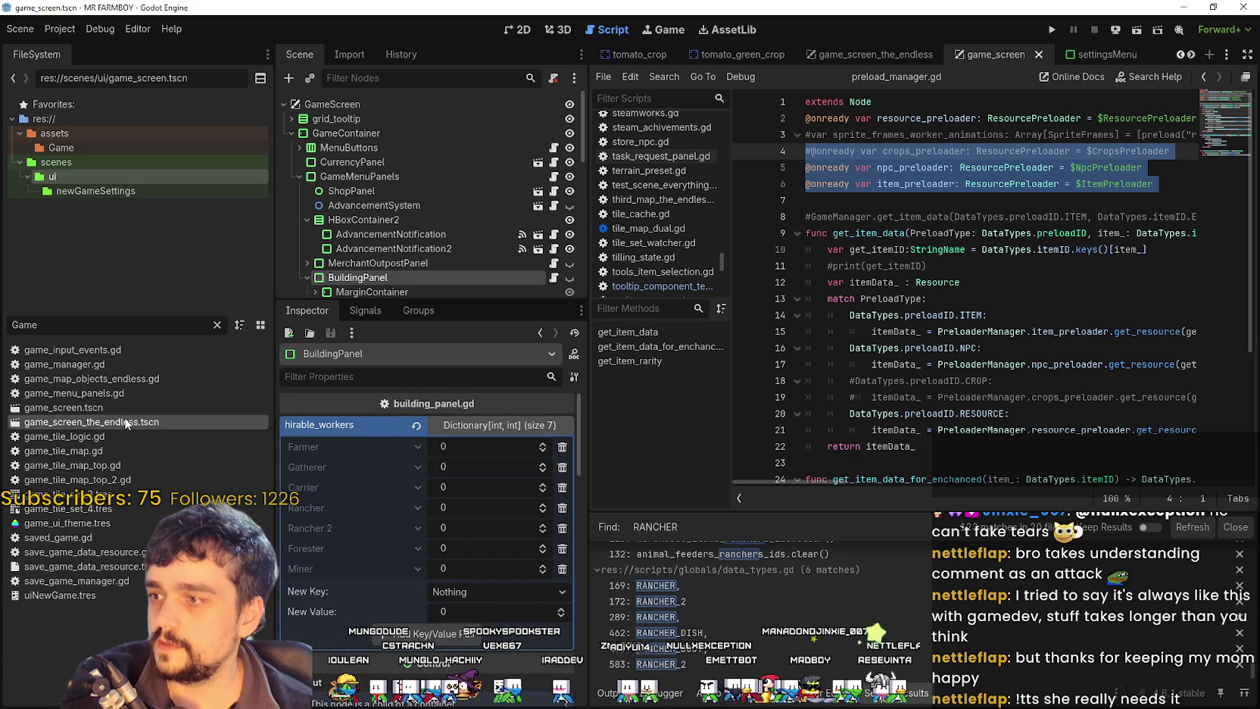
scroll(465, 227, "down", 3)
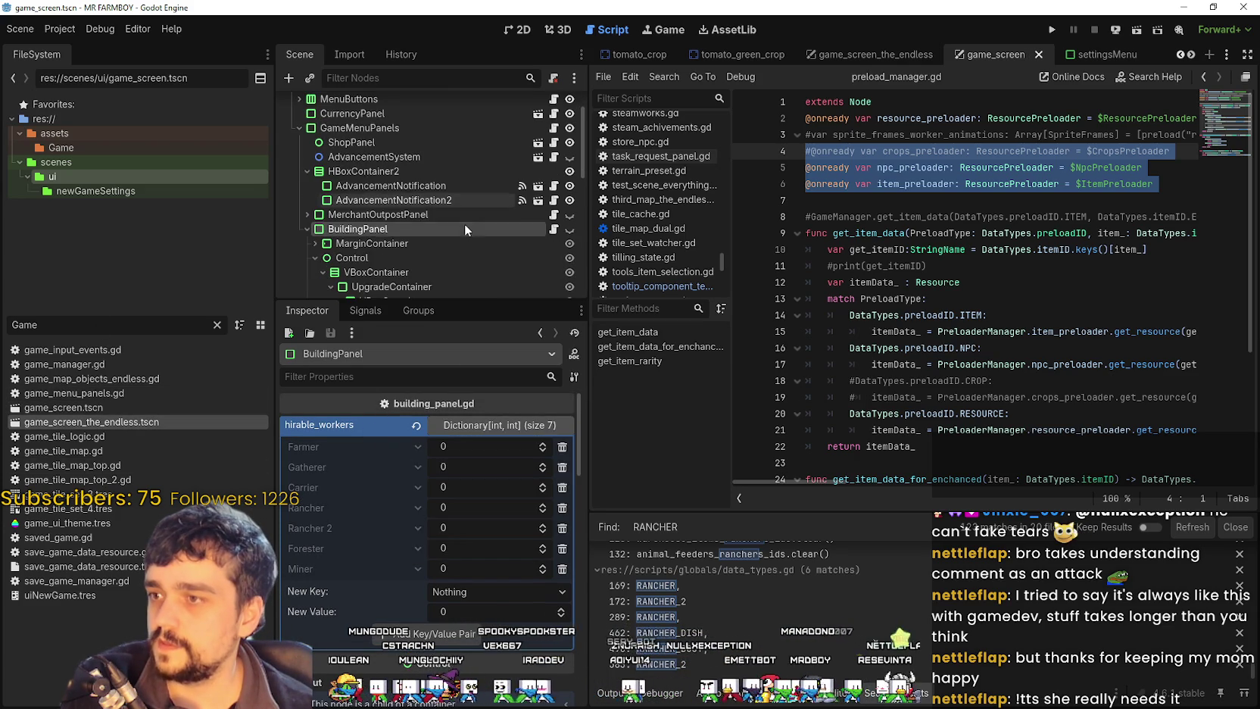
double_click(93, 423)
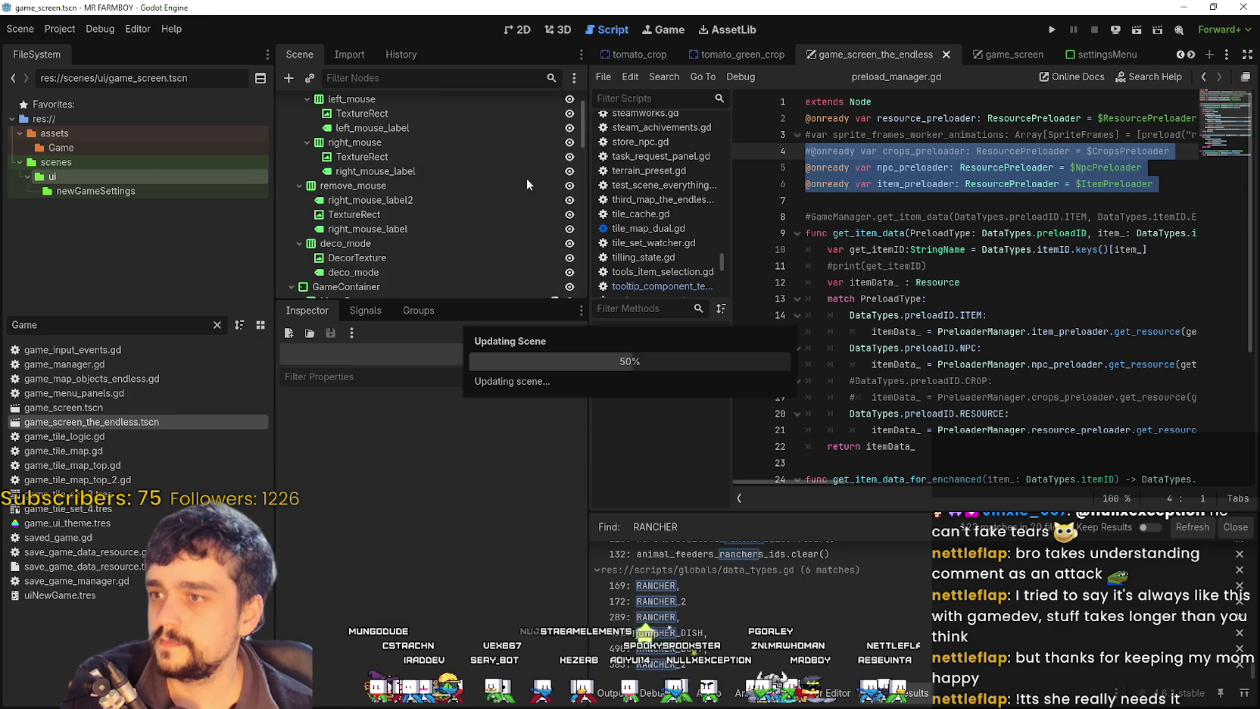
Step: Select BuildingPanel in the endless scene and open its building_panel_endless.gd script
scroll(490, 235, "down", 2)
scroll(452, 228, "down", 2)
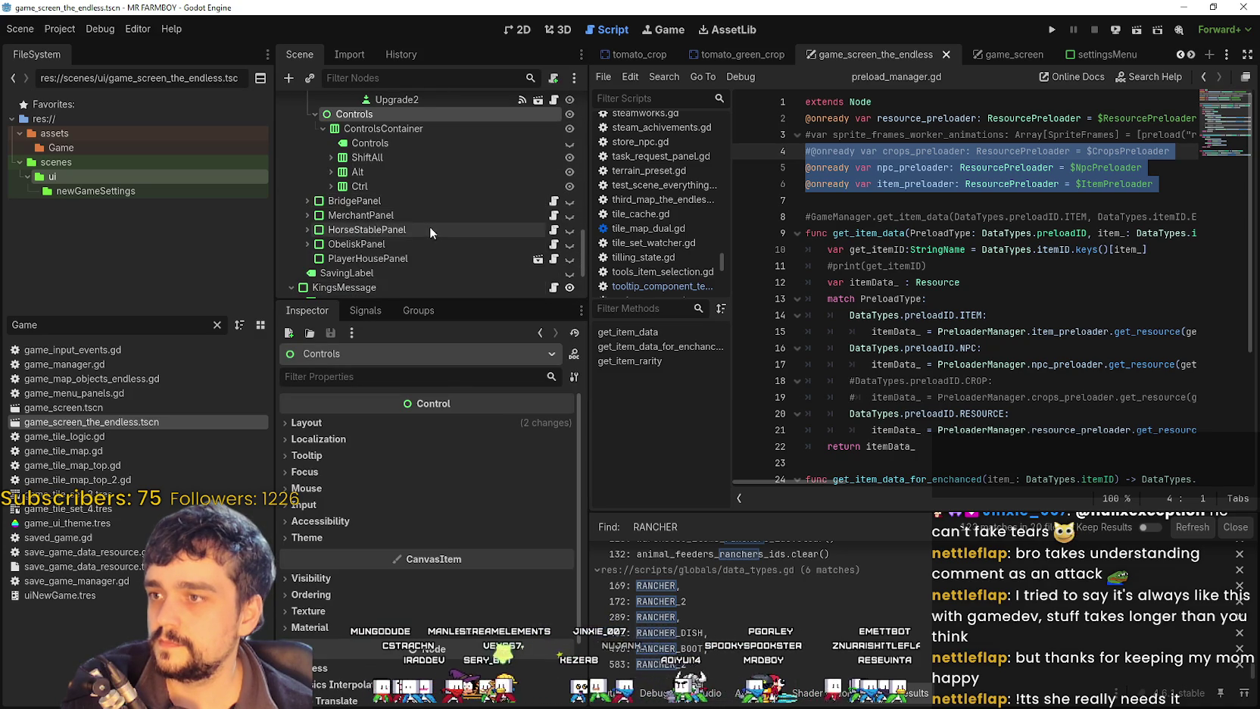
scroll(429, 227, "up", 3)
scroll(433, 219, "up", 3)
left_click(376, 141)
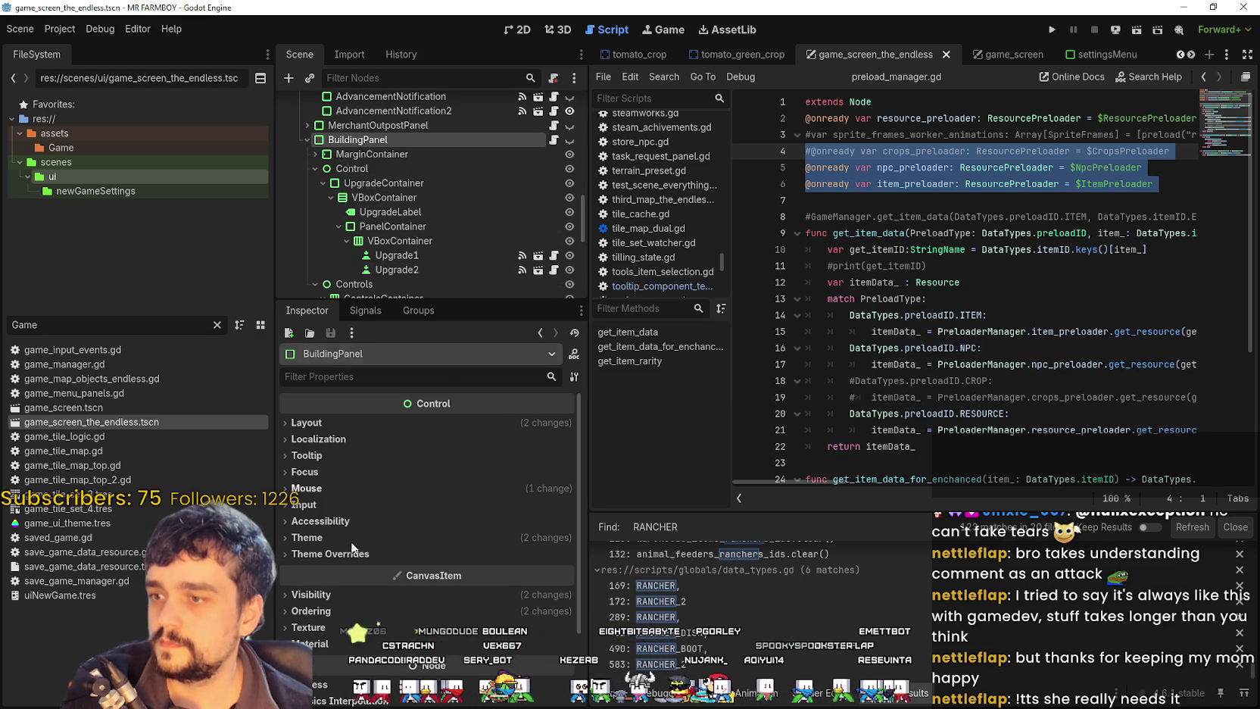
scroll(480, 118, "up", 3)
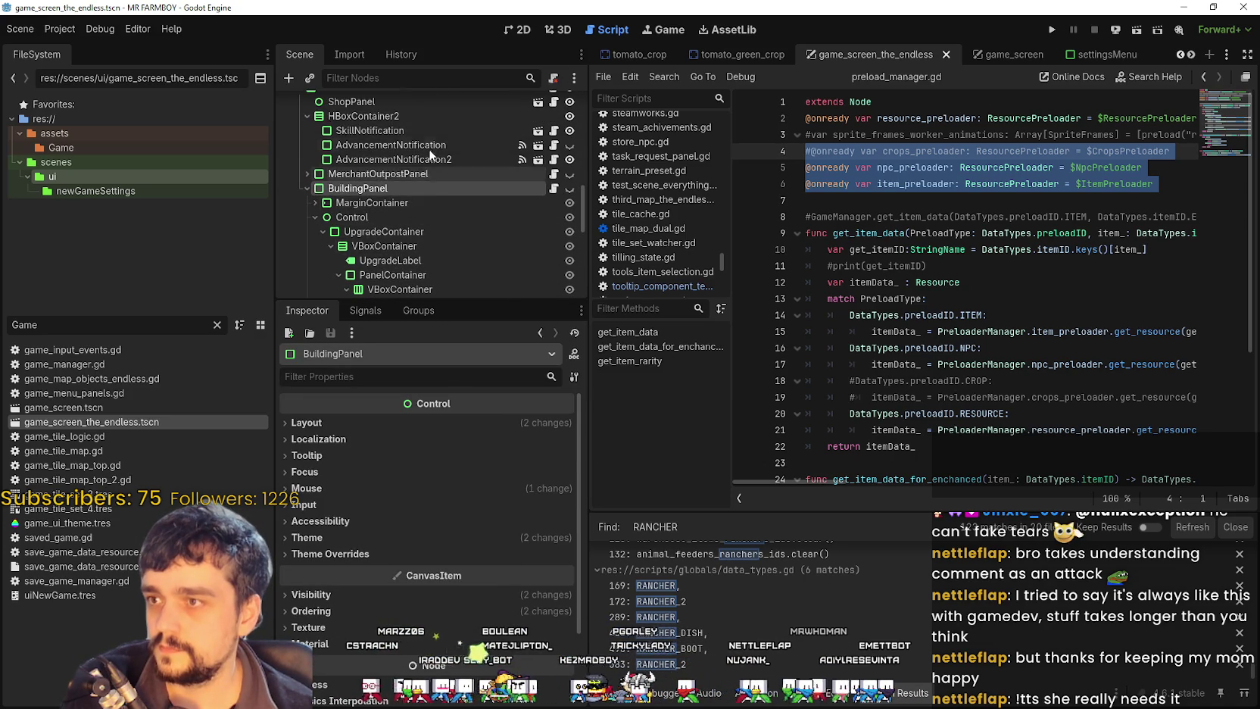
left_click(470, 426)
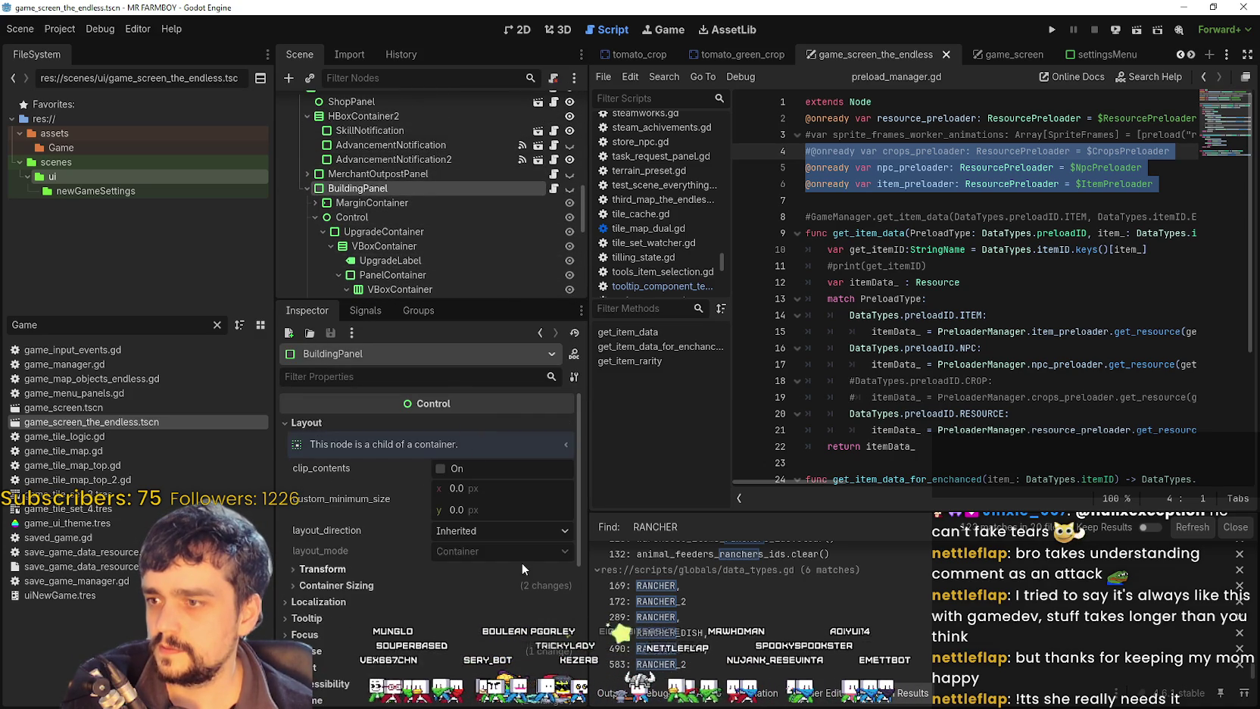
left_click_drag(493, 300, 493, 310)
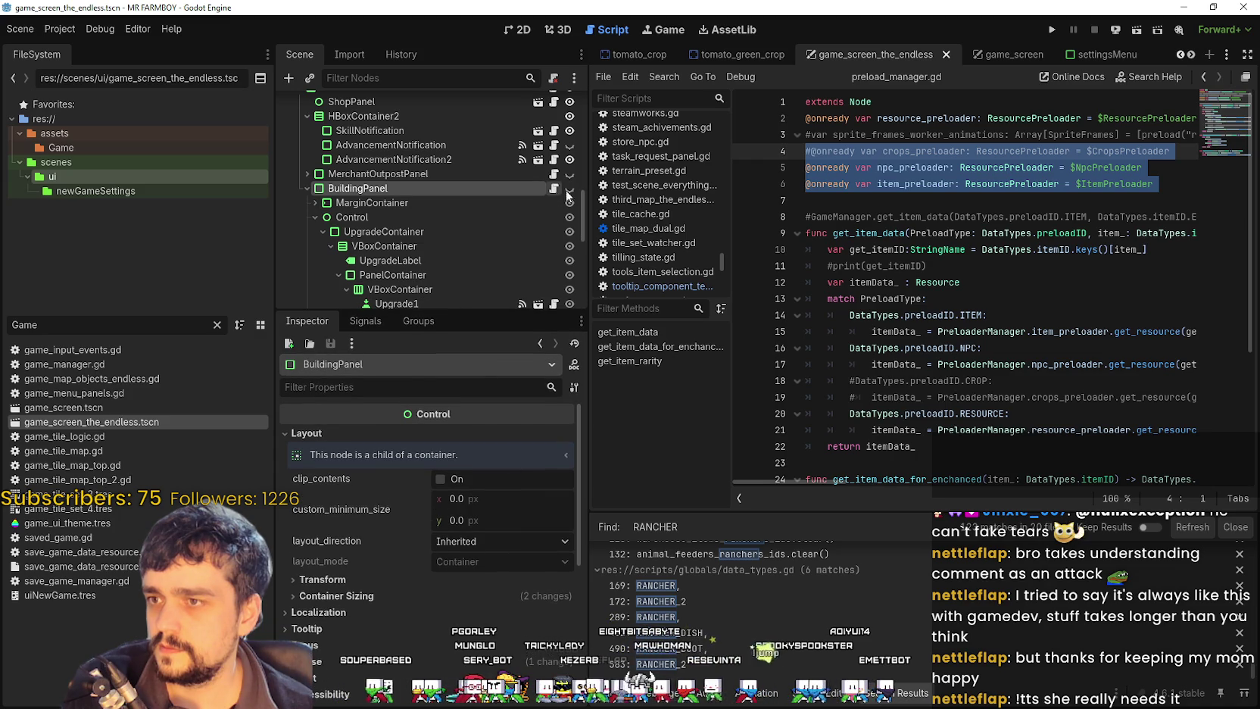
left_click(1203, 76)
scroll(1220, 110, "up", 15)
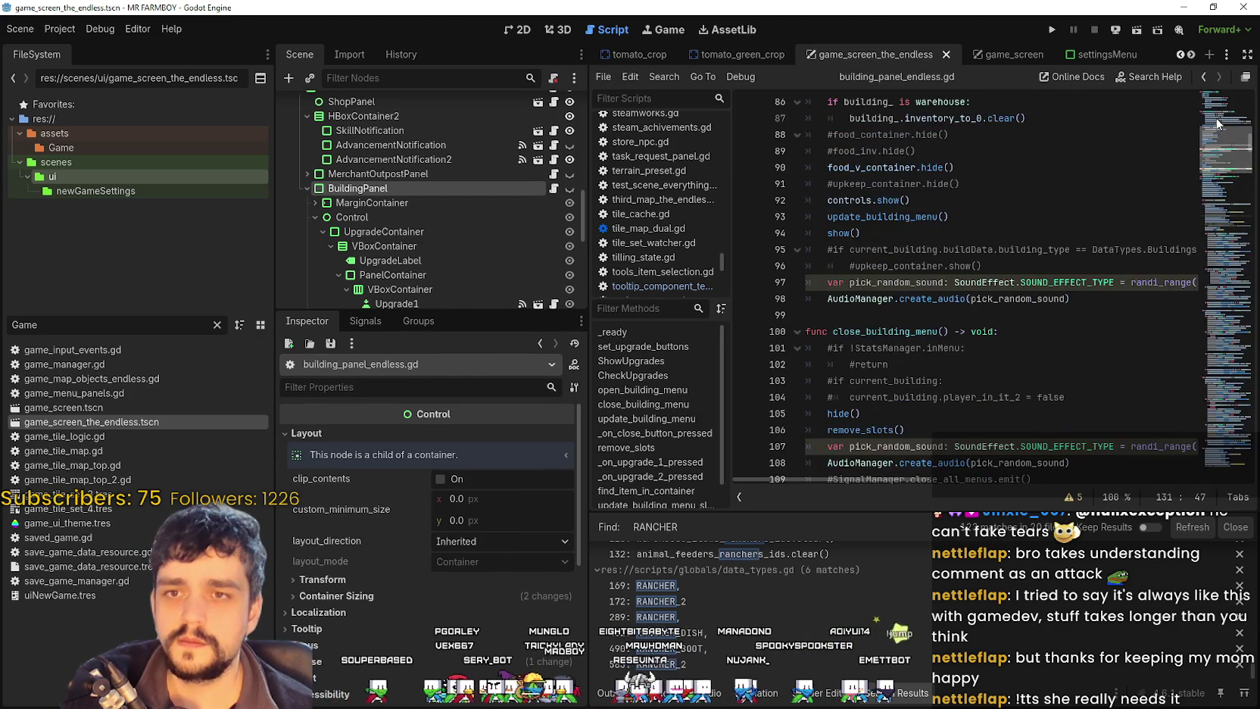
Step: Widen the script editor and collapse the Control and Controls nodes in the Scene tree
scroll(1219, 121, "down", 10)
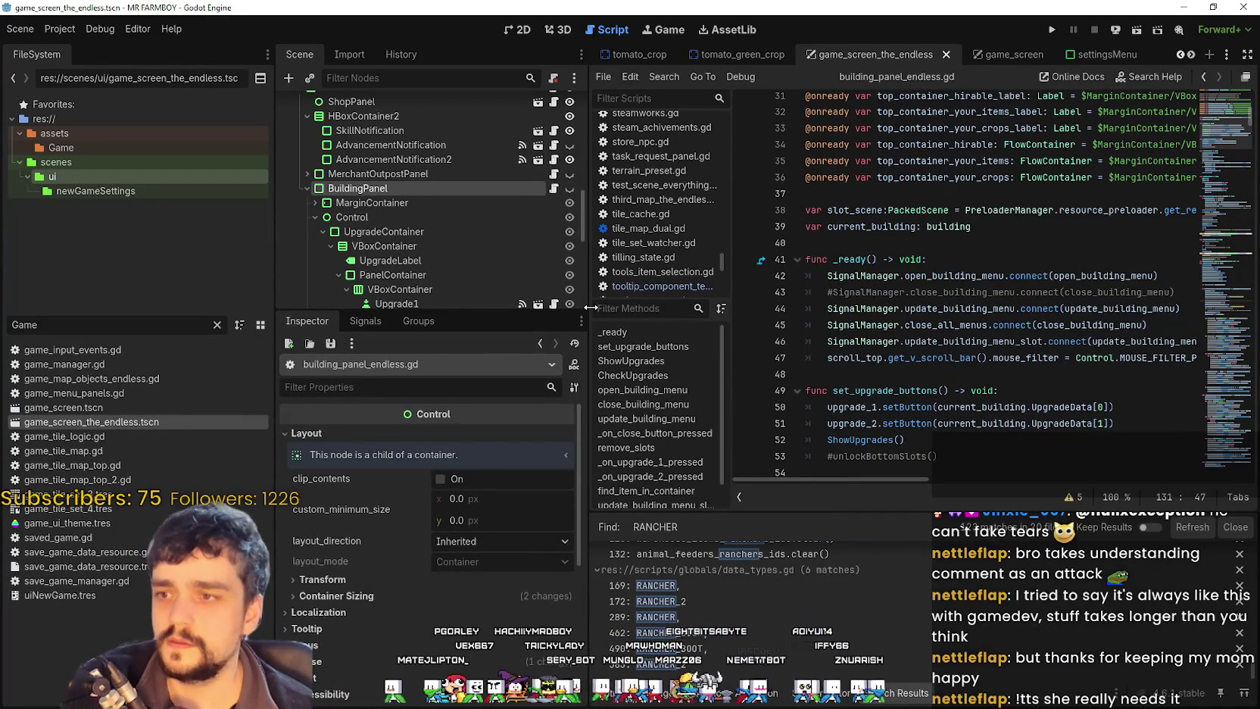
left_click_drag(594, 308, 524, 308)
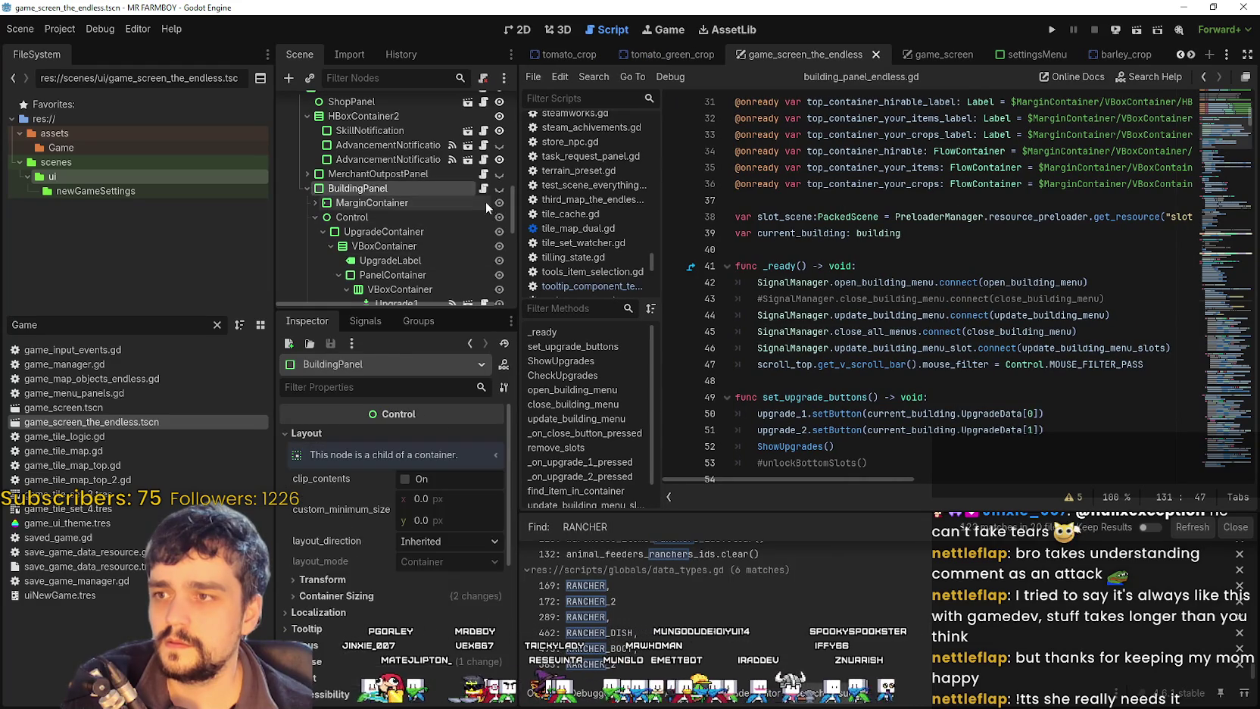
scroll(374, 256, "up", 2)
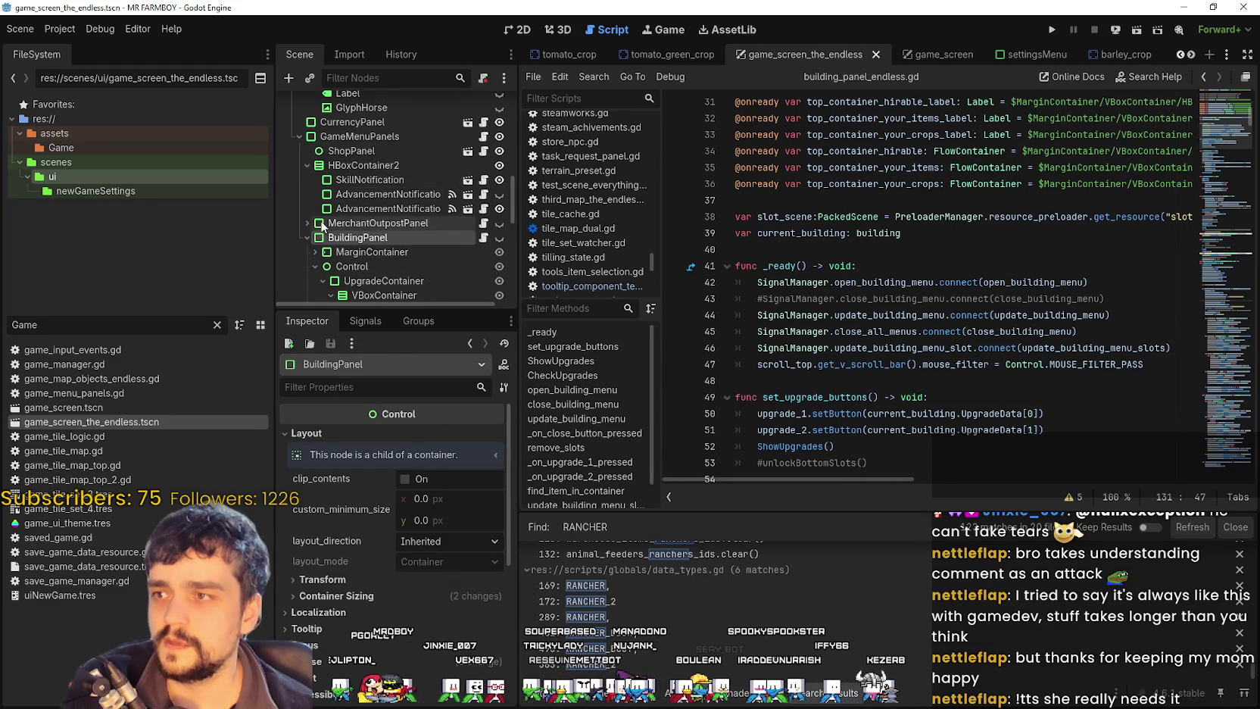
scroll(322, 226, "down", 3)
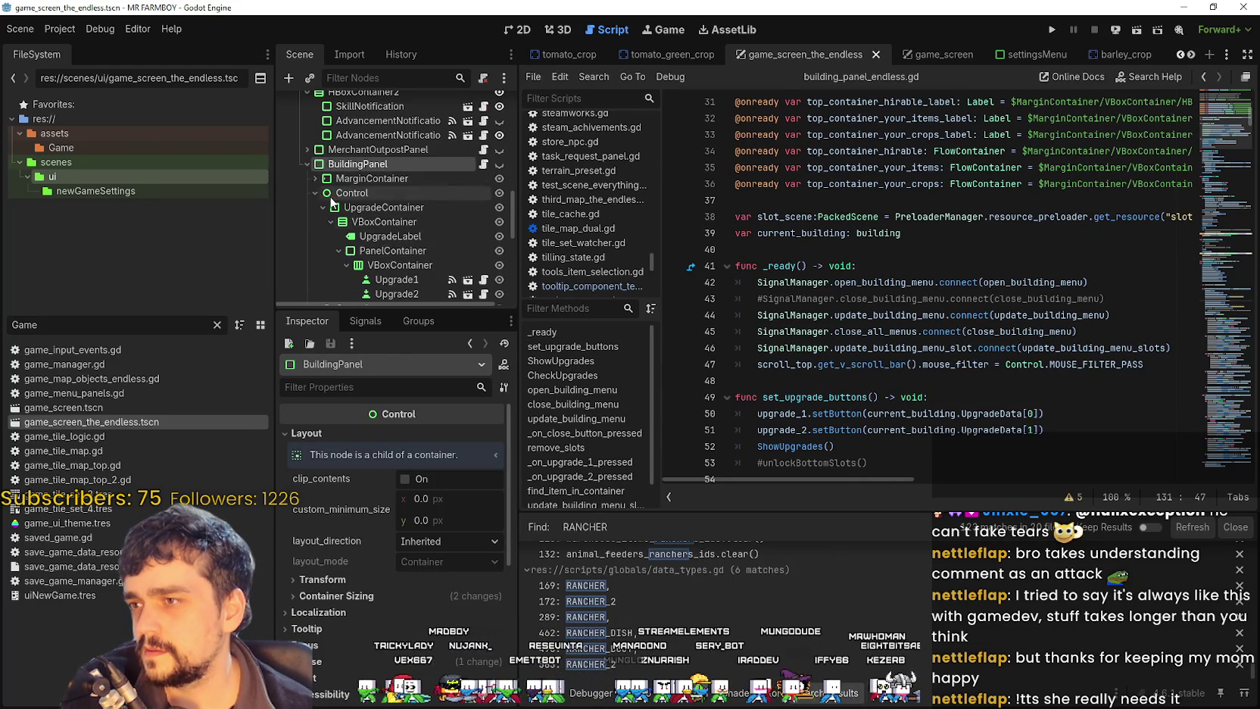
left_click(315, 190)
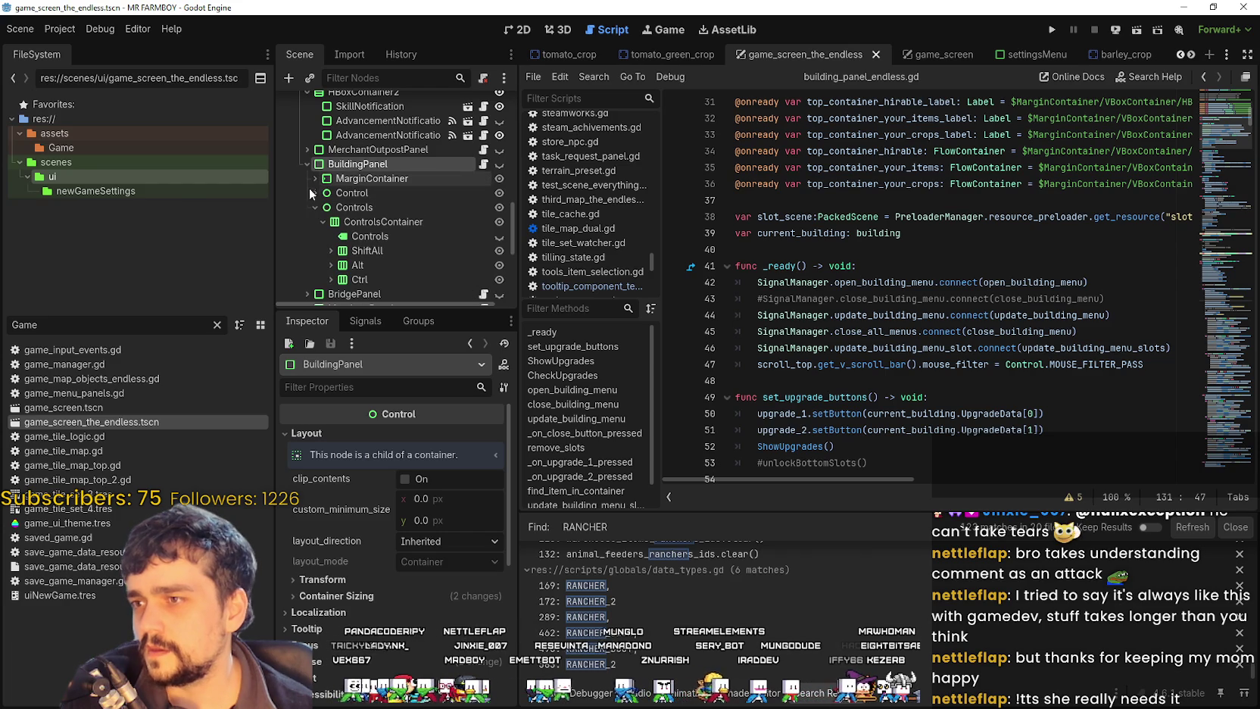
left_click(315, 206)
Step: Find the hire-slot loop on line 140 and select its hirable_workers reference
scroll(909, 303, "down", 3)
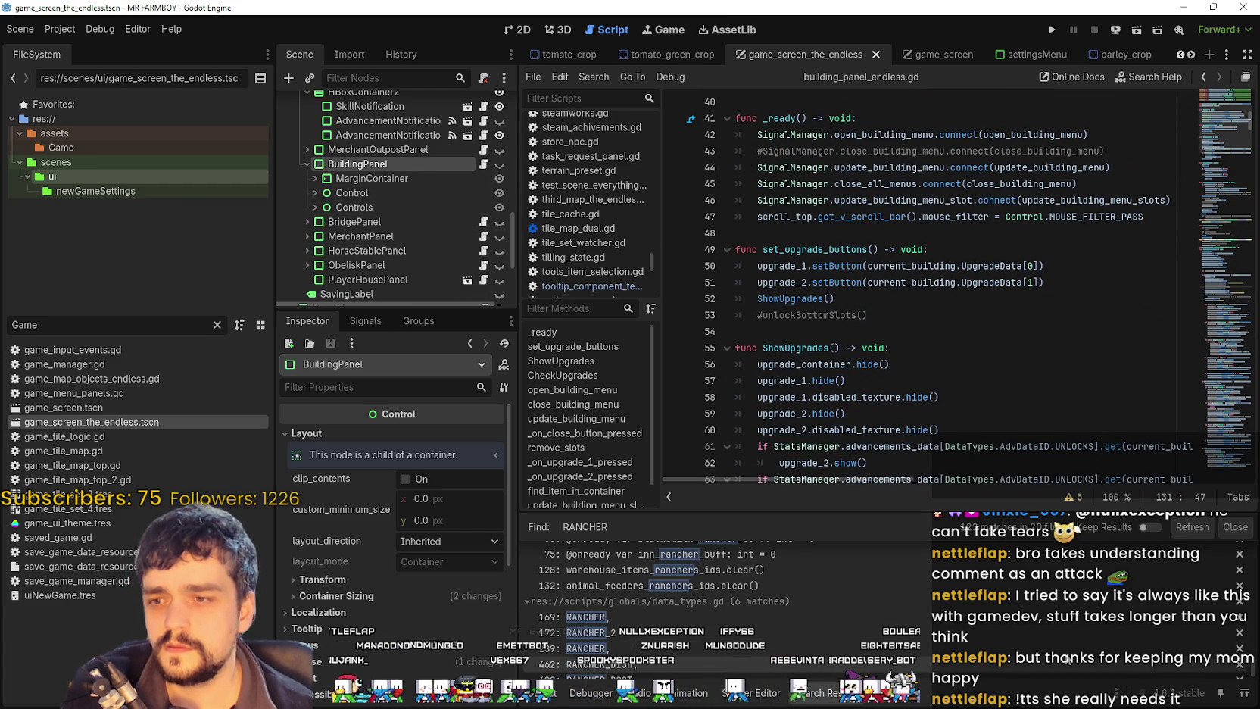
scroll(949, 348, "down", 4)
scroll(949, 348, "down", 7)
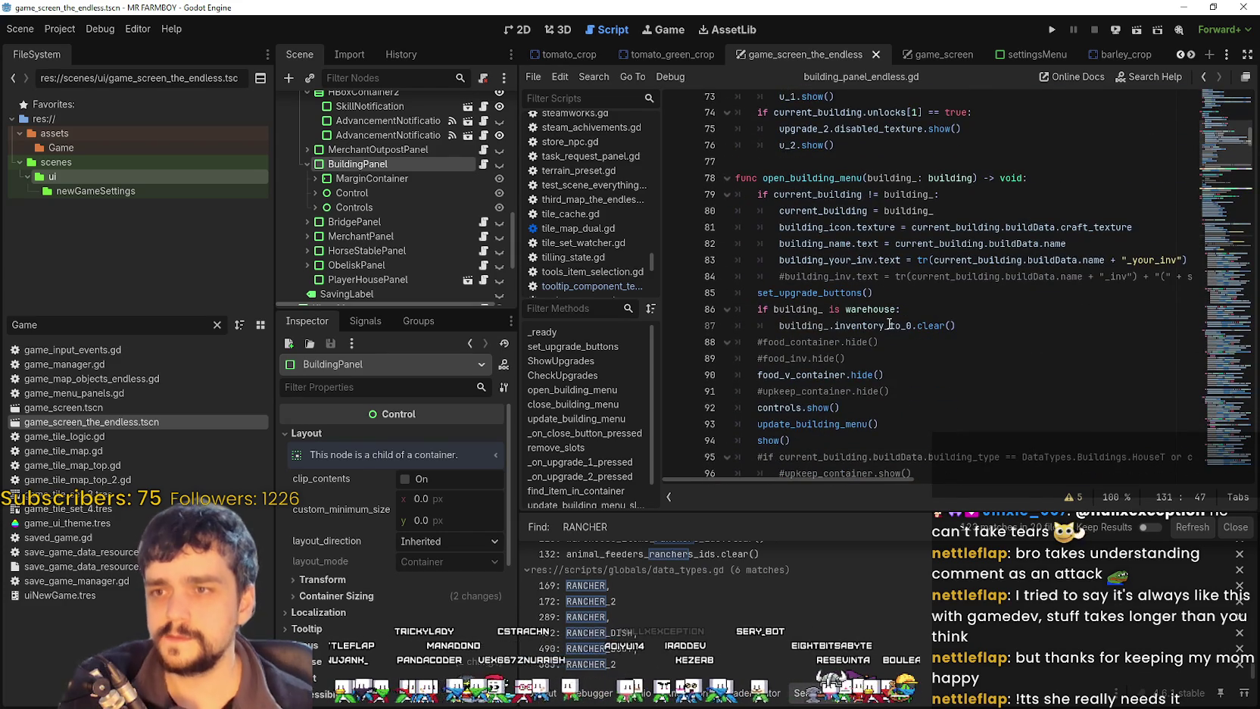
scroll(889, 324, "down", 3)
scroll(1113, 239, "down", 3)
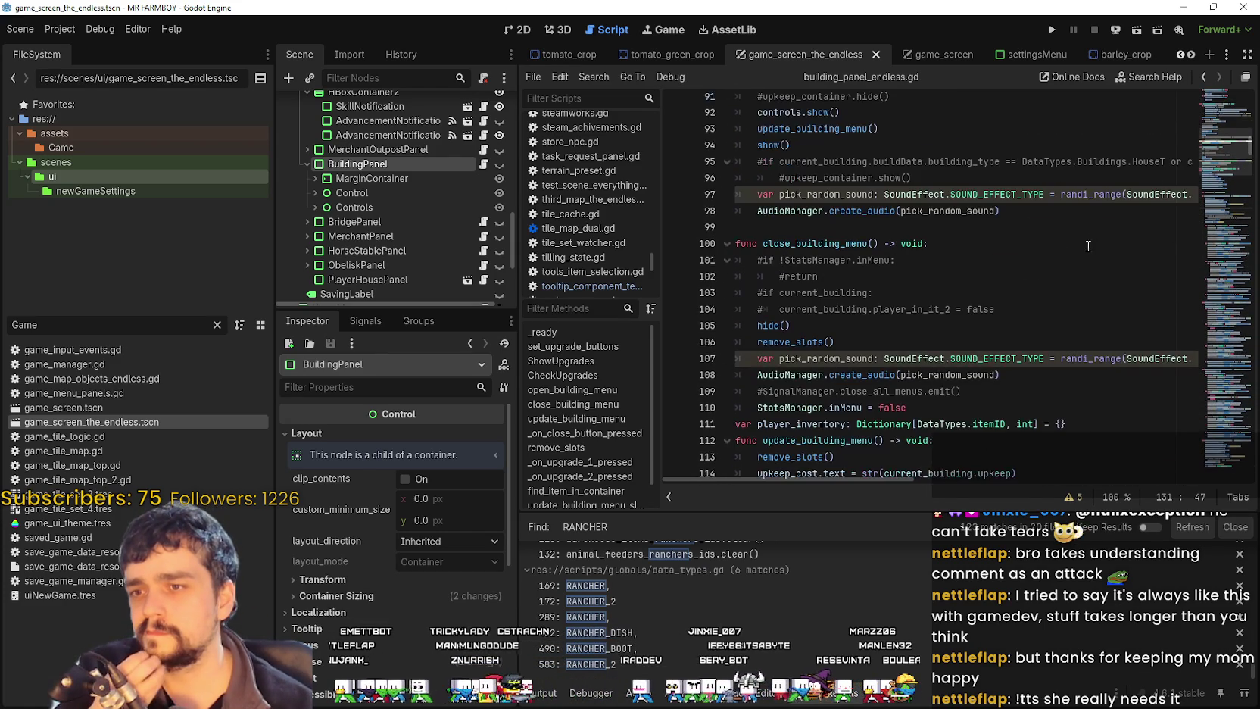
scroll(1084, 247, "down", 12)
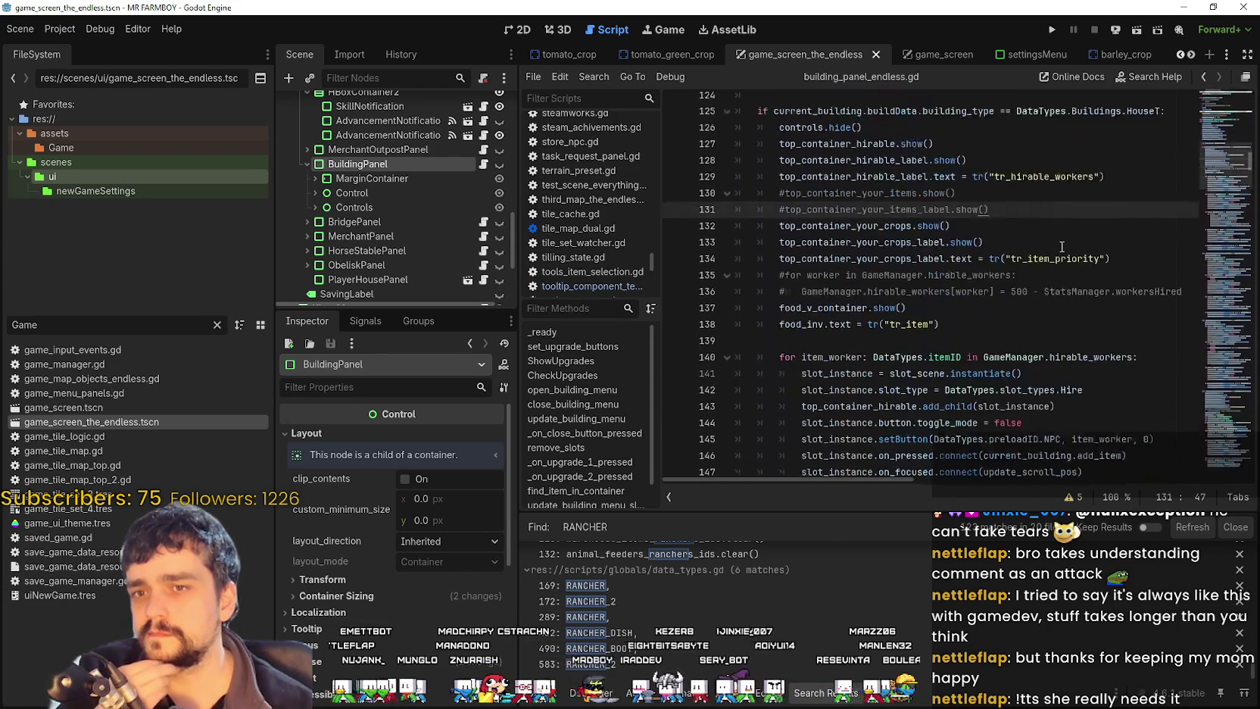
scroll(1064, 269, "down", 1)
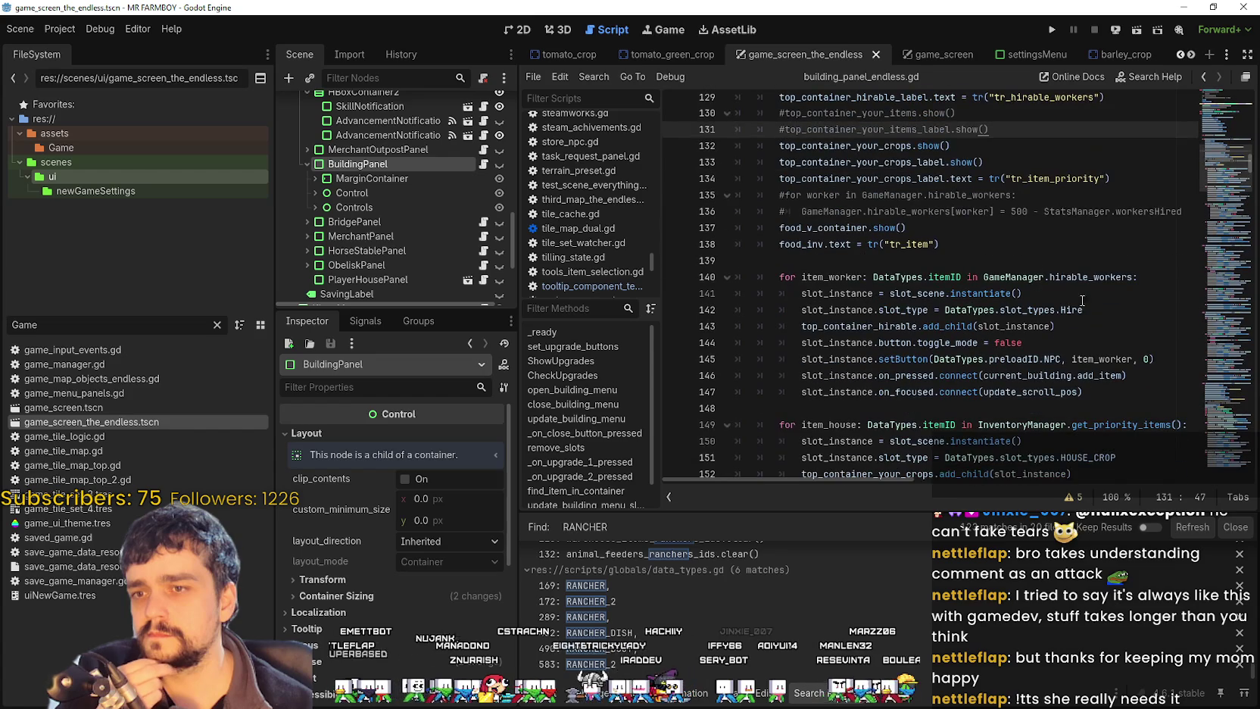
double_click(1102, 277)
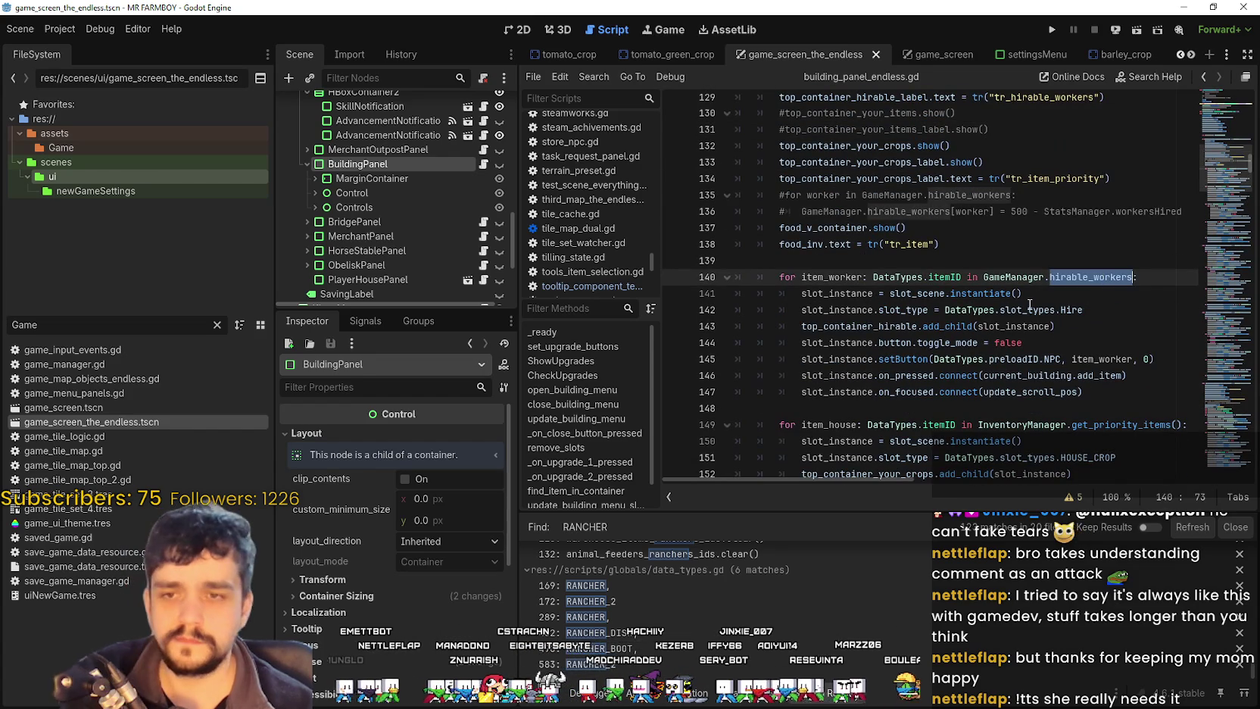
Step: Step through the hirable_workers matches in game_manager.gd, from the line 26 declaration to line 140
key("ctrl+f")
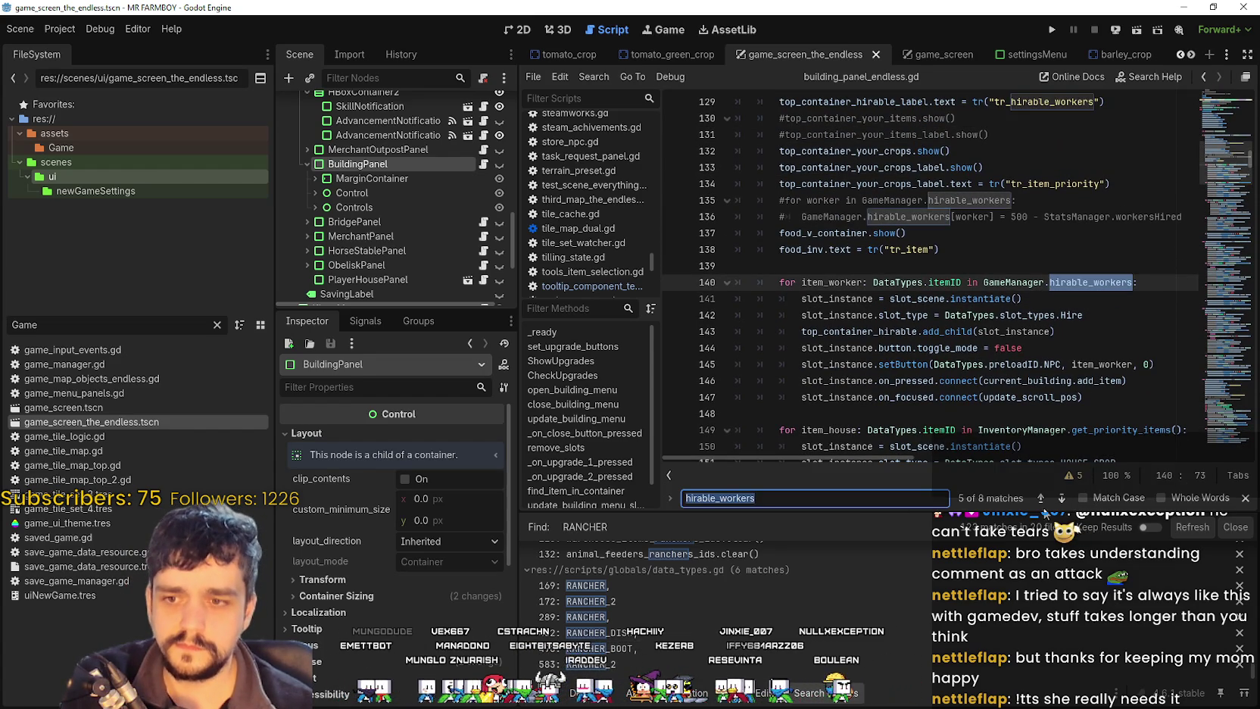
left_click(1041, 500)
left_click(1042, 501)
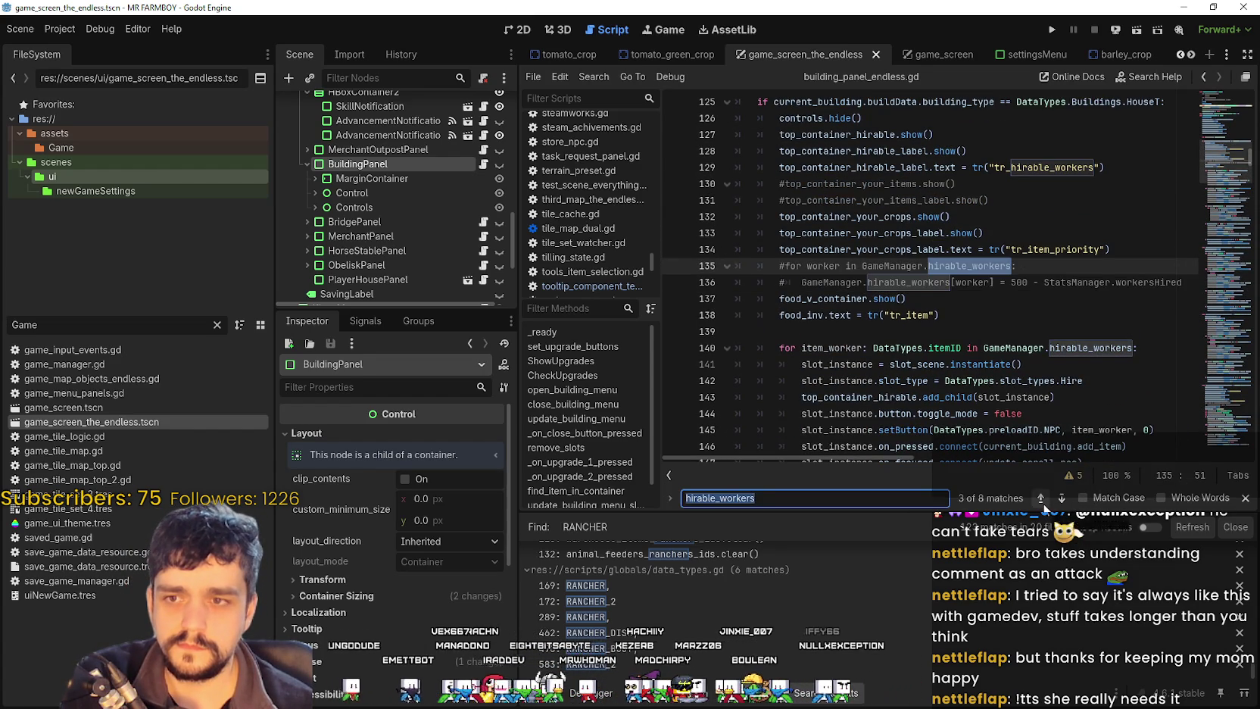
left_click(1041, 498)
left_click(1041, 499)
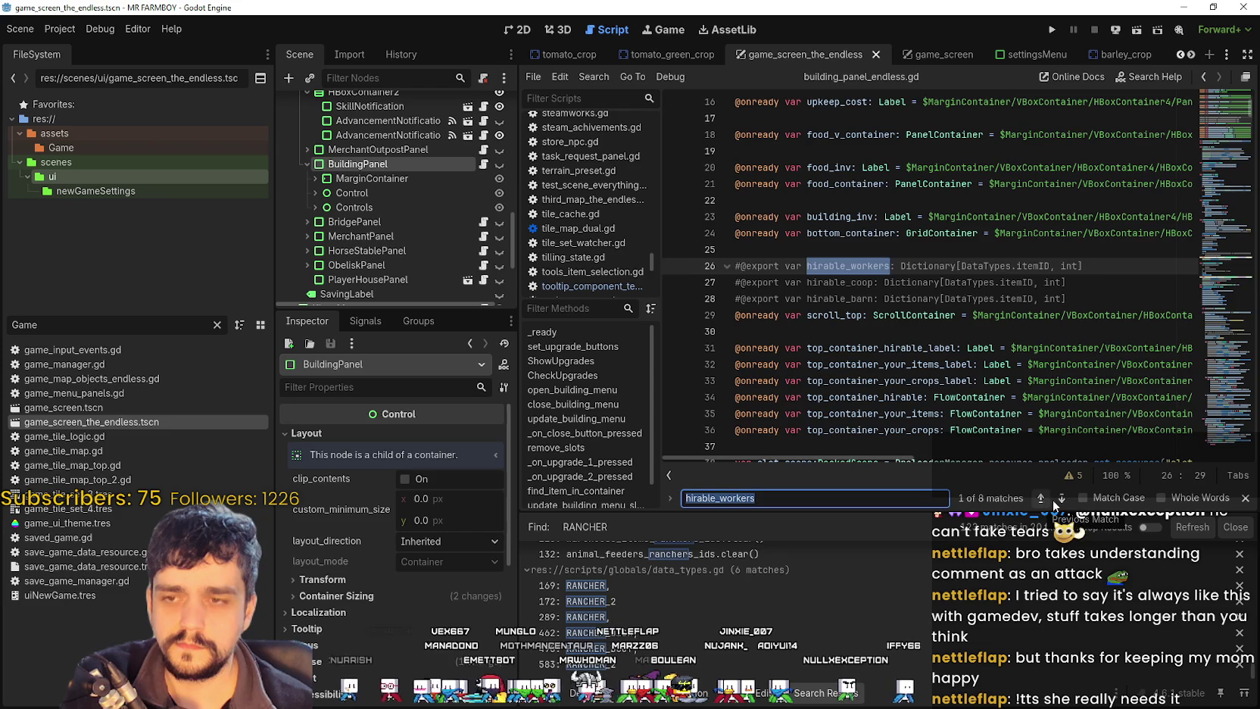
left_click(1060, 499)
left_click(1041, 499)
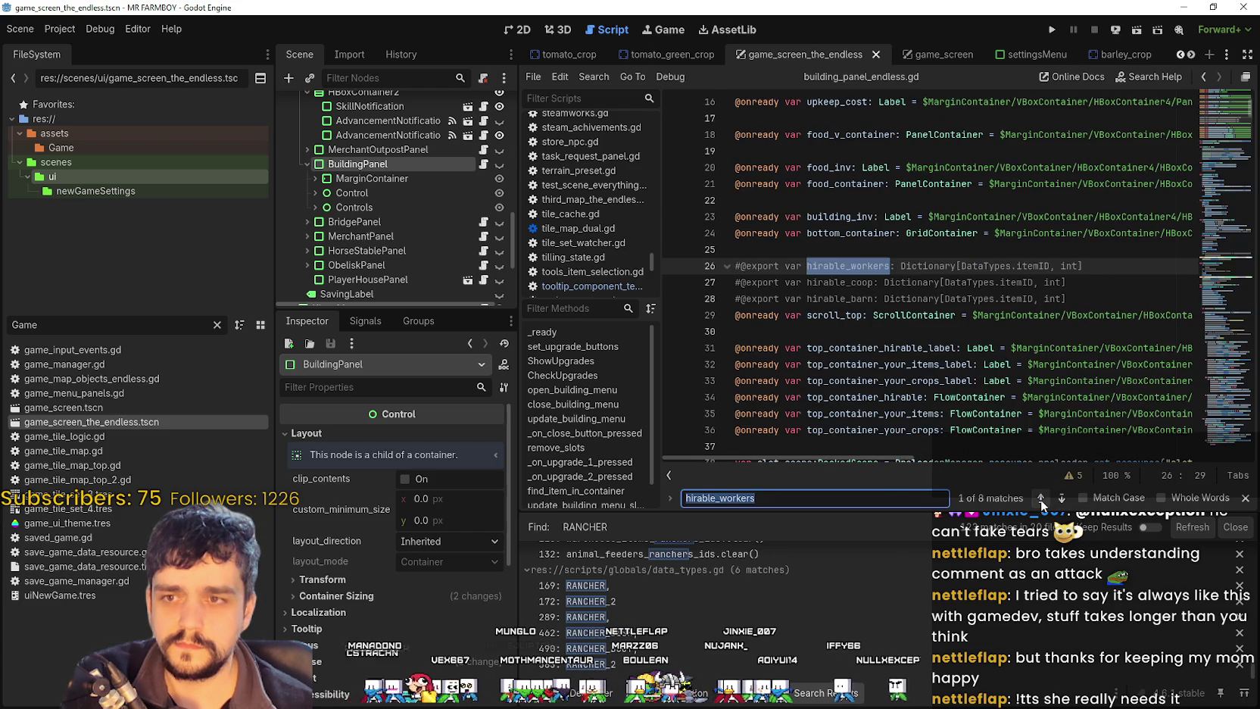
left_click(1041, 500)
left_click(1041, 500)
left_click(1041, 500)
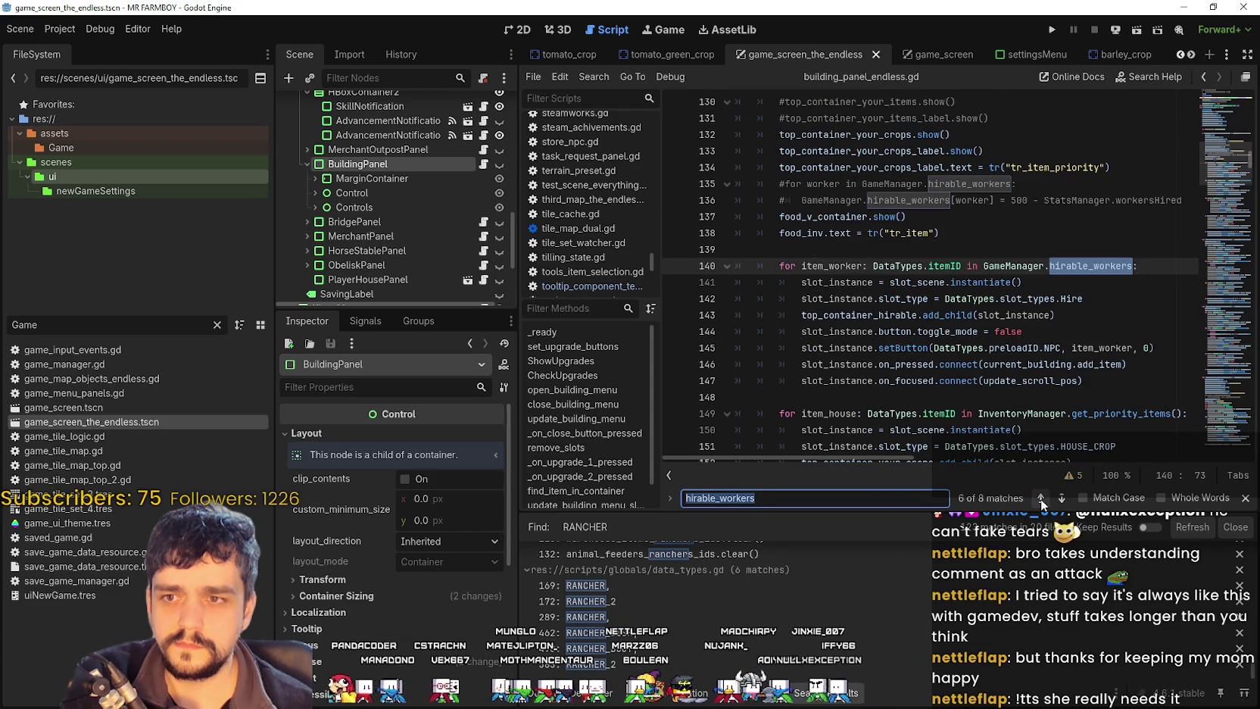
Step: Go to the hirable_workers declaration and select just the name hirable_workers
left_click(1051, 286)
right_click(1070, 267)
left_click(899, 317)
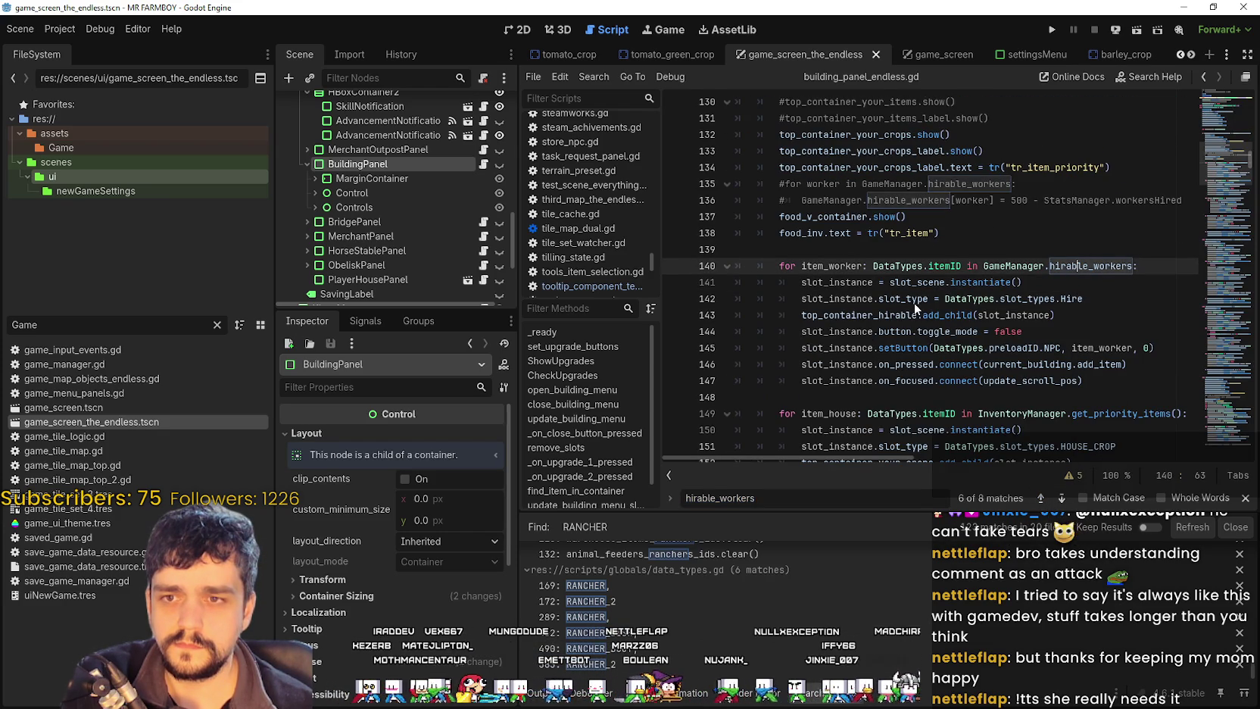
left_click(1090, 266, "ctrl")
scroll(878, 250, "up", 2)
scroll(862, 293, "up", 6)
scroll(862, 293, "up", 5)
scroll(856, 296, "down", 10)
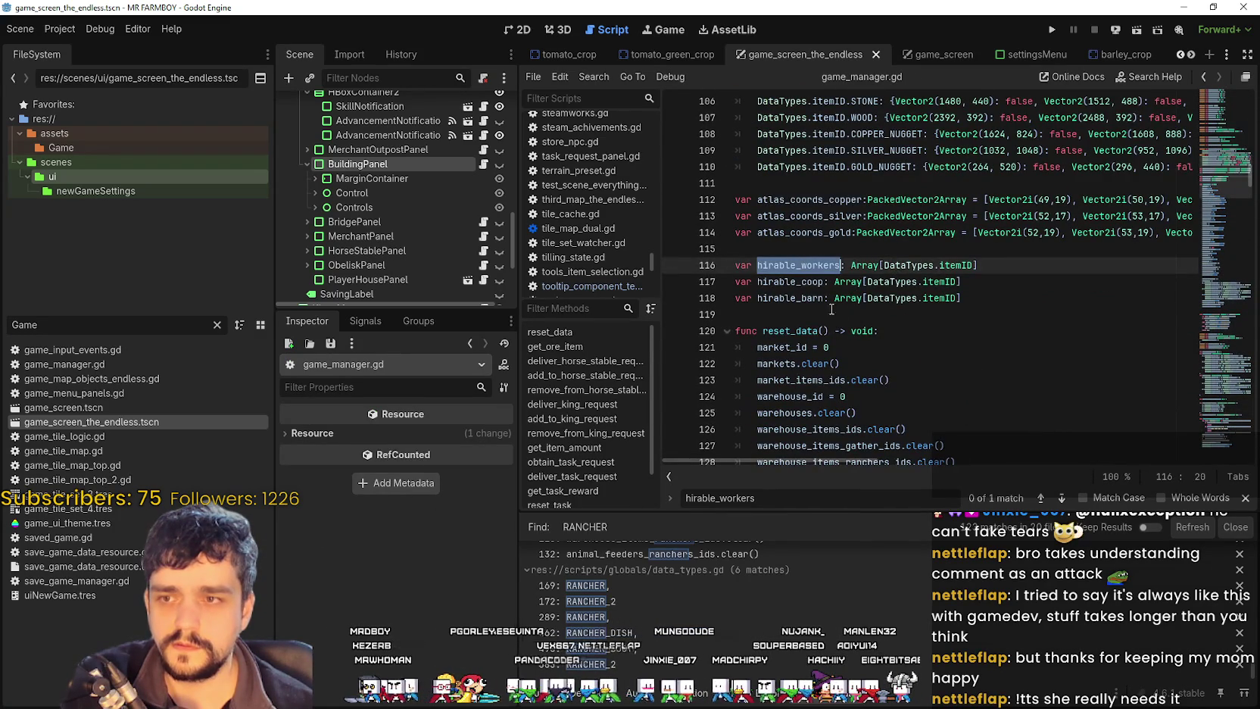
left_click(1061, 498)
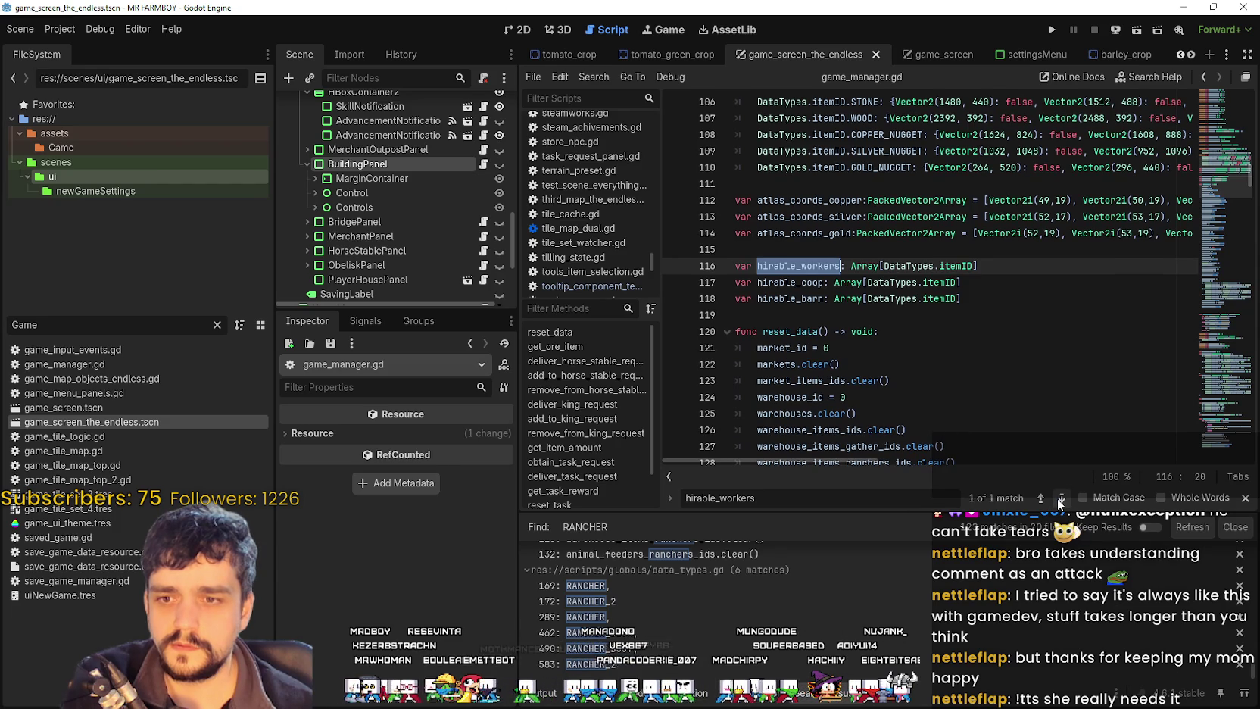
left_click_drag(976, 266, 757, 266)
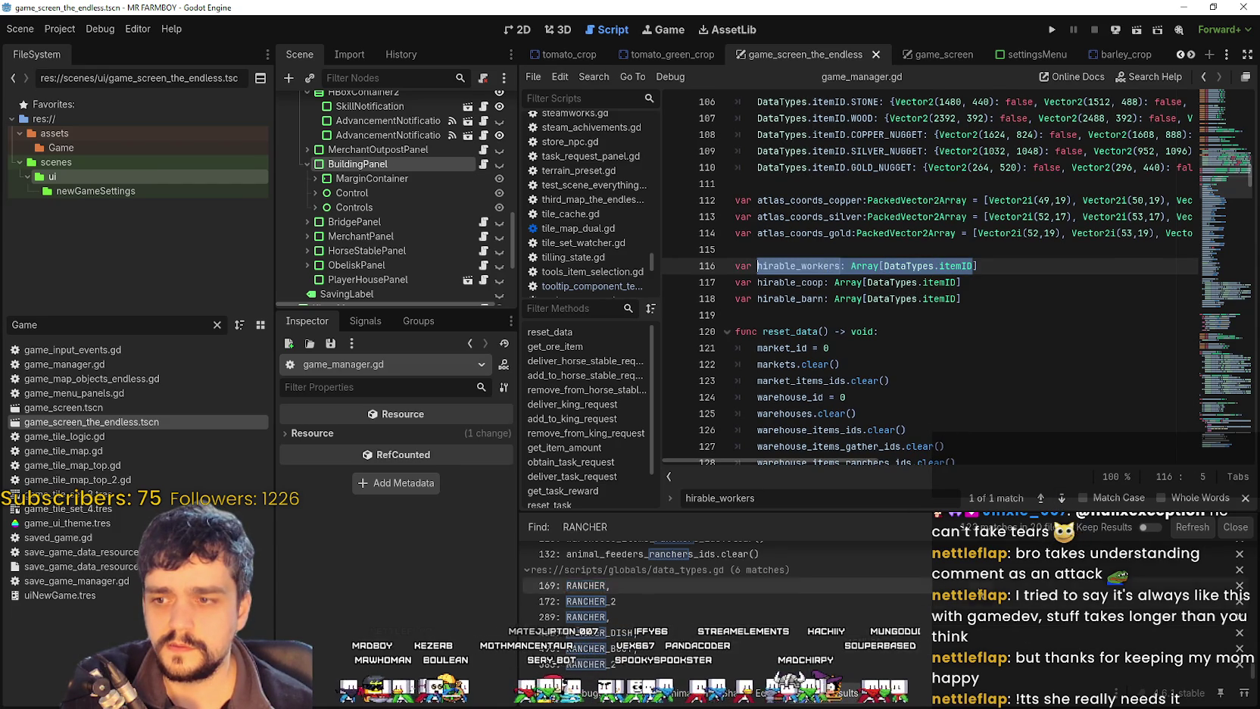
scroll(1253, 679, "down", 8)
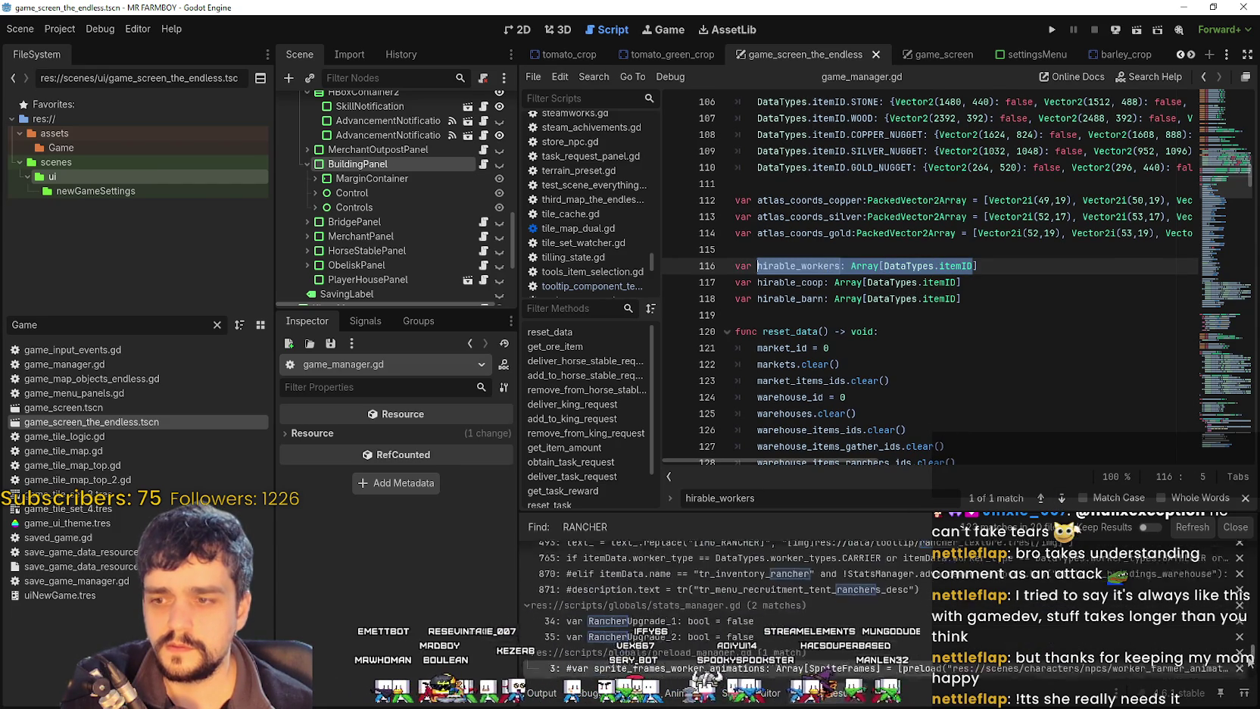
scroll(719, 606, "up", 3)
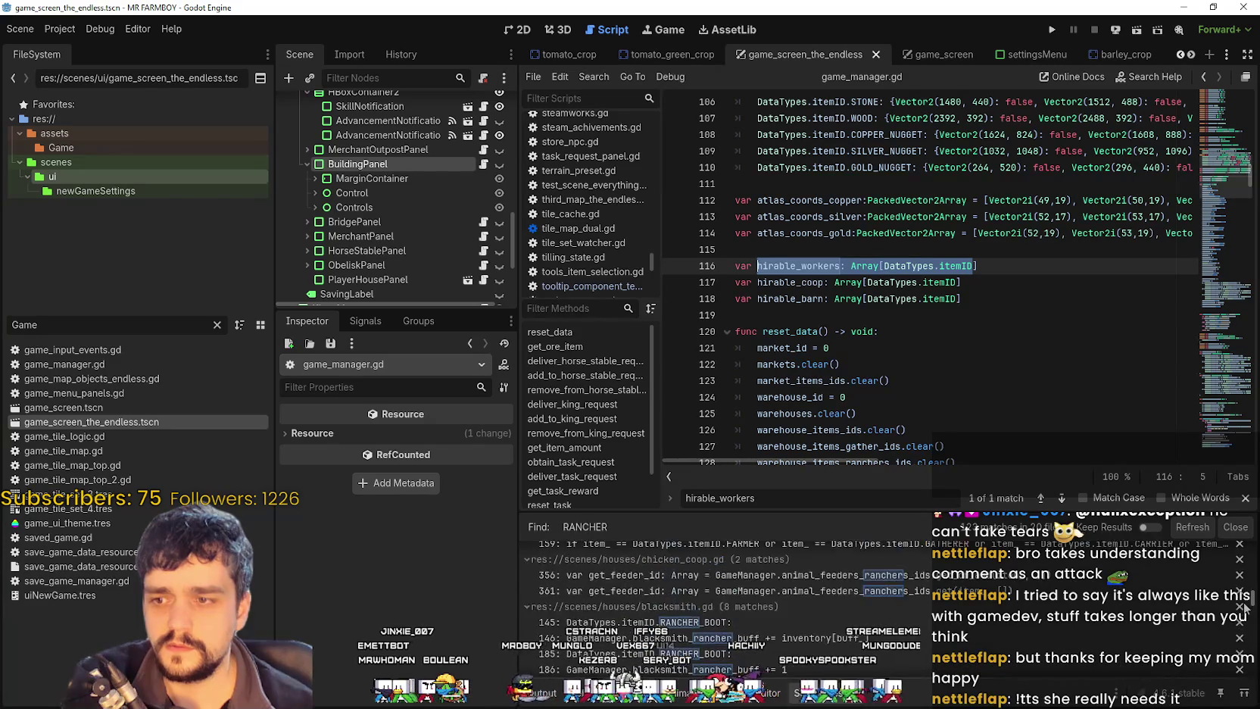
double_click(823, 266)
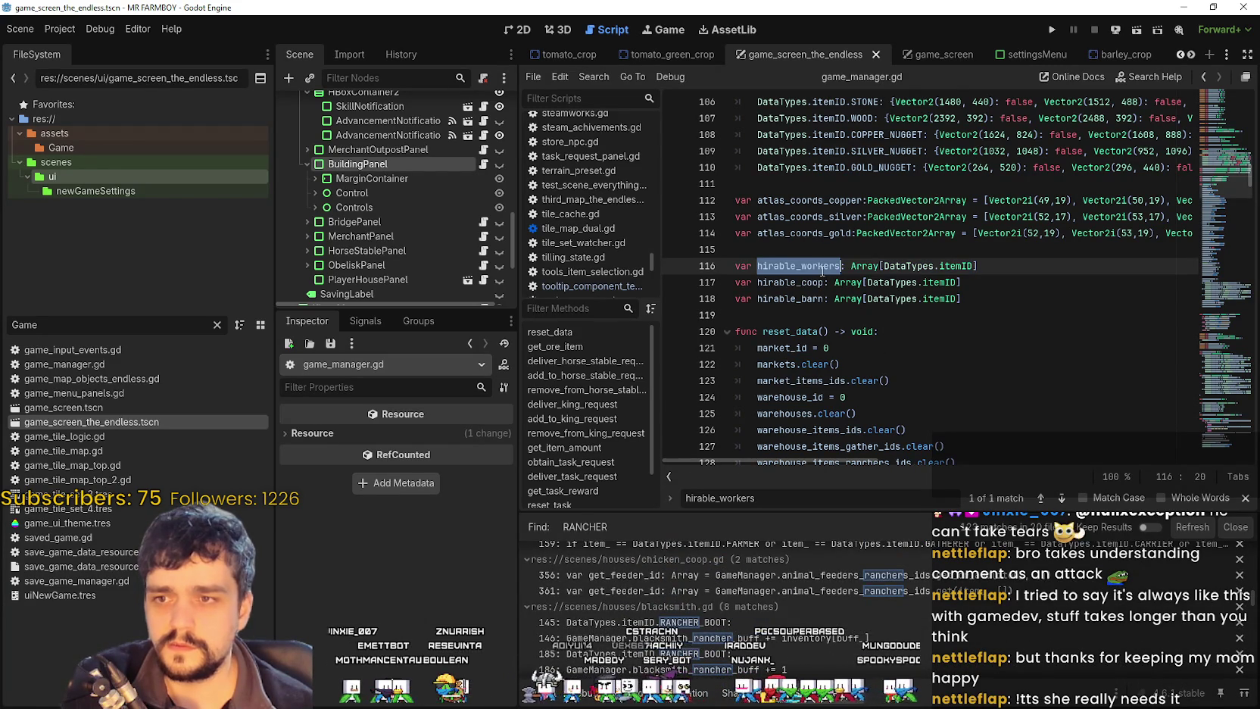
Step: Search the whole project for hirable_workers and open building_panel.gd at its hirable_workers loop
key("ctrl+shift+f")
left_click(631, 419)
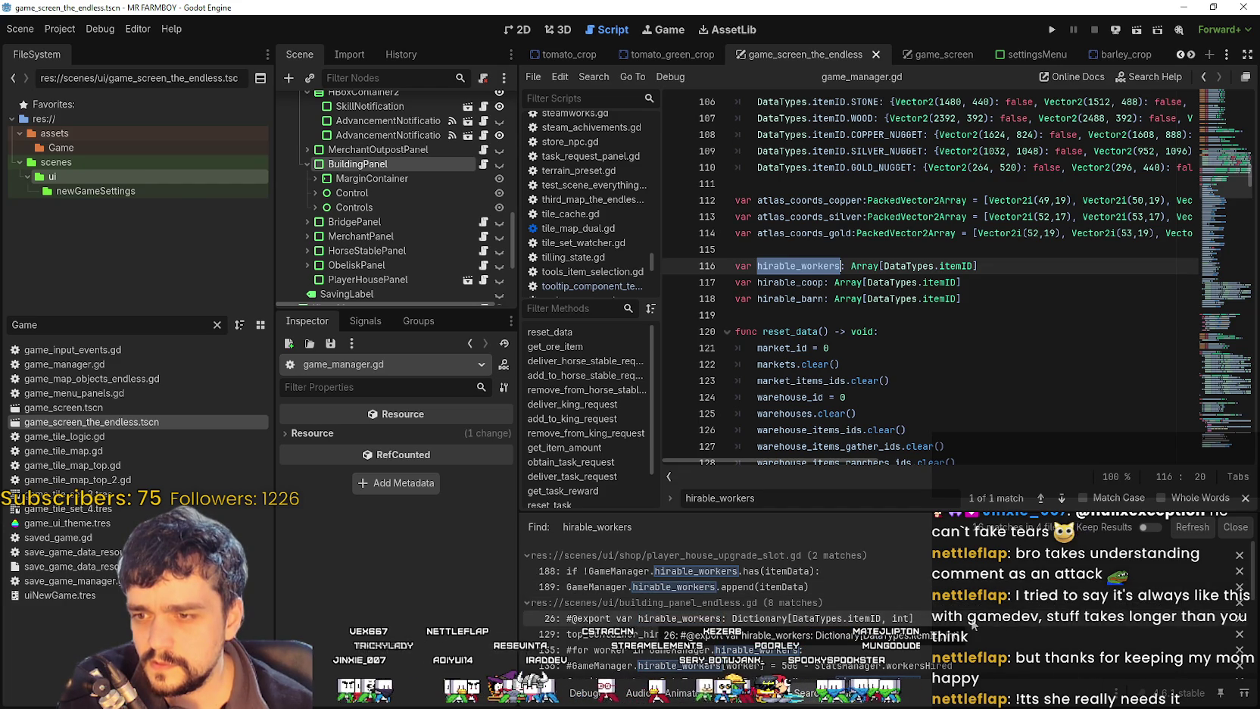
scroll(973, 622, "down", 1)
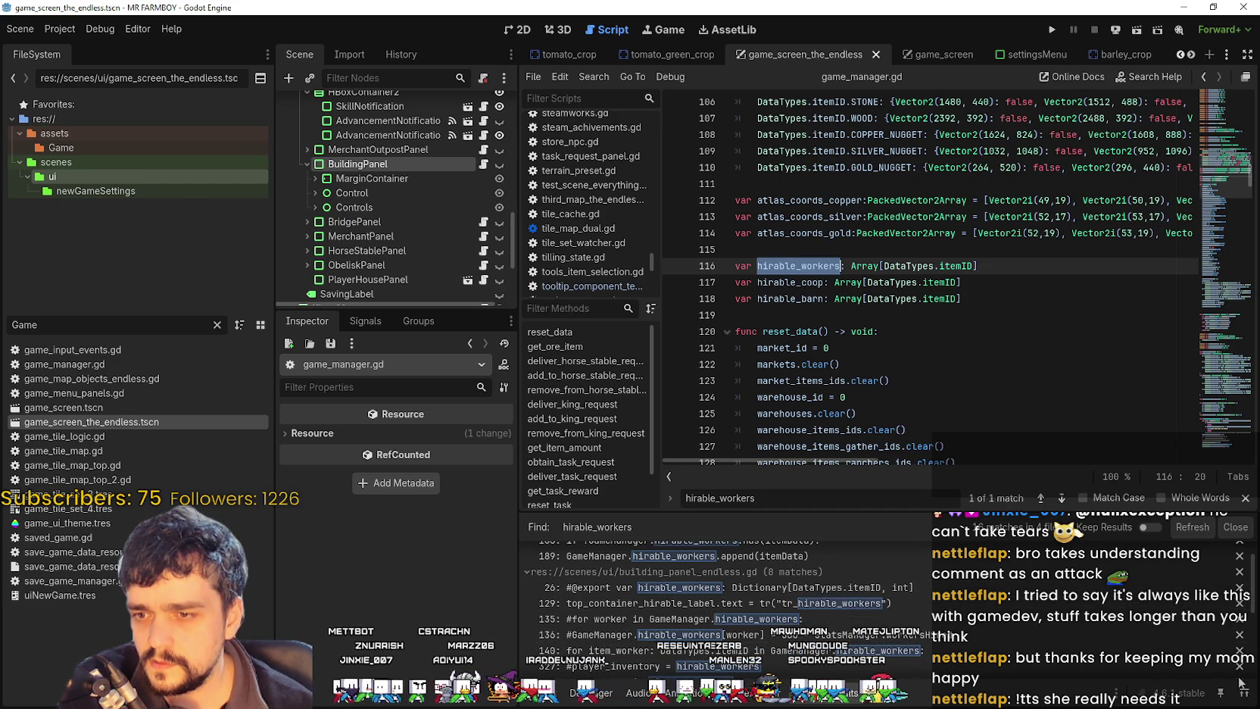
scroll(977, 628, "down", 2)
scroll(668, 624, "down", 1)
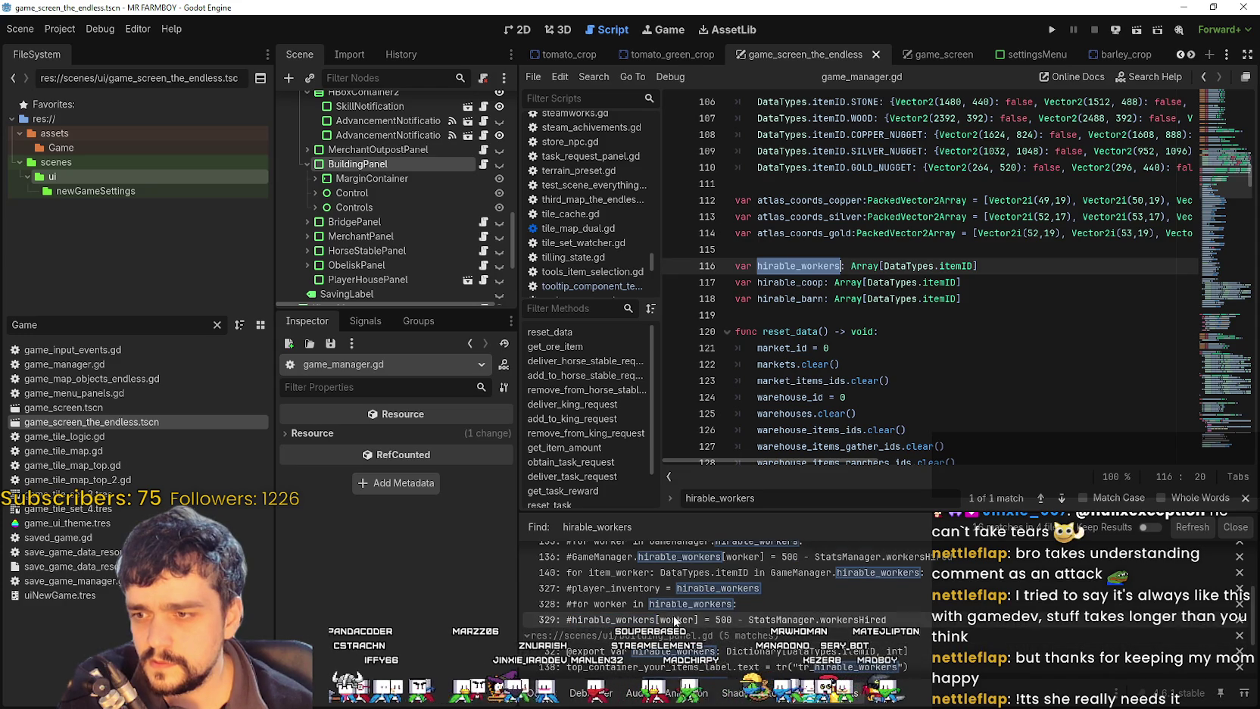
scroll(668, 622, "down", 2)
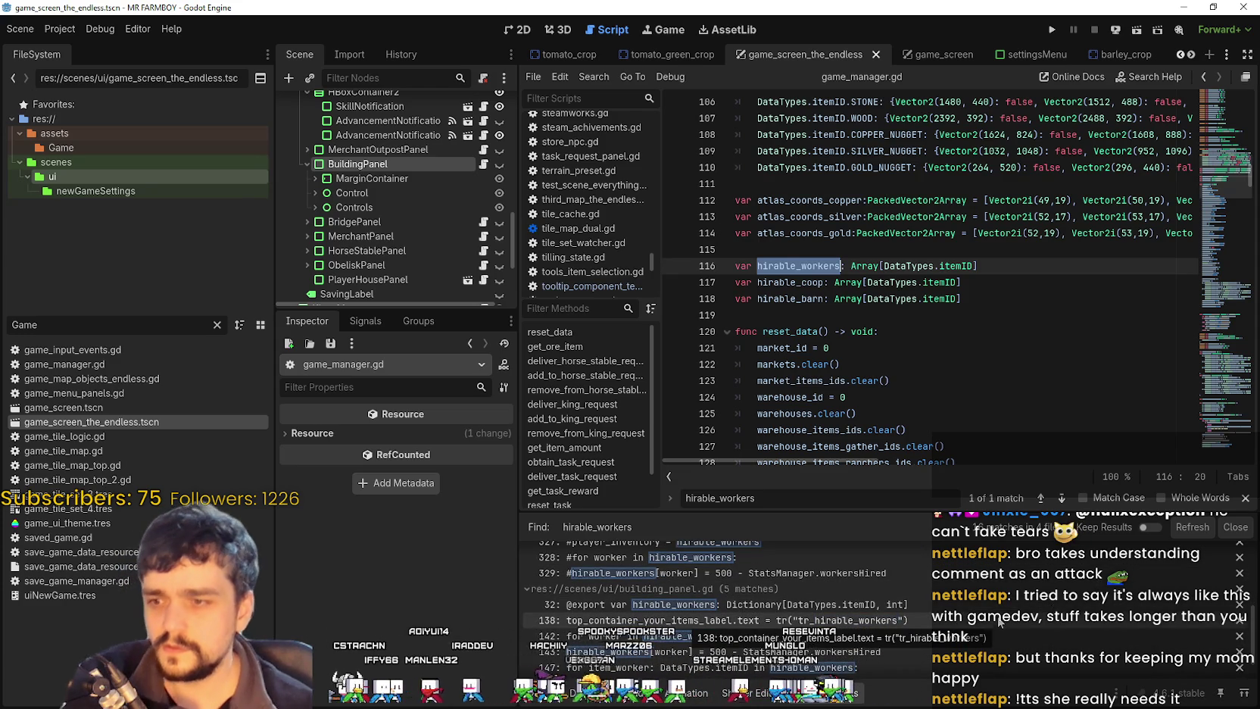
scroll(978, 626, "down", 2)
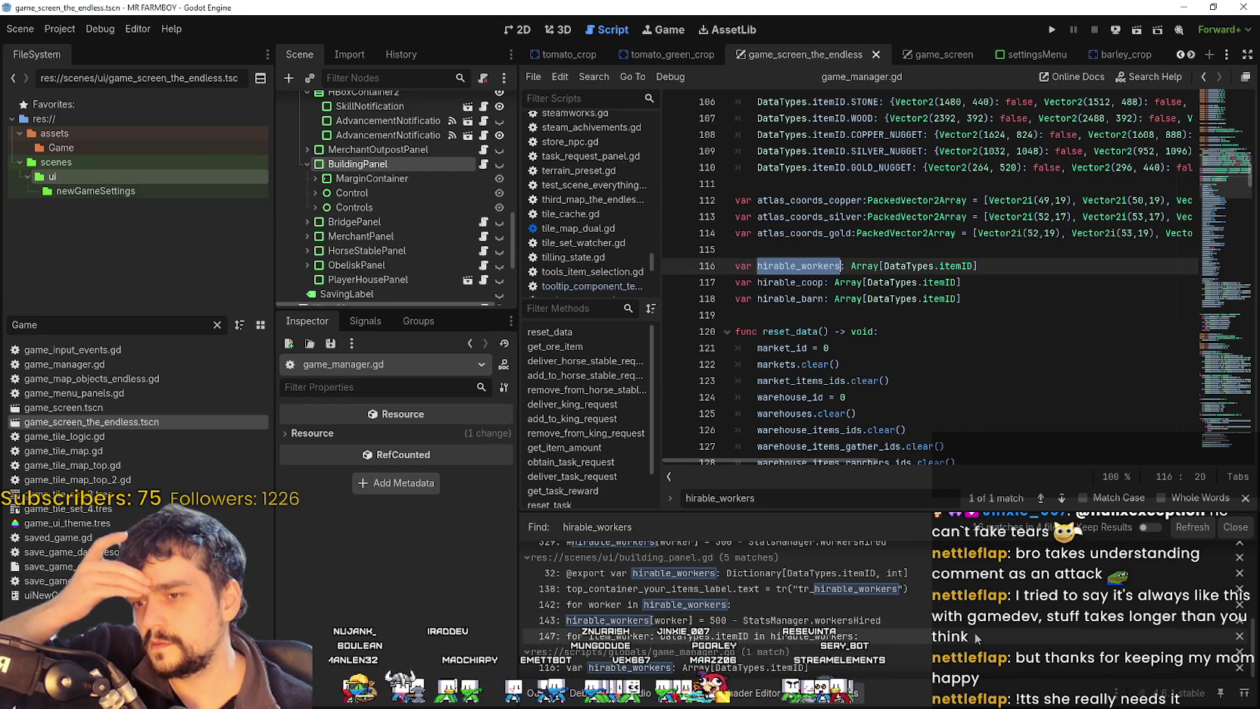
scroll(955, 676, "down", 1)
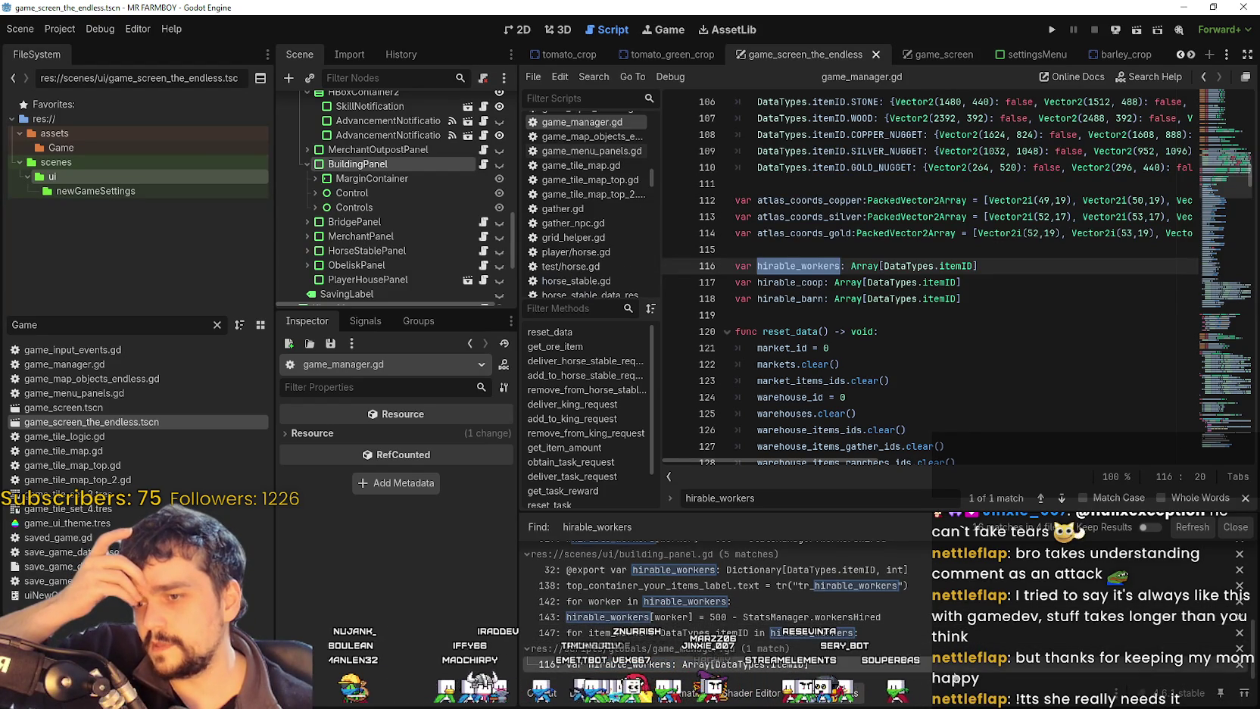
left_click(901, 663)
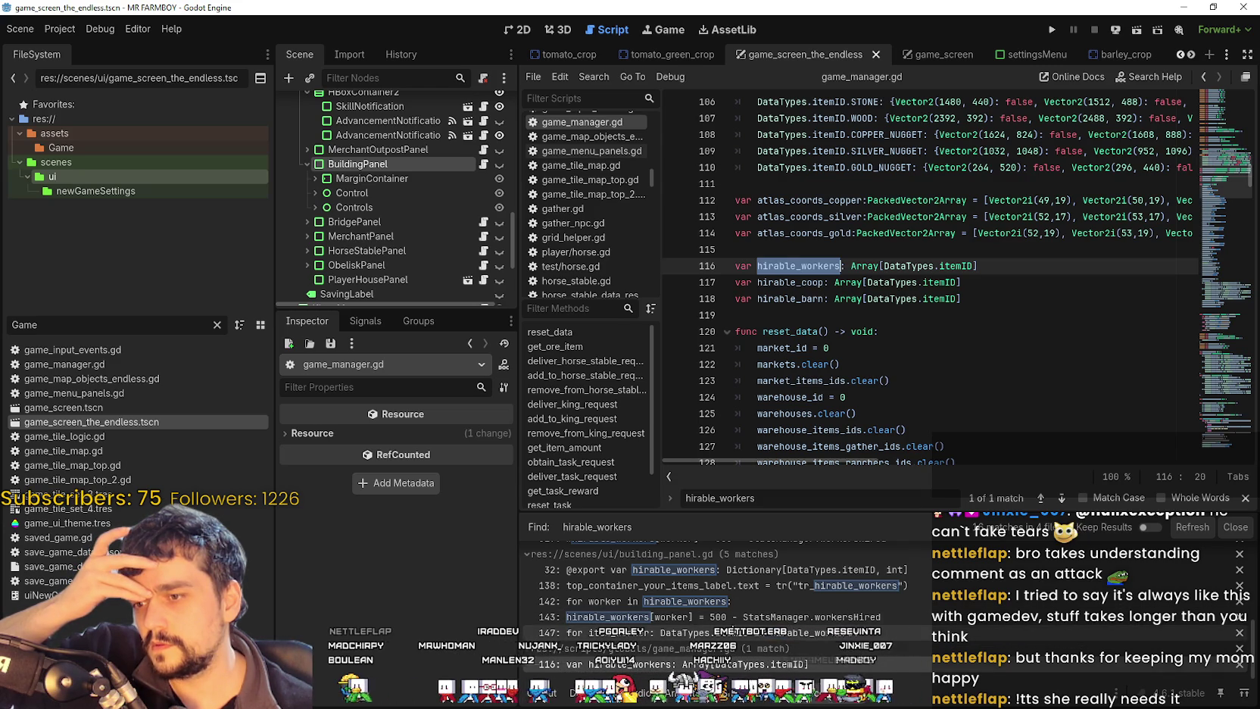
left_click(736, 617)
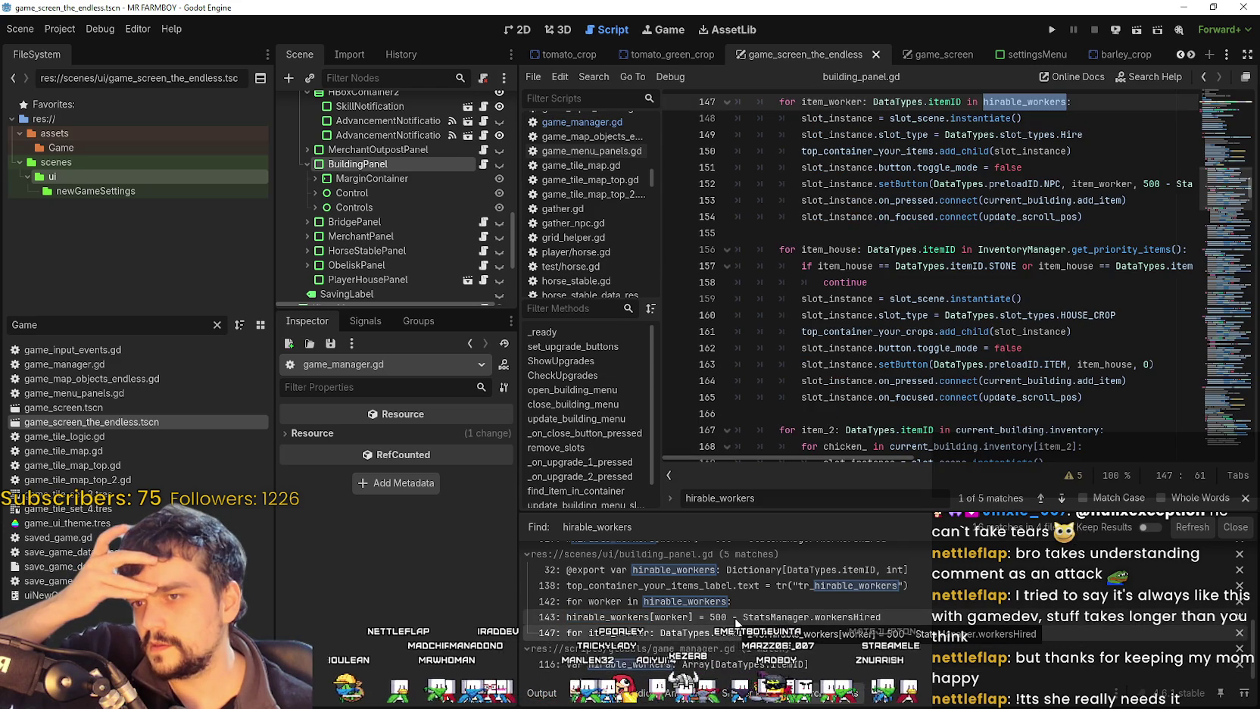
Step: Review building_panel.gd's line 147 hirable_workers loop, then open building_panel_endless.gd at line 26
left_click(757, 632)
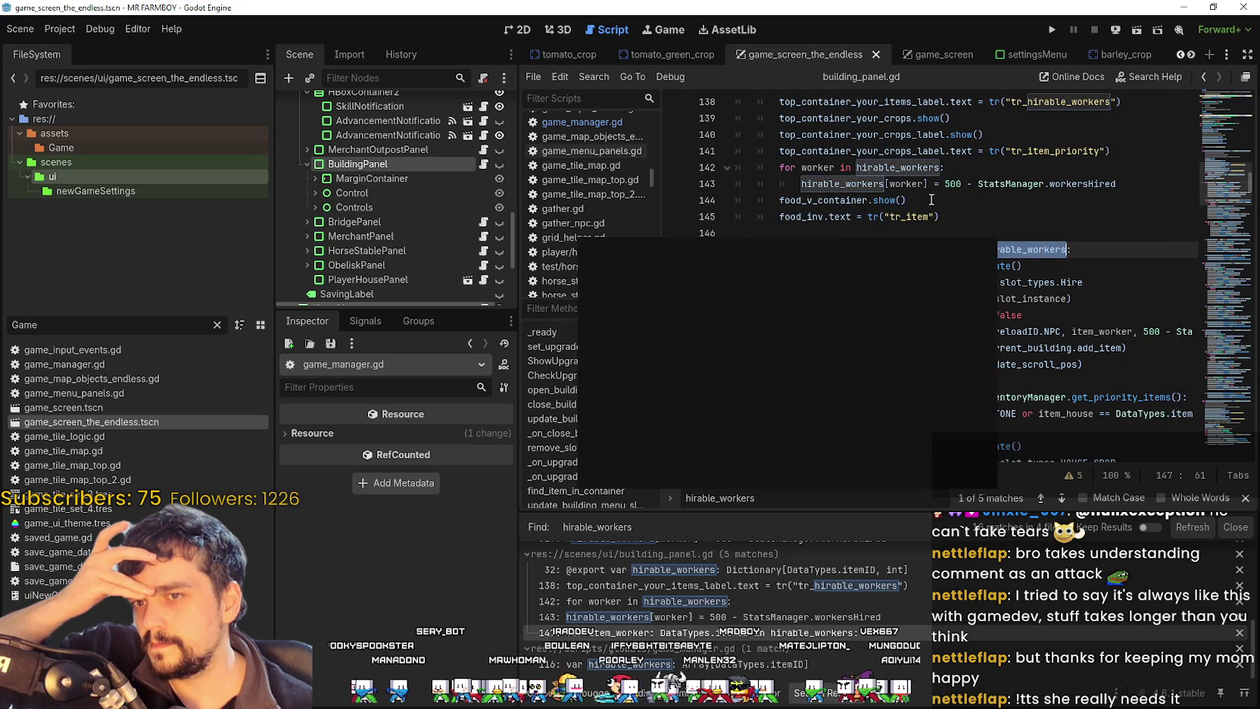
double_click(904, 170)
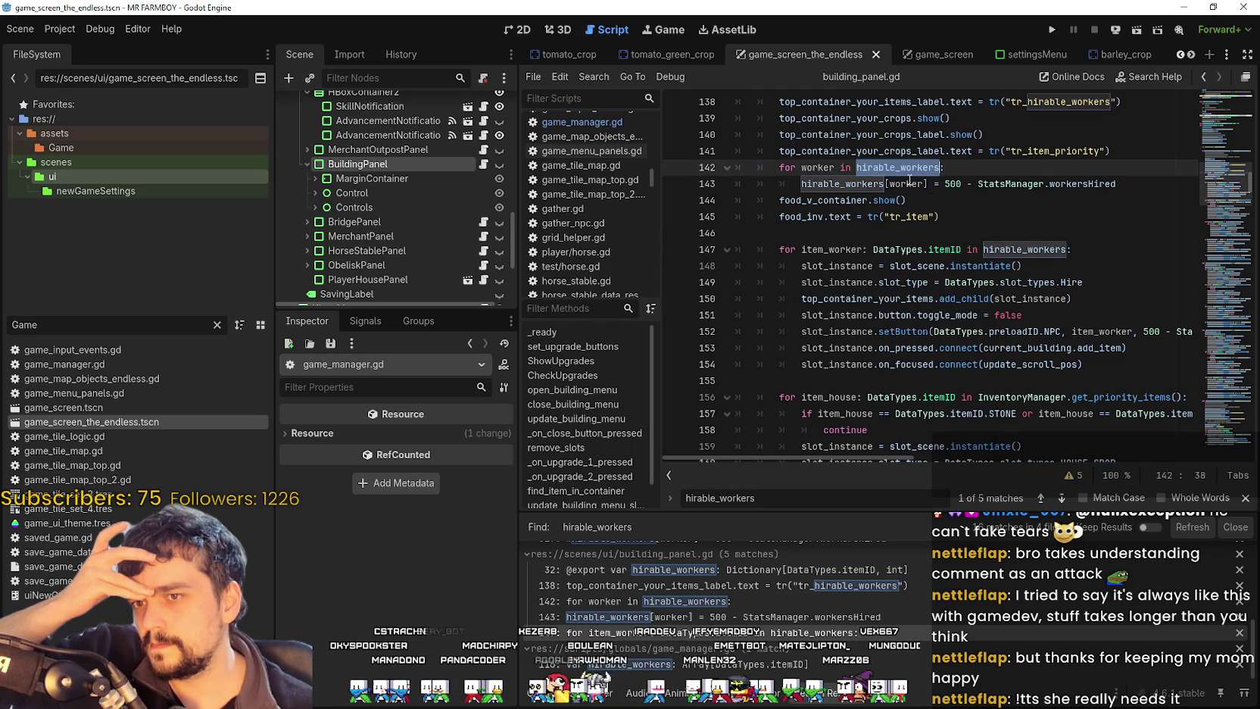
scroll(741, 611, "up", 3)
scroll(916, 613, "down", 5)
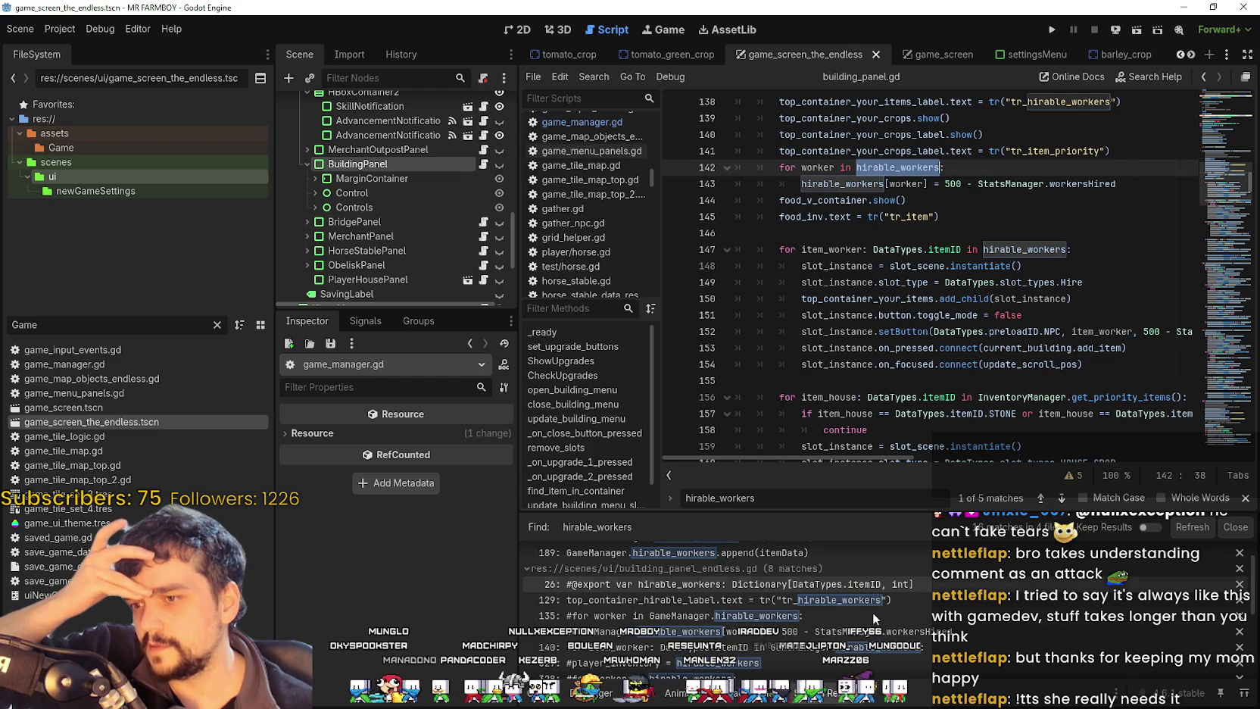
left_click(868, 584)
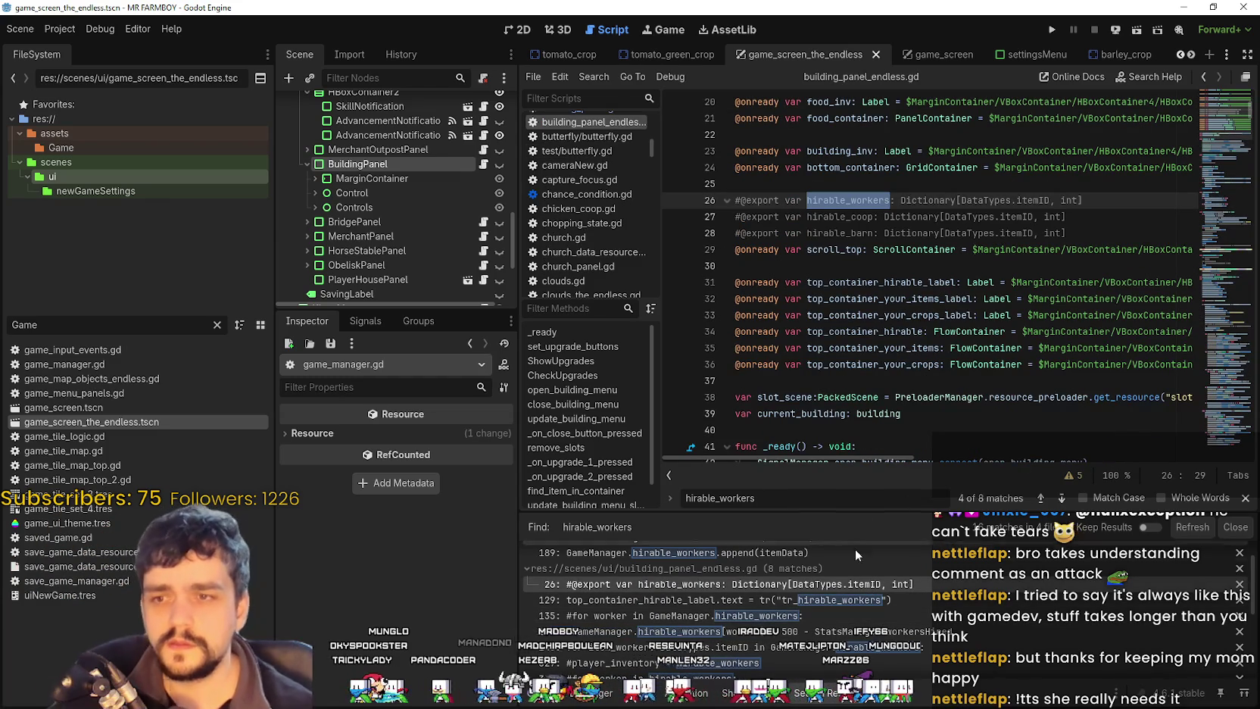
Step: Step through building_panel_endless.gd's matches on lines 129 and 135, and select GameManager.hirable_workers on line 140
left_click(883, 599)
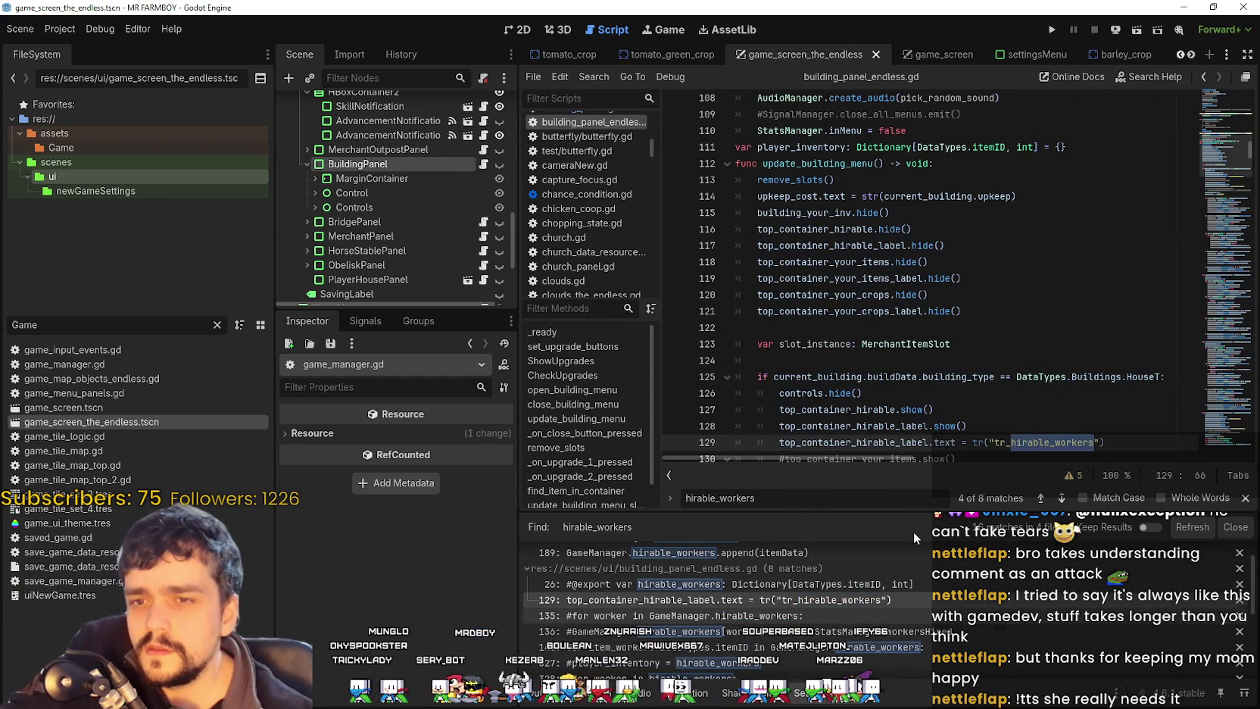
left_click(878, 616)
scroll(984, 235, "down", 4)
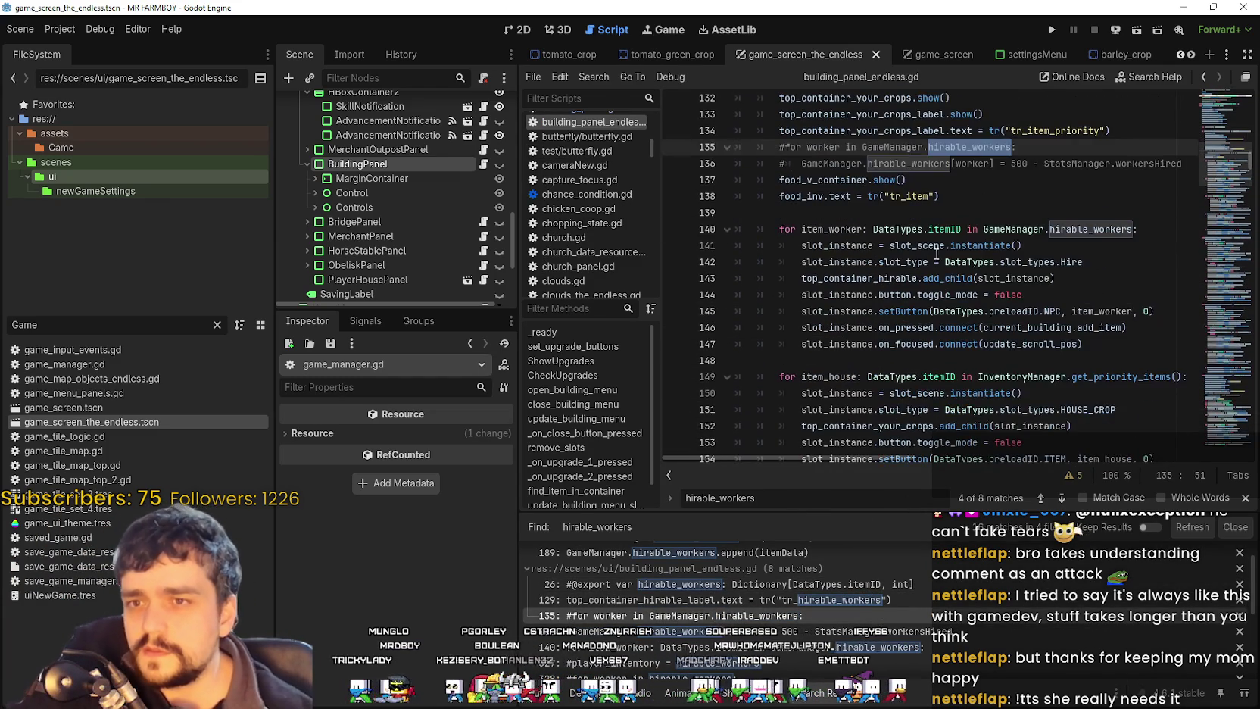
left_click(1078, 227)
double_click(1077, 227)
left_click_drag(1077, 227, 991, 225)
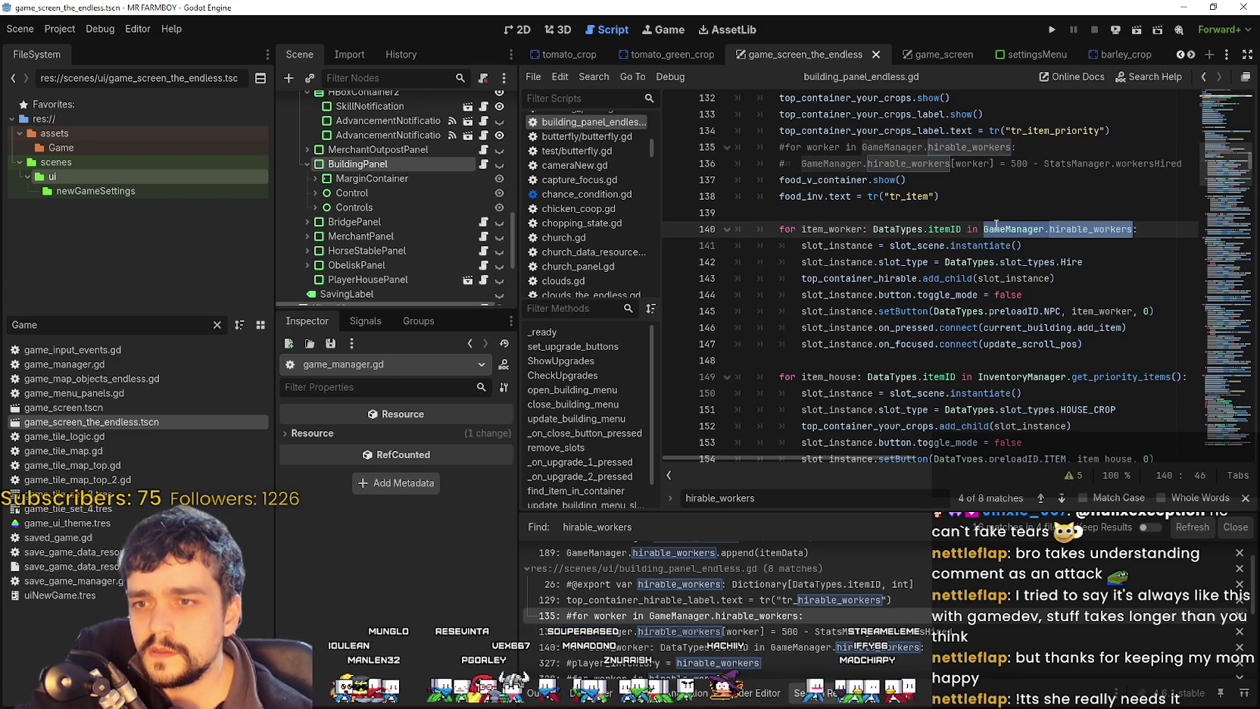
left_click(1044, 229)
double_click(1026, 227)
left_click_drag(1027, 227, 1133, 229)
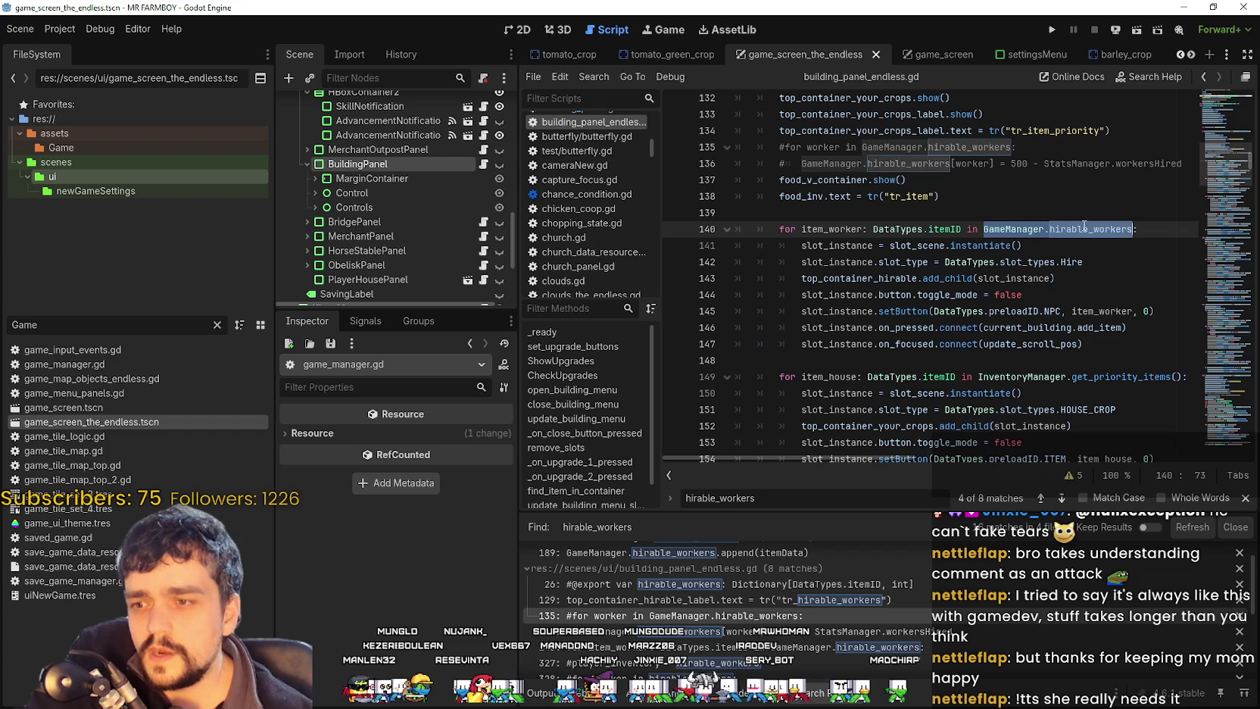
Step: Open player_house_upgrade_slot.gd at the line 189 hirable_workers append match
scroll(1052, 646, "down", 3)
scroll(1053, 646, "down", 2)
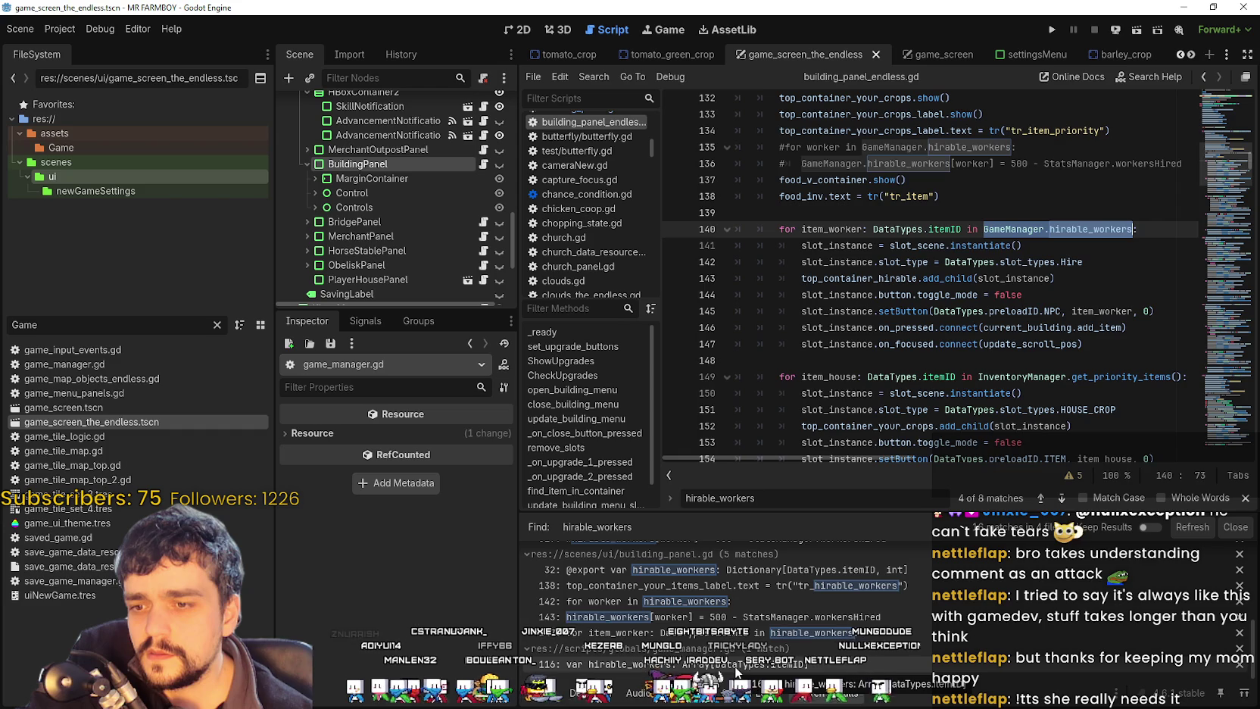
scroll(734, 671, "up", 3)
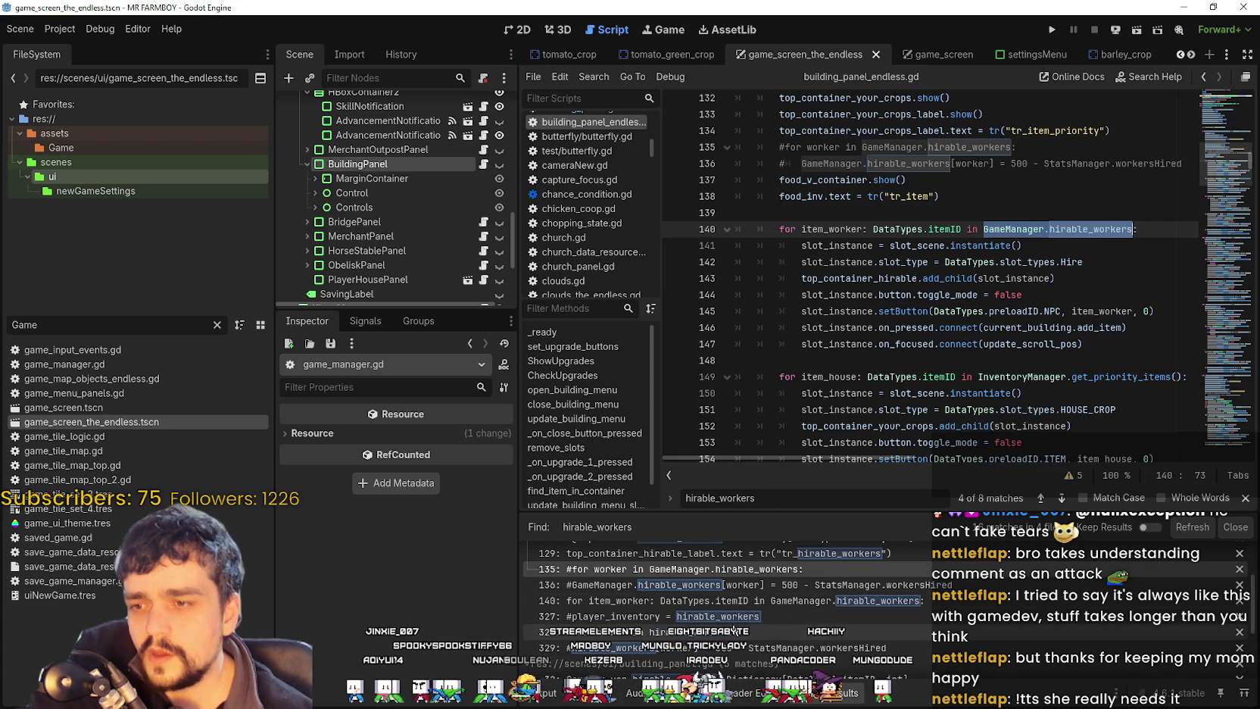
scroll(741, 620, "down", 3)
scroll(741, 620, "down", 1)
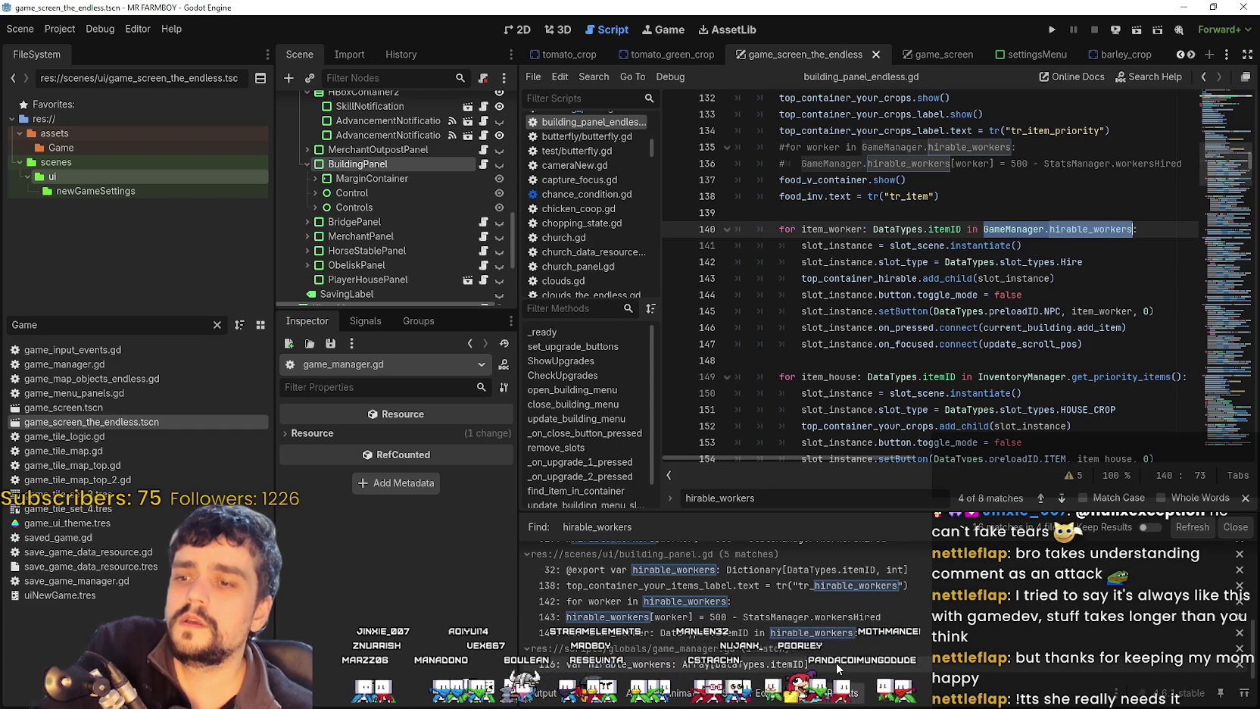
scroll(835, 662, "up", 3)
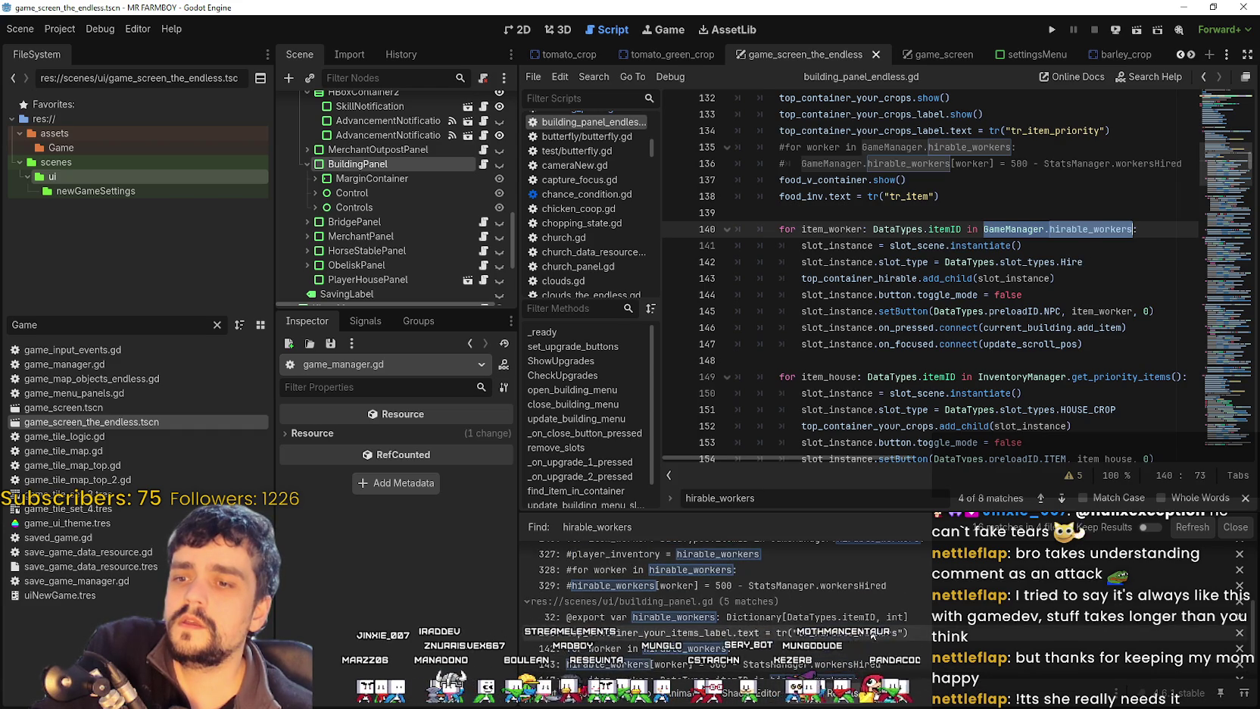
scroll(994, 649, "up", 2)
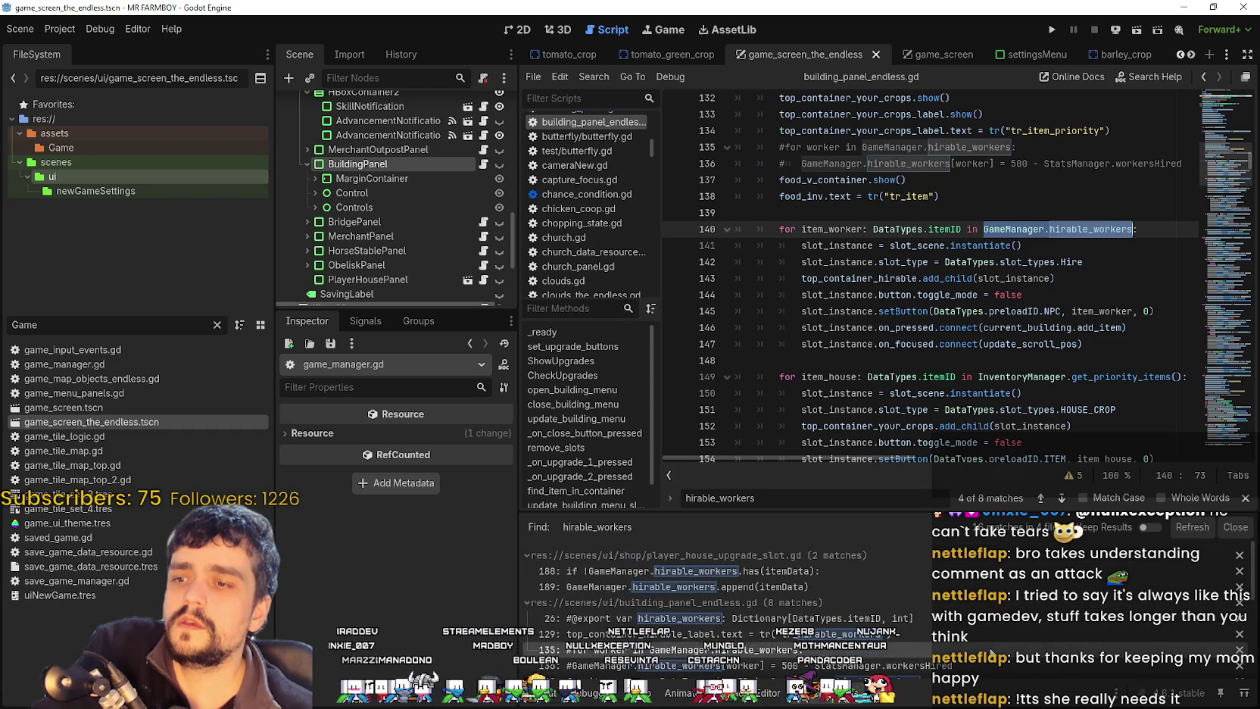
left_click(741, 586)
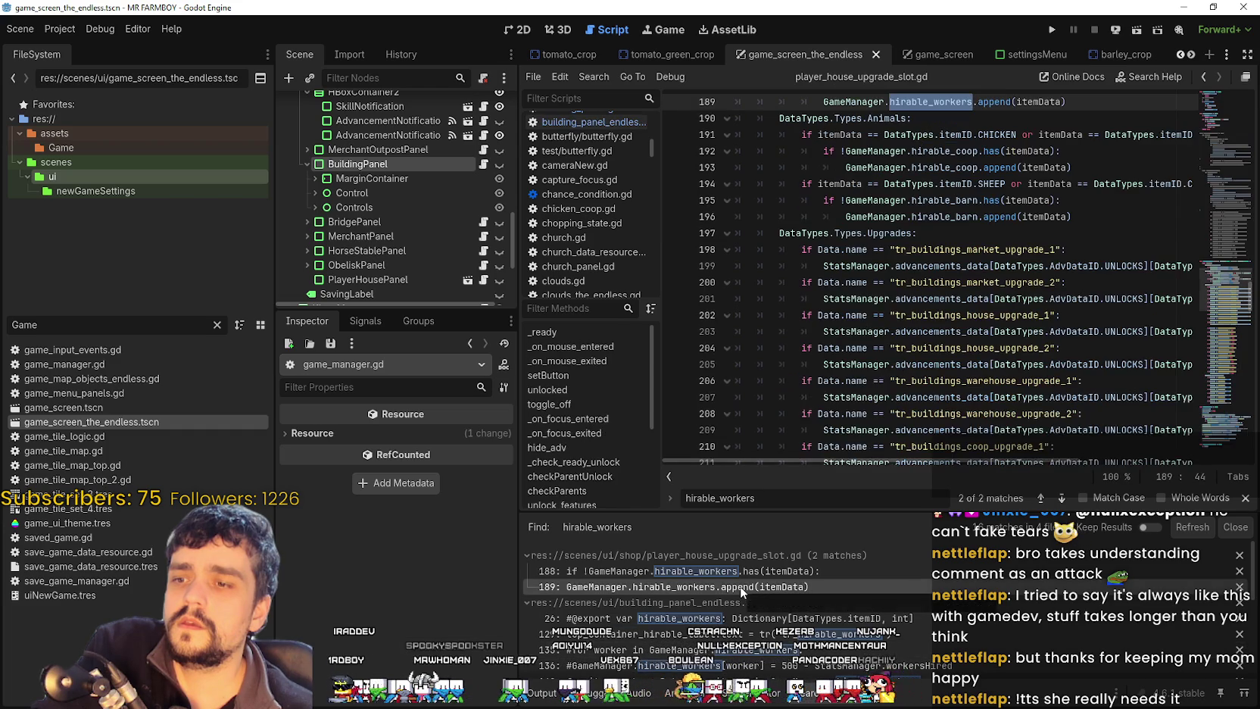
Step: Clear the code selection and save game_screen_the_endless.tscn with Ctrl+S
scroll(1003, 286, "up", 2)
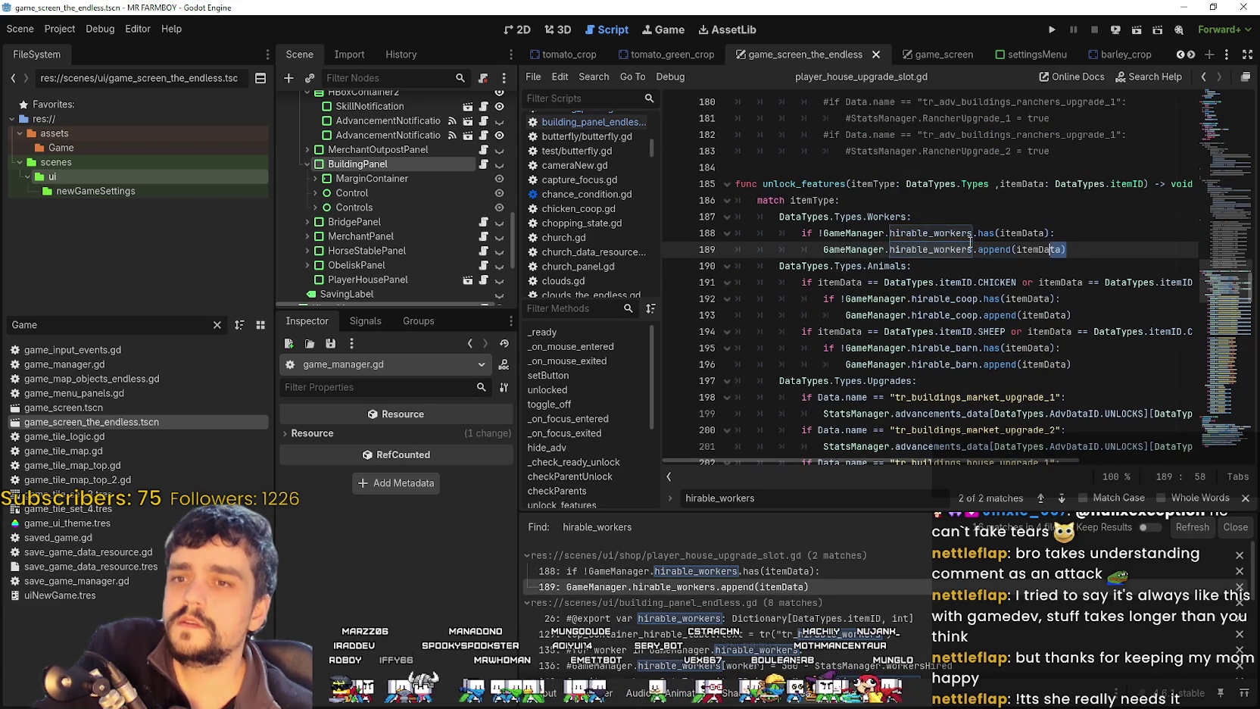
left_click_drag(1066, 249, 736, 216)
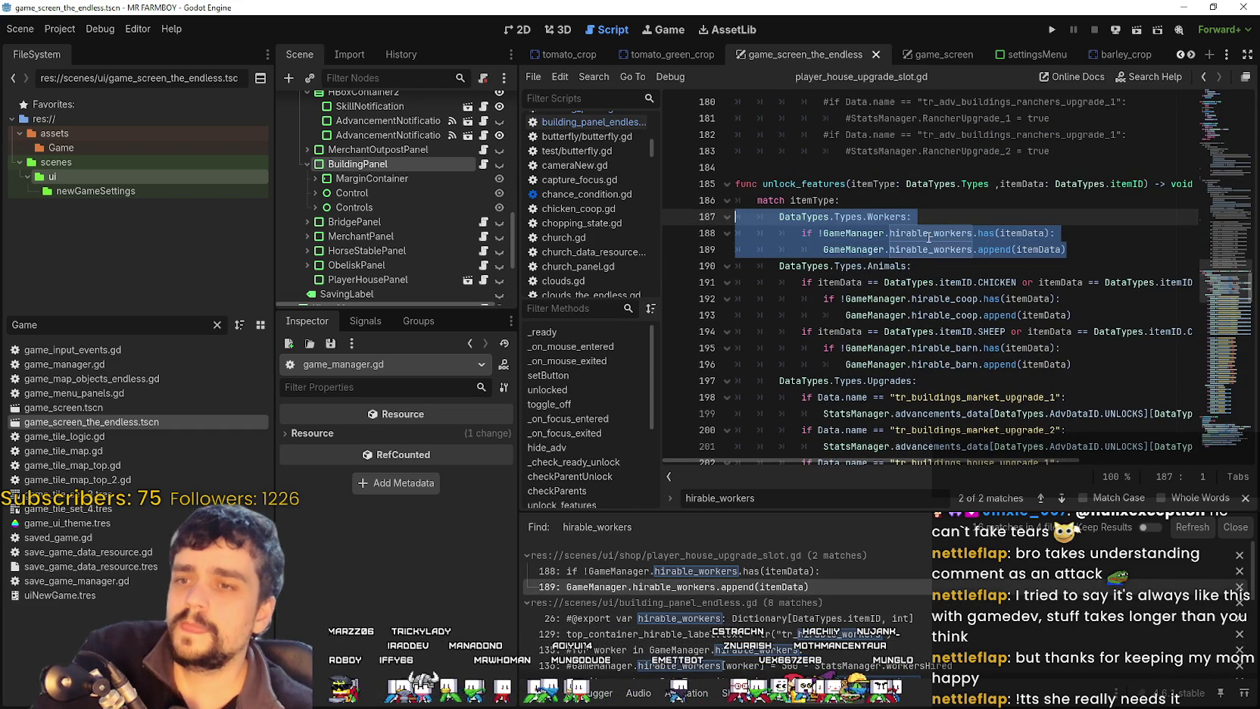
mouse_move(929, 237)
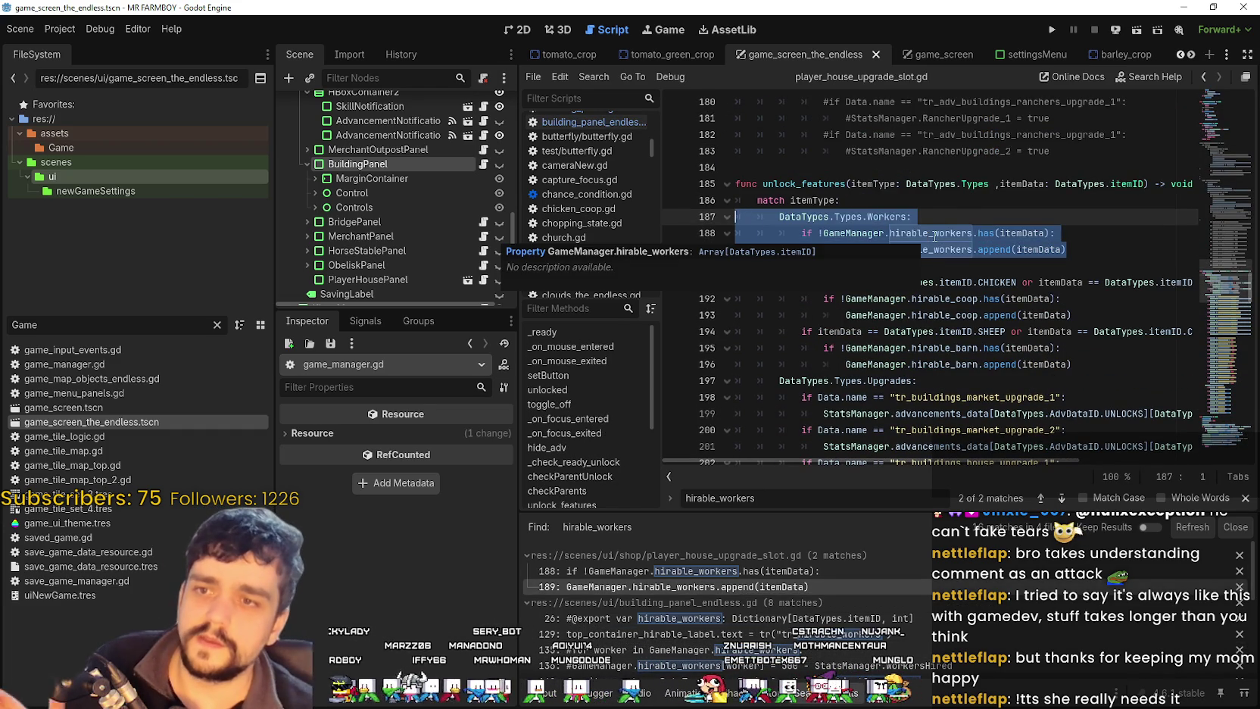
left_click(969, 204)
key("ctrl+s")
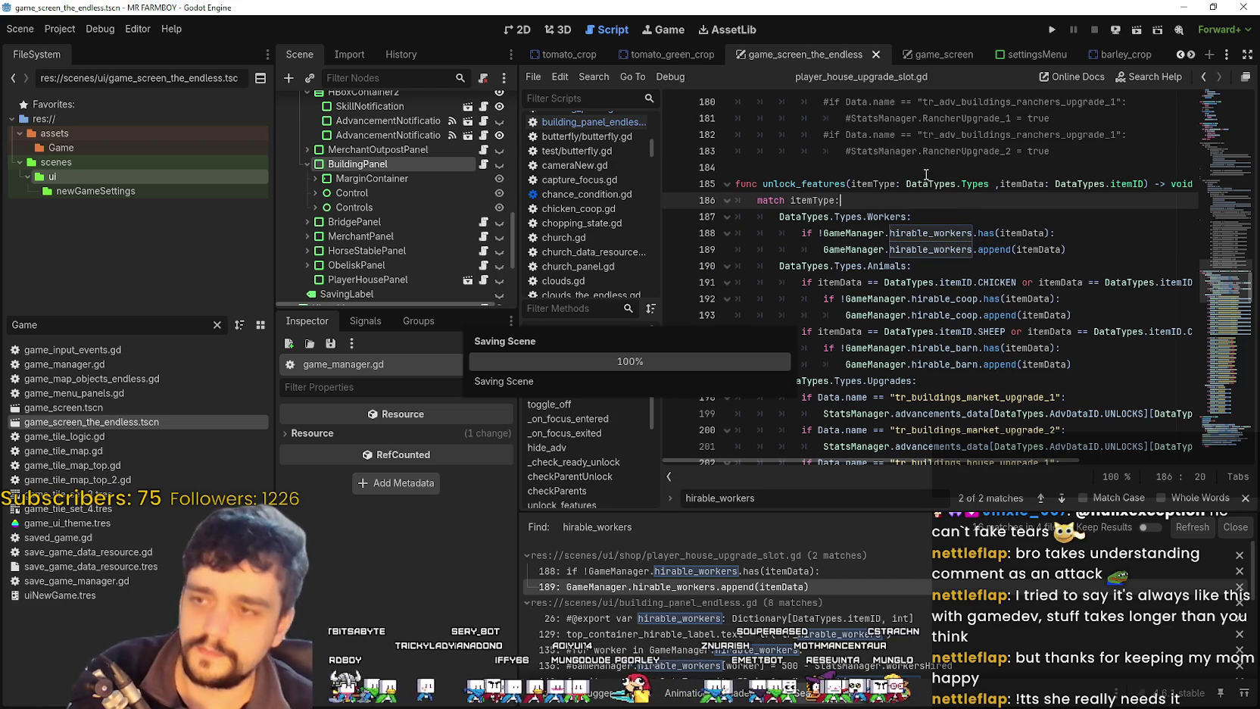
double_click(85, 325)
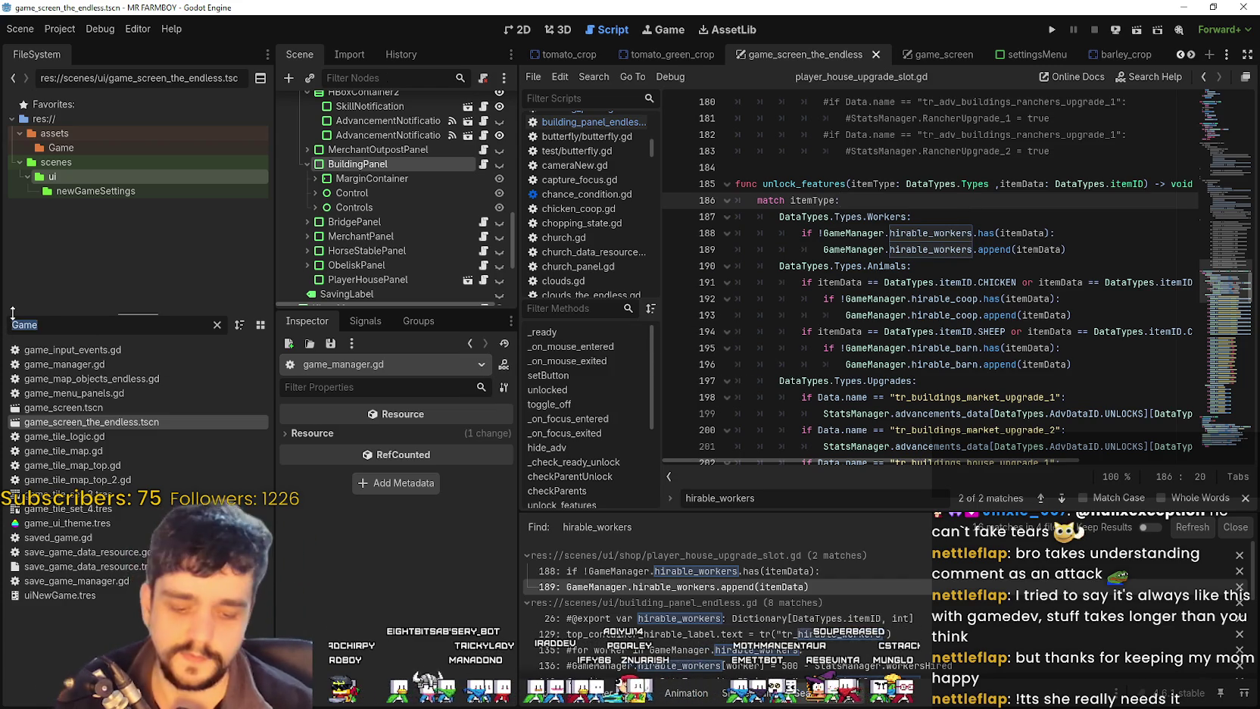
Step: Filter the FileSystem for 'player', briefly open PlayerHouse.tscn, then open player_house_panel.tscn
type("player")
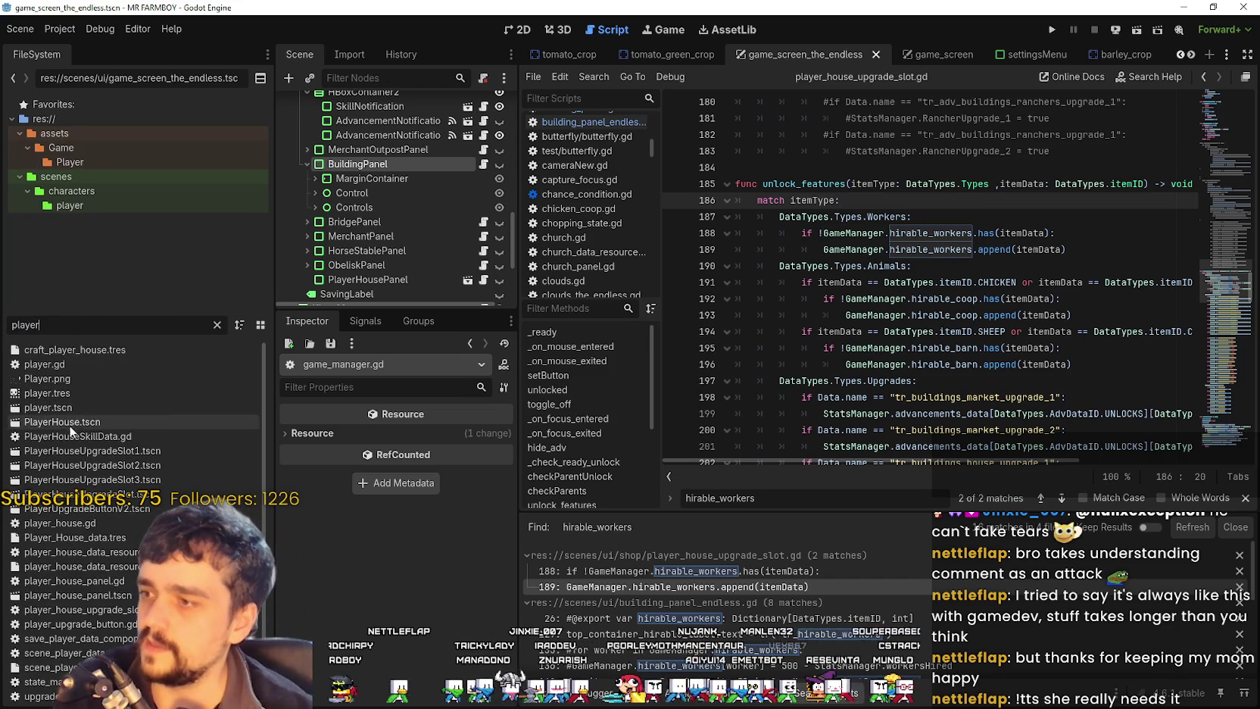
scroll(124, 422, "down", 1)
double_click(124, 423)
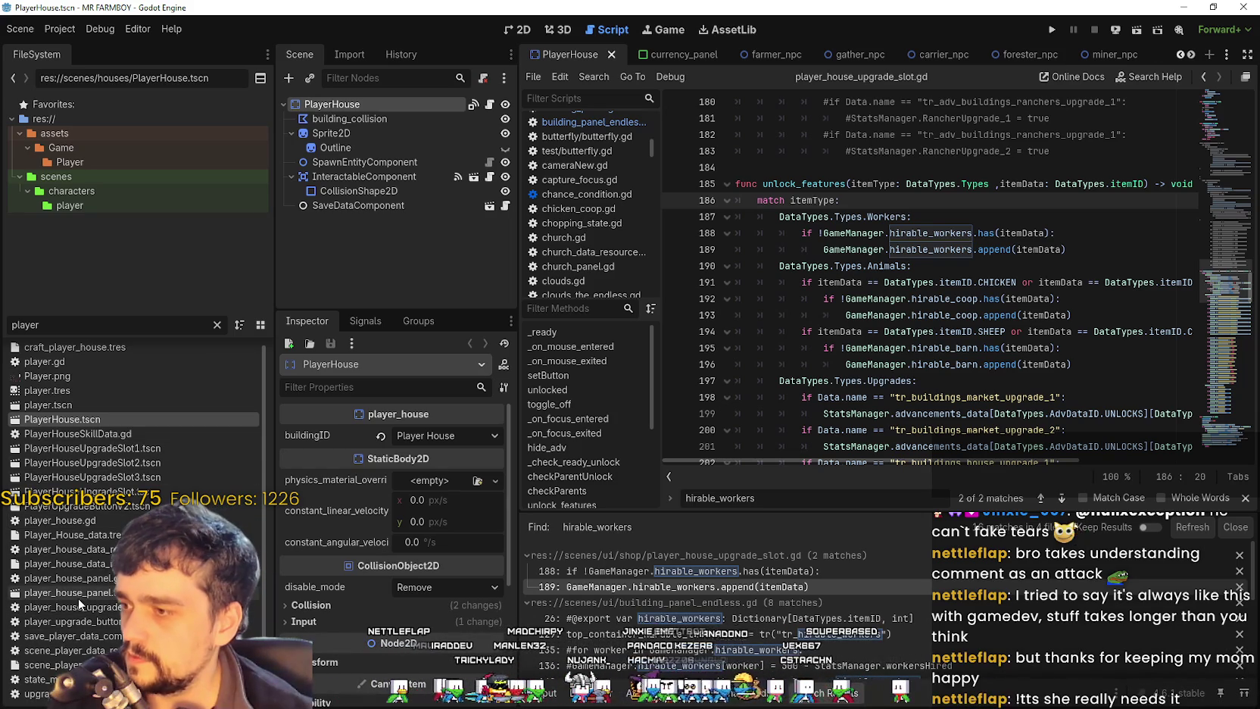
left_click(79, 594)
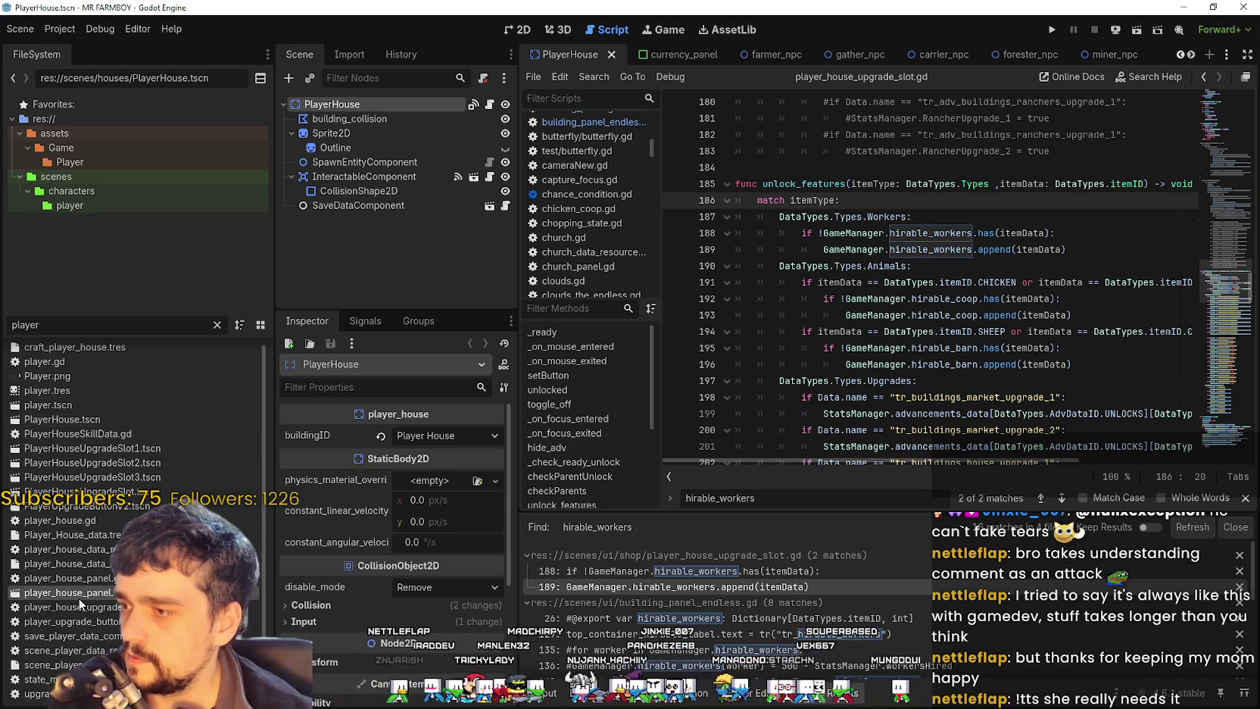
left_click(1245, 499)
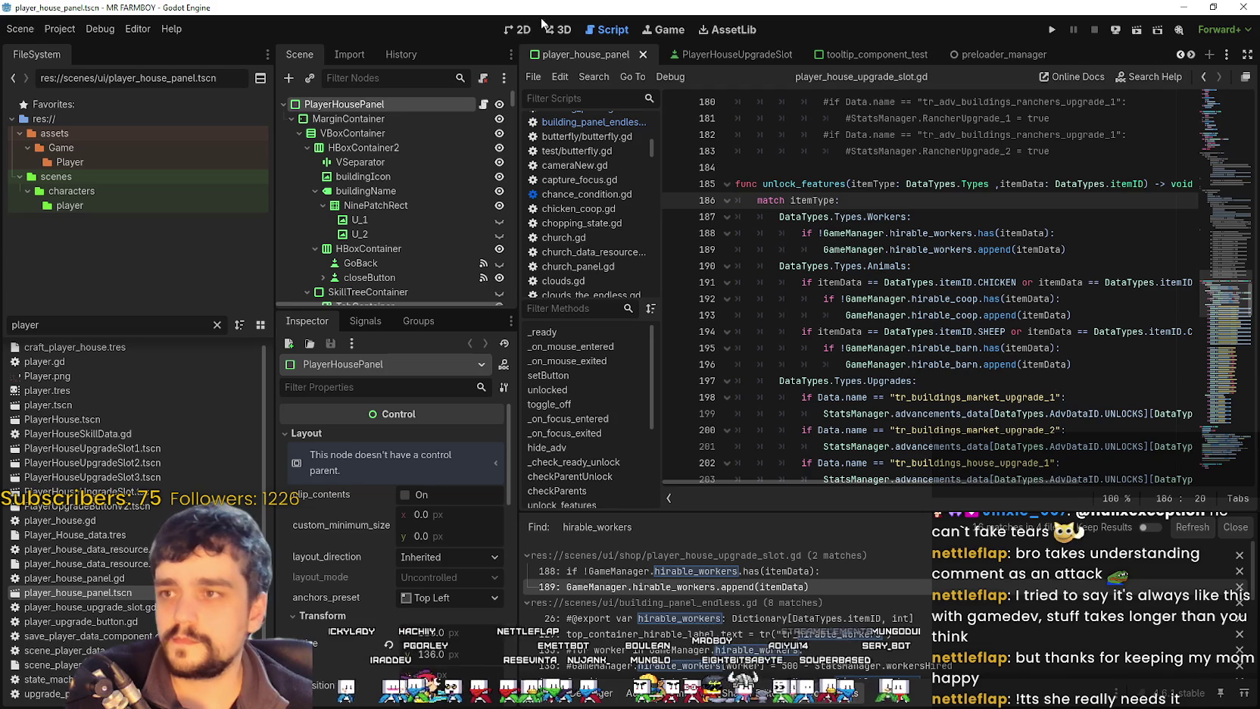
Step: Make SkillTreeContainer visible on the 2D canvas with a taller Scene dock, and select RanchersLine
left_click(522, 31)
scroll(937, 369, "down", 2)
scroll(390, 296, "down", 2)
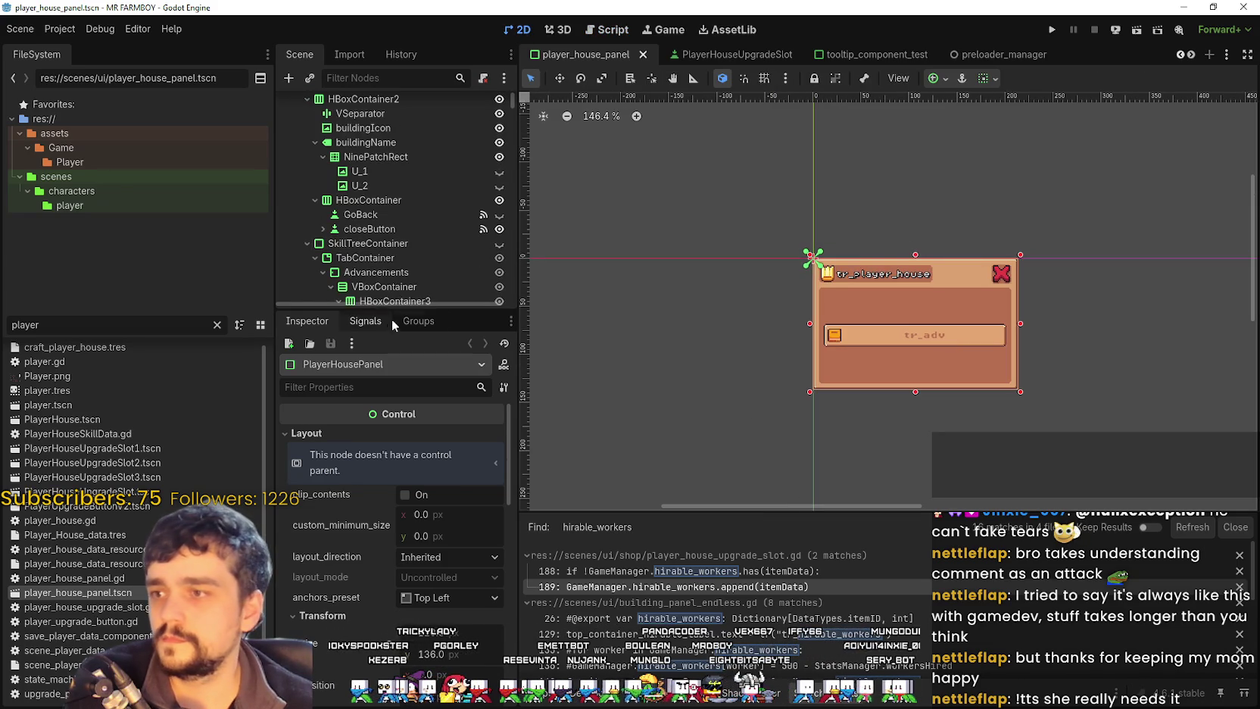
left_click_drag(396, 308, 396, 564)
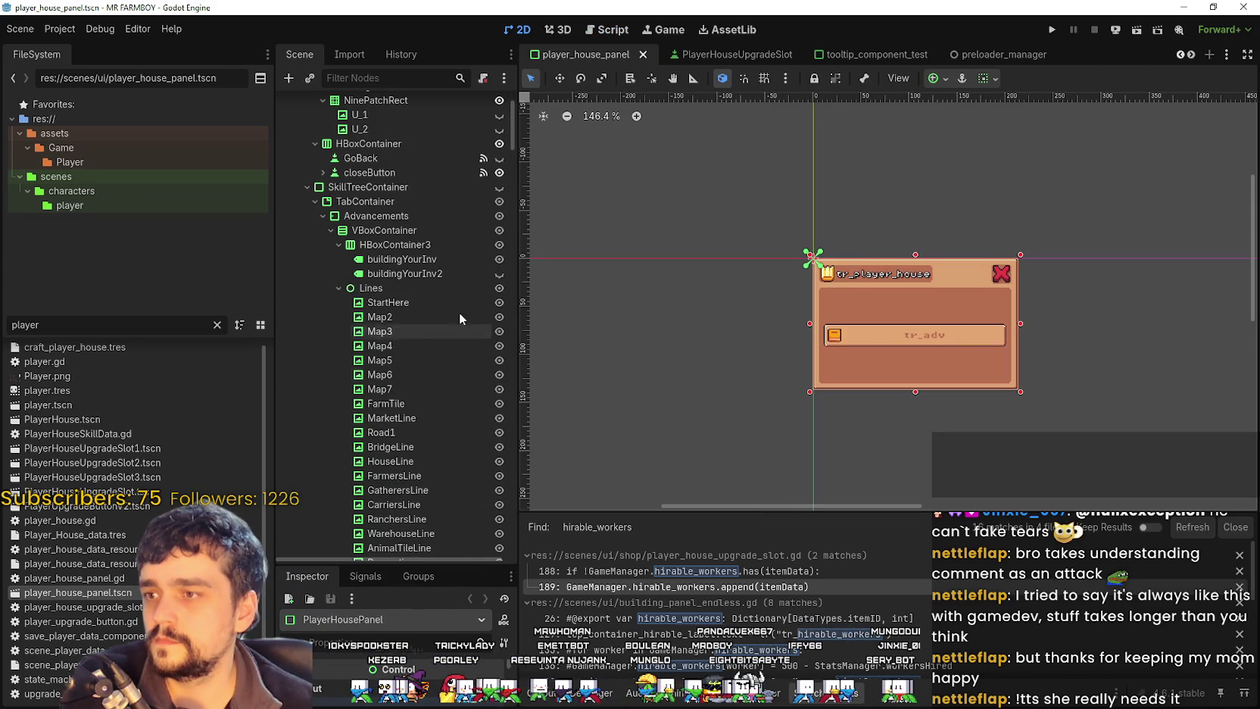
left_click(499, 189)
scroll(770, 277, "up", 5)
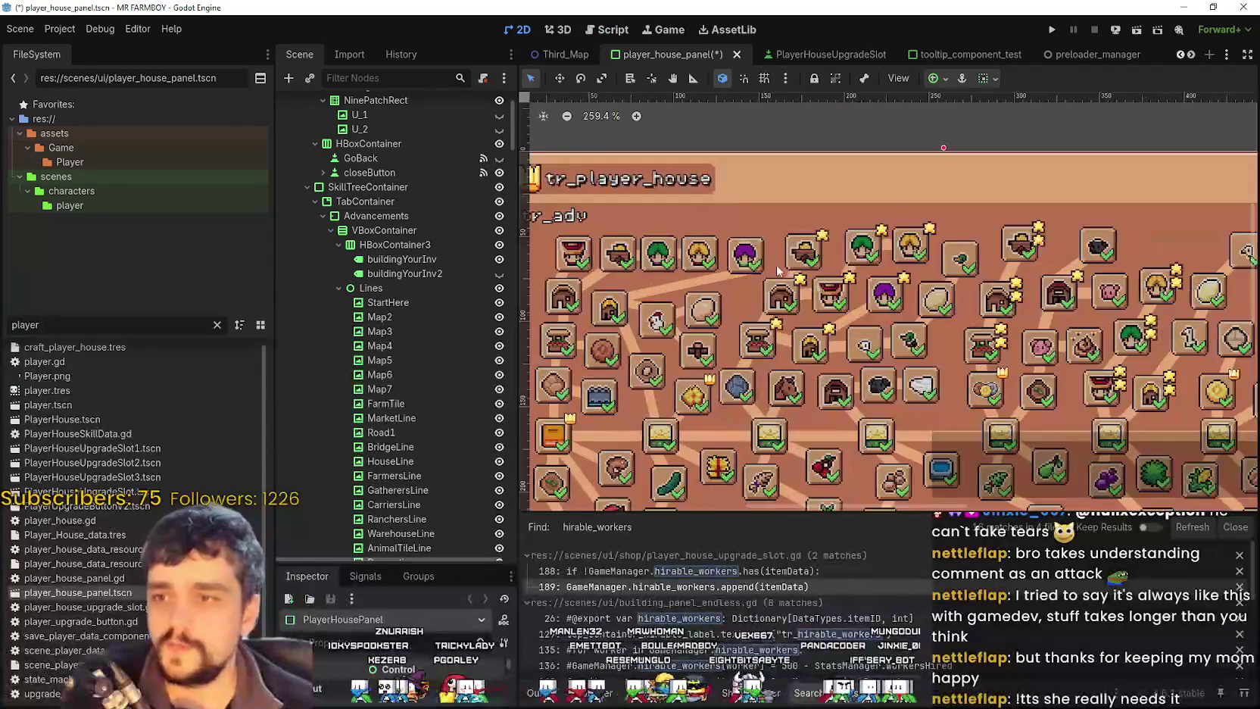
scroll(769, 277, "down", 2)
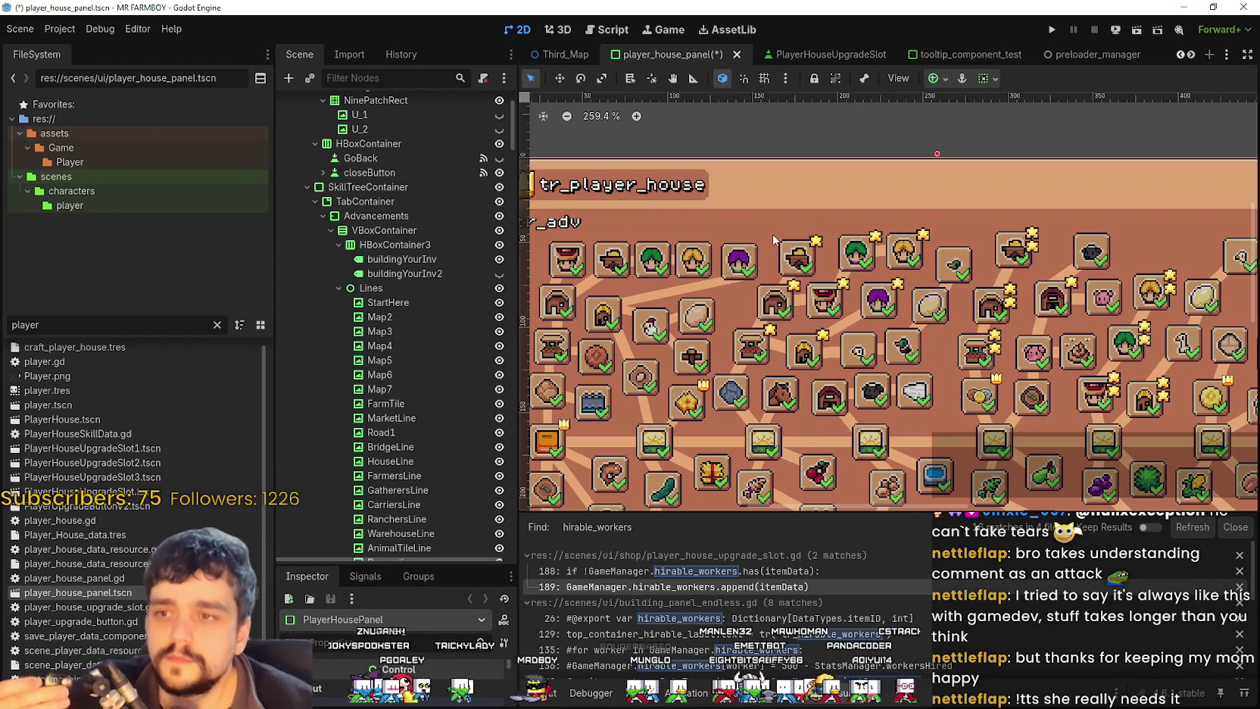
scroll(745, 274, "up", 4)
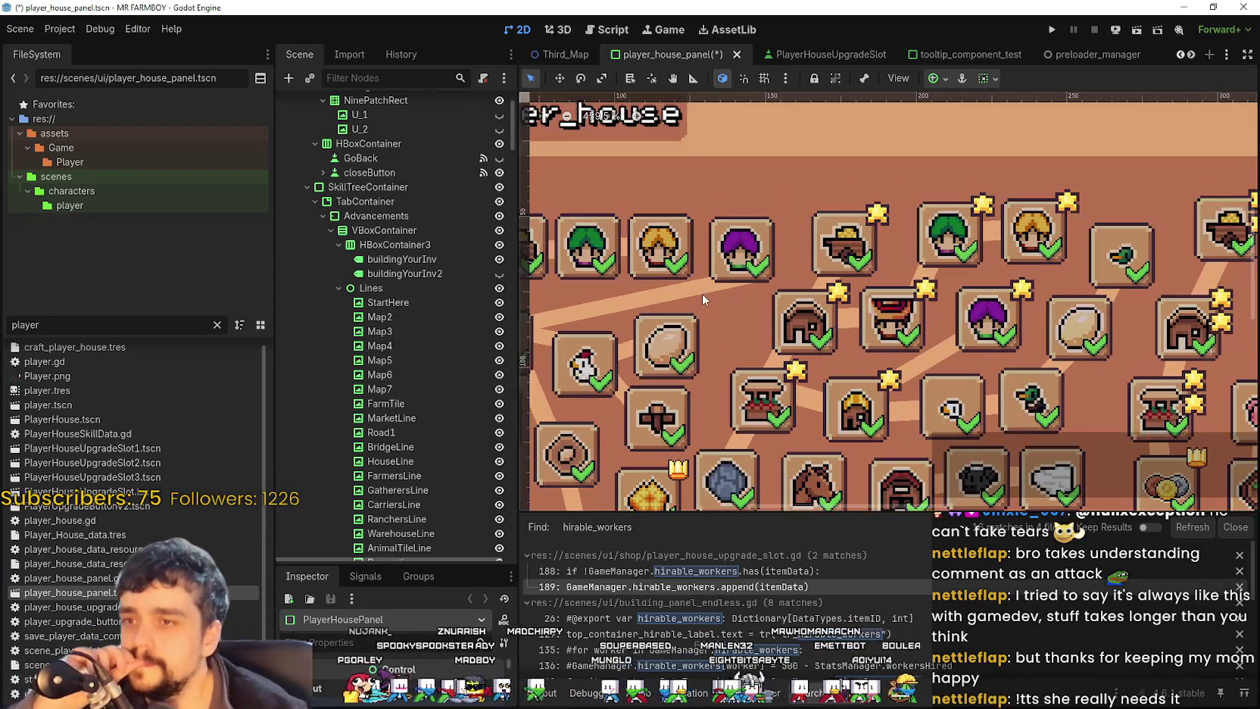
left_click(700, 289)
scroll(802, 310, "down", 5)
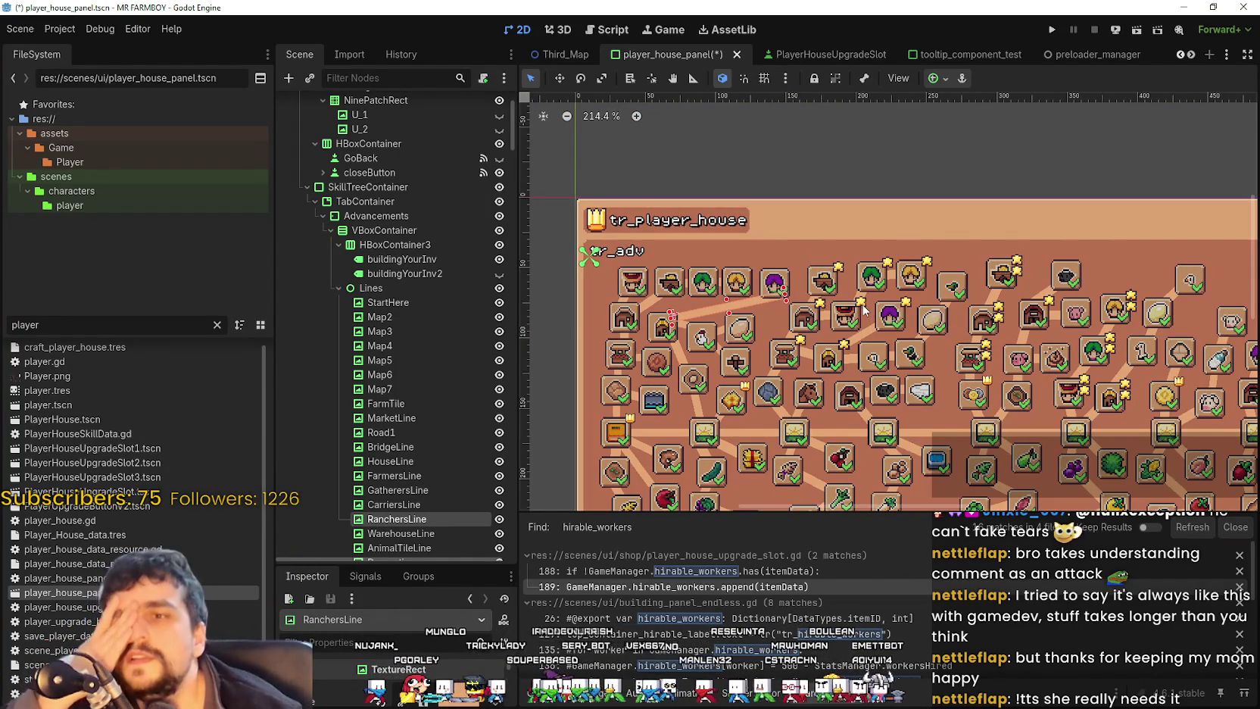
scroll(752, 325, "up", 6)
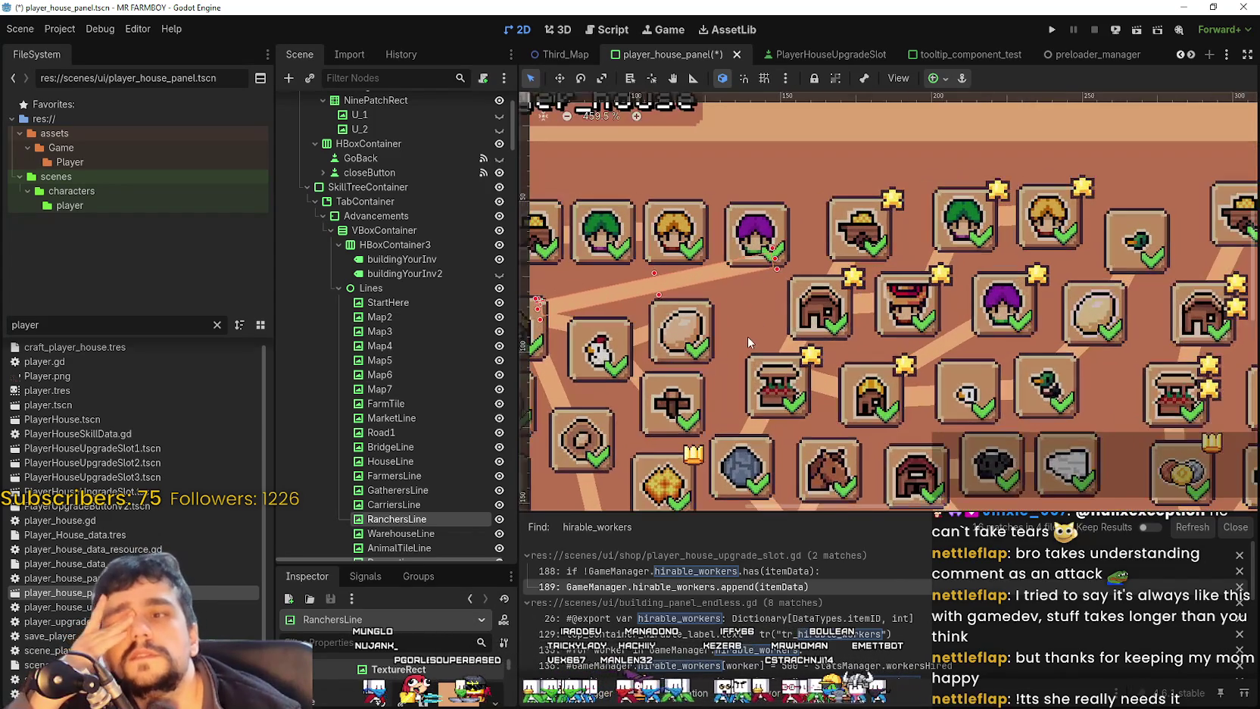
scroll(751, 332, "down", 3)
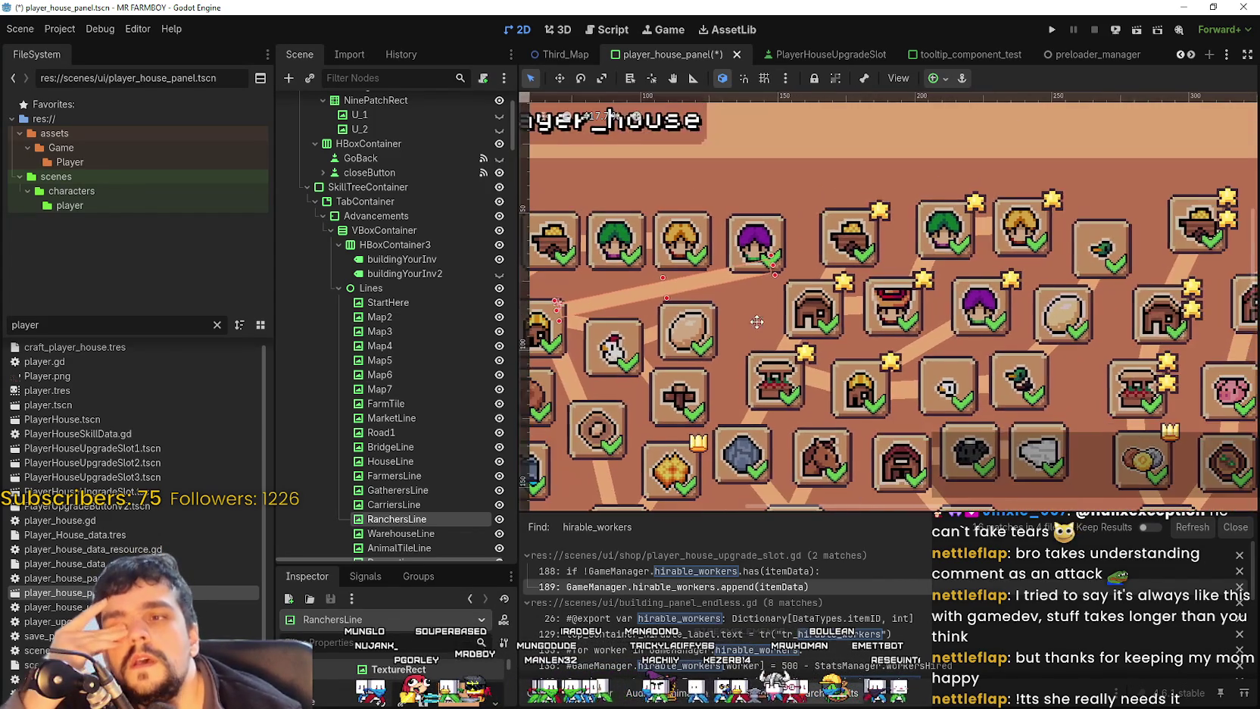
scroll(788, 295, "up", 2)
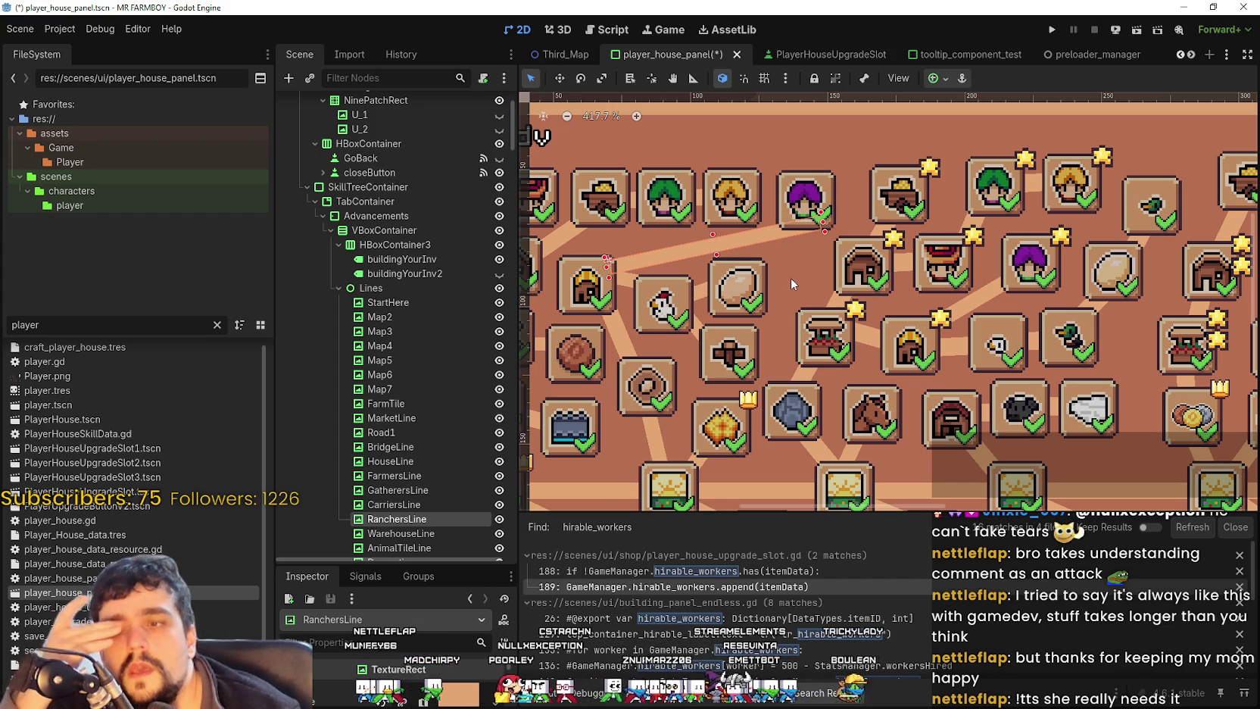
Step: Nudge the purple Ranchers slot a few pixels up-left
scroll(774, 357, "down", 2)
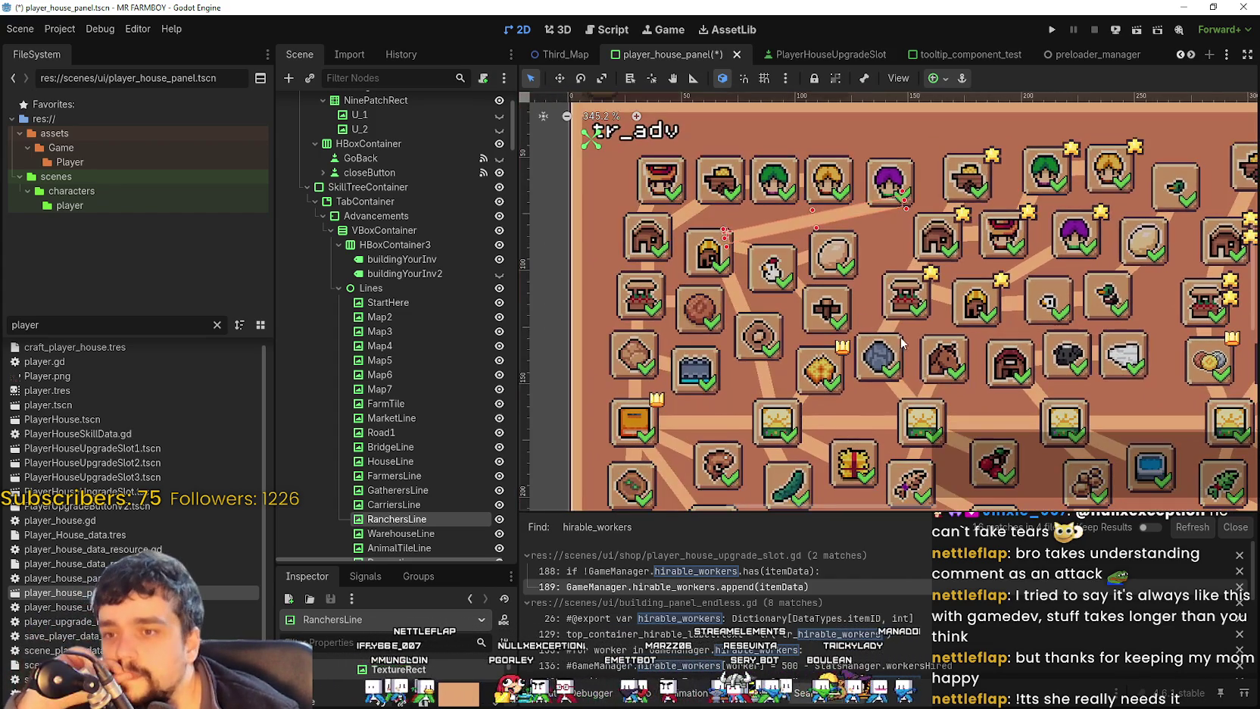
left_click_drag(900, 343, 848, 296)
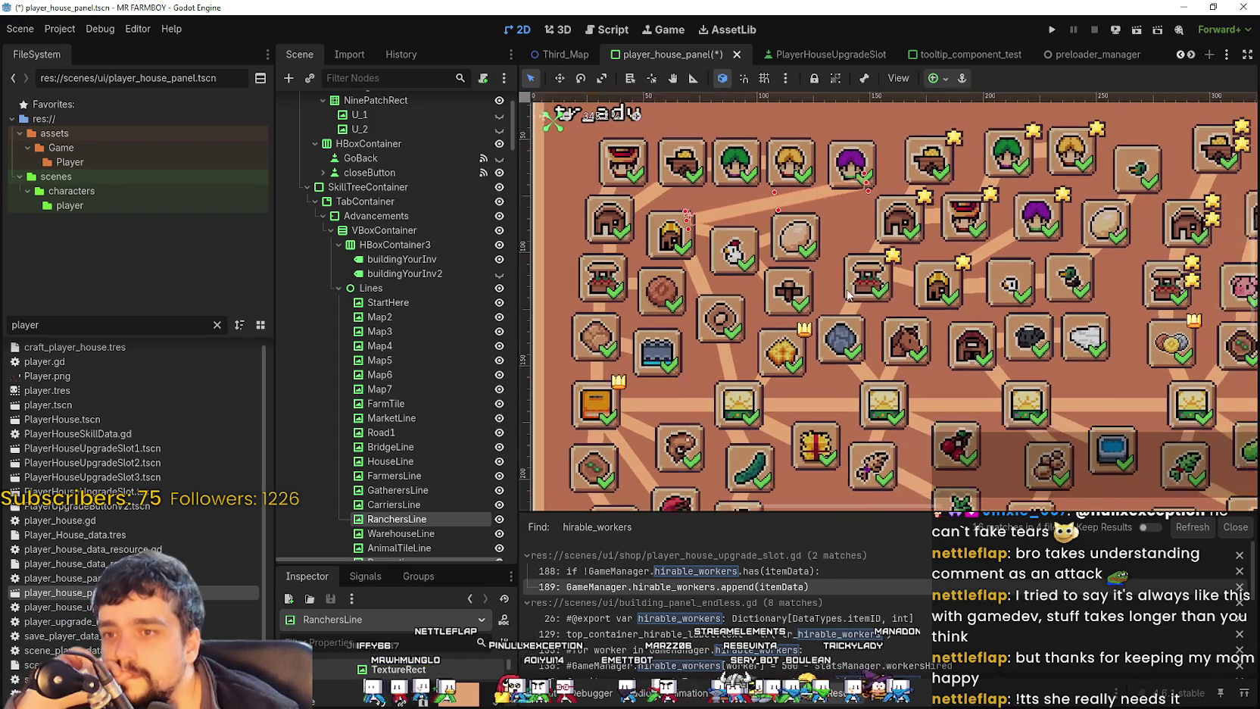
scroll(852, 288, "up", 5)
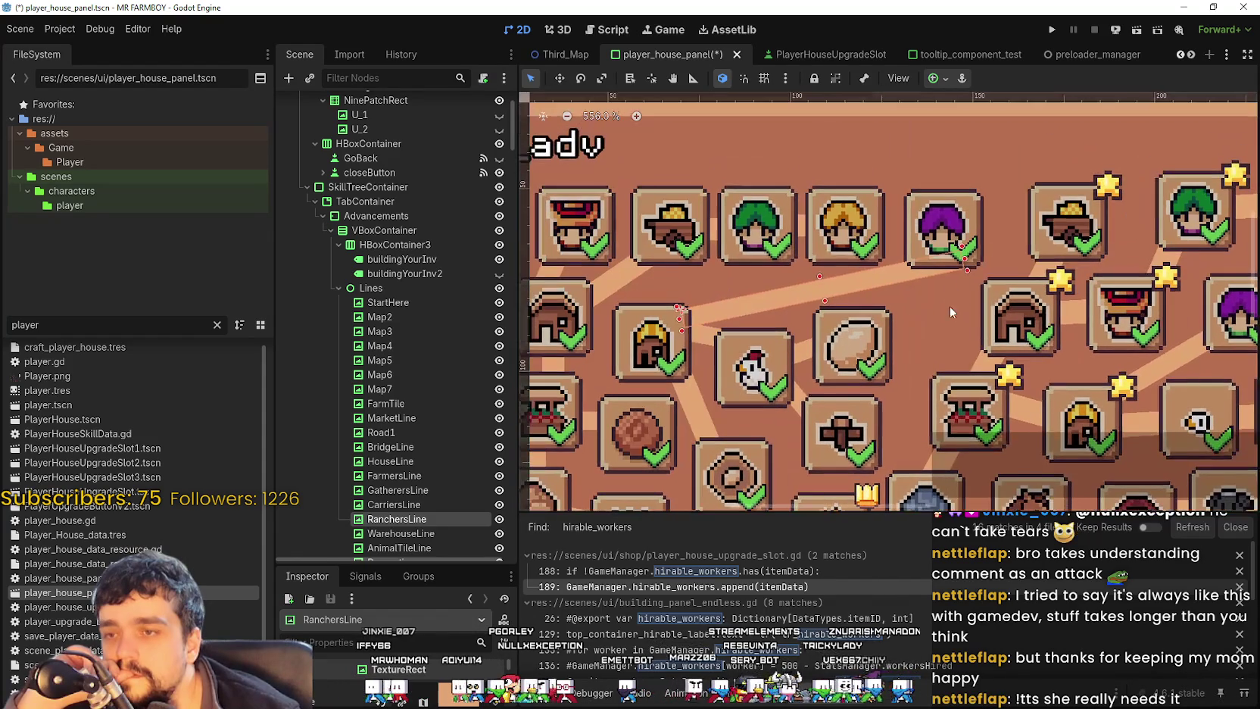
left_click_drag(944, 225, 923, 224)
scroll(923, 224, "up", 1)
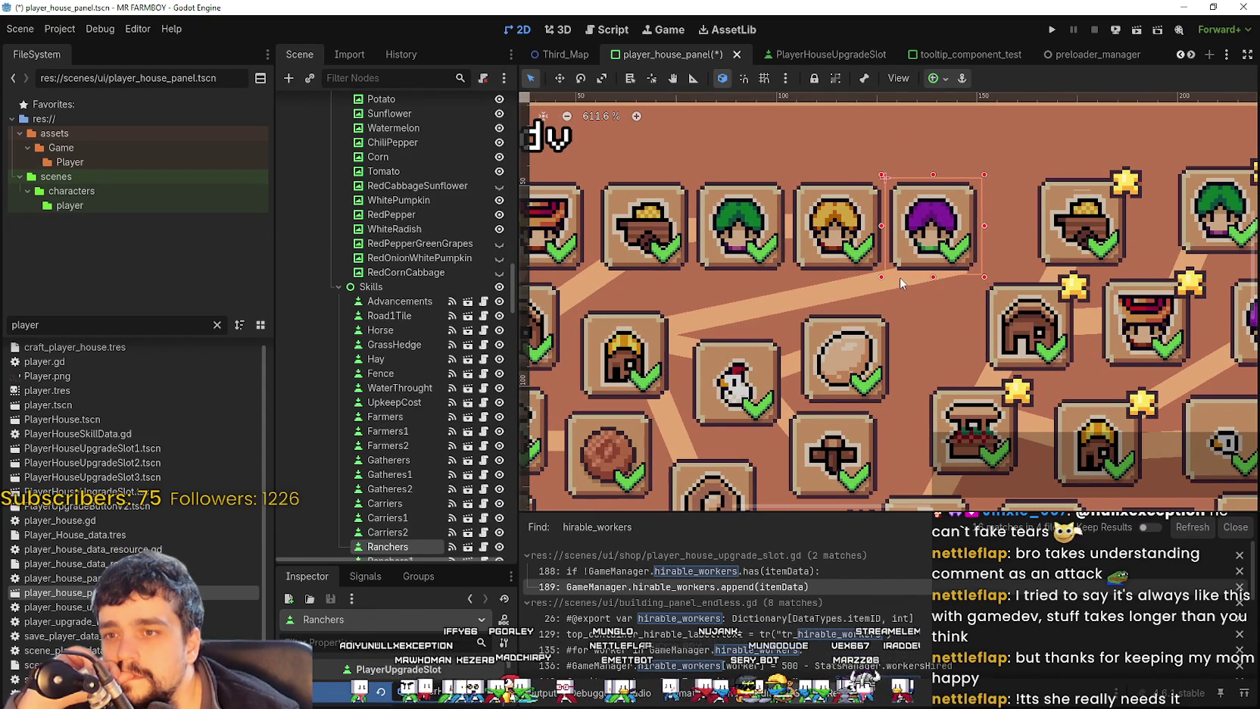
Step: Rotate RanchersLine slightly so it meets the moved Ranchers slot
left_click(957, 271)
key("e")
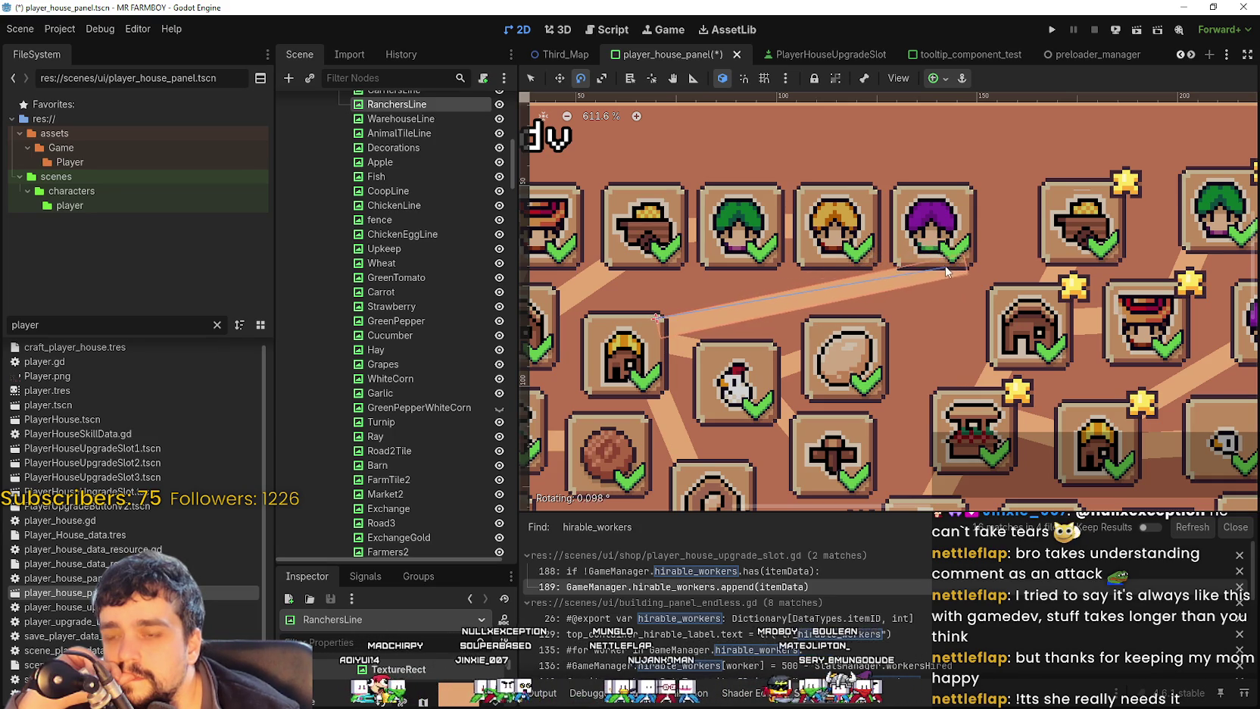
left_click_drag(940, 259, 937, 259)
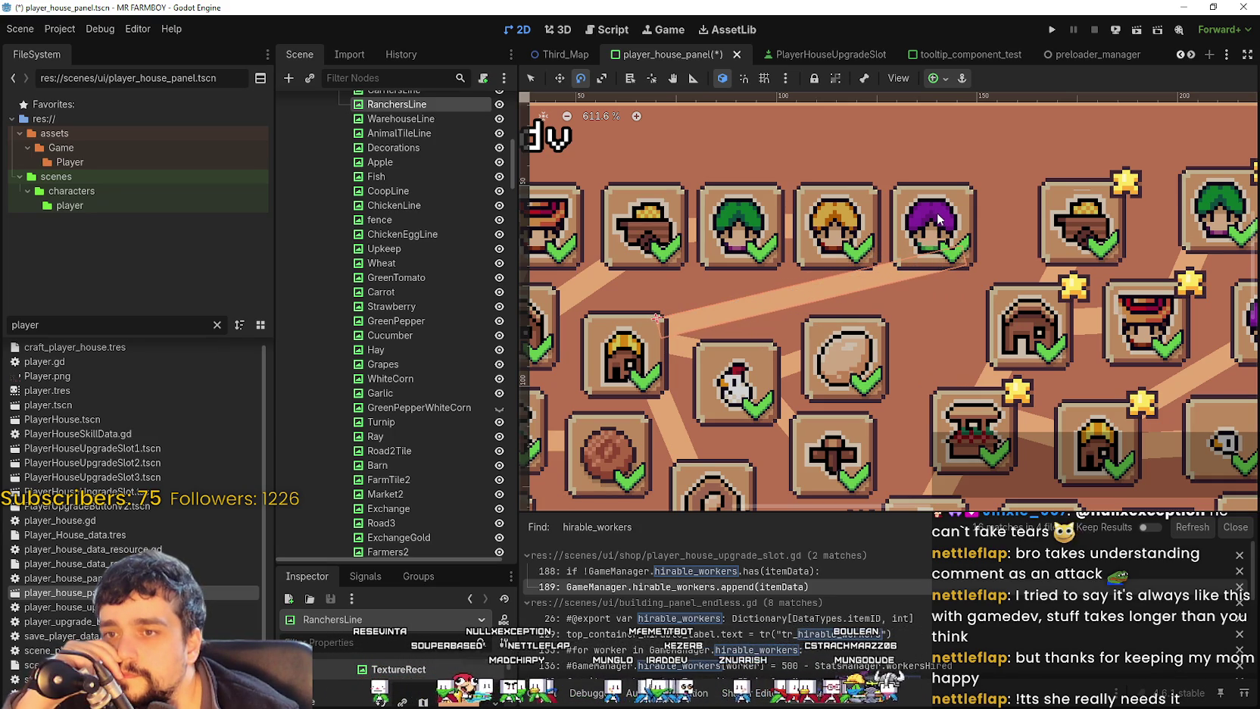
scroll(942, 201, "down", 2)
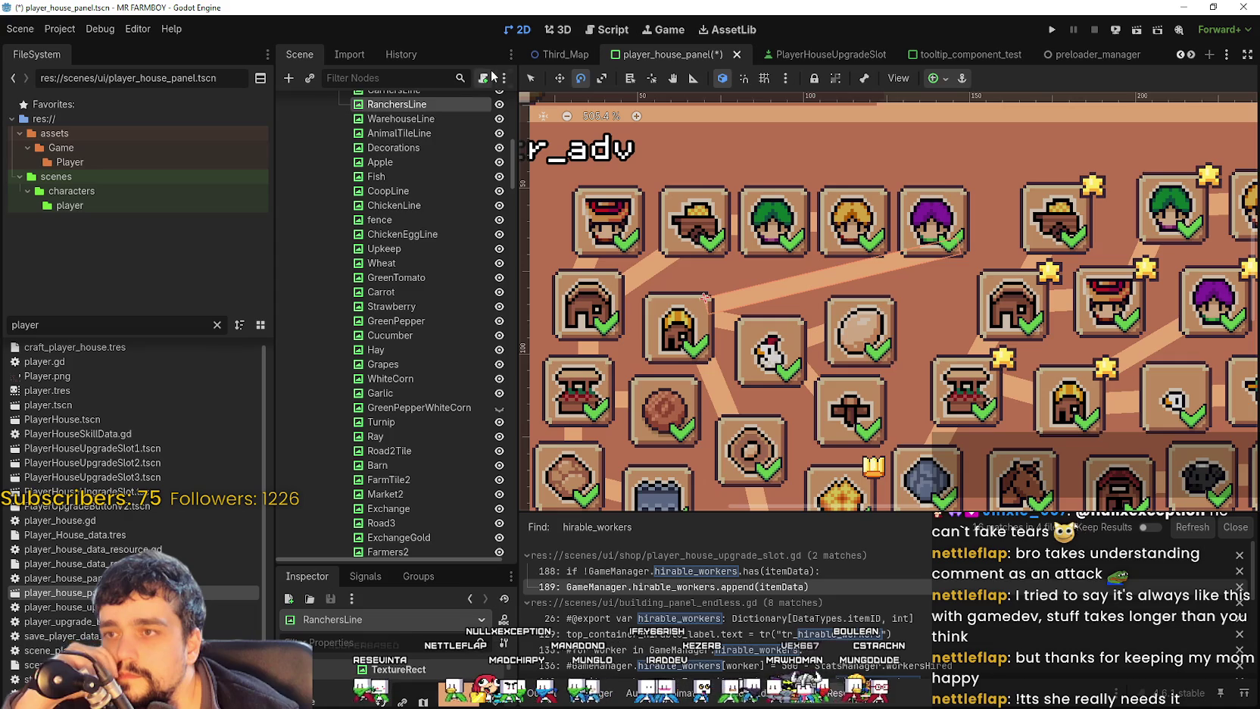
Step: Duplicate the Ranchers slot to create Ranchers3
left_click(943, 203)
scroll(943, 202, "down", 4)
scroll(958, 241, "up", 2)
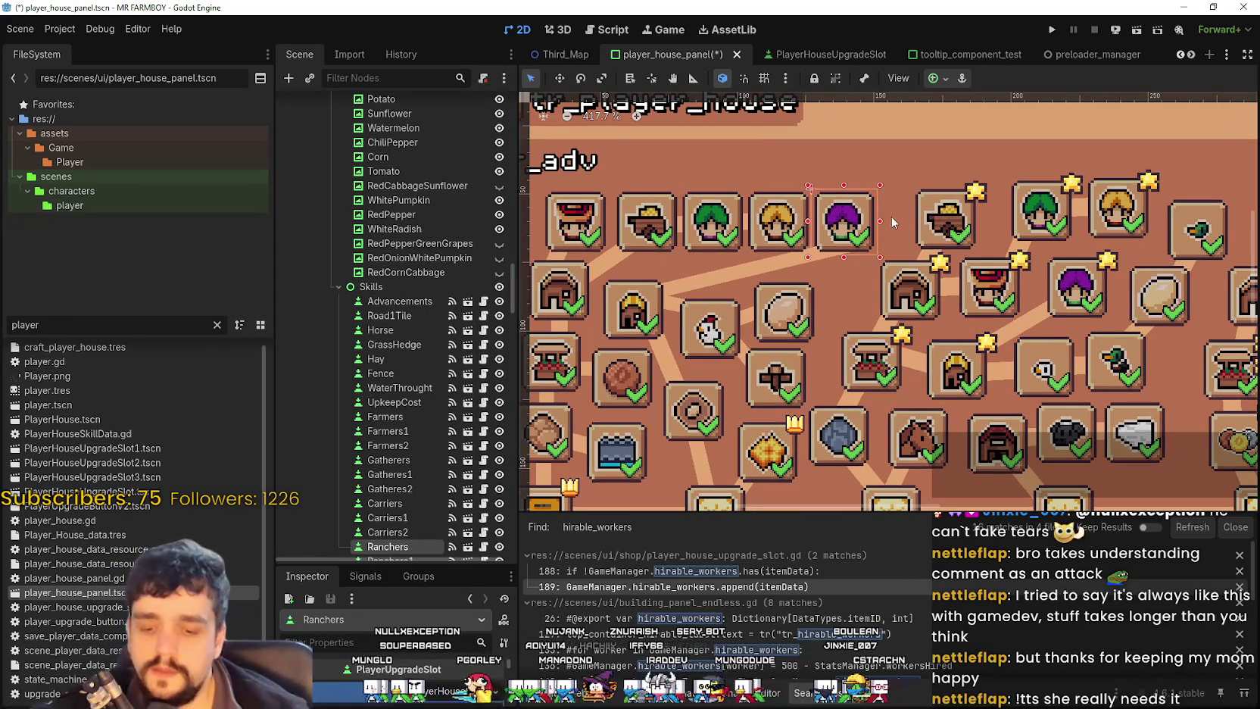
scroll(459, 381, "down", 5)
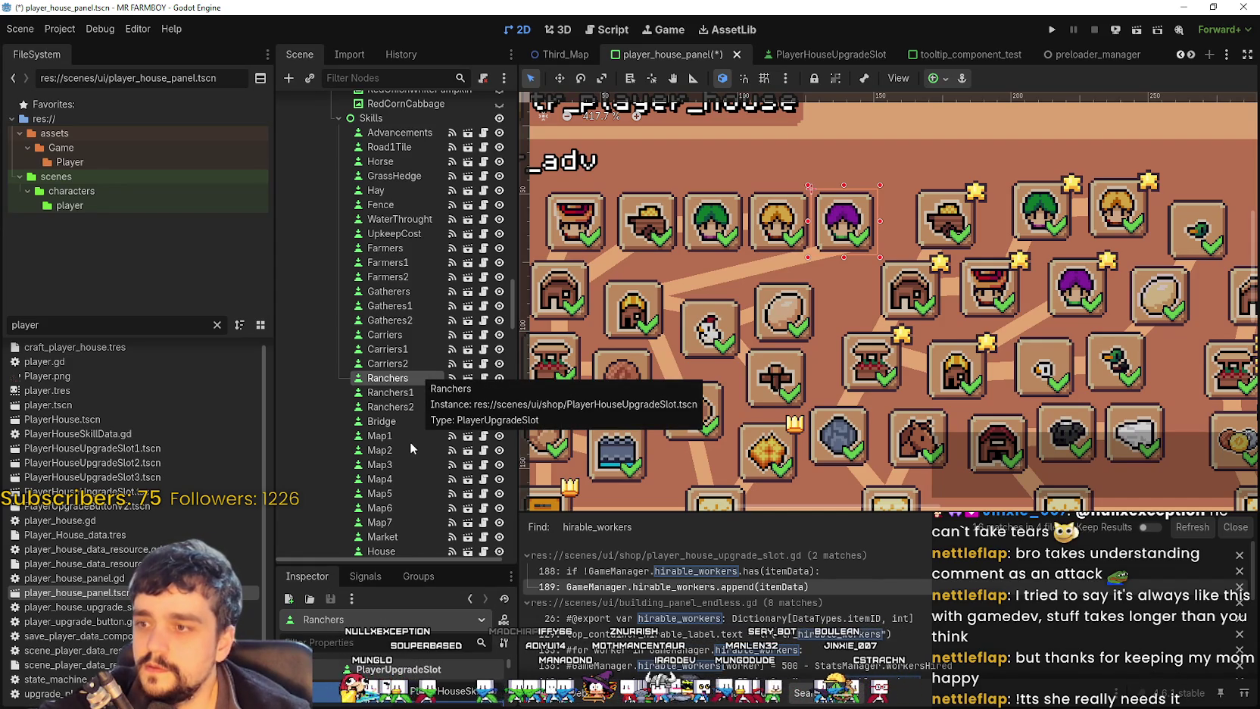
key("ctrl+d")
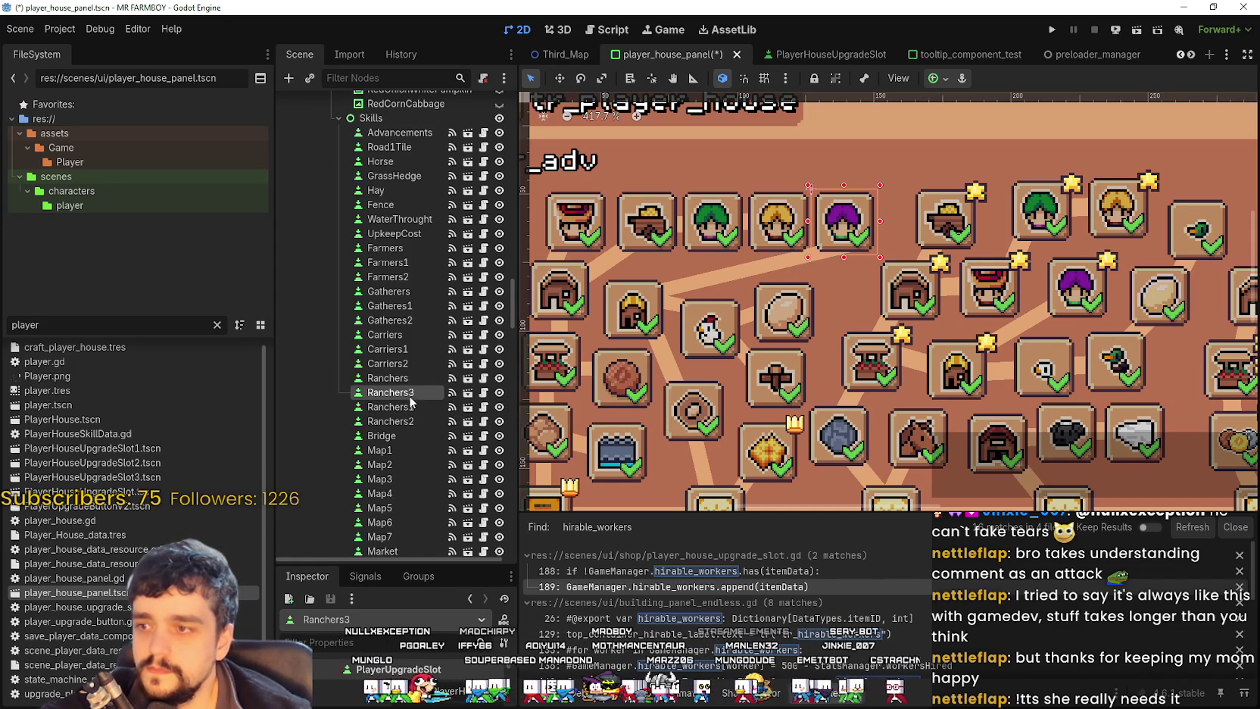
Step: Move Ranchers3 beside the original Ranchers slot and expand its Data properties in an enlarged Inspector
left_click(561, 80)
scroll(988, 288, "down", 4)
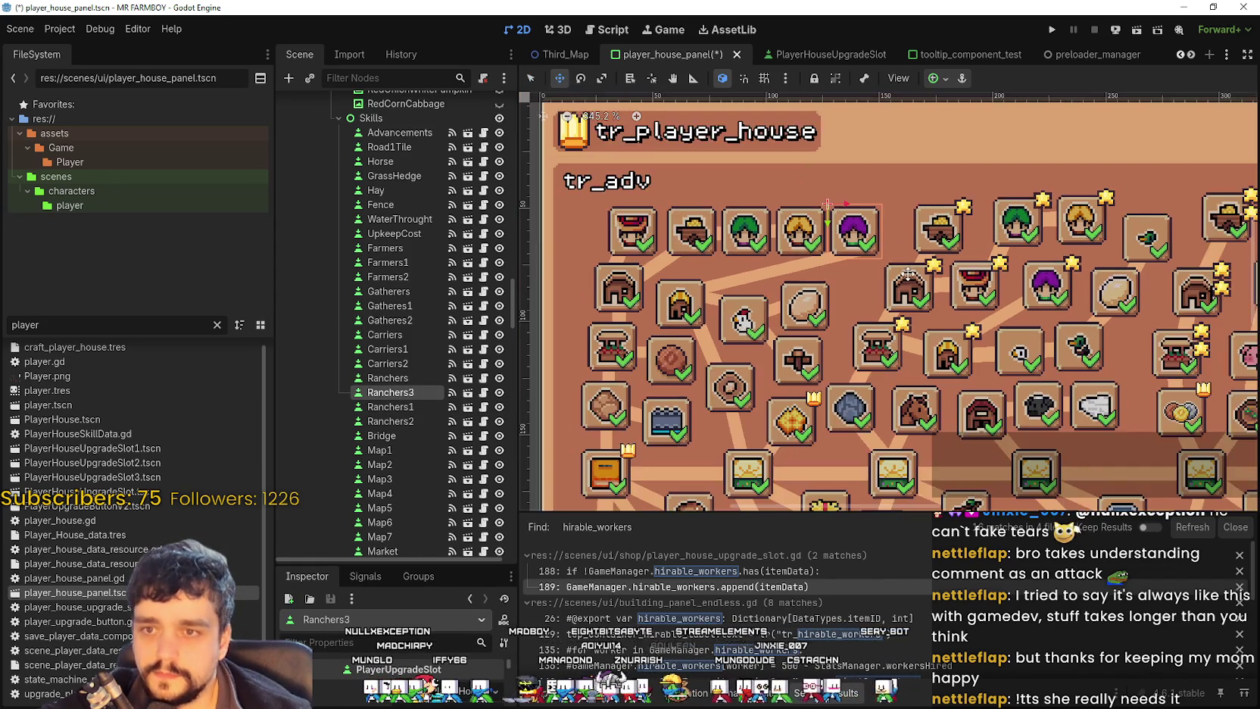
left_click_drag(988, 288, 883, 255)
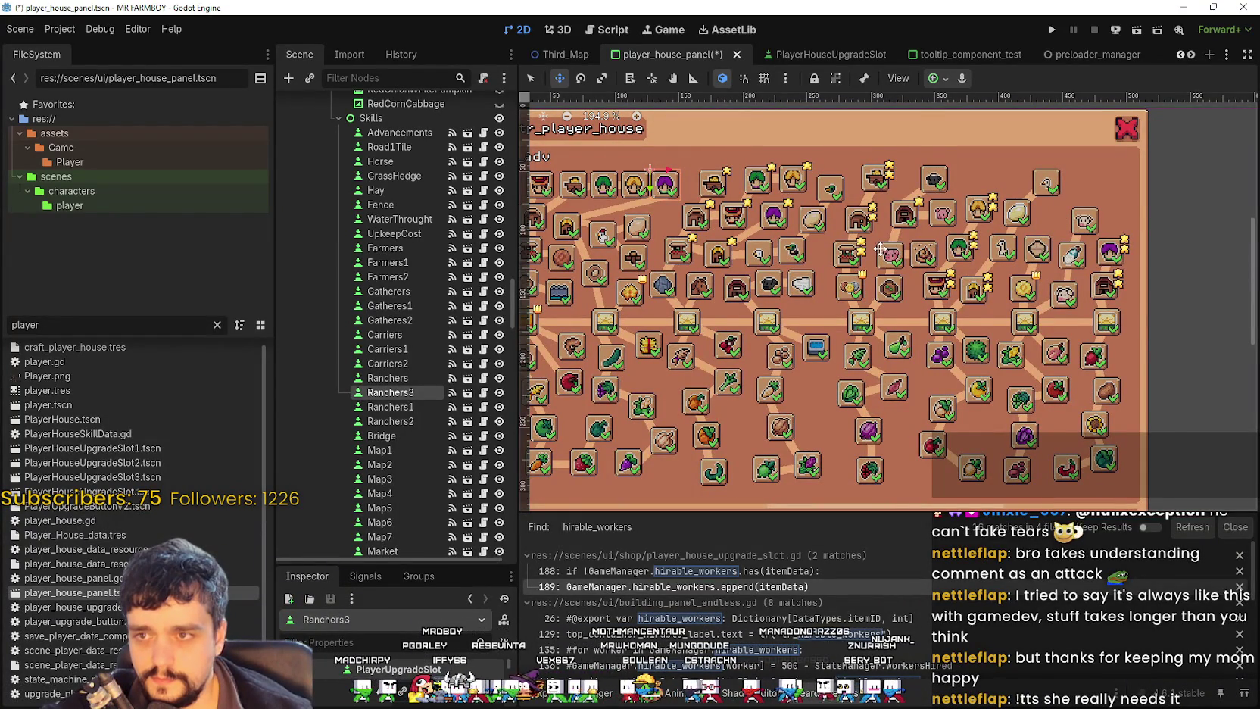
scroll(881, 251, "up", 2)
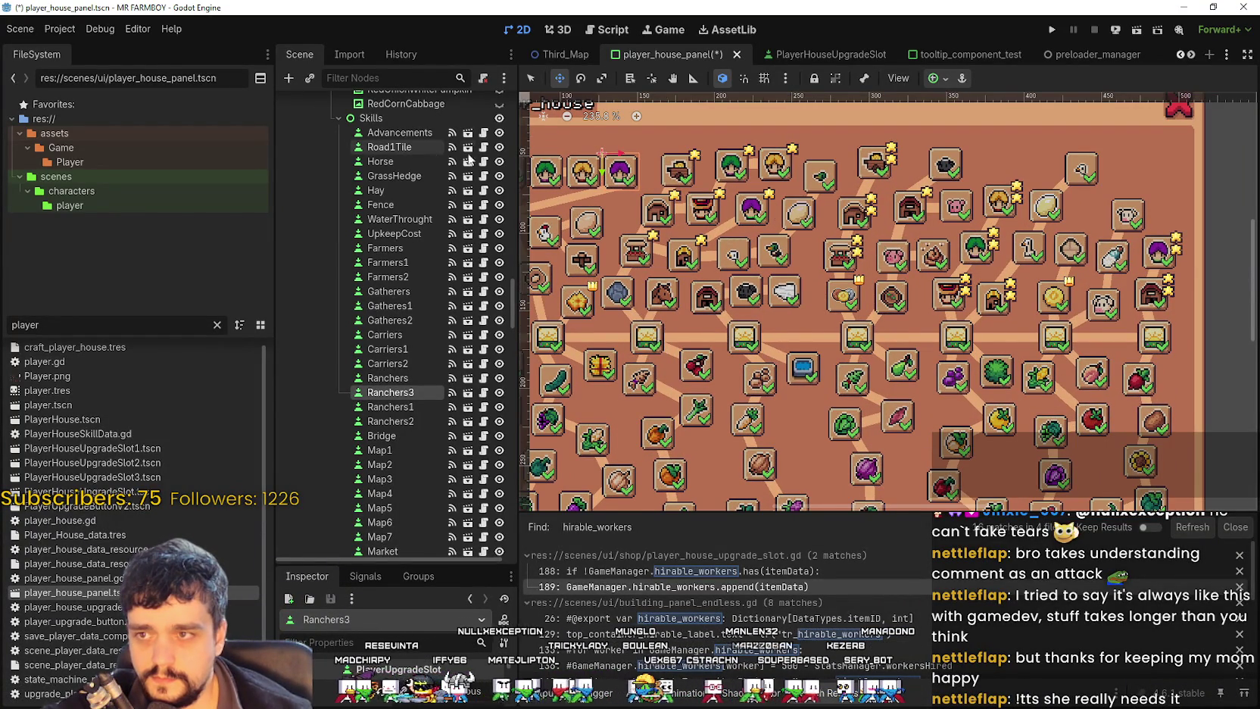
scroll(717, 213, "up", 5)
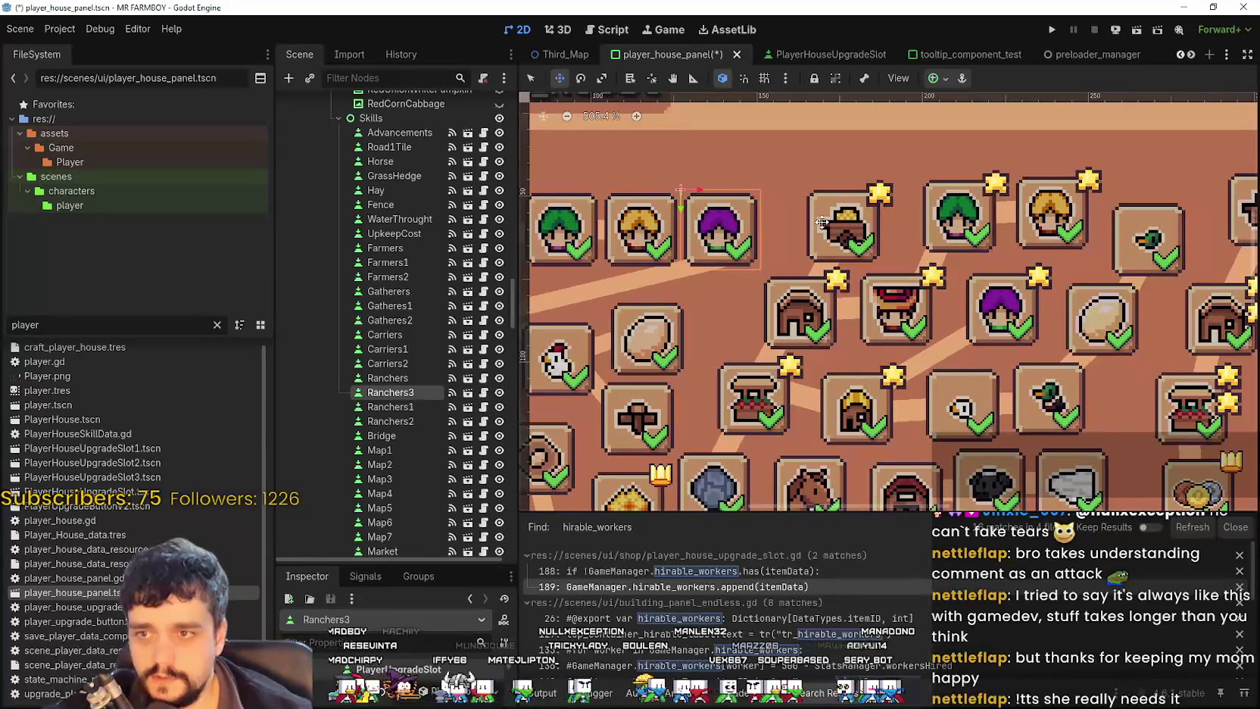
scroll(809, 225, "down", 2)
left_click_drag(748, 224, 794, 224)
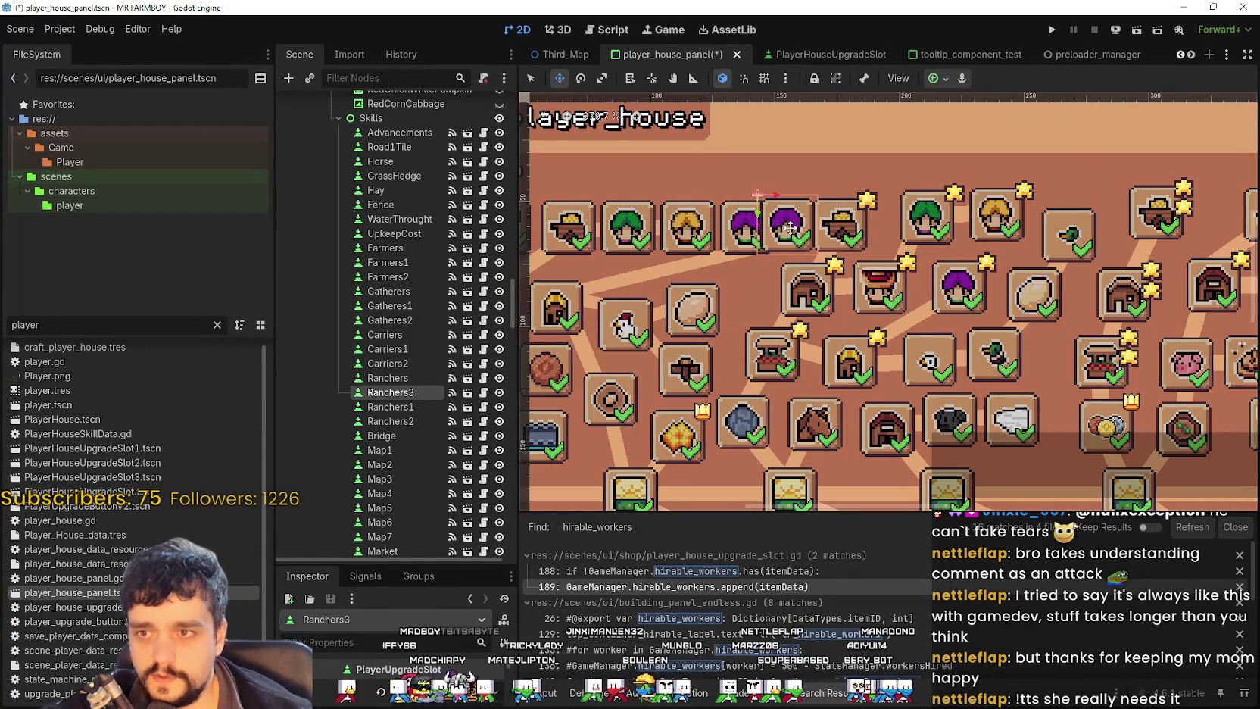
mouse_move(370, 564)
left_mouse_down()
mouse_move(394, 470)
mouse_move(424, 433)
left_mouse_up()
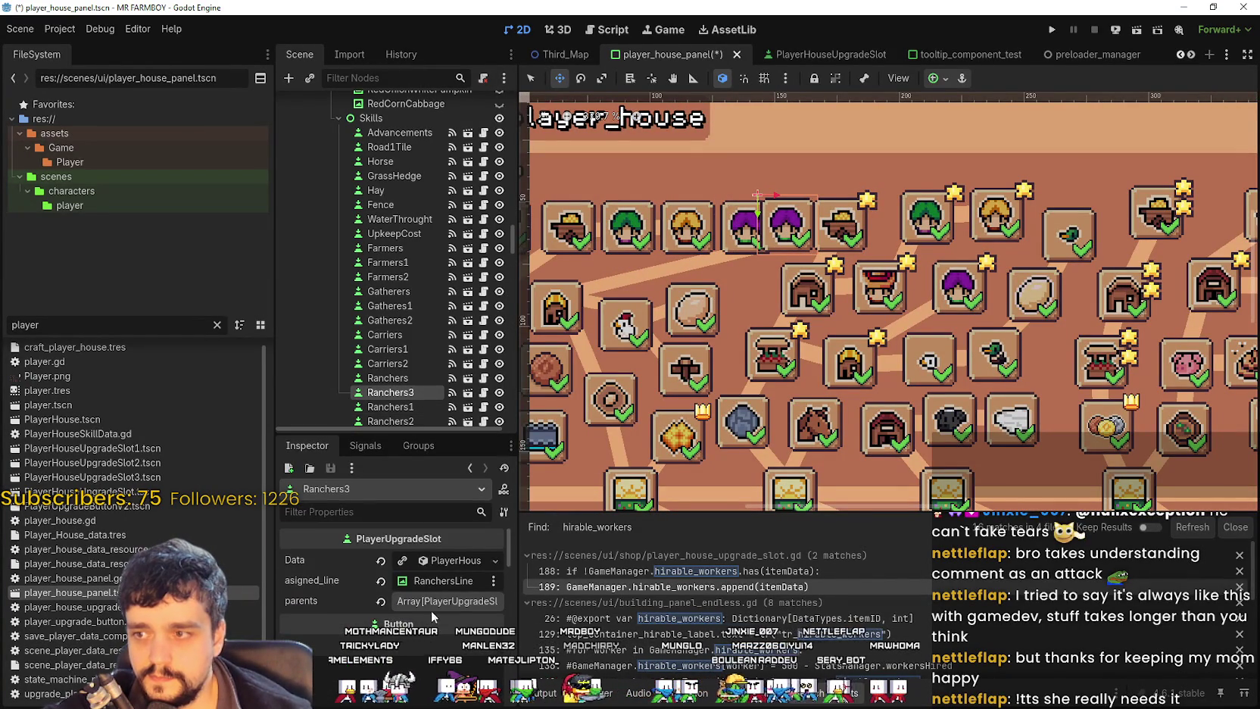
left_click(443, 562)
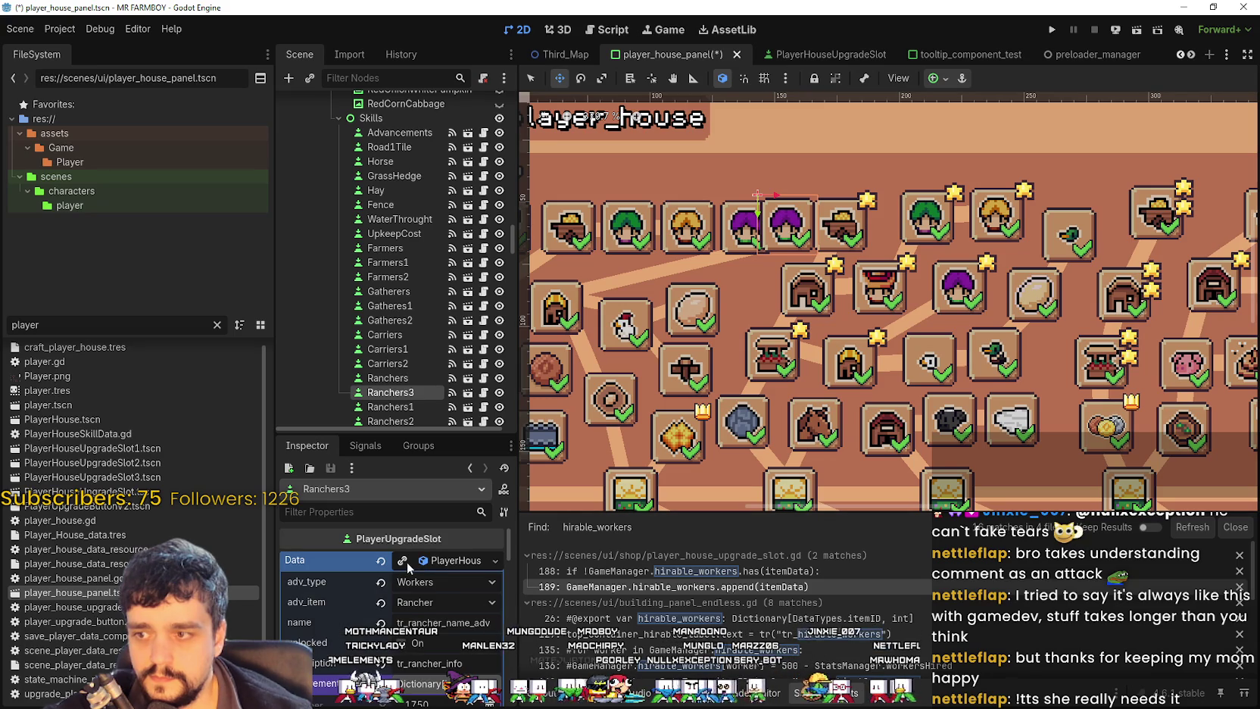
Step: Change Ranchers3's adv_item from Rancher to Rancher 2
left_click(446, 601)
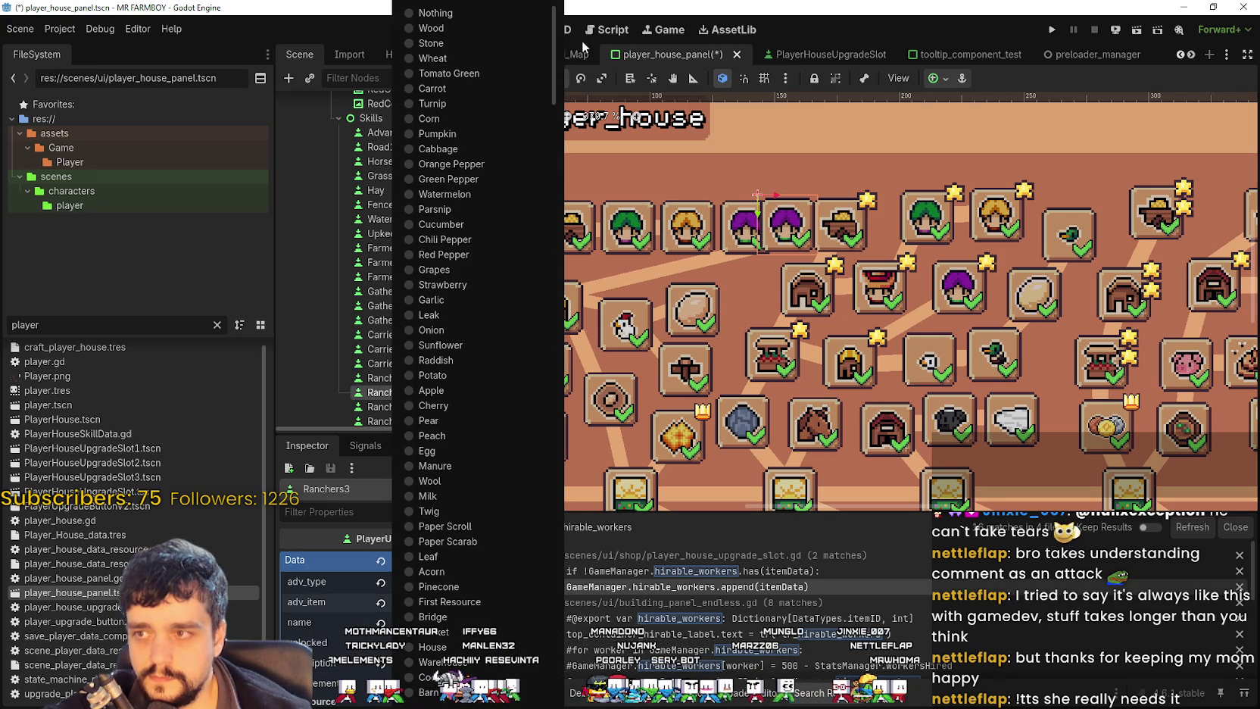
left_click_drag(553, 67, 553, 666)
left_click(447, 689)
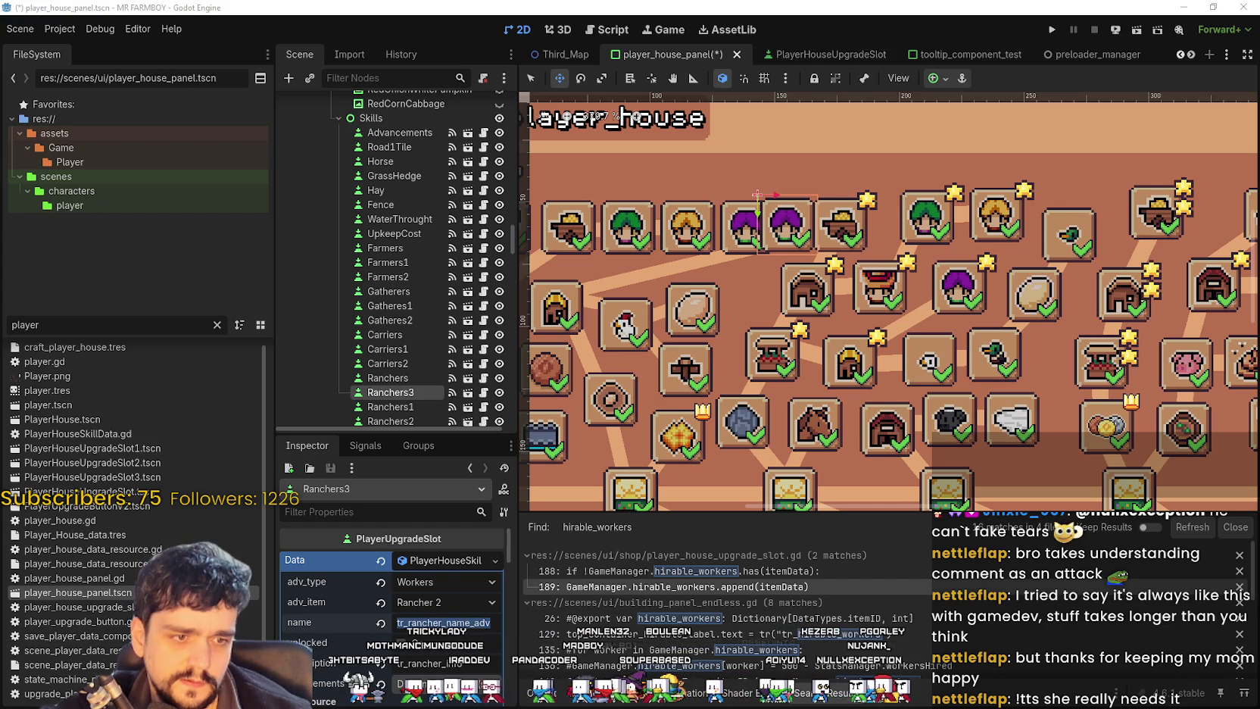
key("alt+Tab")
left_click(807, 437)
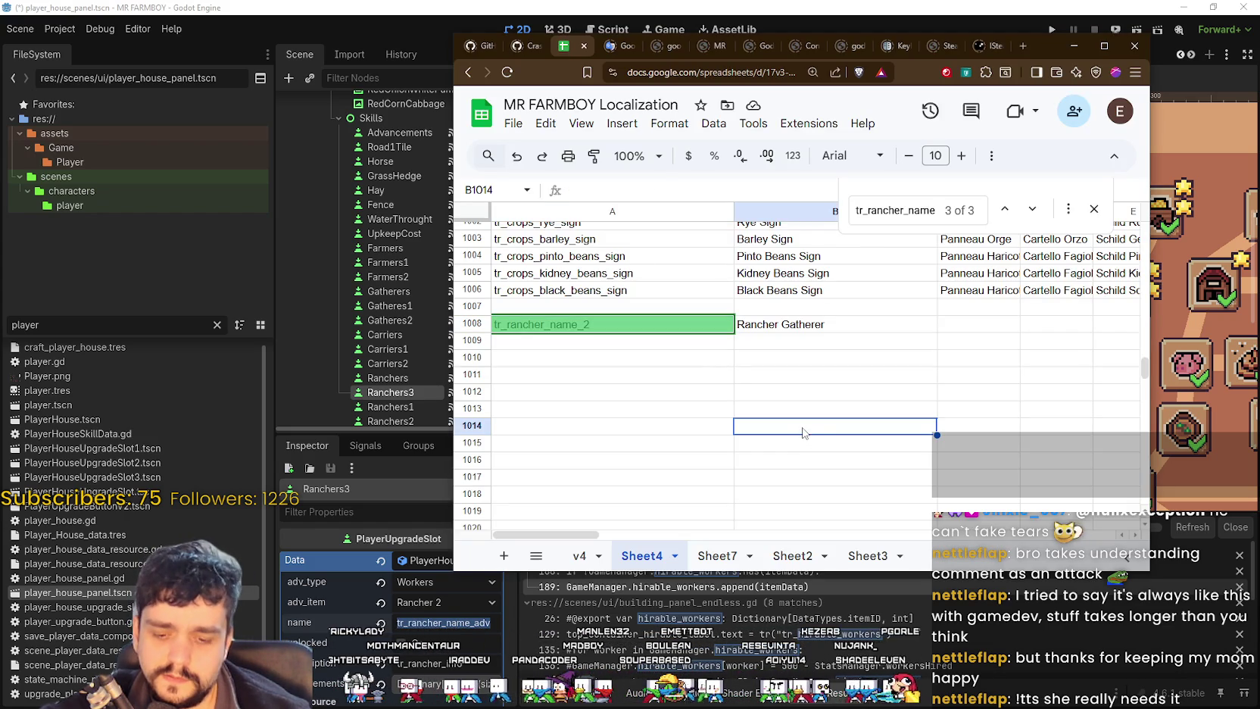
key("ctrl+f")
key("End")
type("_adv")
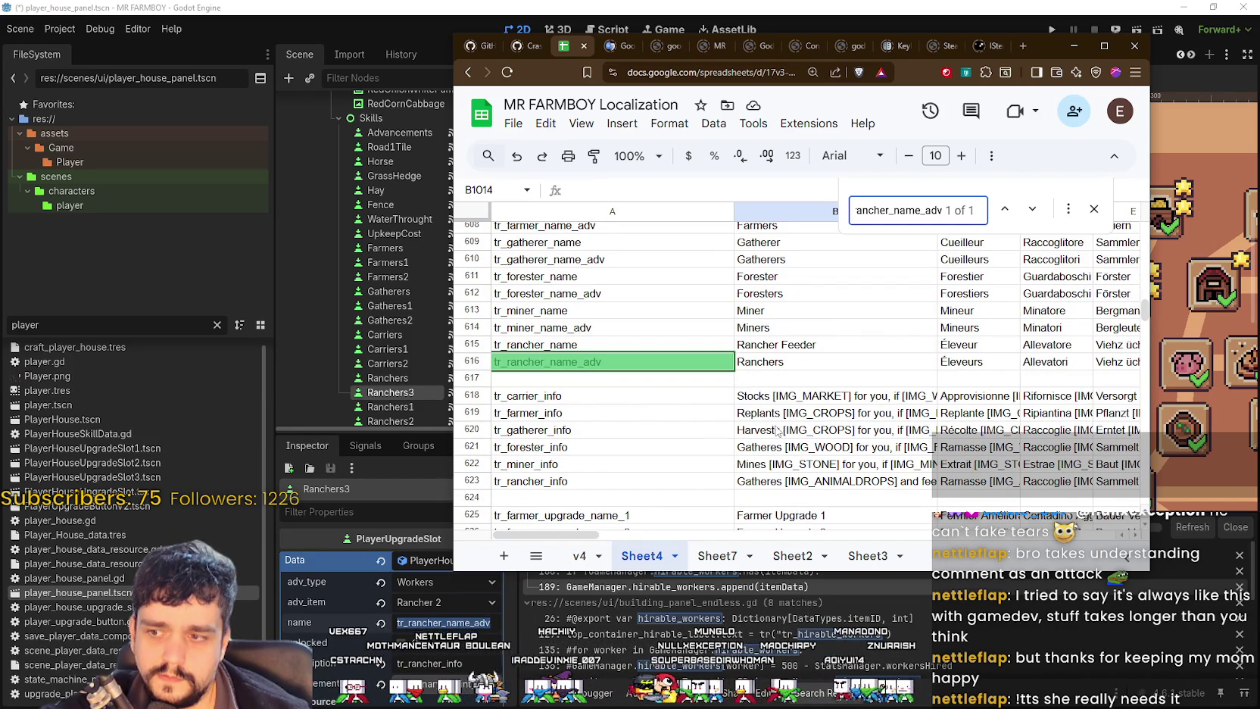
left_click(784, 365)
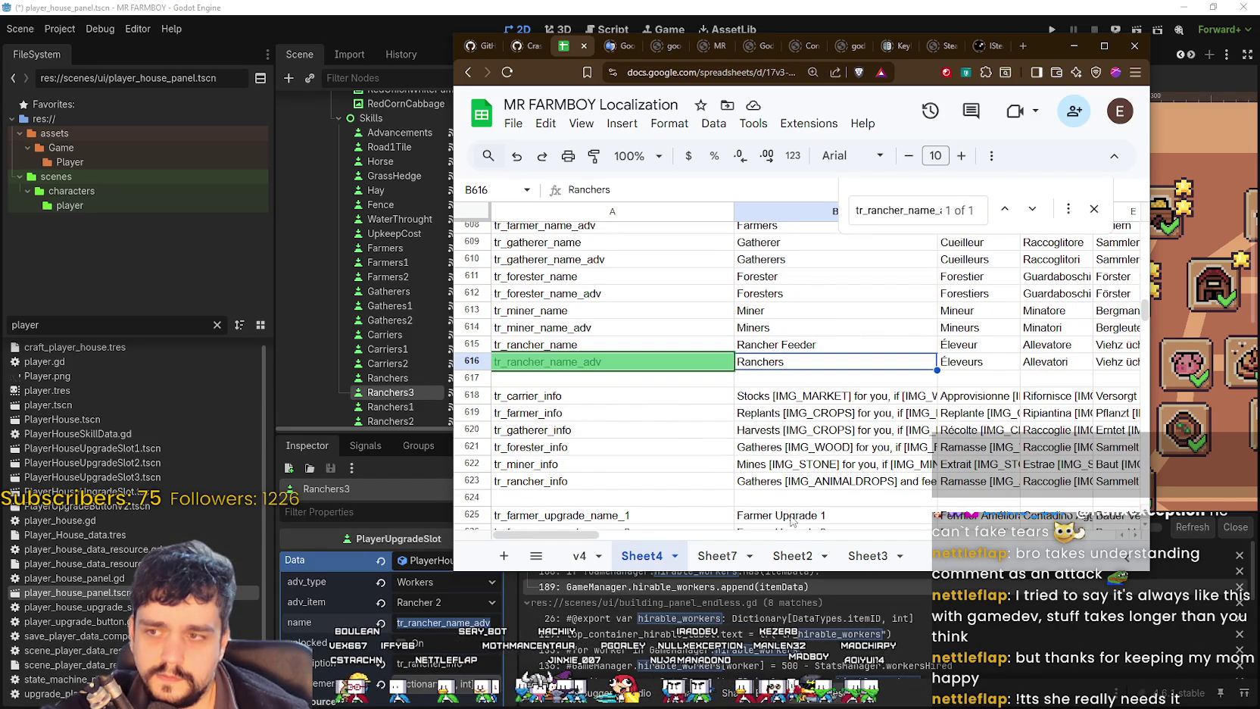
left_click(590, 365)
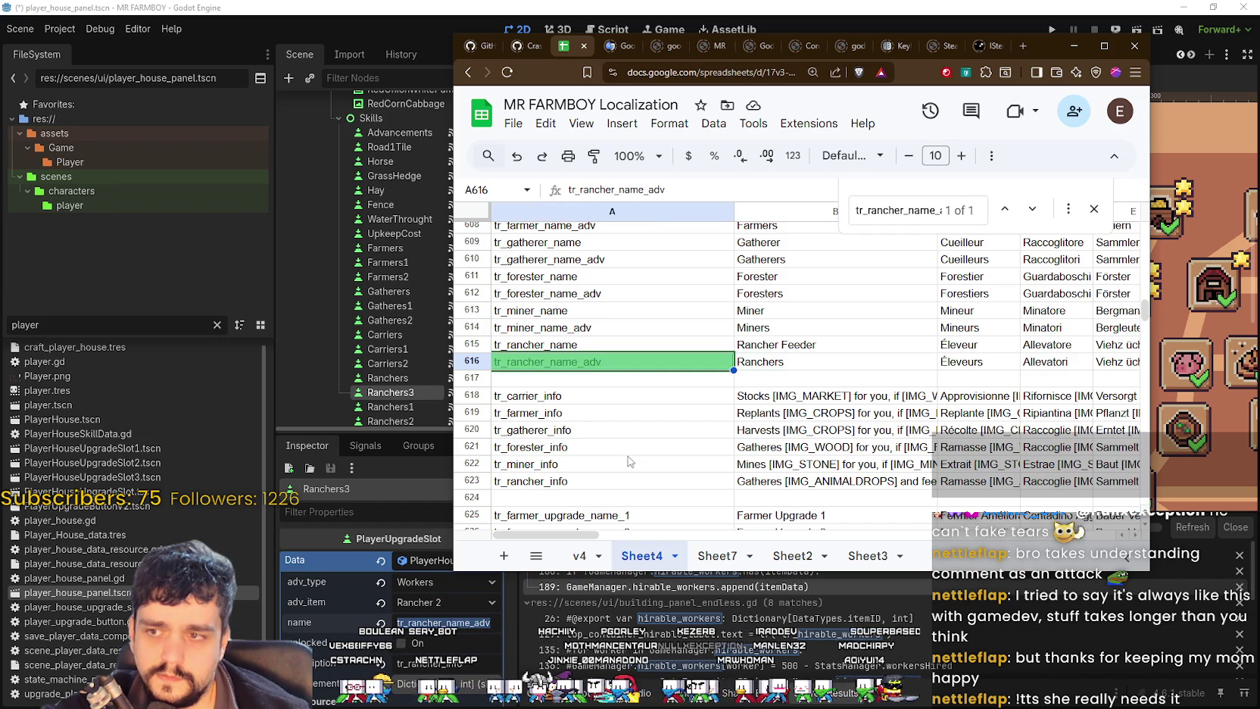
left_click(436, 622)
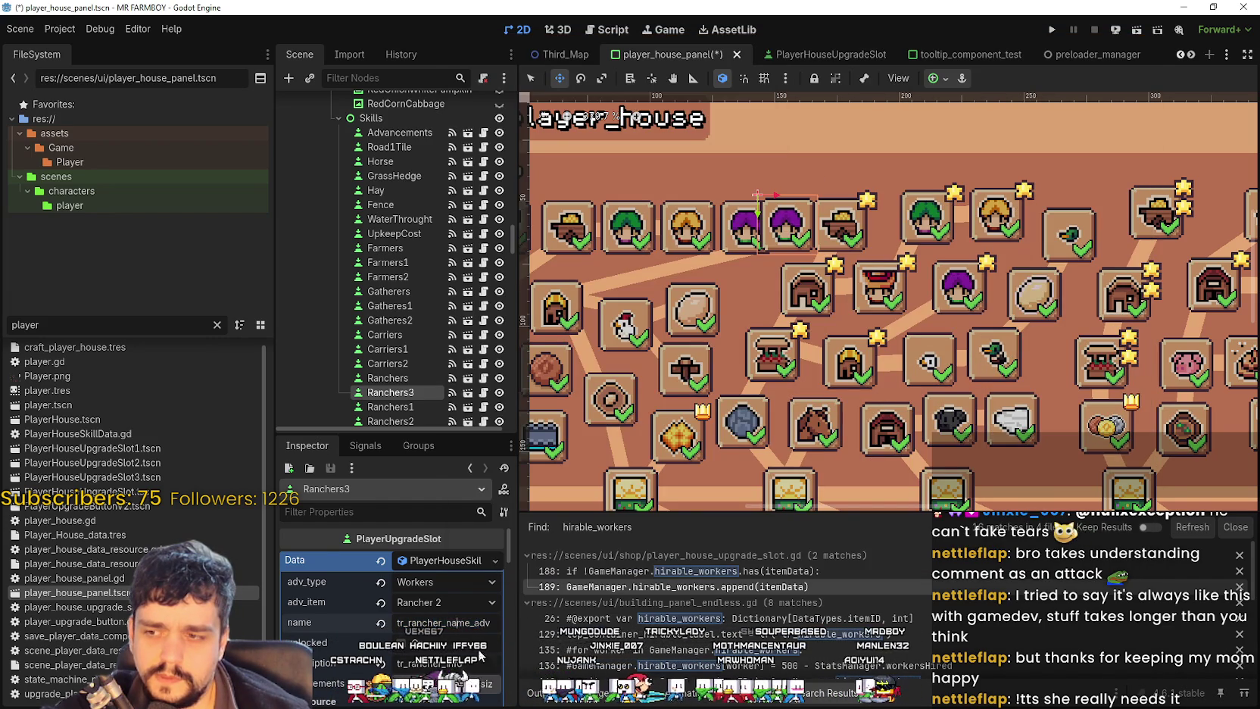
Step: Replace Ranchers3's first parent Coop with the Ranchers node, found by filtering the node picker for 'Ranch'
scroll(449, 649, "down", 2)
scroll(432, 606, "up", 2)
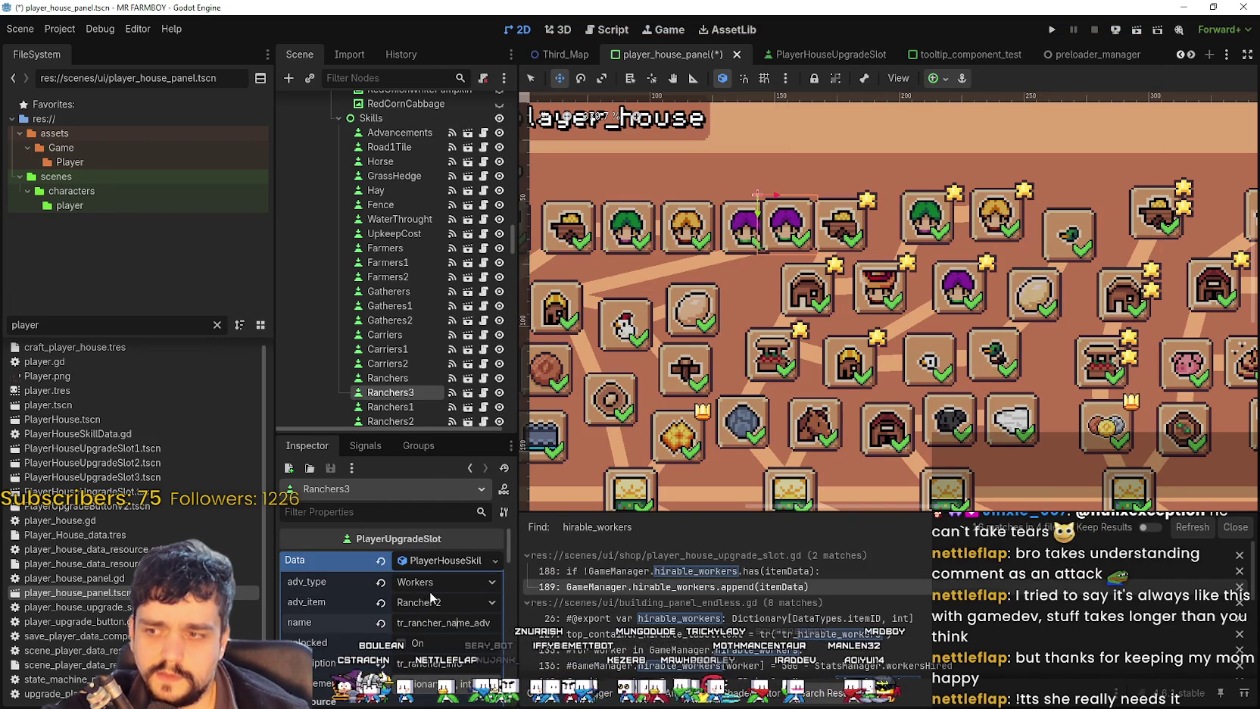
scroll(439, 605, "down", 2)
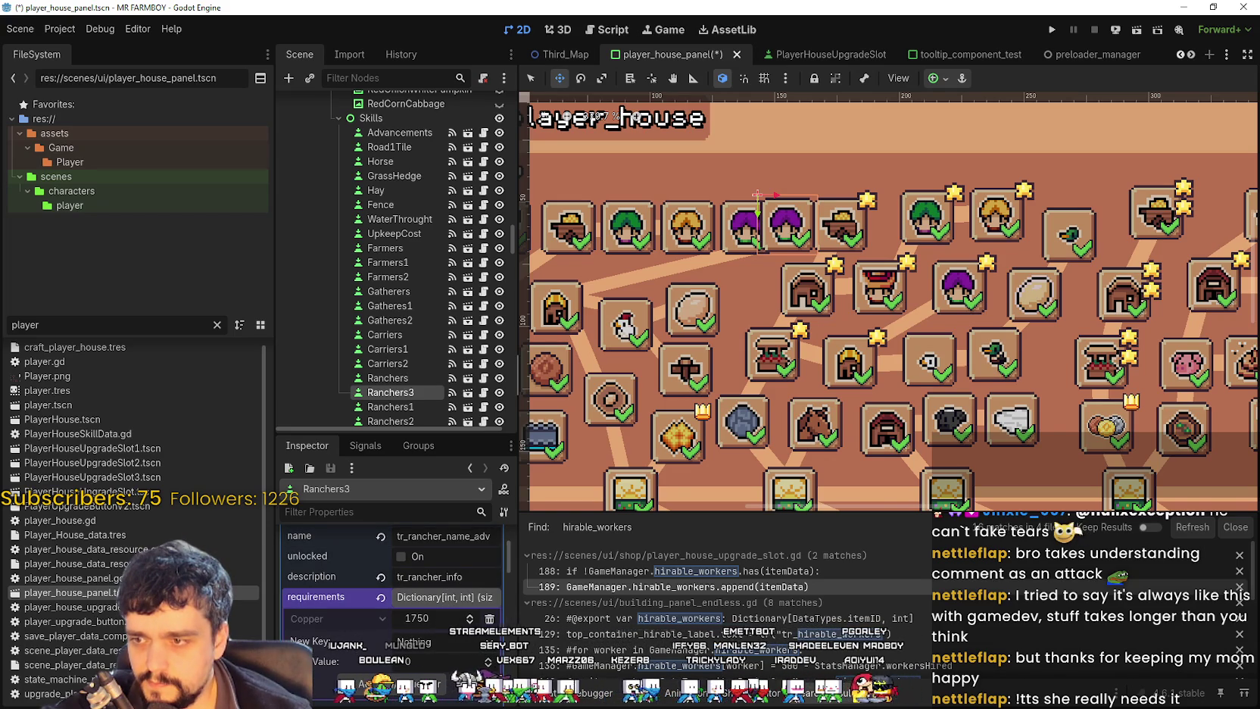
scroll(424, 591, "down", 2)
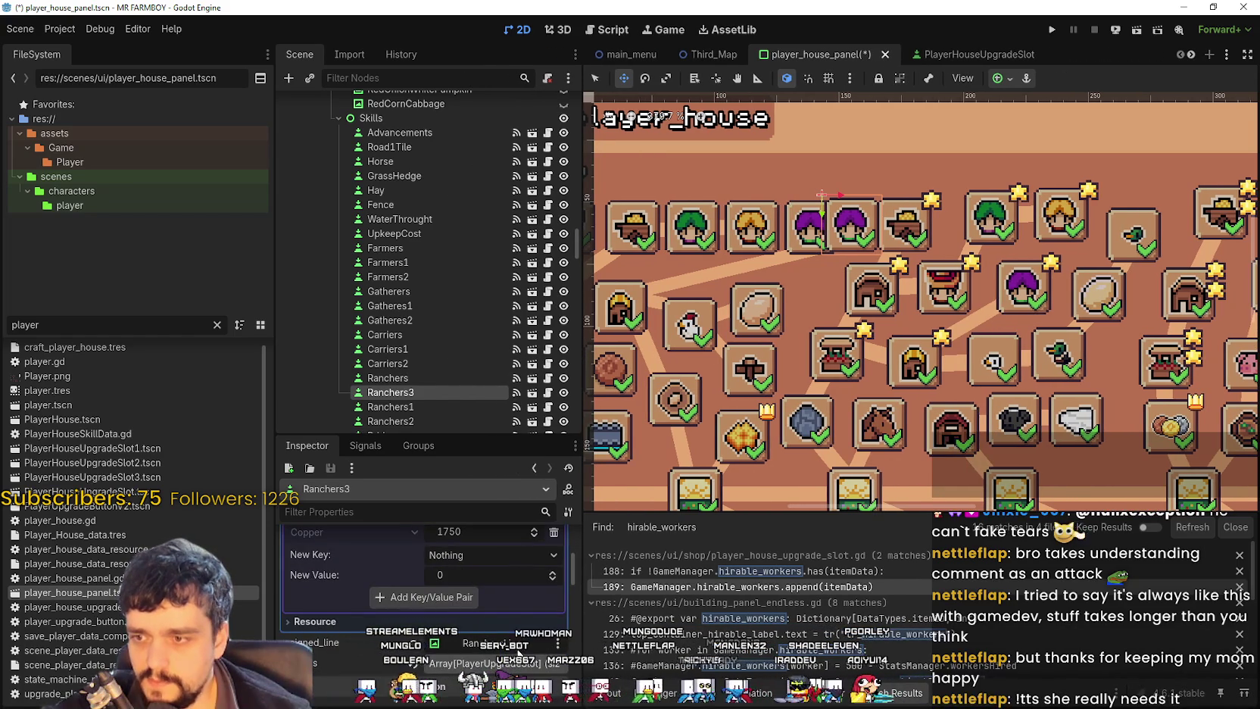
scroll(424, 591, "down", 2)
left_click(499, 642)
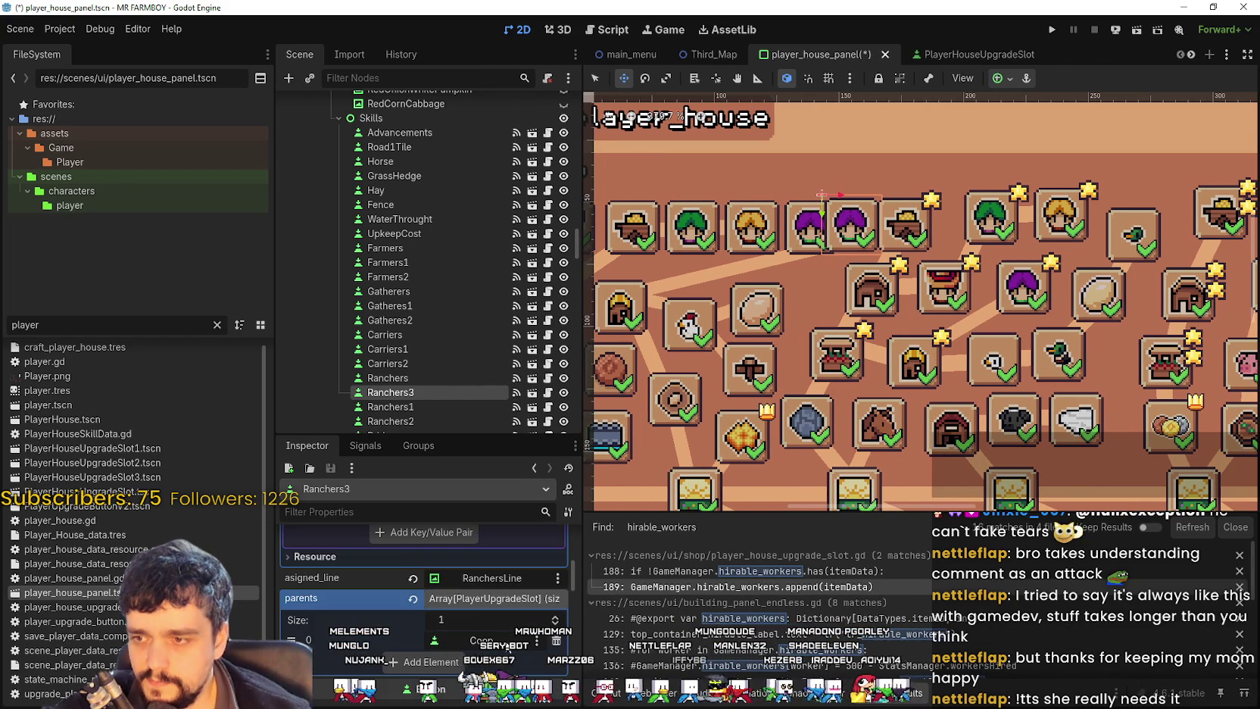
scroll(498, 619, "down", 1)
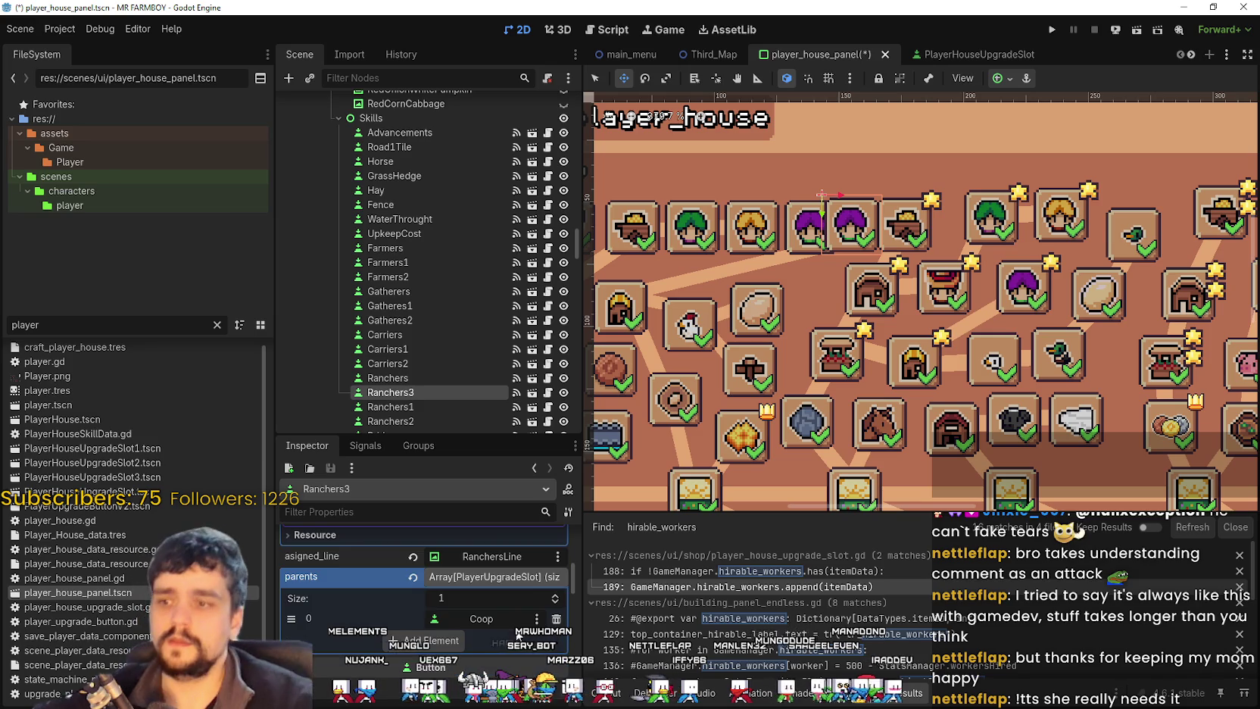
left_click(488, 620)
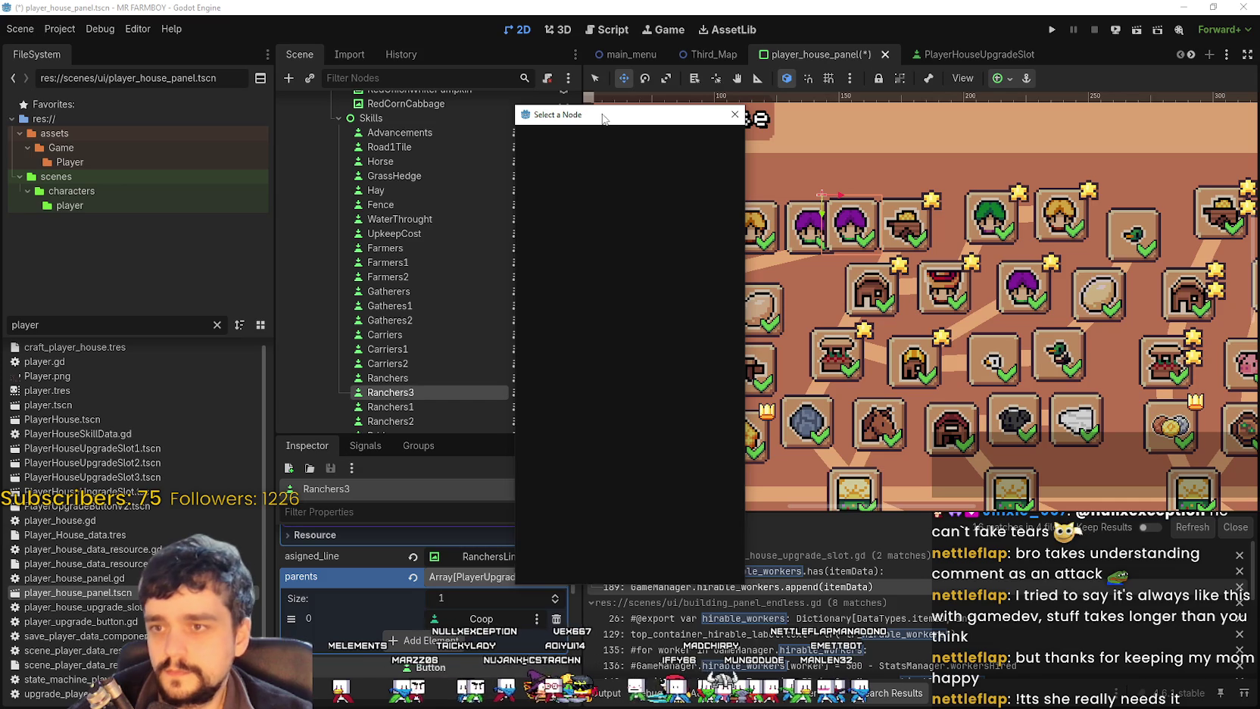
type("Ra")
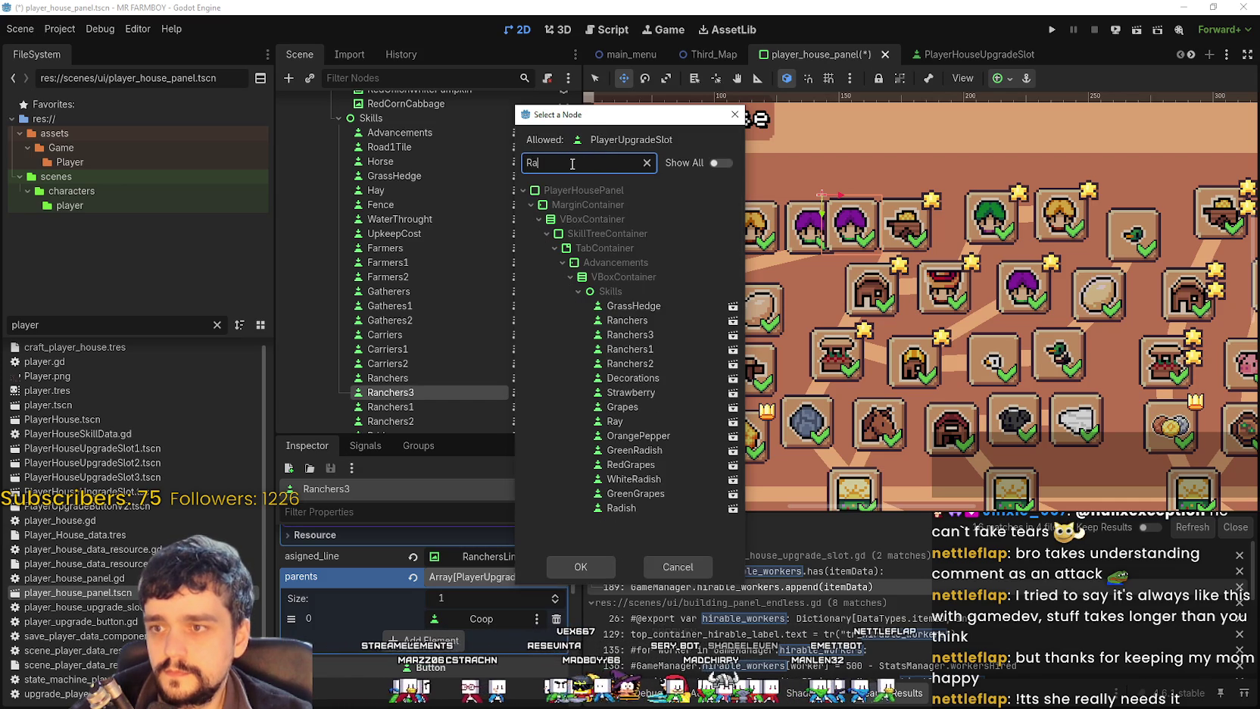
type("nch")
mouse_move(585, 122)
left_mouse_down()
mouse_move(810, 376)
mouse_move(945, 260)
mouse_move(933, 248)
left_mouse_up()
left_click(974, 430)
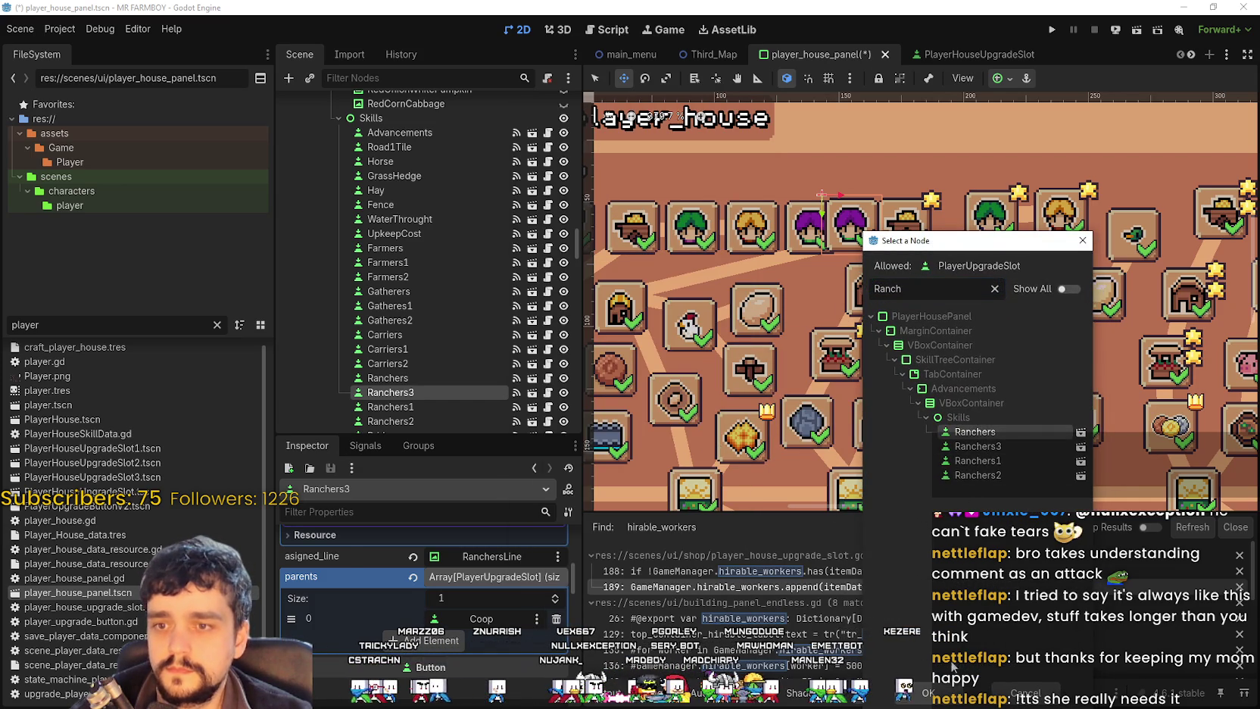
left_click(927, 691)
scroll(492, 619, "down", 3)
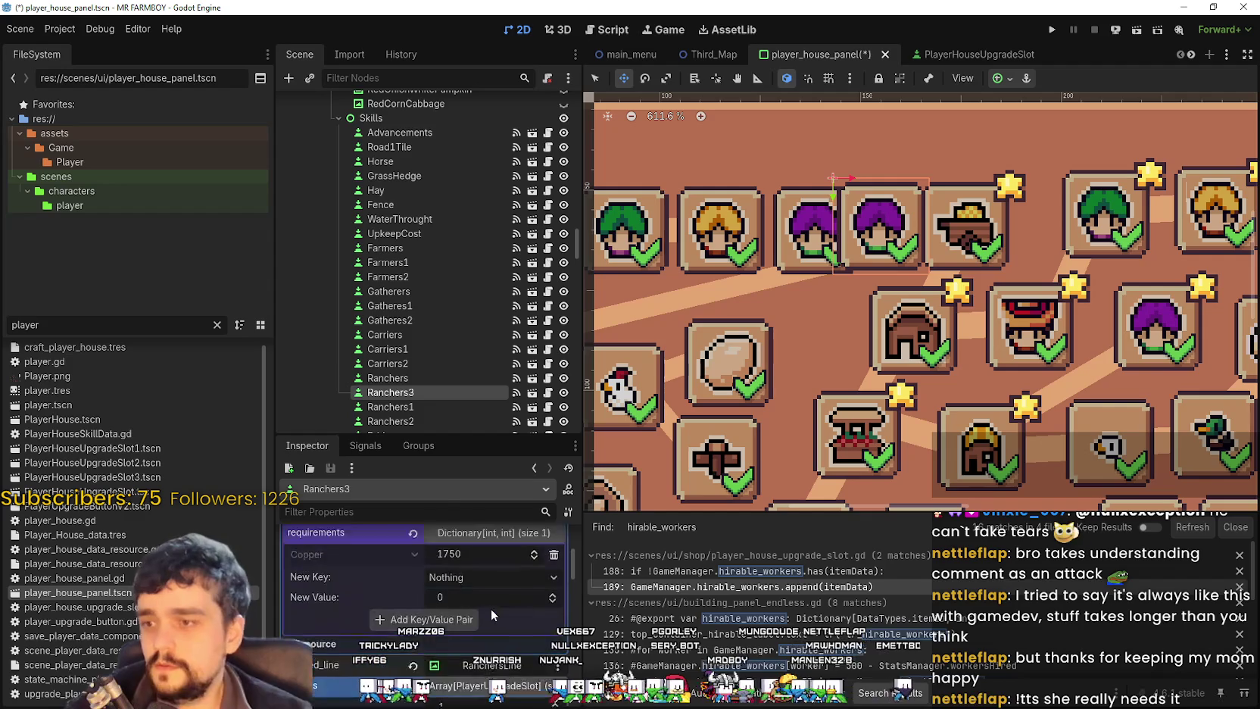
Step: Set Ranchers3's icon atlas region to the red-haired rancher sprite
scroll(492, 619, "up", 3)
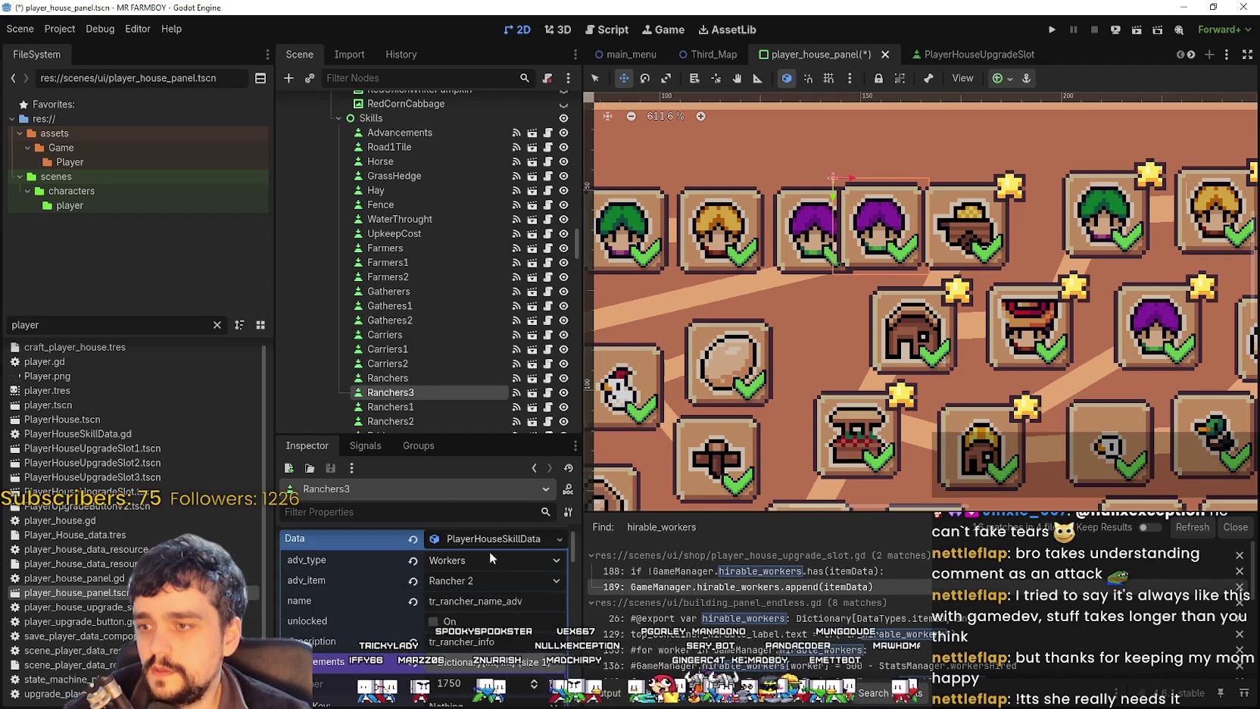
left_click(485, 542)
left_click(483, 539)
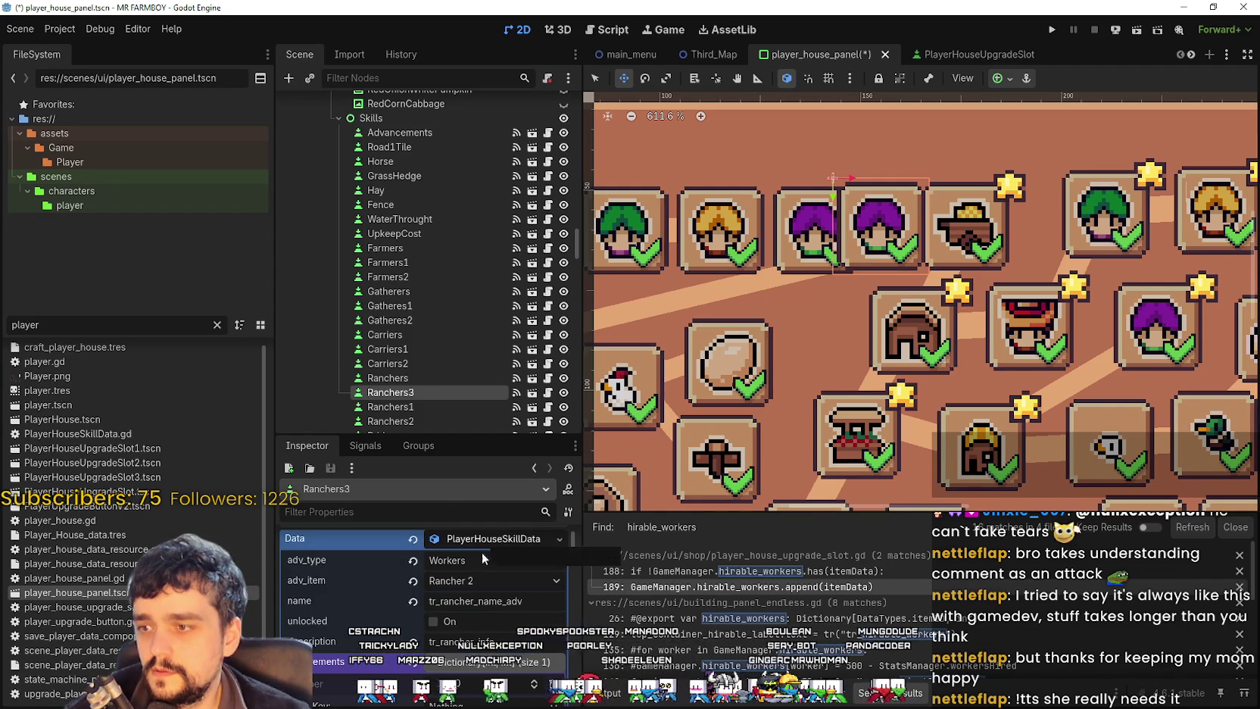
scroll(480, 601, "down", 3)
scroll(469, 538, "up", 2)
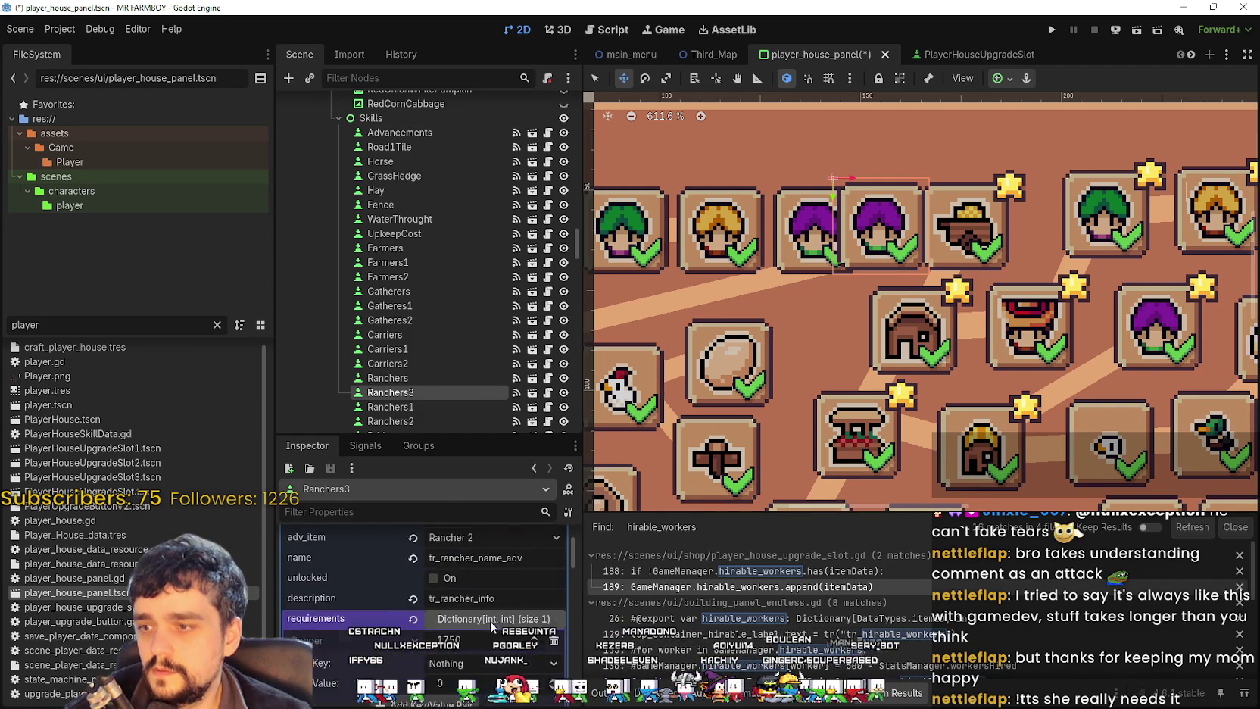
scroll(469, 537, "up", 1)
scroll(470, 537, "down", 5)
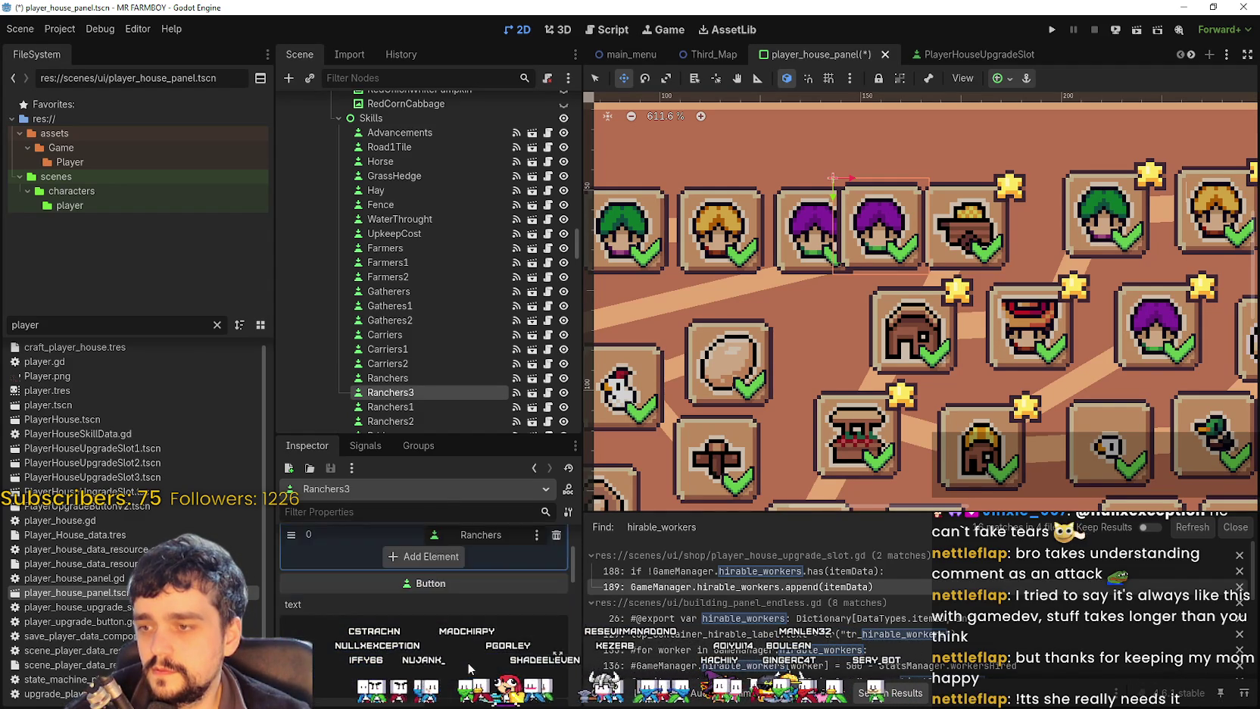
left_click(454, 632)
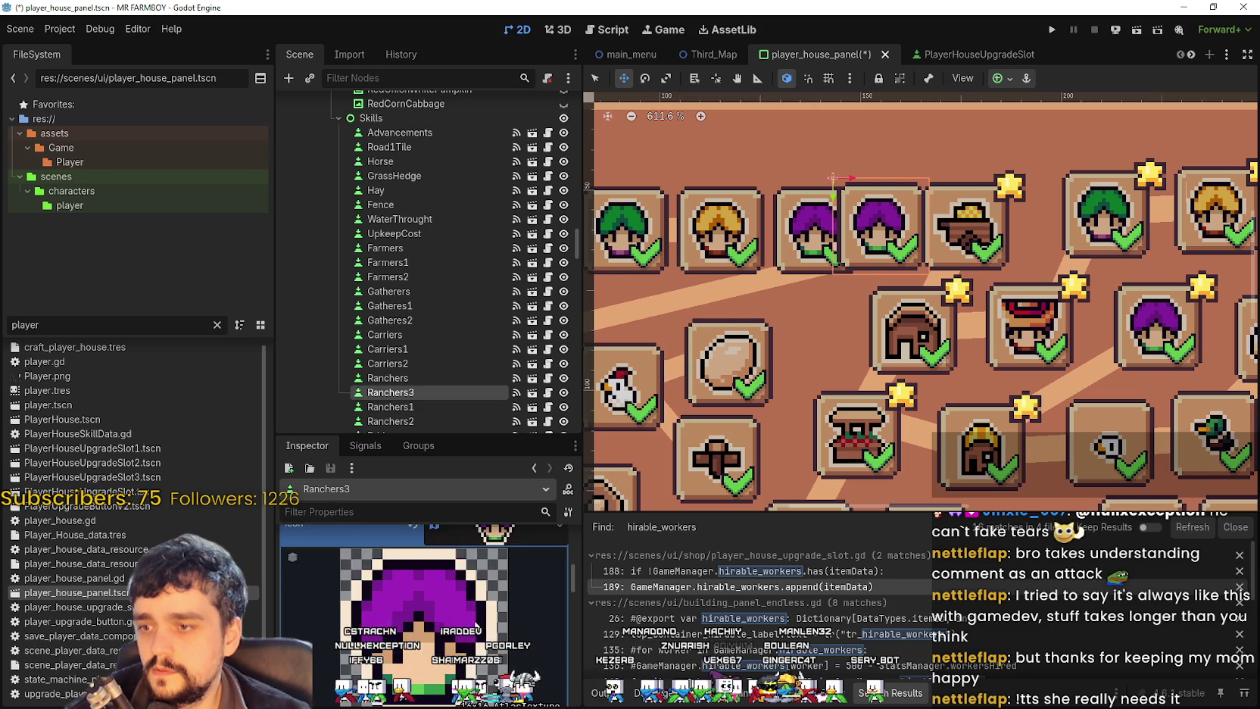
scroll(453, 636, "down", 2)
left_click(433, 680)
scroll(439, 447, "down", 3)
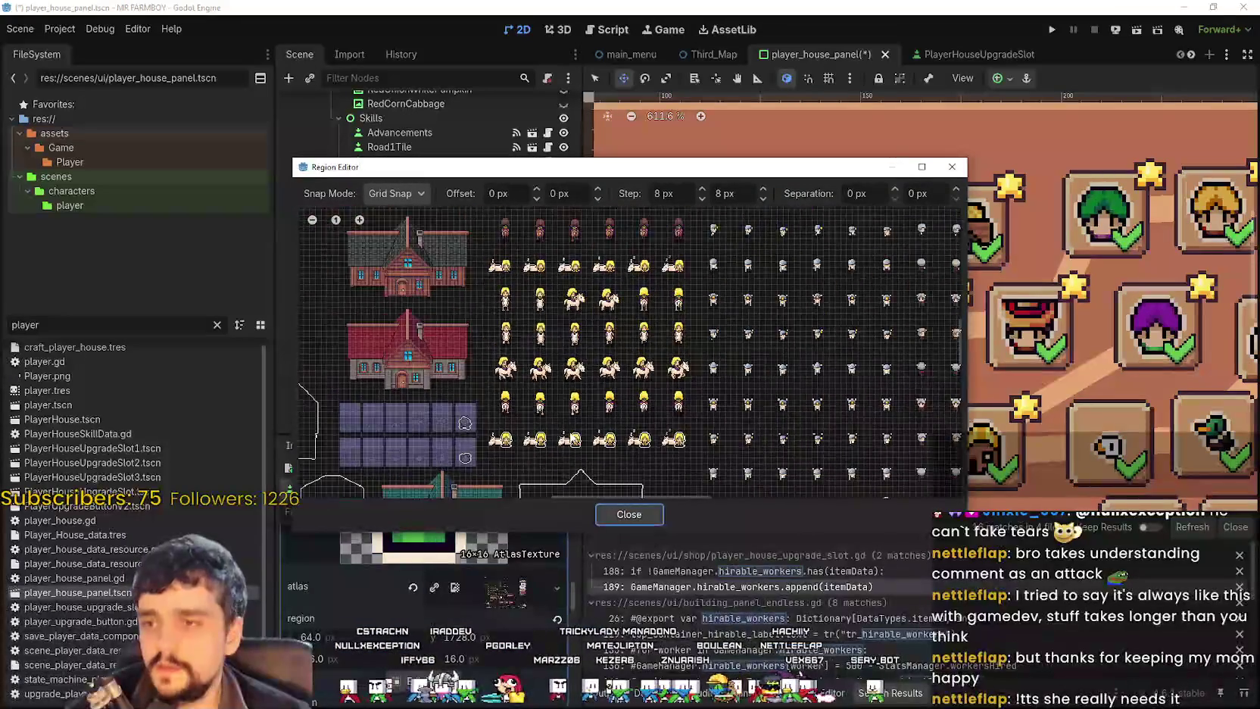
scroll(649, 405, "down", 5)
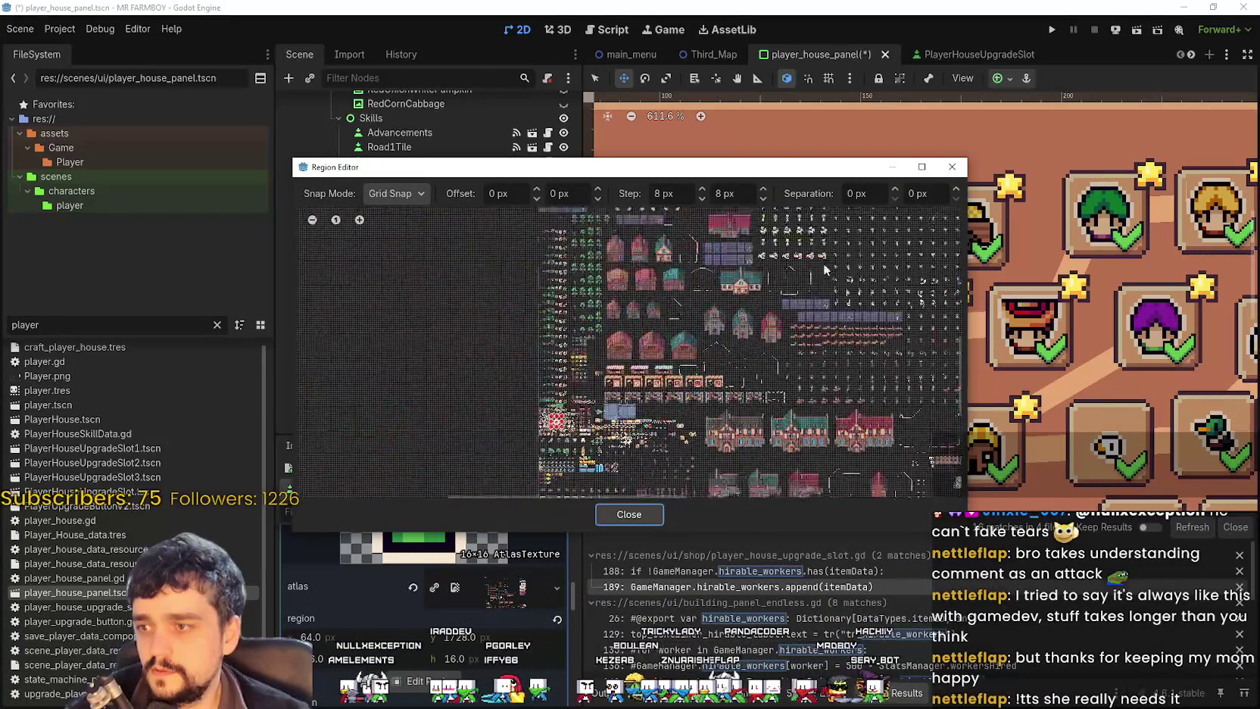
scroll(648, 405, "up", 7)
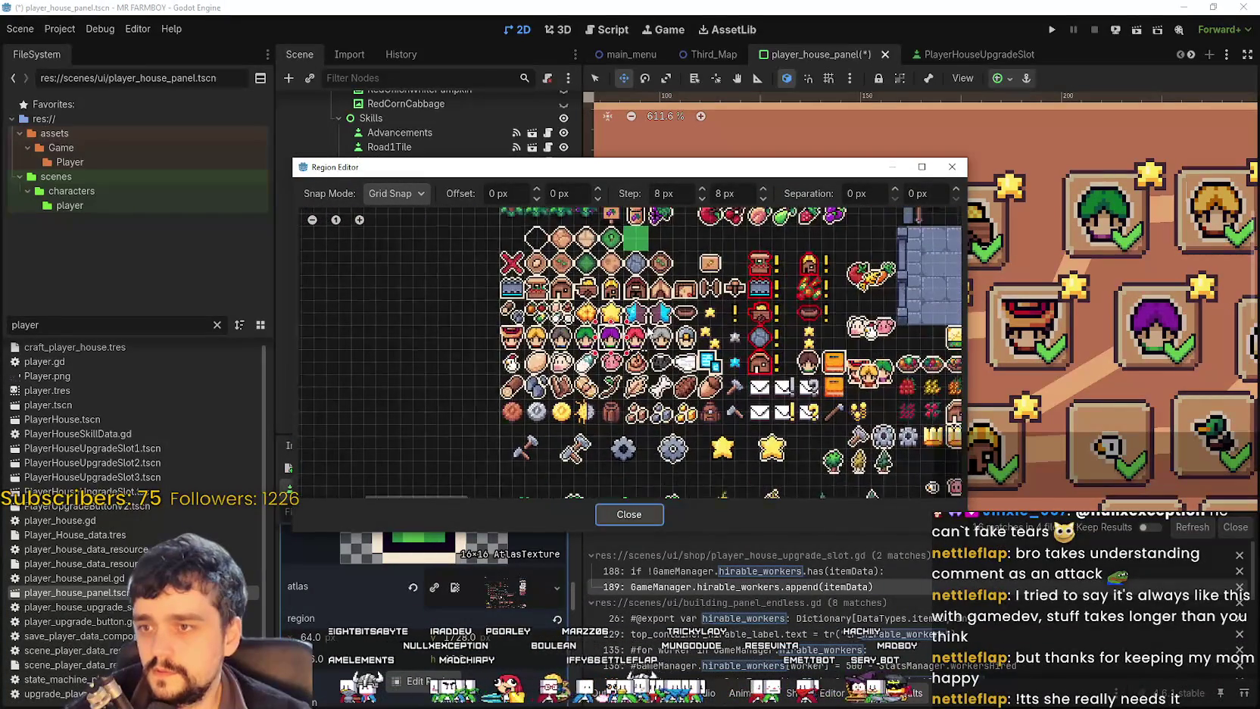
left_click(610, 335)
left_click(628, 514)
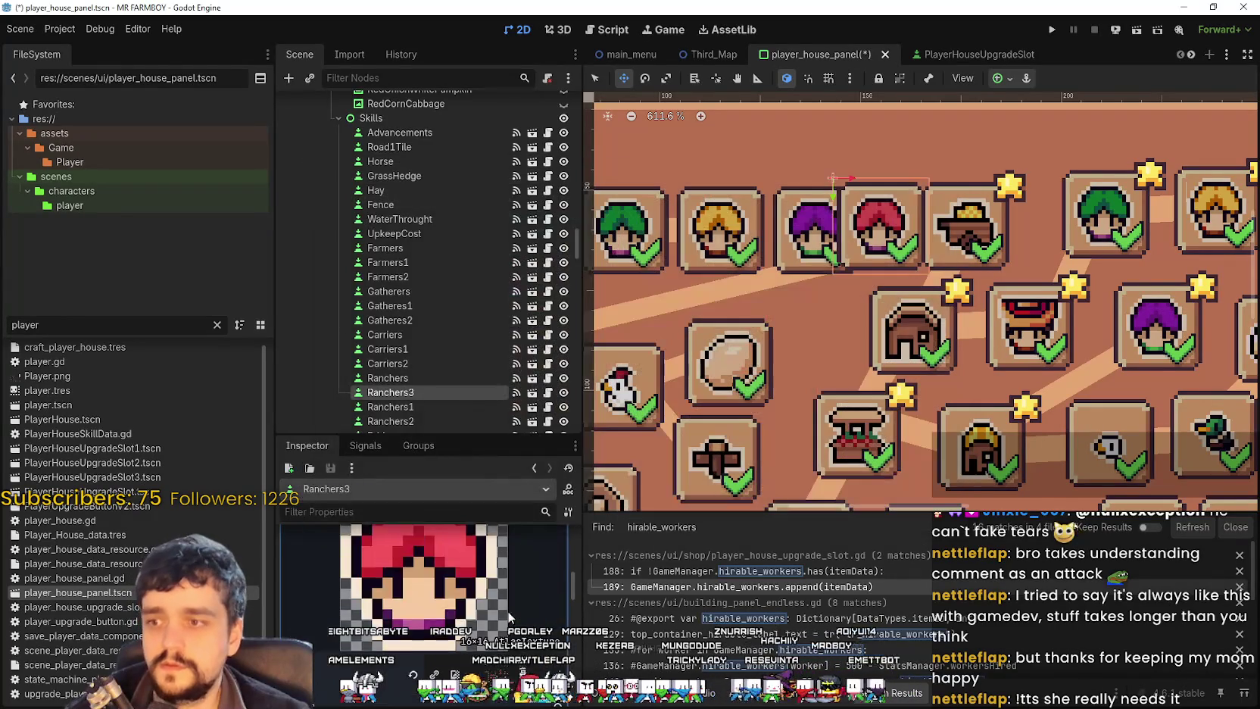
Step: Save the player_house_panel scene
scroll(800, 368, "down", 5)
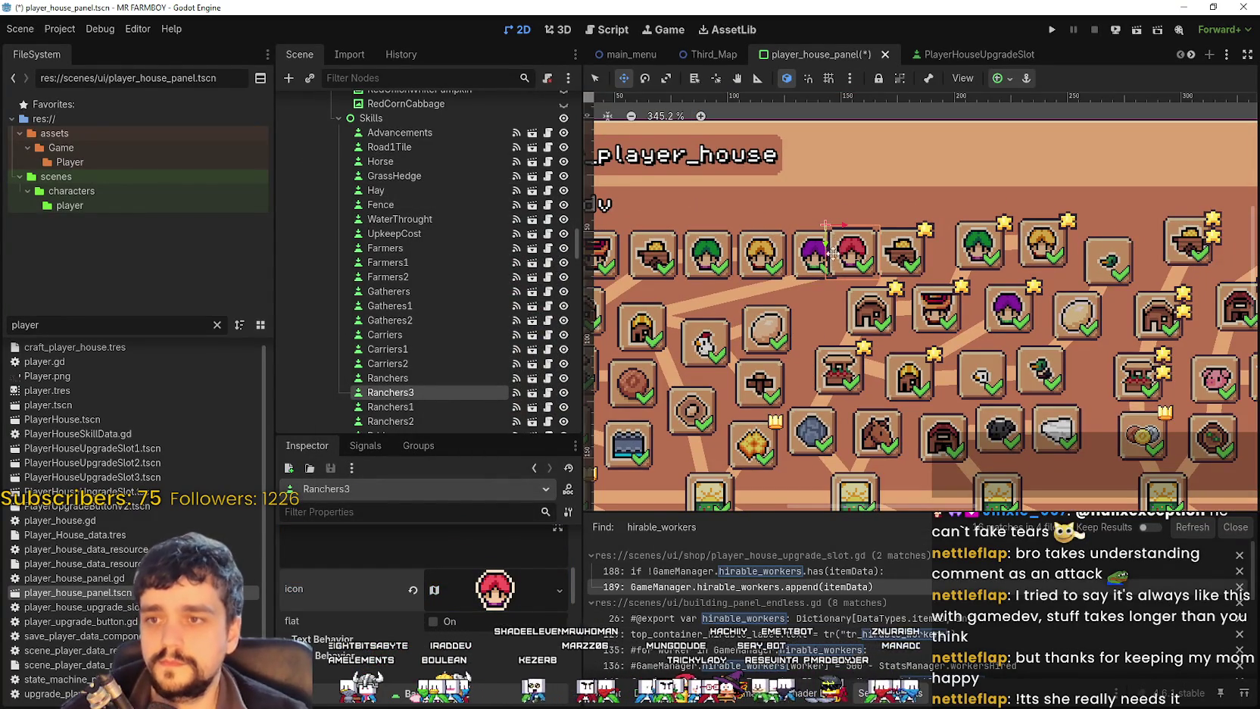
scroll(845, 243, "up", 2)
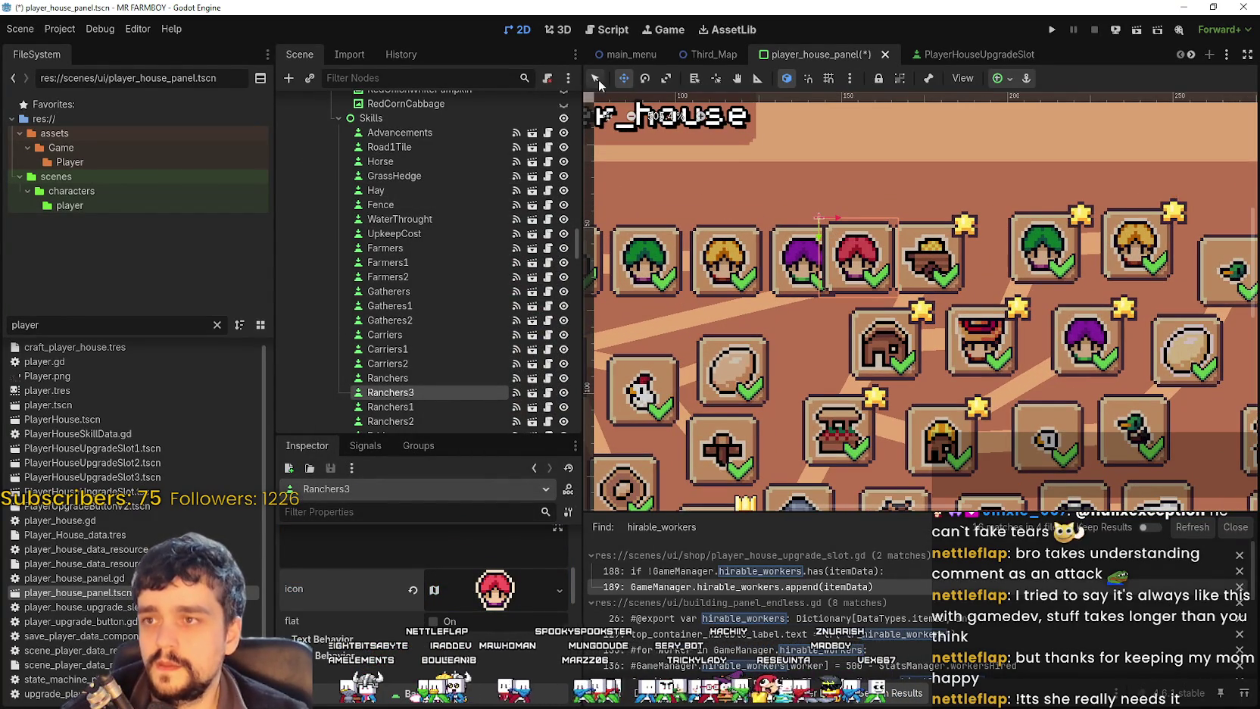
key("ctrl+s")
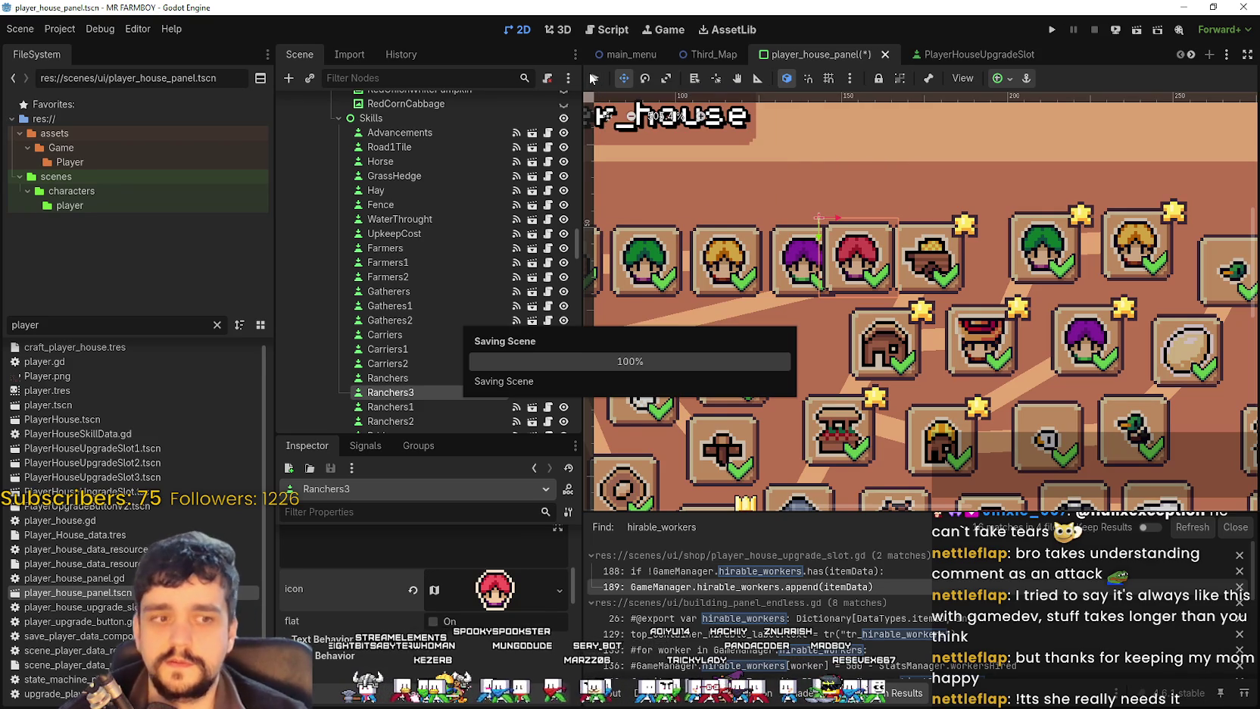
Step: Drag the Ranchers3 slot down-left and shift the ChickenEgg slot left
scroll(937, 265, "up", 2)
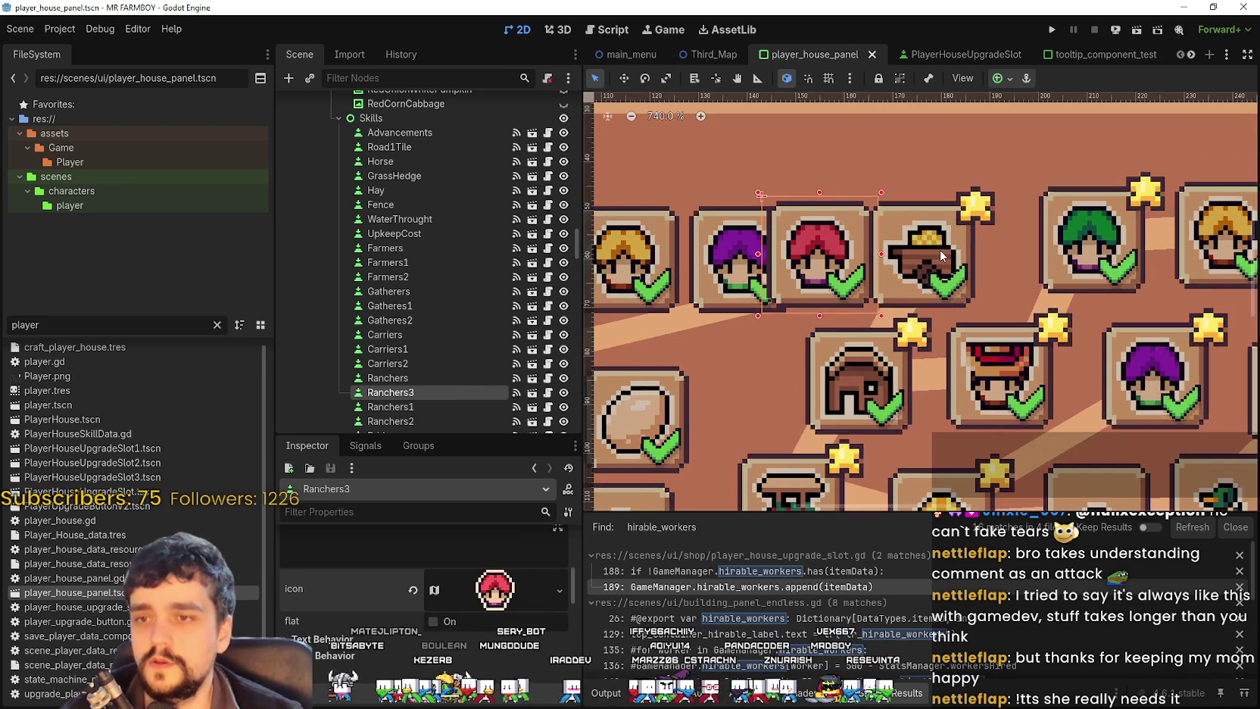
scroll(936, 259, "down", 4)
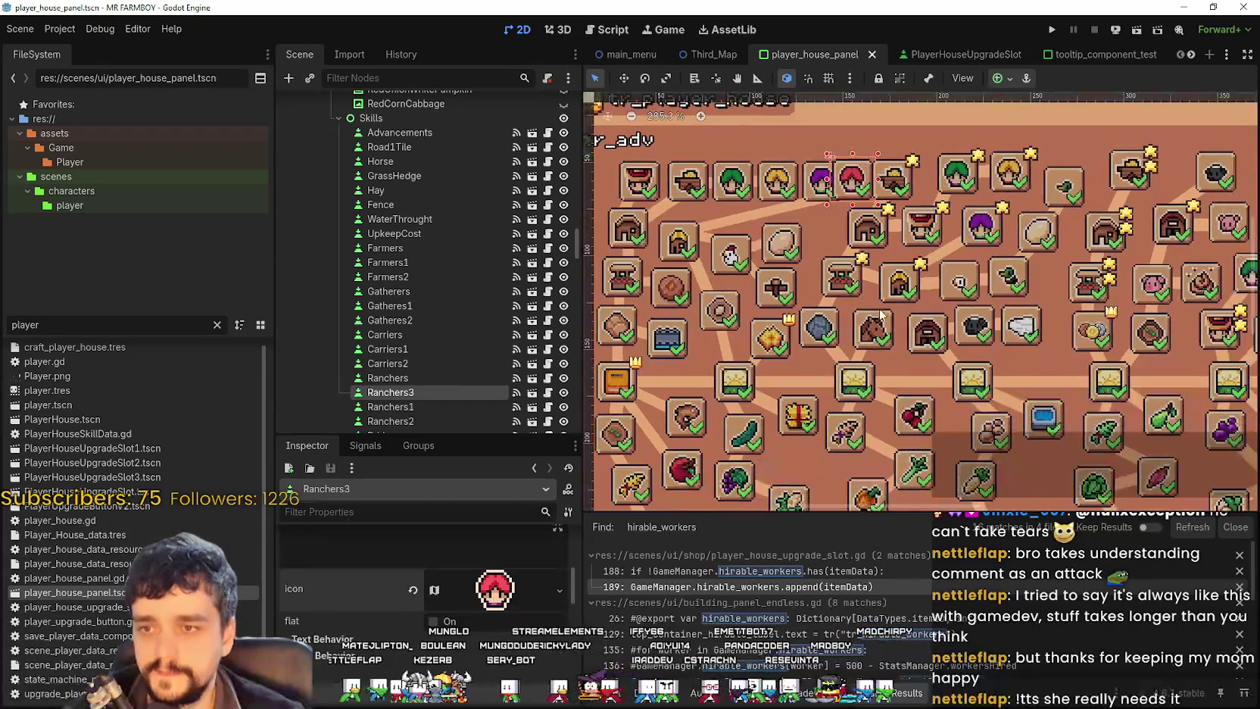
scroll(830, 230, "up", 2)
left_click_drag(861, 202, 823, 259)
scroll(925, 341, "down", 2)
scroll(925, 341, "up", 4)
mouse_move(890, 242)
left_mouse_down()
mouse_move(880, 254)
mouse_move(887, 246)
left_mouse_up()
left_click_drag(810, 279, 792, 299)
Step: Fine-tune the Ranchers3 slot's position slightly lower and left with arrow-key nudges
scroll(946, 227, "up", 1)
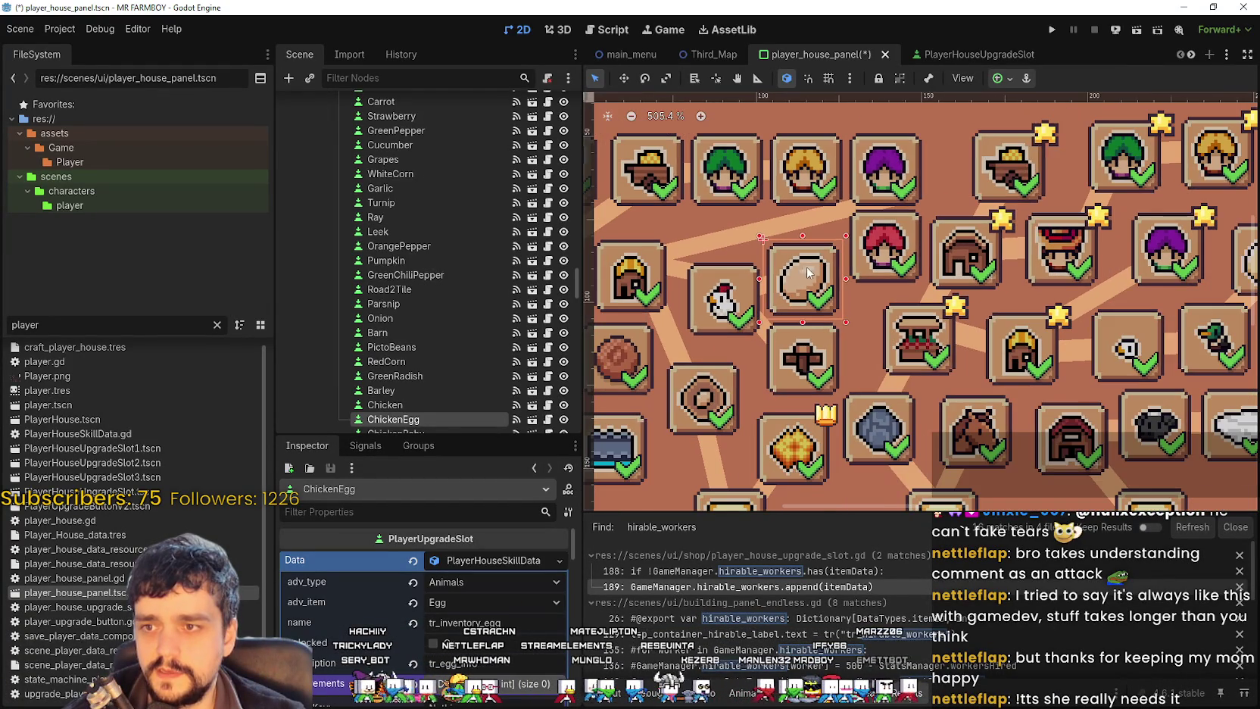
left_click(882, 237)
left_click_drag(882, 236, 880, 243)
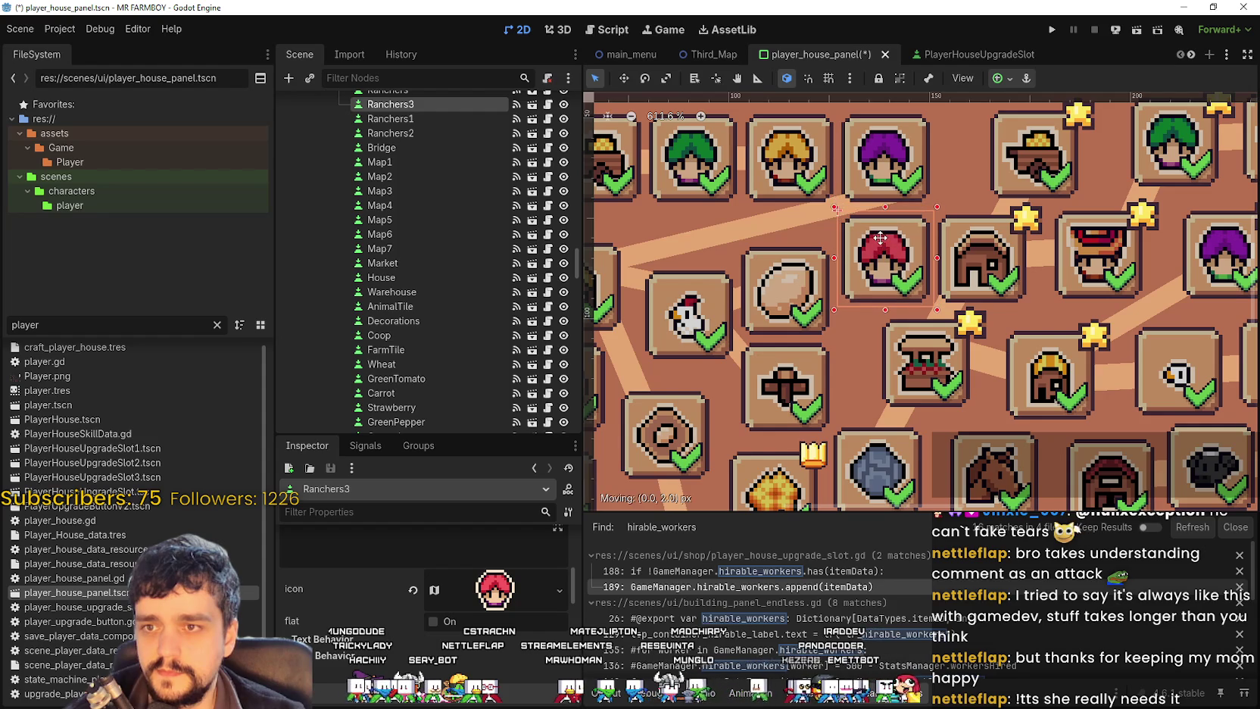
left_click(806, 208)
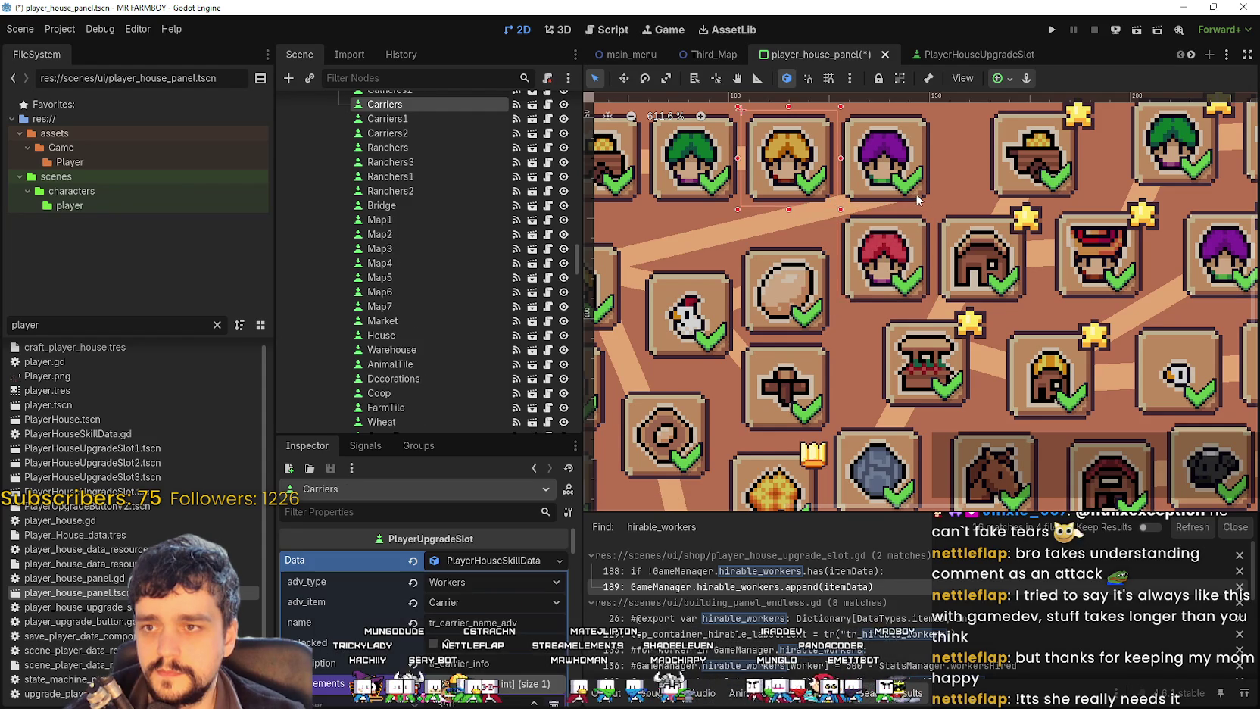
left_click(884, 267)
key("Left")
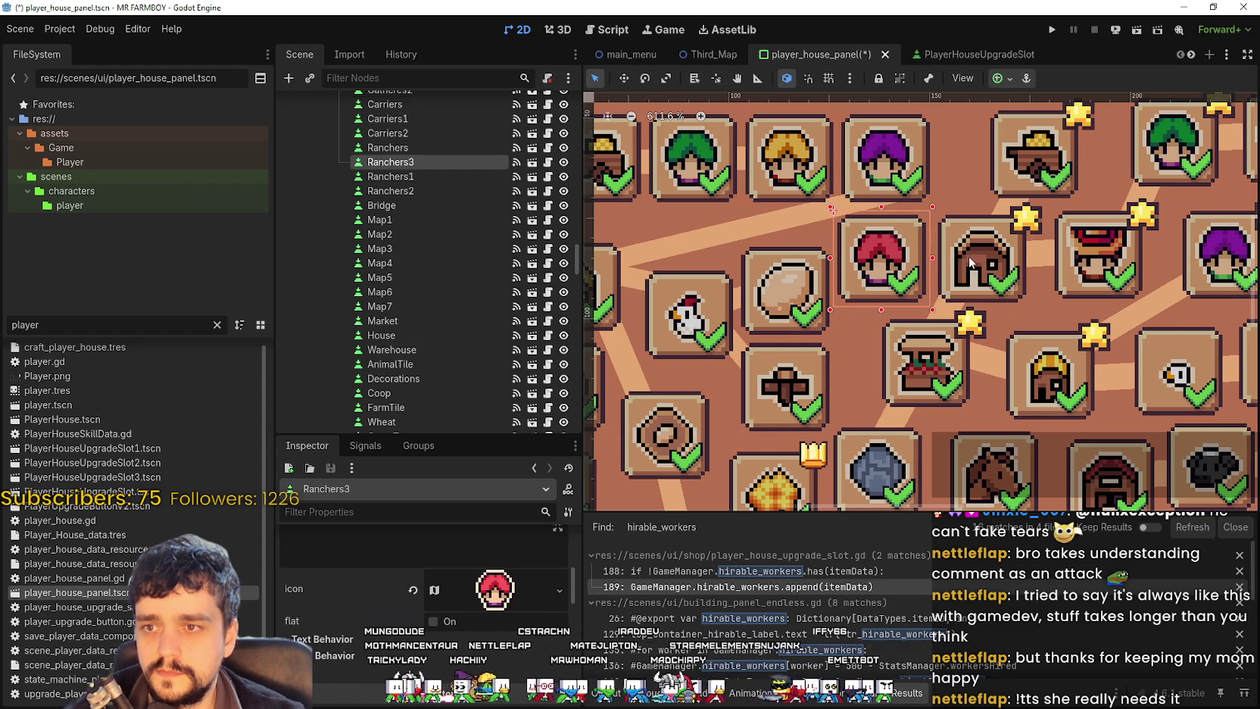
left_click(1007, 379)
scroll(1037, 359, "down", 11)
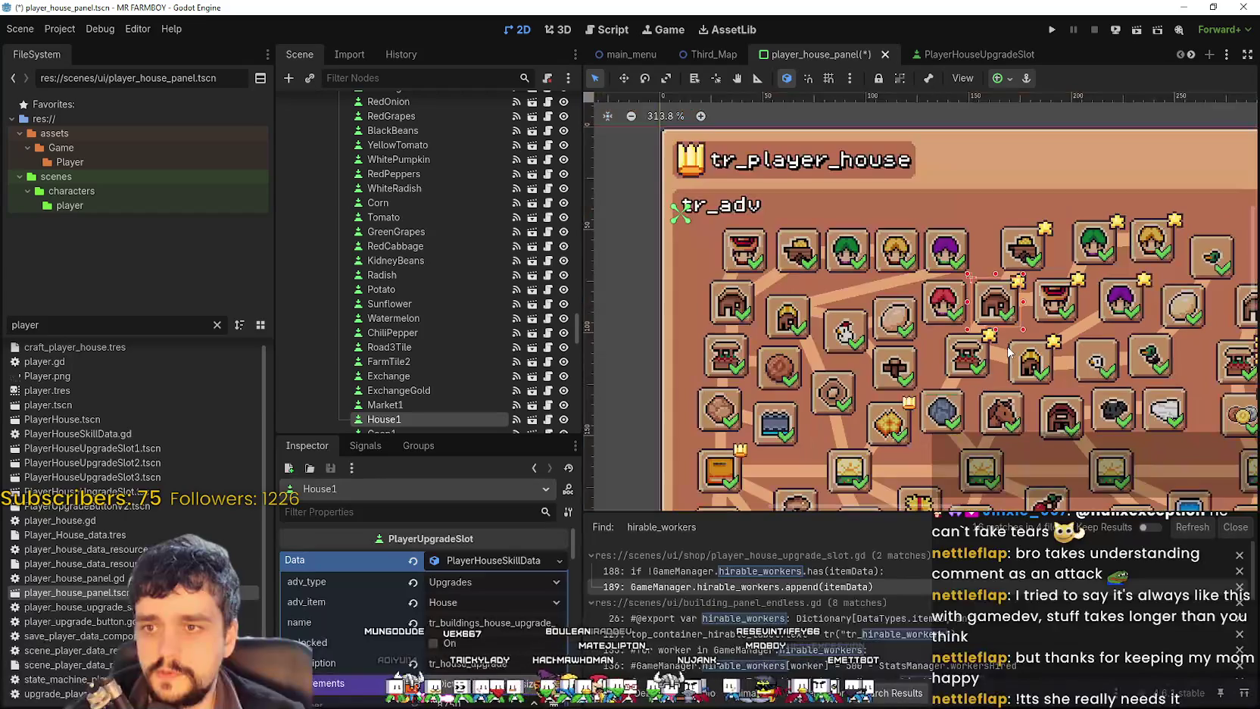
scroll(1067, 356, "up", 8)
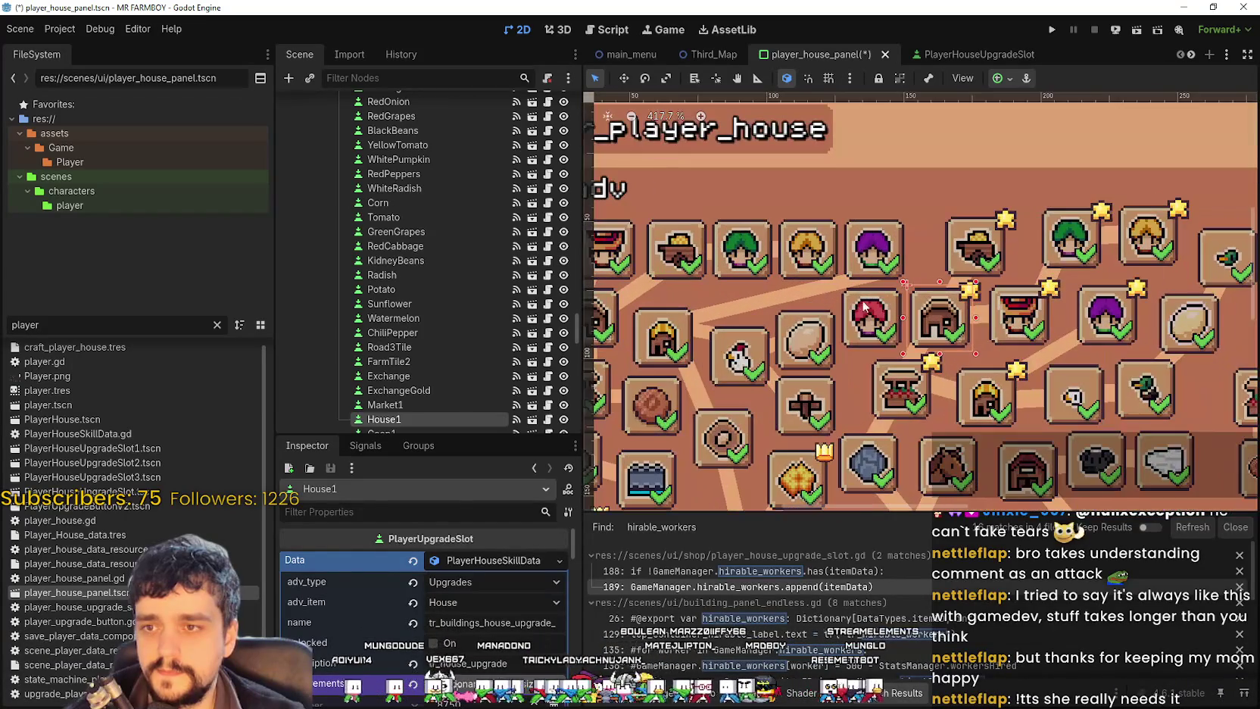
left_click(867, 321)
scroll(878, 320, "up", 2)
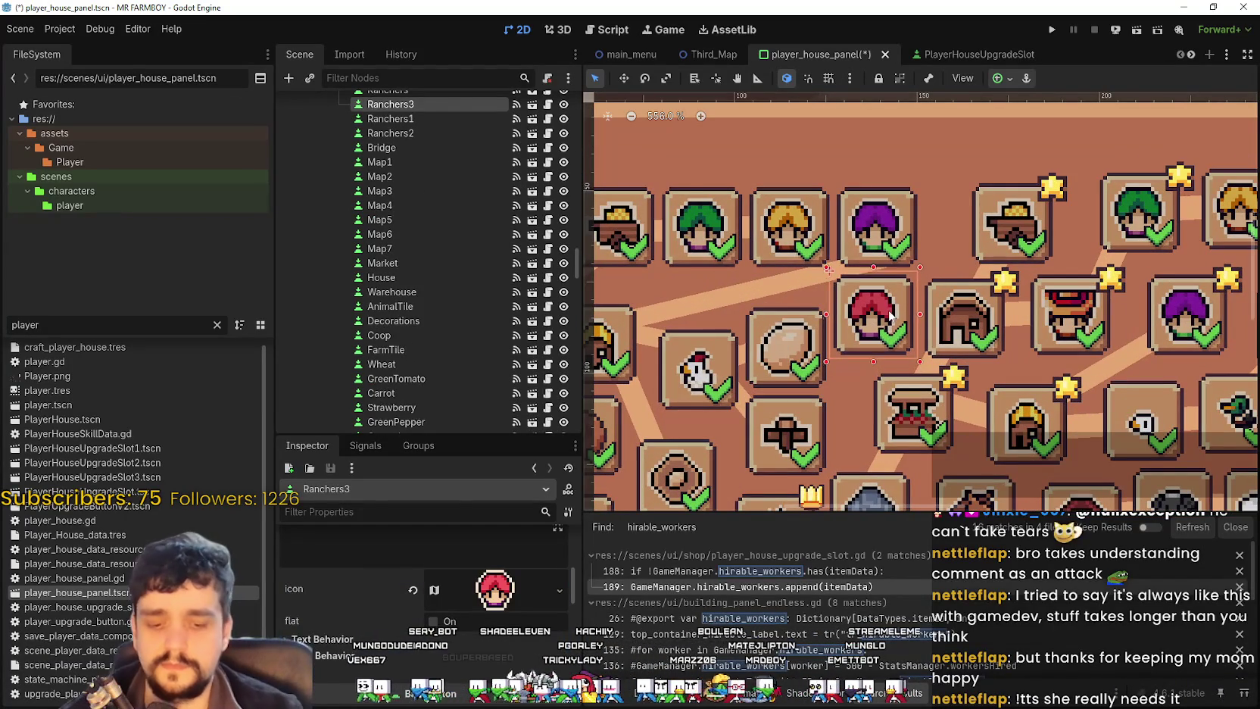
key("Right")
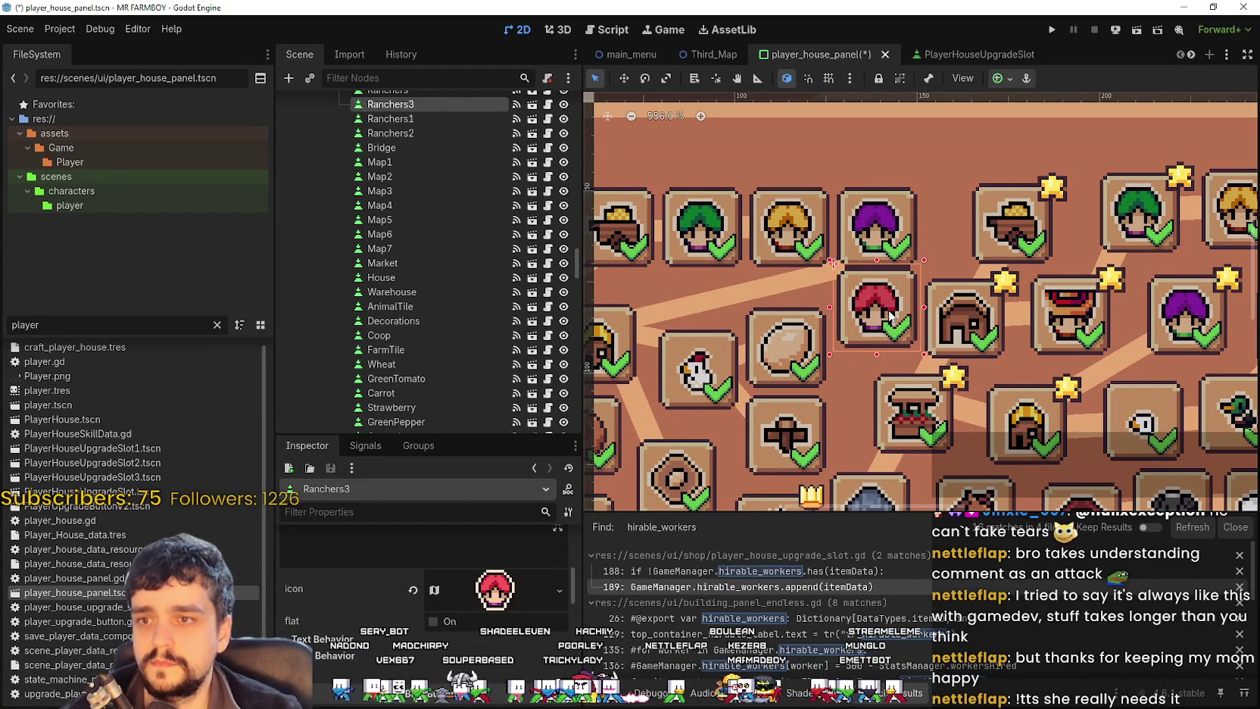
key("Left")
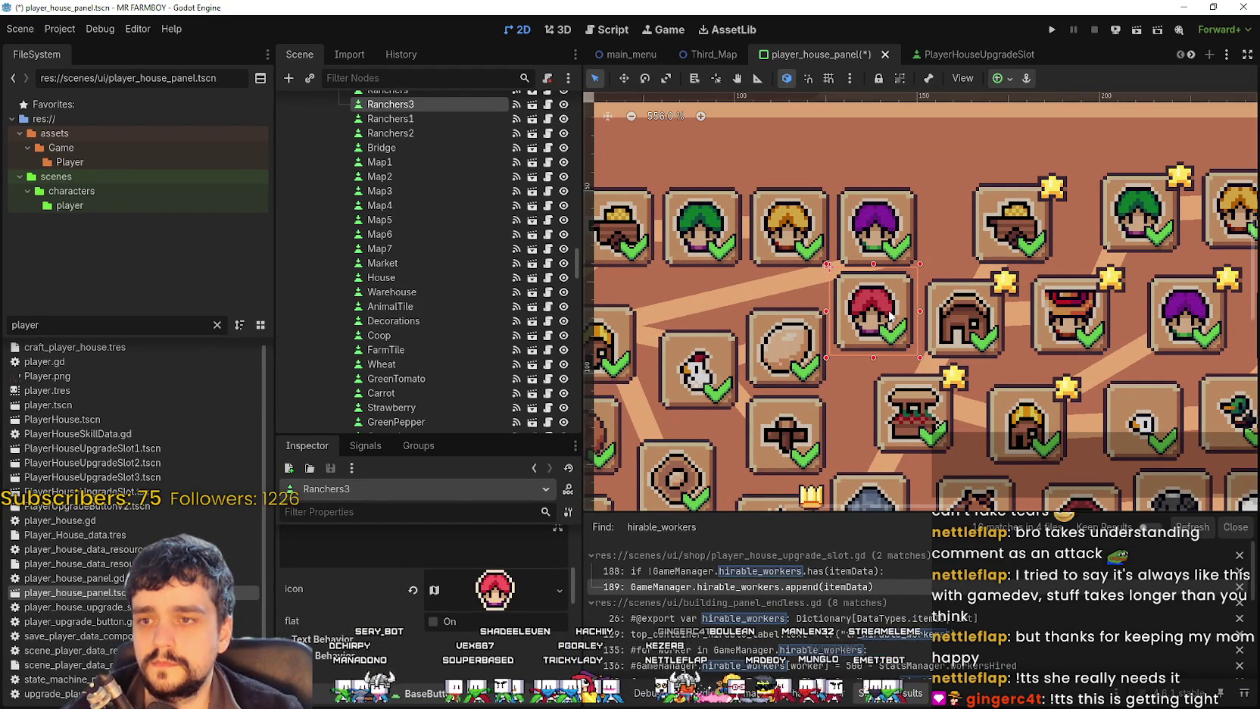
scroll(916, 290, "up", 2)
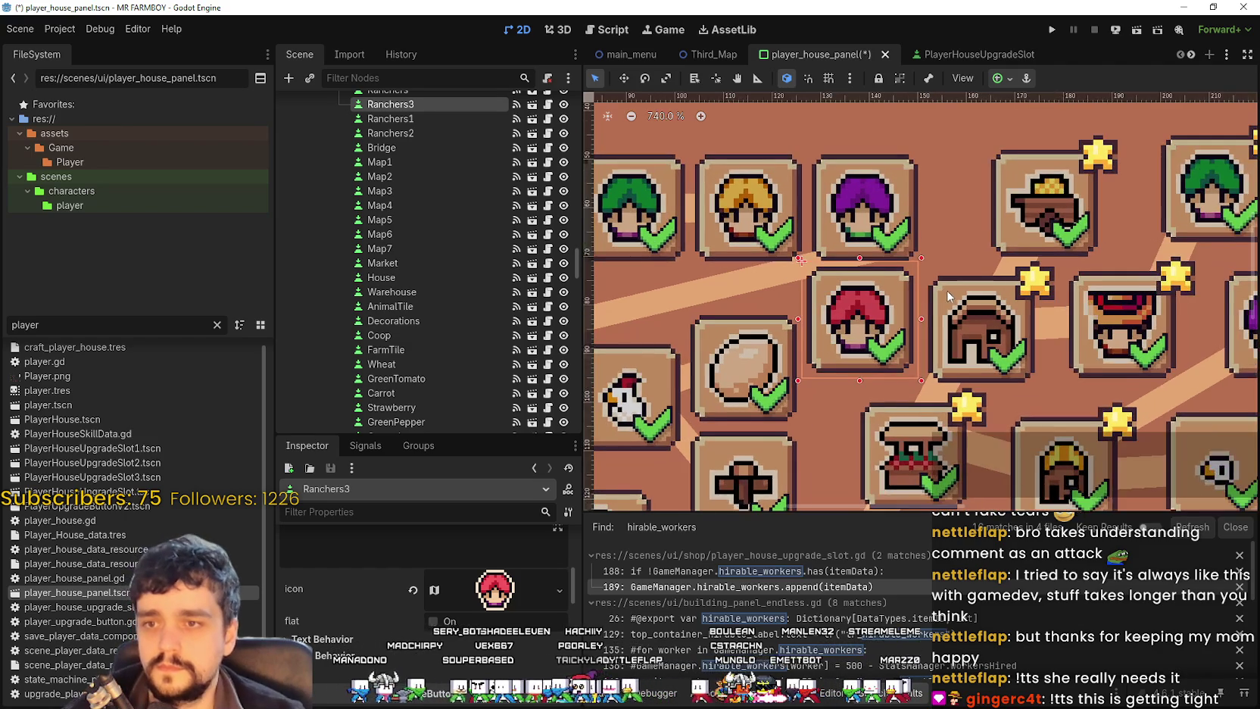
left_click(988, 337)
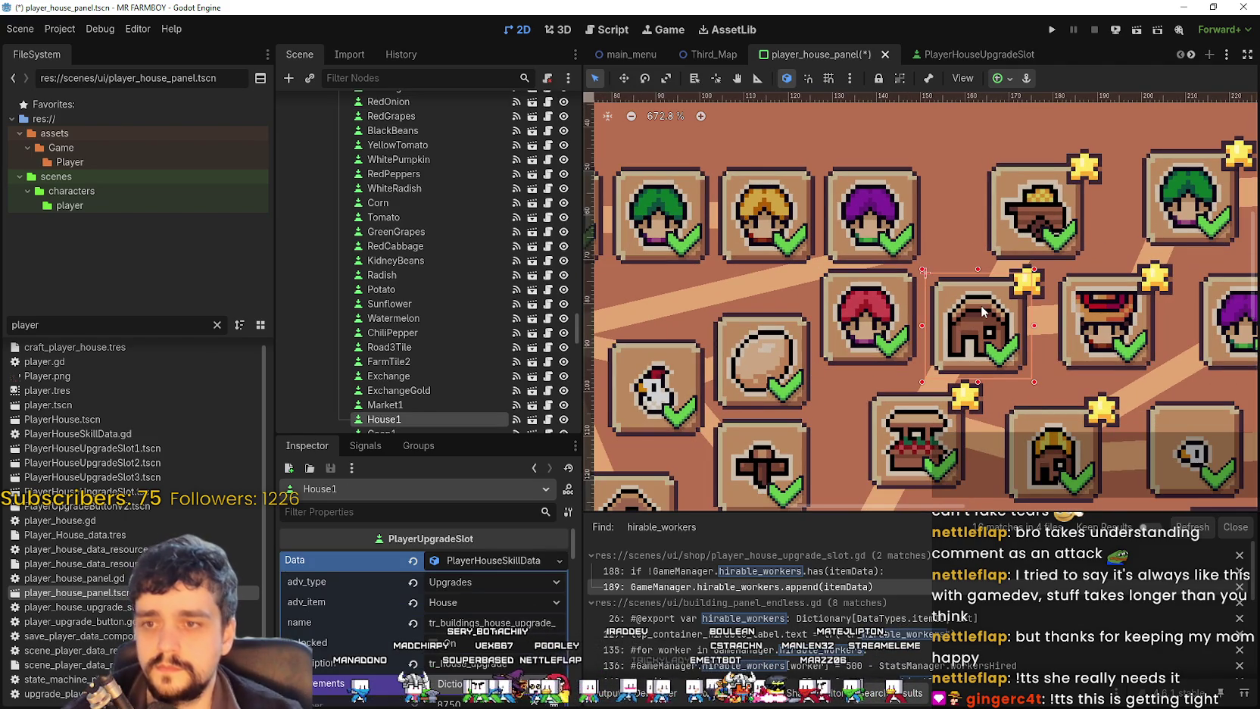
Step: Nudge the House1 slot right and up, and raise the Warehouse1 slot slightly
scroll(981, 305, "down", 2)
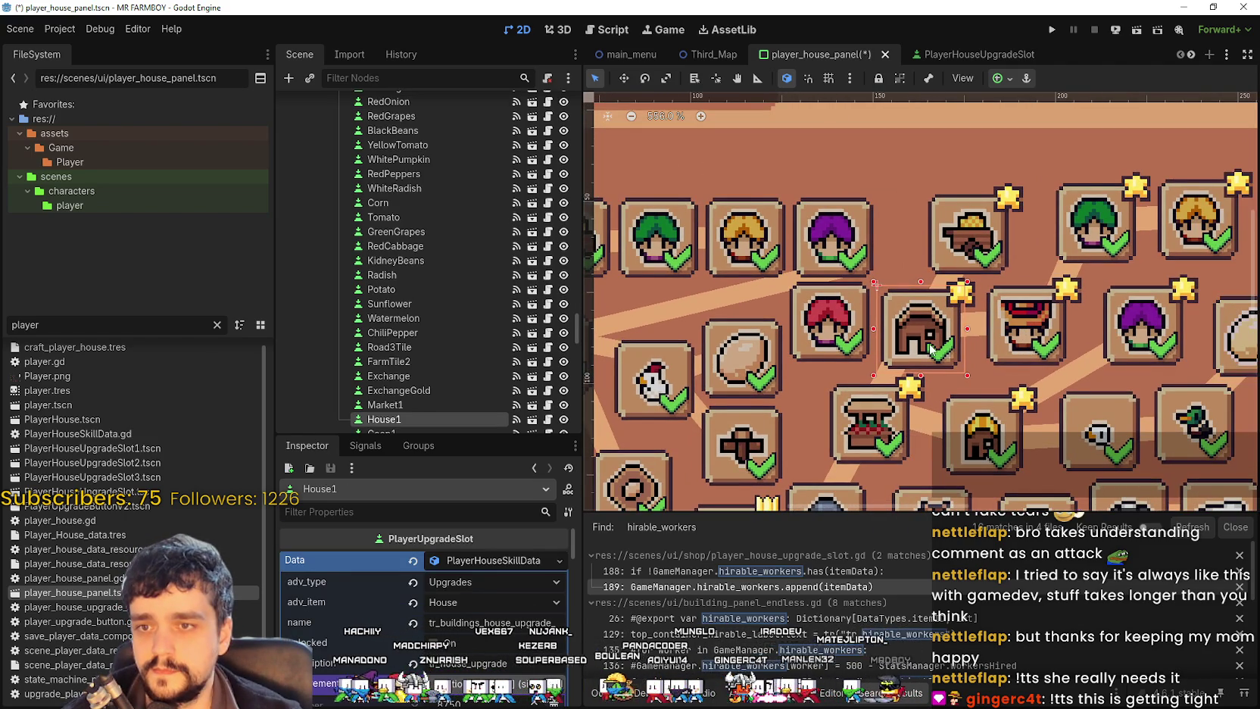
key("Right")
key("Right")
key("Right")
key("Right")
key("Up")
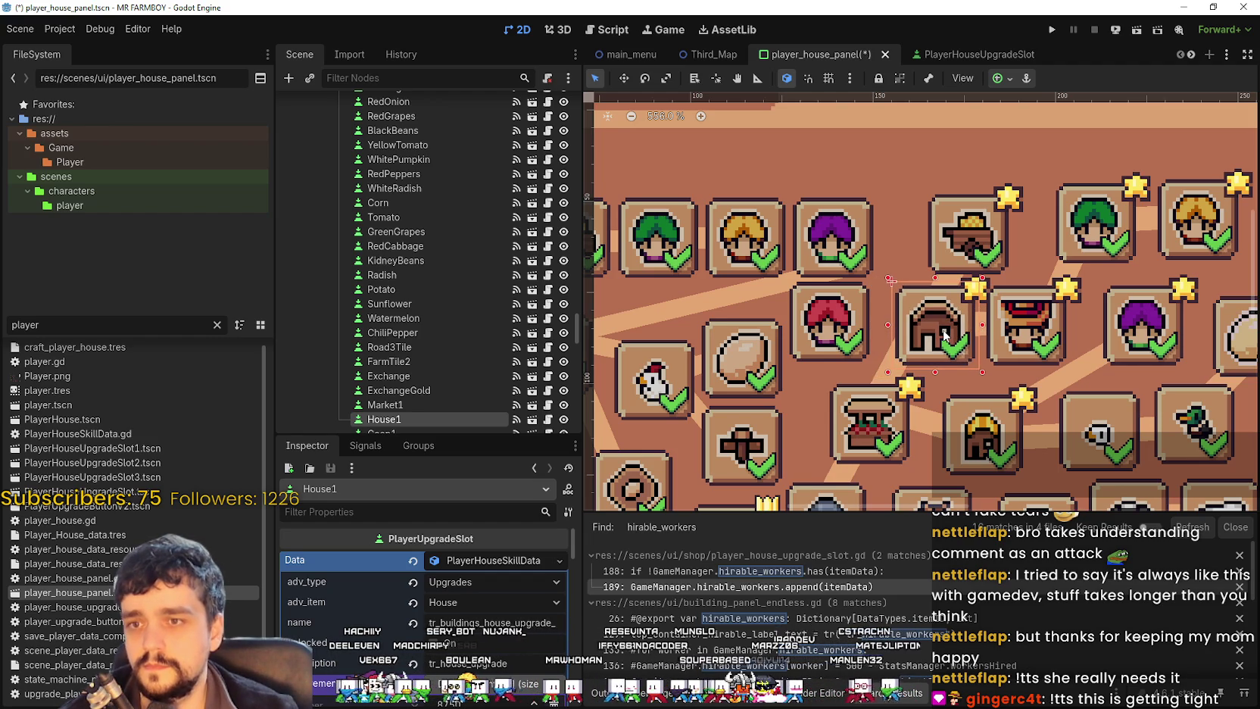
left_click(1026, 244)
key("Up")
key("Up")
key("Up")
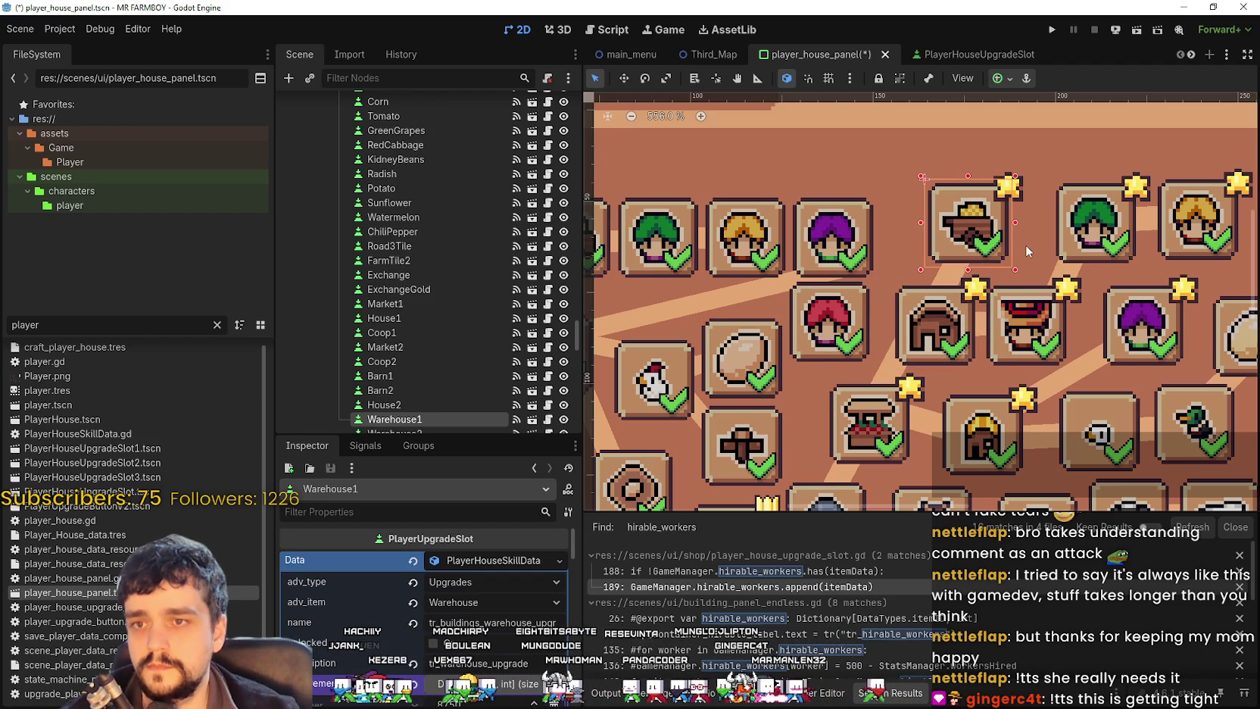
Step: Shift the purple Ranchers slot right and nudge Ranchers3 slightly lower
scroll(861, 221, "left", 2)
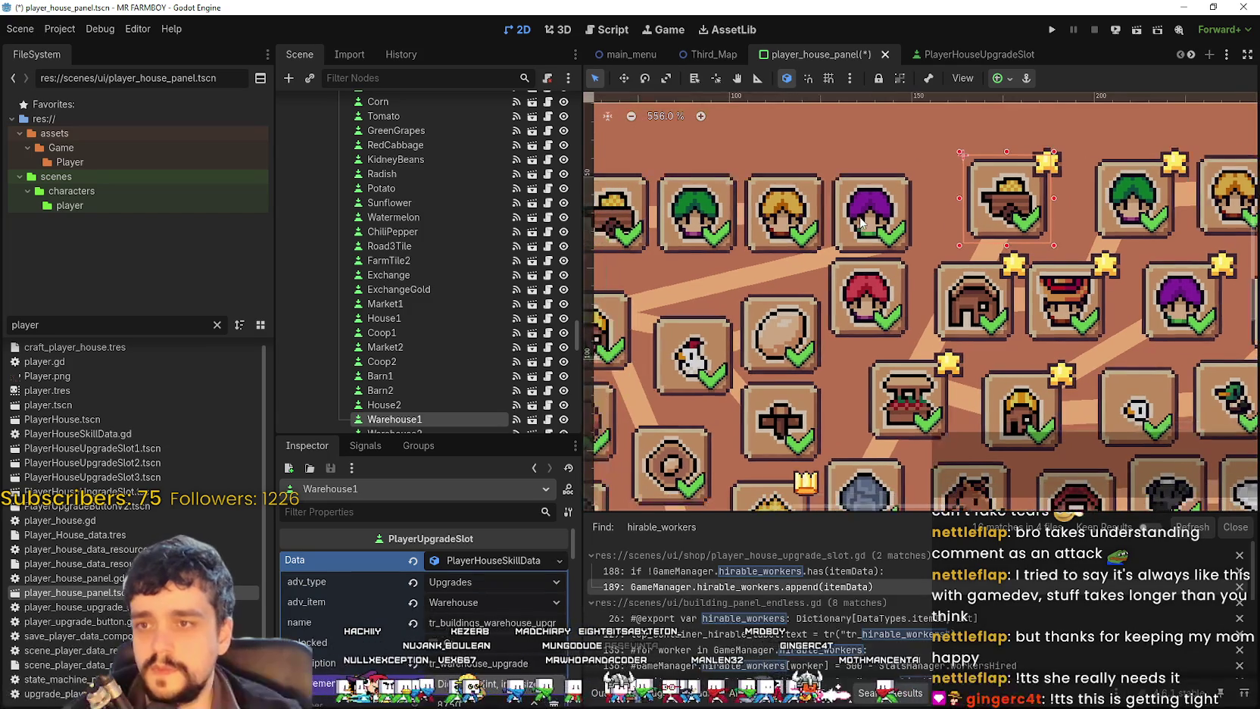
left_click(869, 218)
scroll(878, 220, "up", 1)
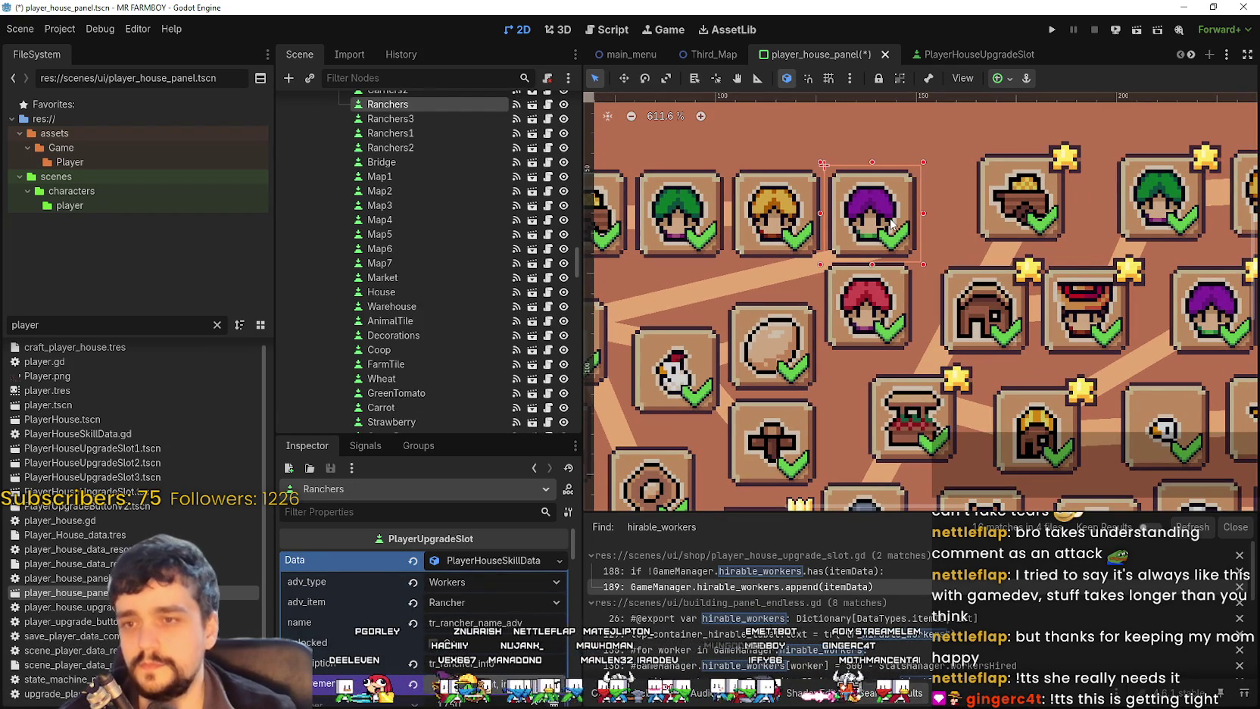
key("Right")
key("Right")
key("Right")
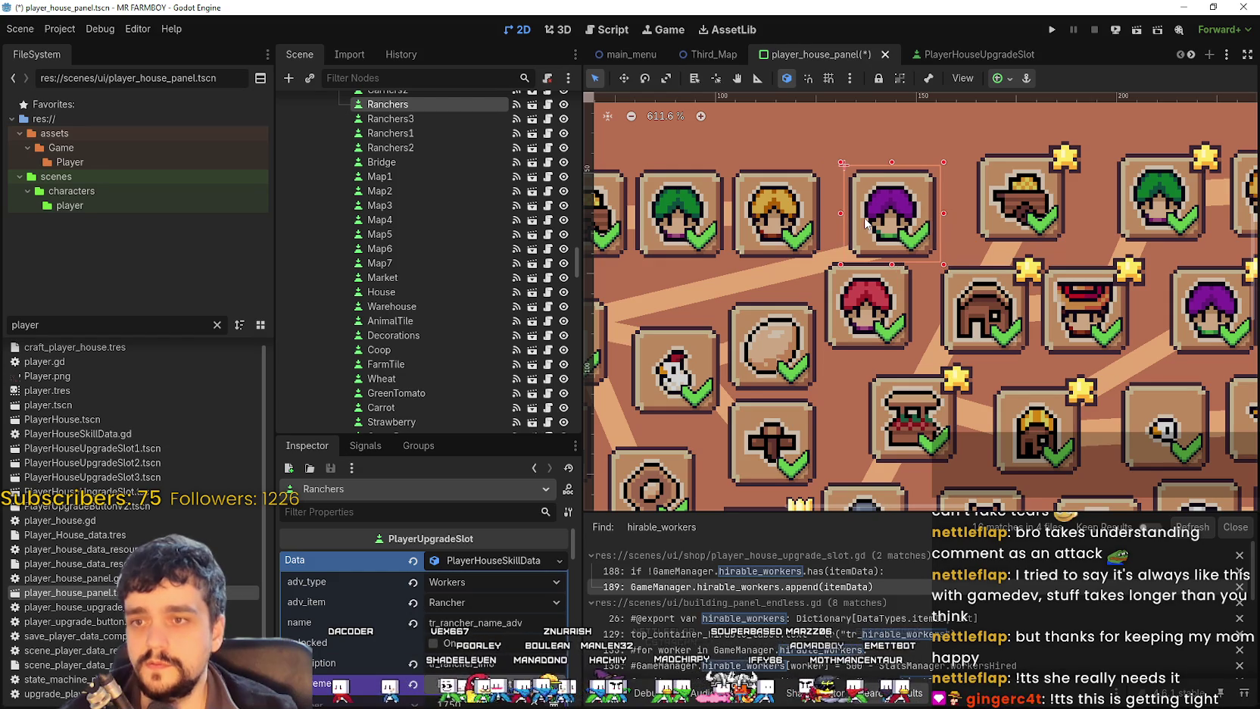
left_click(886, 315)
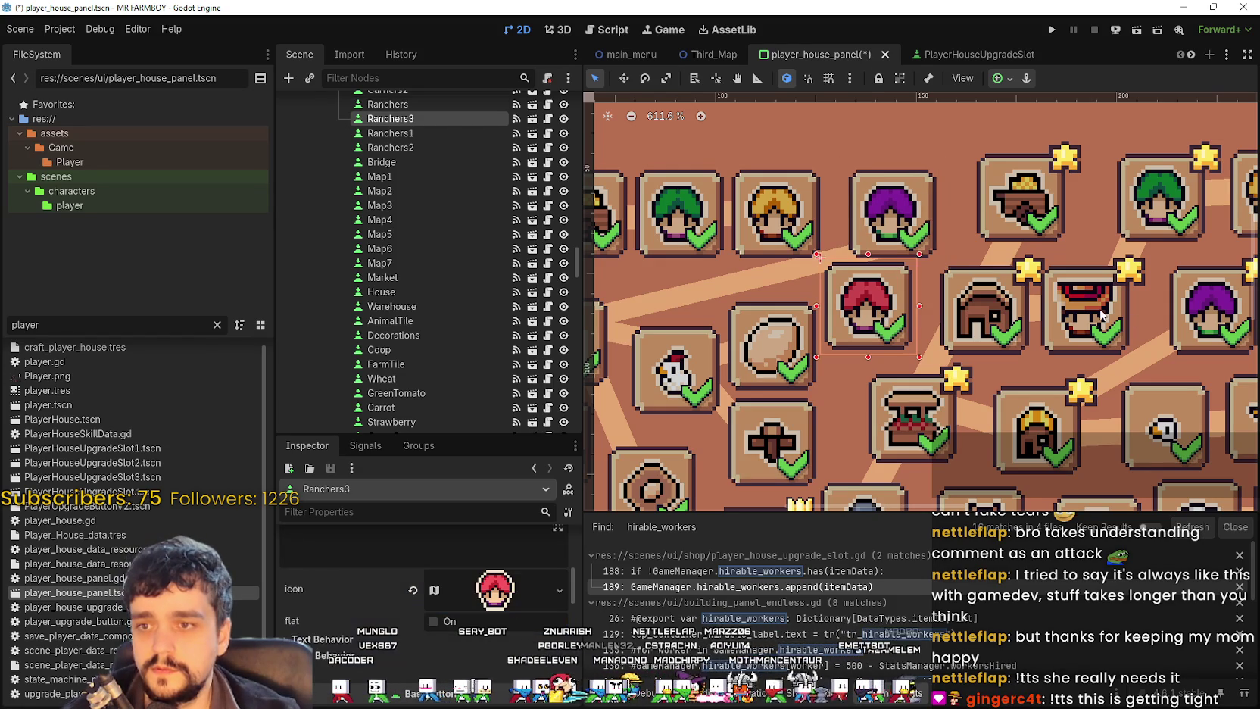
key("Left")
key("Down")
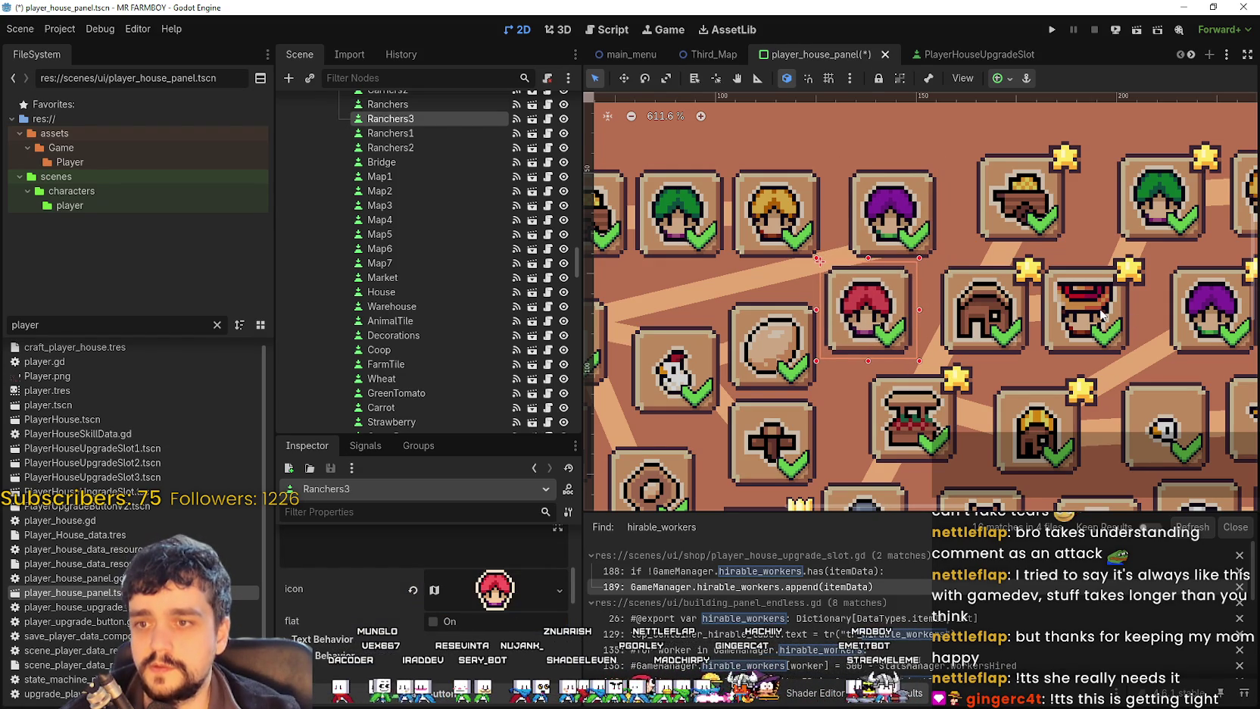
key("Down")
key("Right")
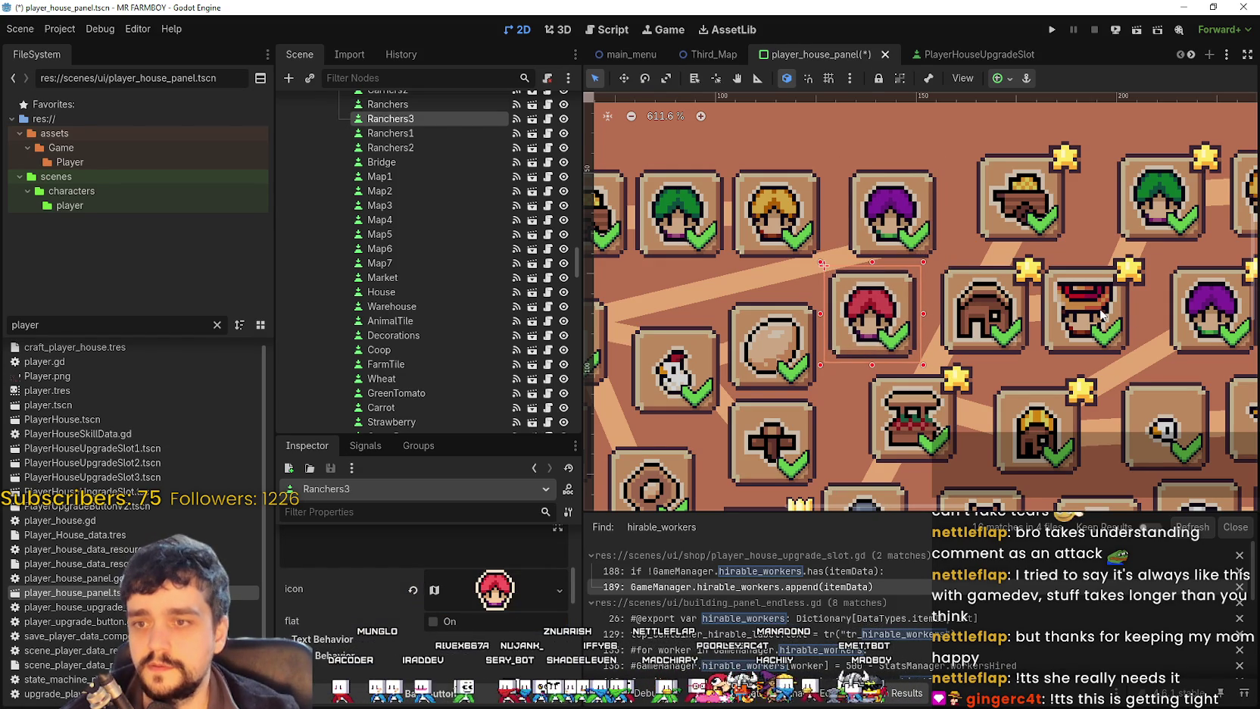
scroll(1102, 314, "down", 6)
scroll(967, 257, "up", 7)
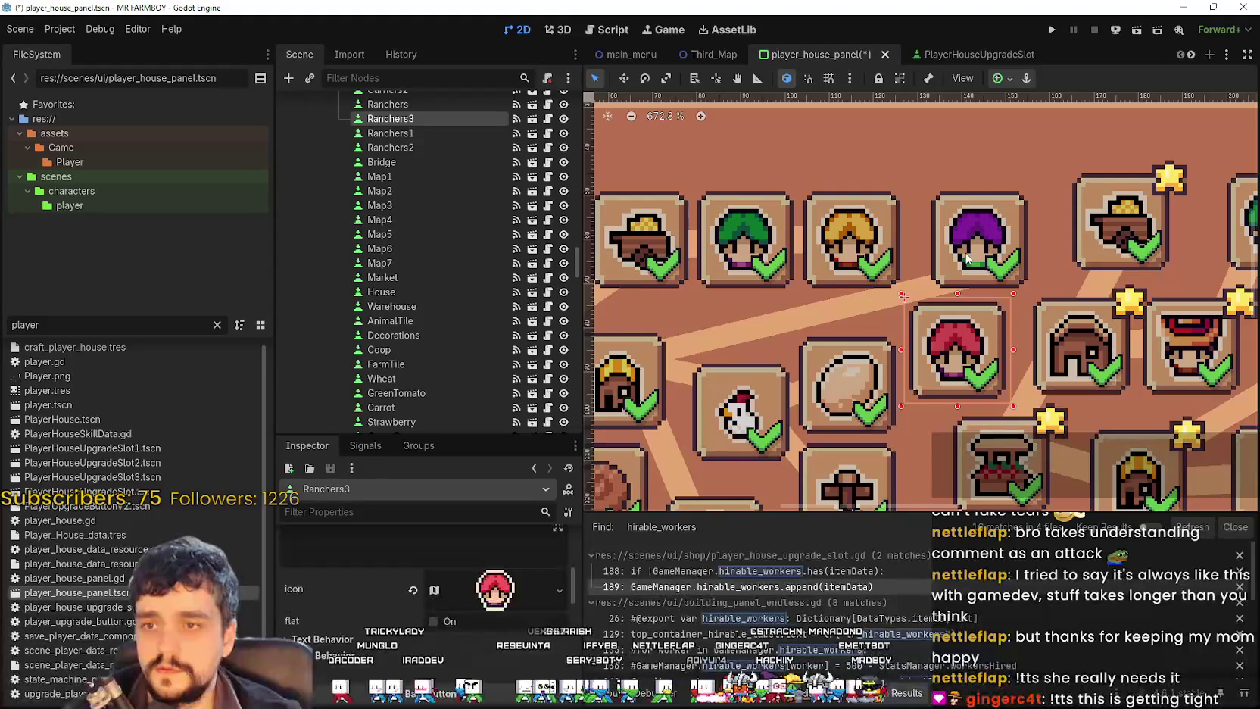
left_click(973, 256)
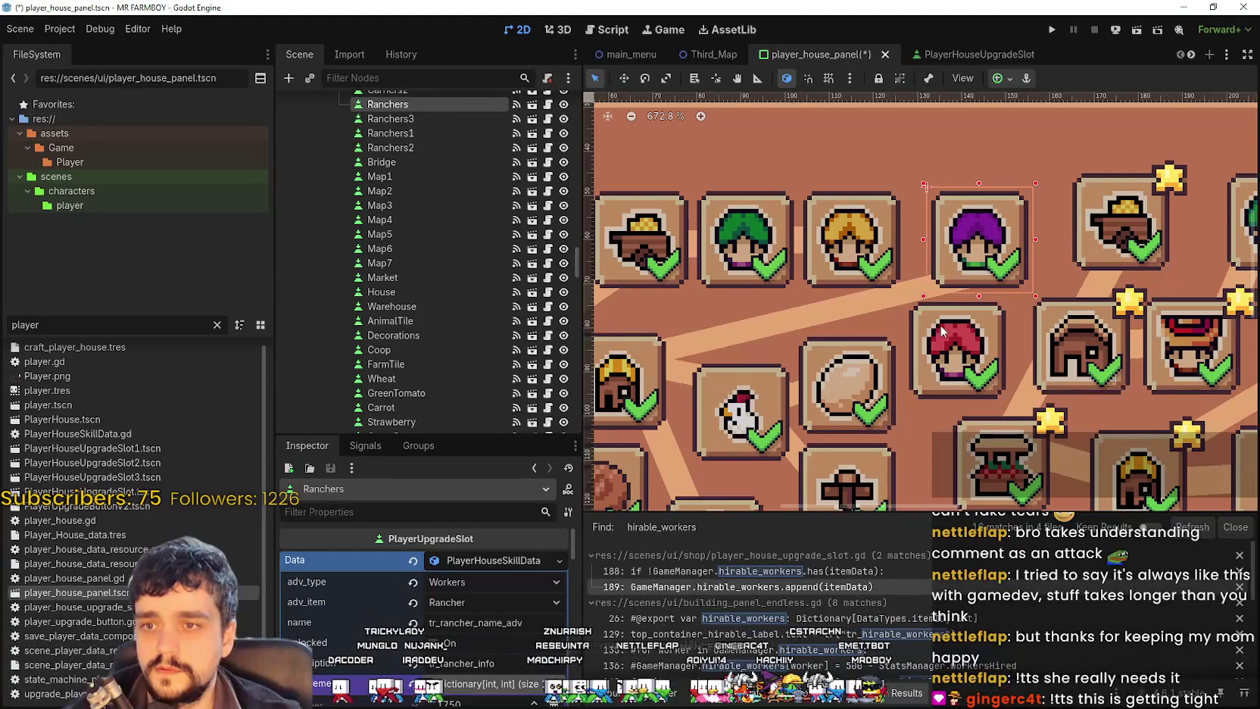
left_click(891, 302)
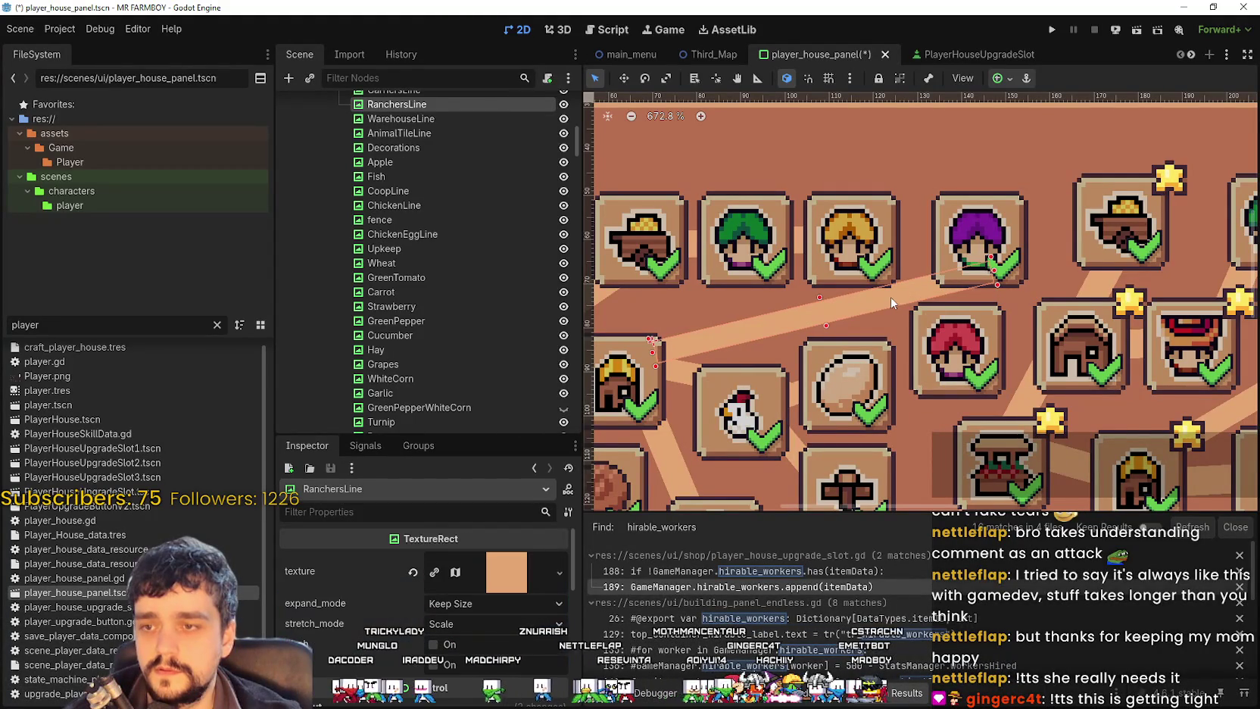
left_click(796, 399)
scroll(792, 402, "up", 5)
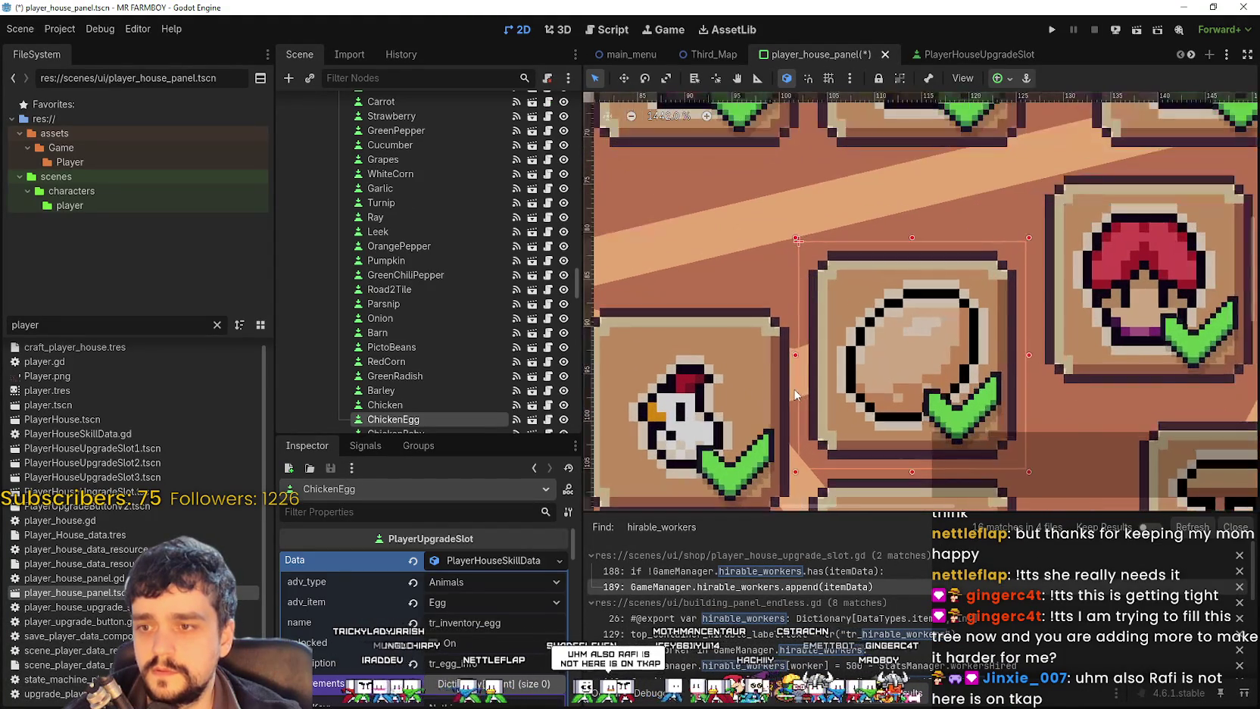
left_click(794, 395)
scroll(799, 397, "down", 5)
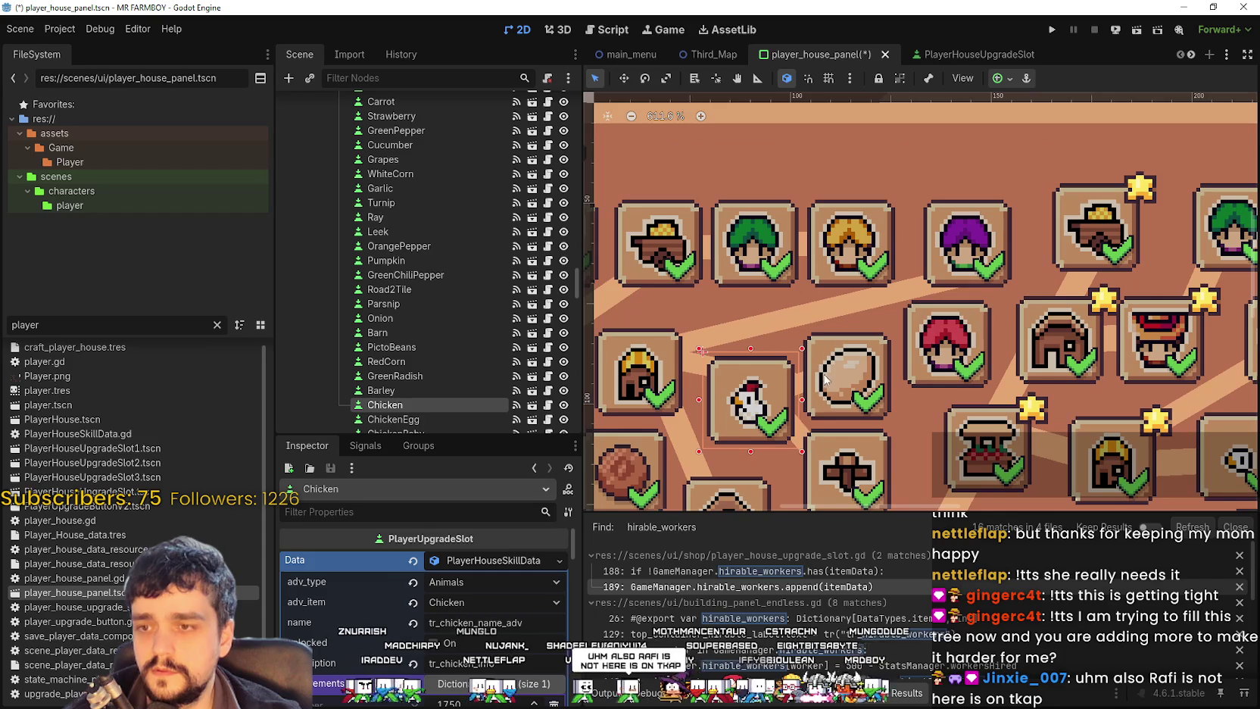
left_click(796, 317)
scroll(809, 455, "up", 2)
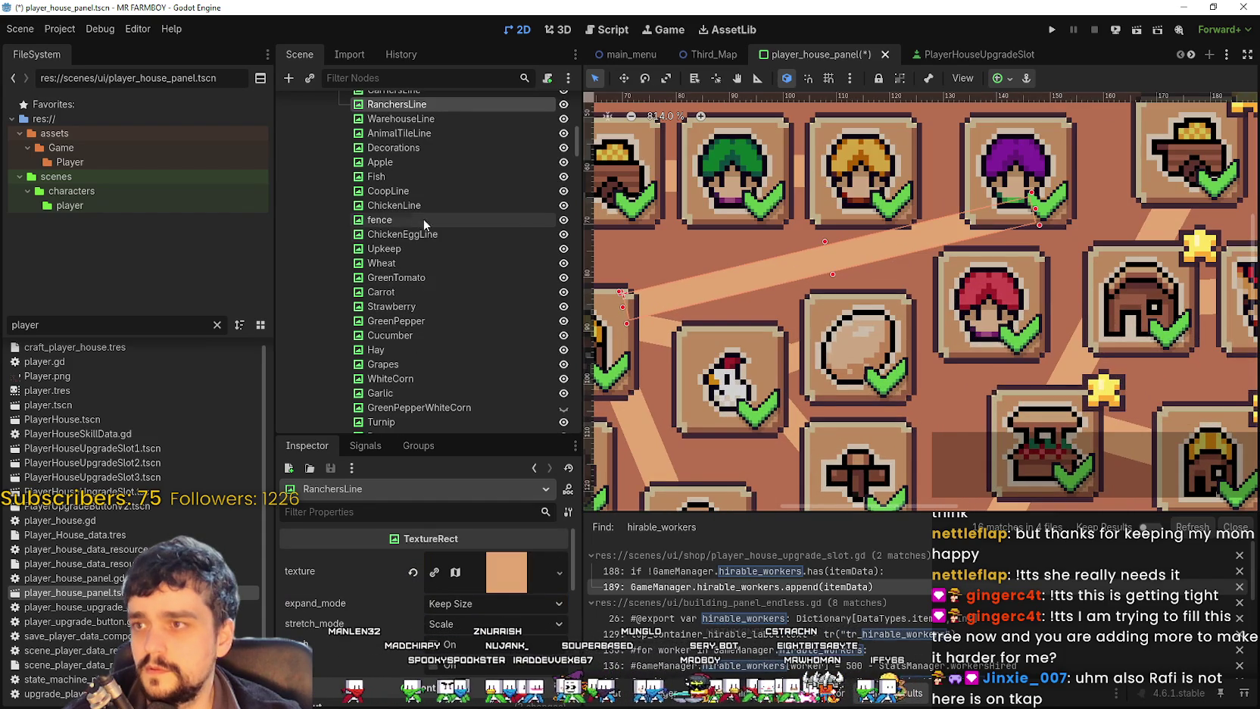
scroll(415, 198, "up", 3)
scroll(416, 198, "down", 1)
scroll(408, 174, "up", 5)
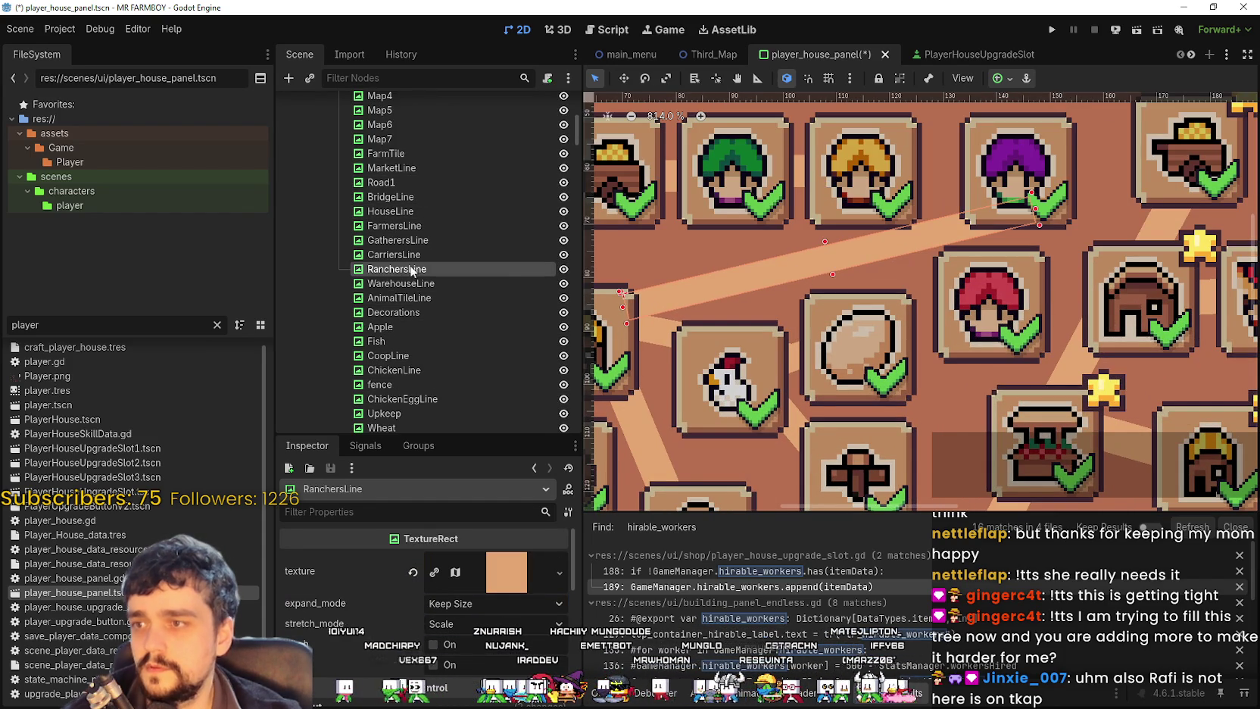
left_click(416, 369)
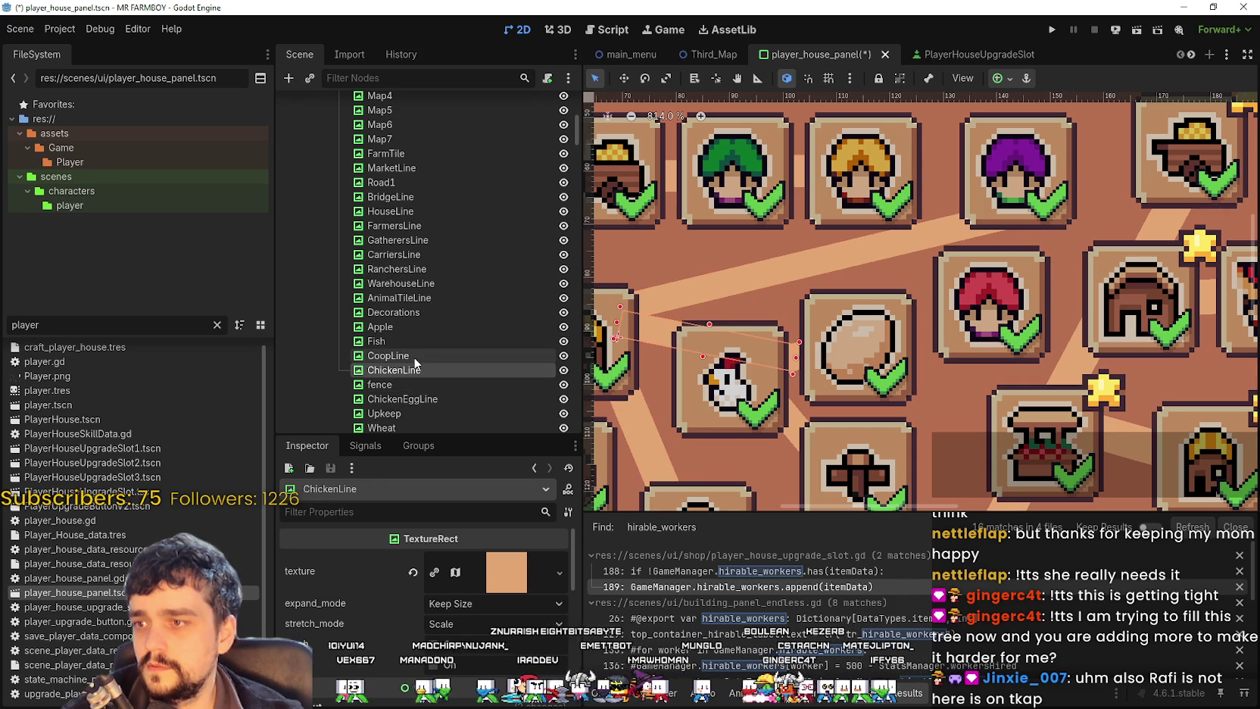
scroll(424, 381, "down", 3)
scroll(423, 350, "down", 2)
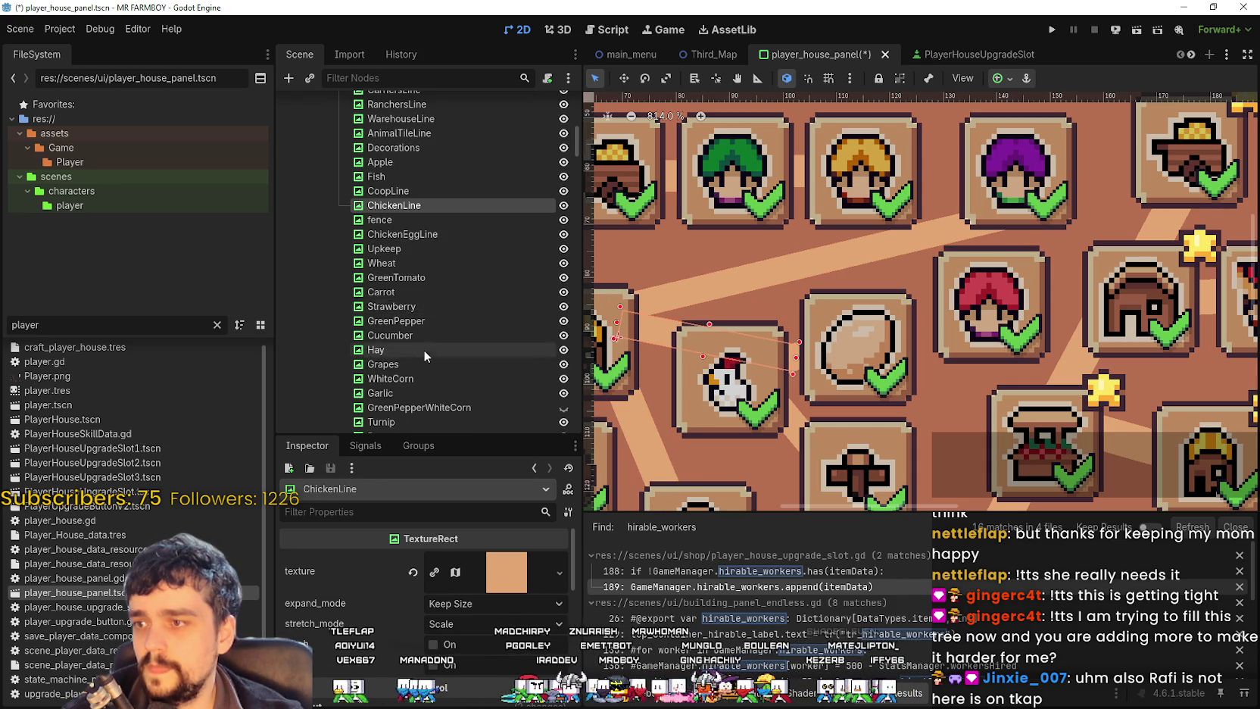
scroll(421, 347, "up", 2)
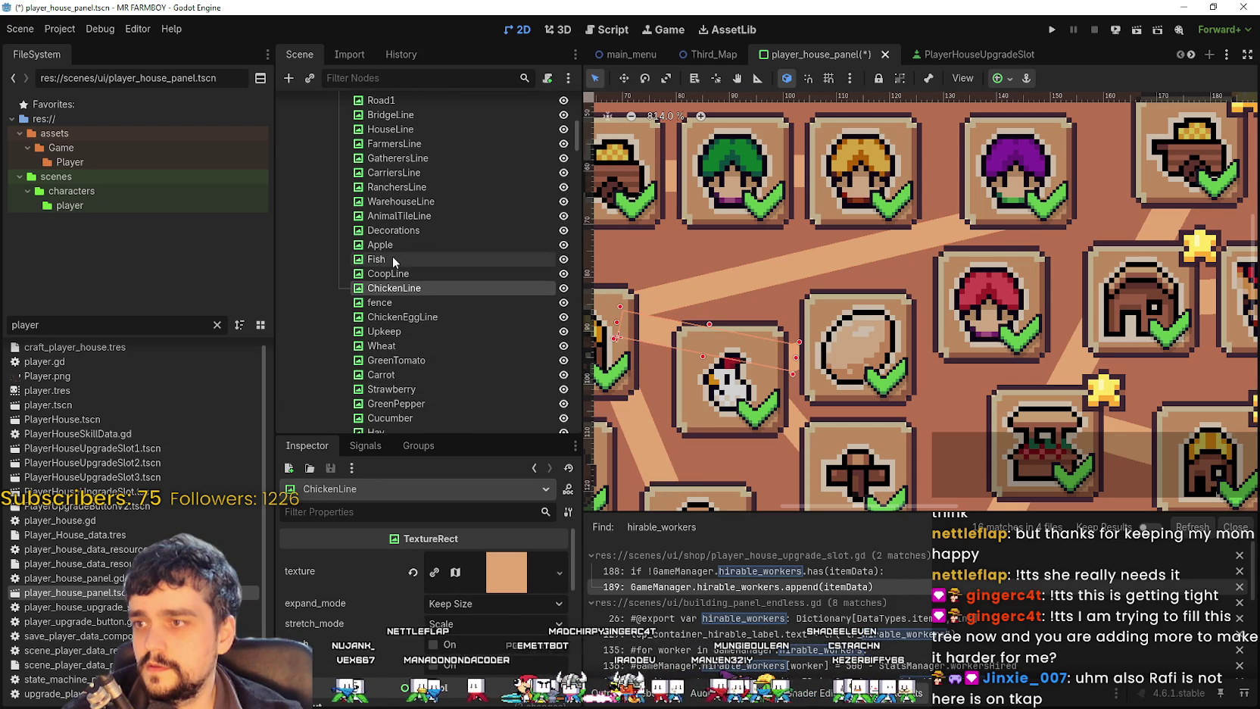
scroll(392, 256, "up", 1)
left_click(823, 243)
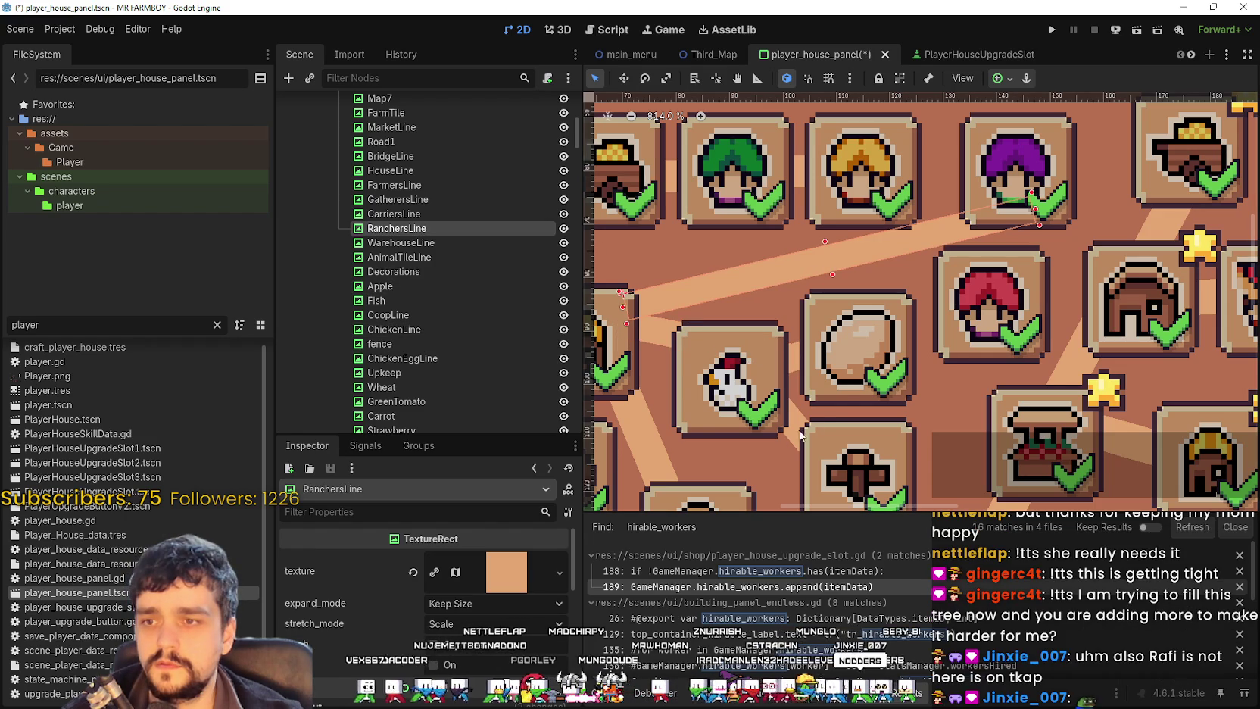
left_click(835, 366)
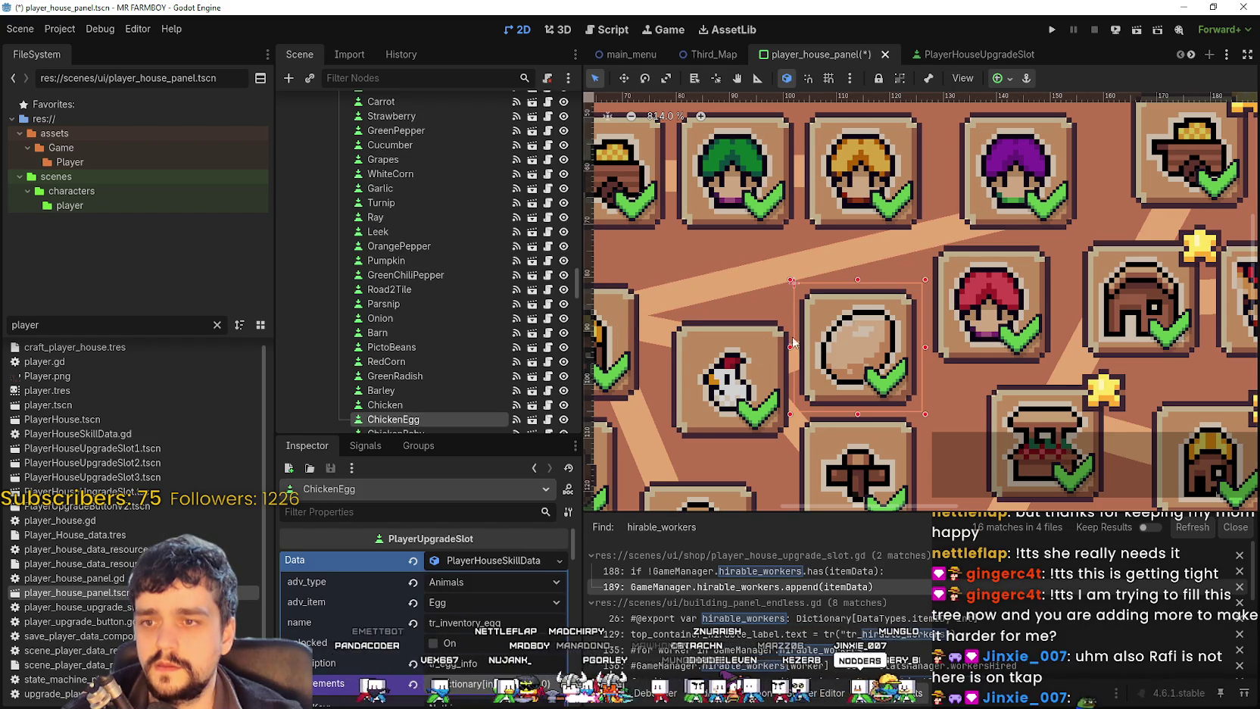
left_click(787, 261)
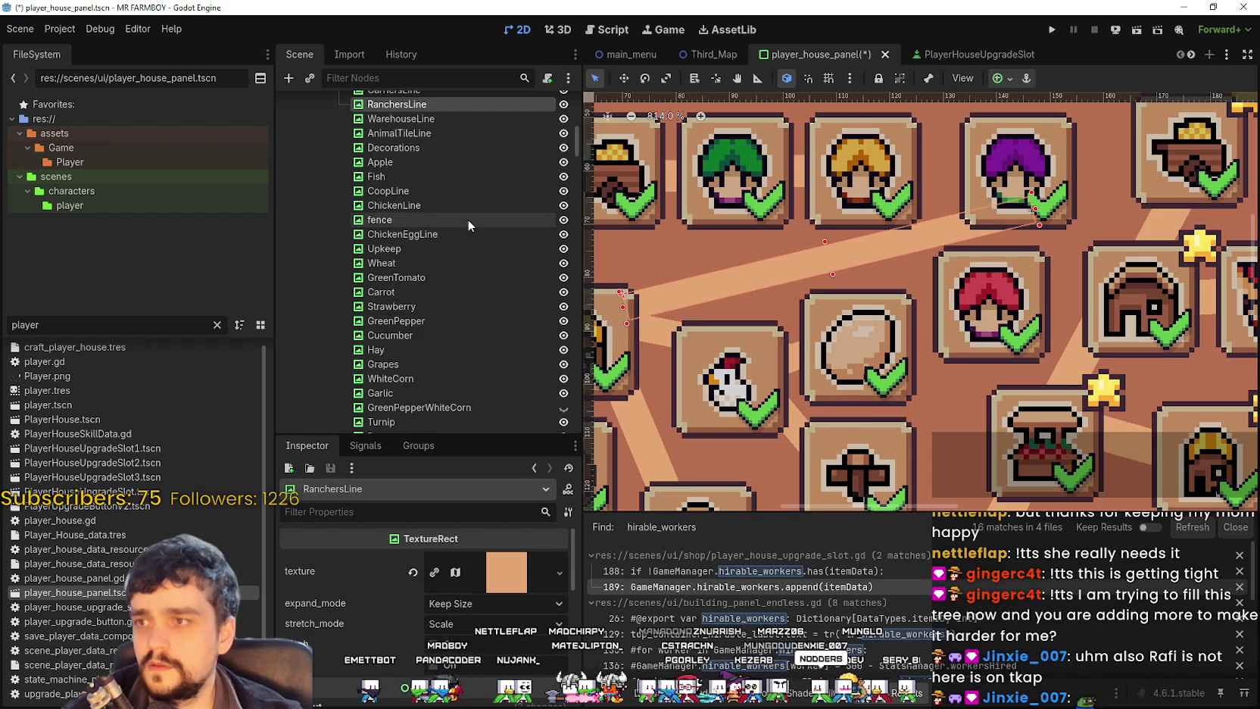
key("ctrl+d")
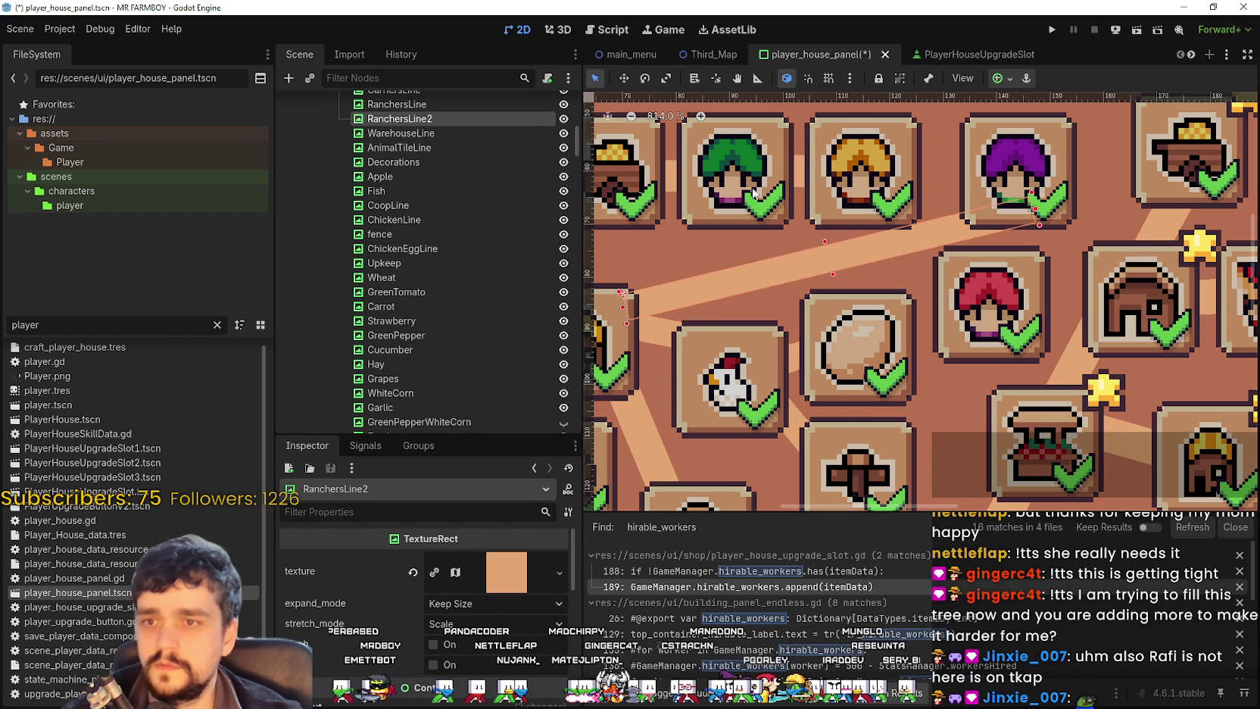
Step: Move, shorten and rotate the duplicated RanchersLine2 so it runs up from Ranchers3
left_click_drag(766, 264, 866, 264)
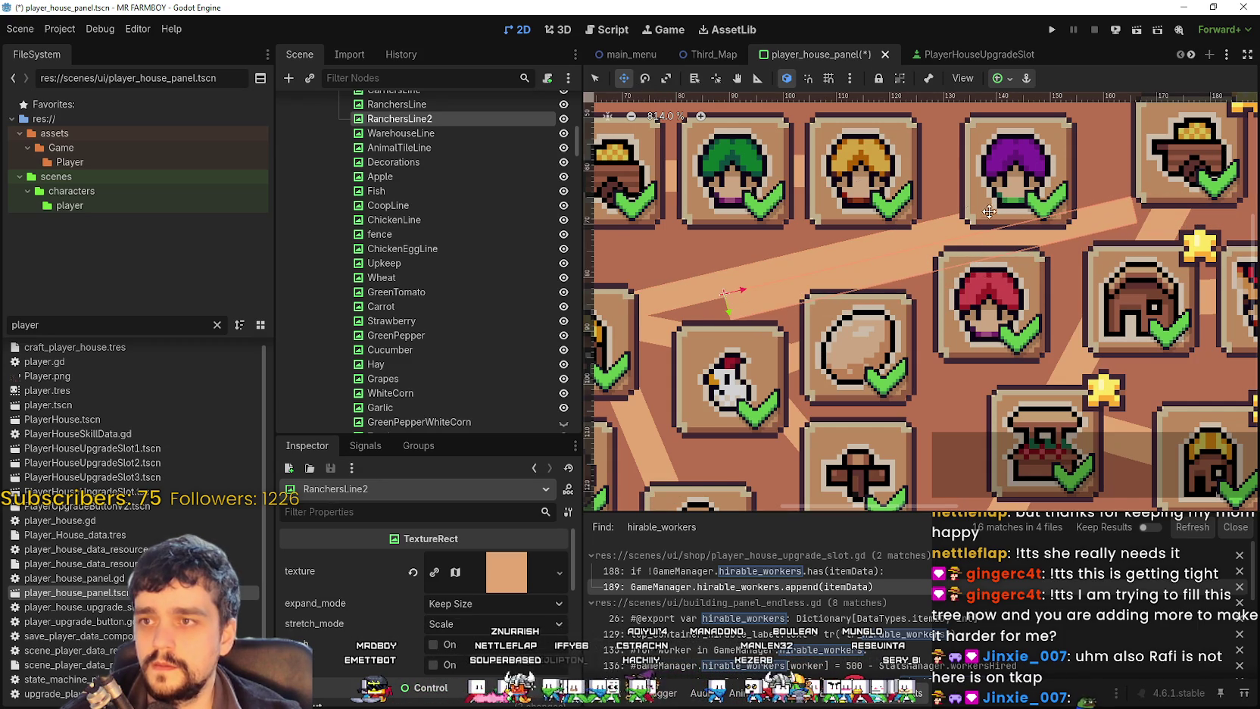
key("q")
left_click_drag(1140, 219, 846, 271)
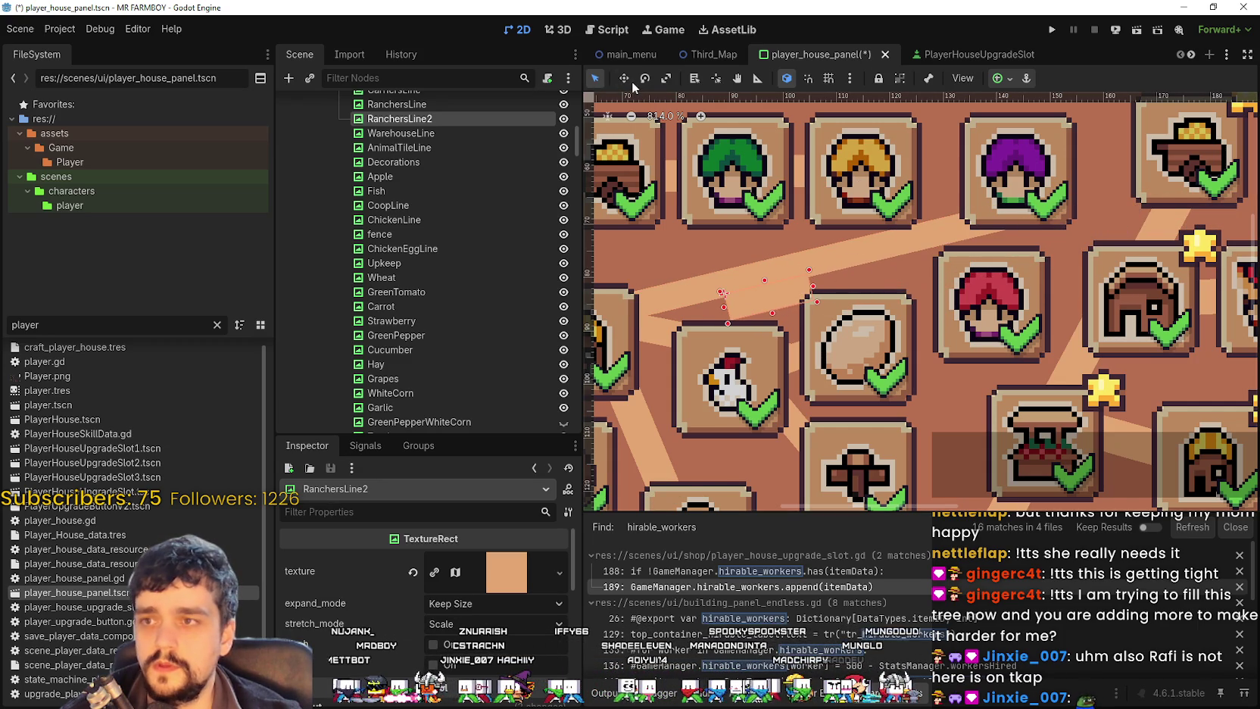
mouse_move(810, 292)
left_mouse_down()
mouse_move(733, 234)
mouse_move(741, 221)
left_mouse_up()
left_click_drag(746, 265, 999, 241)
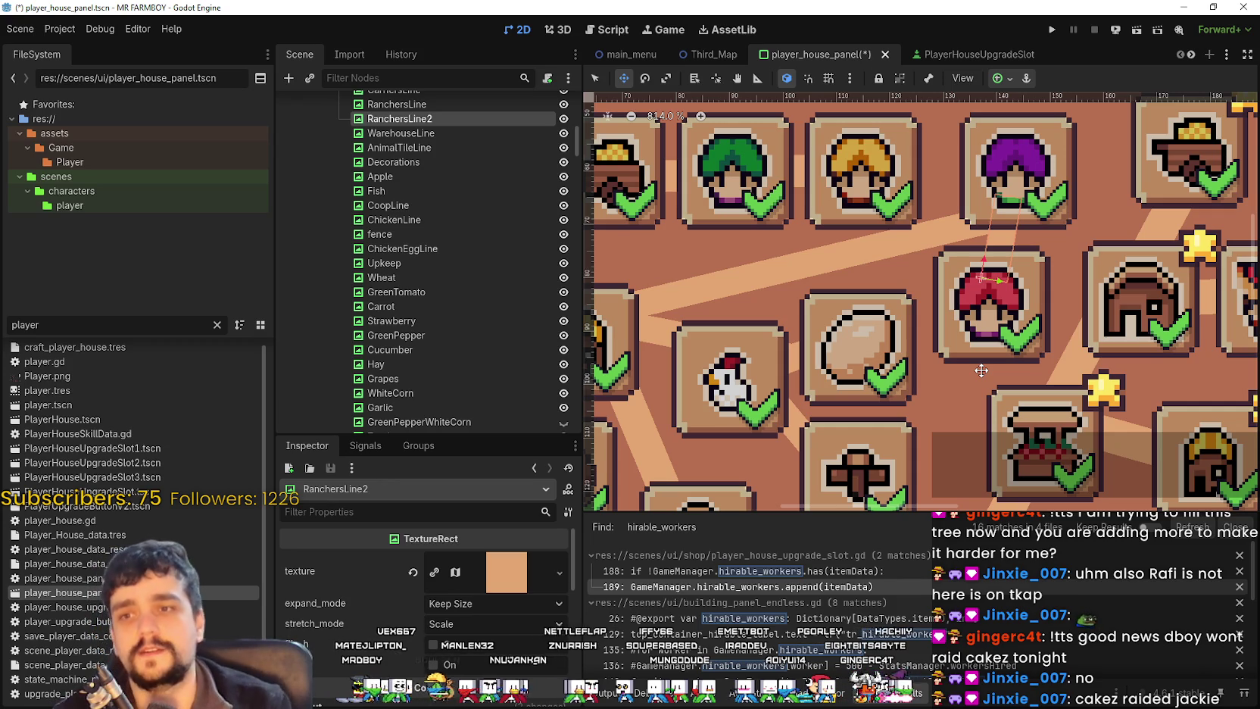
scroll(881, 310, "down", 3)
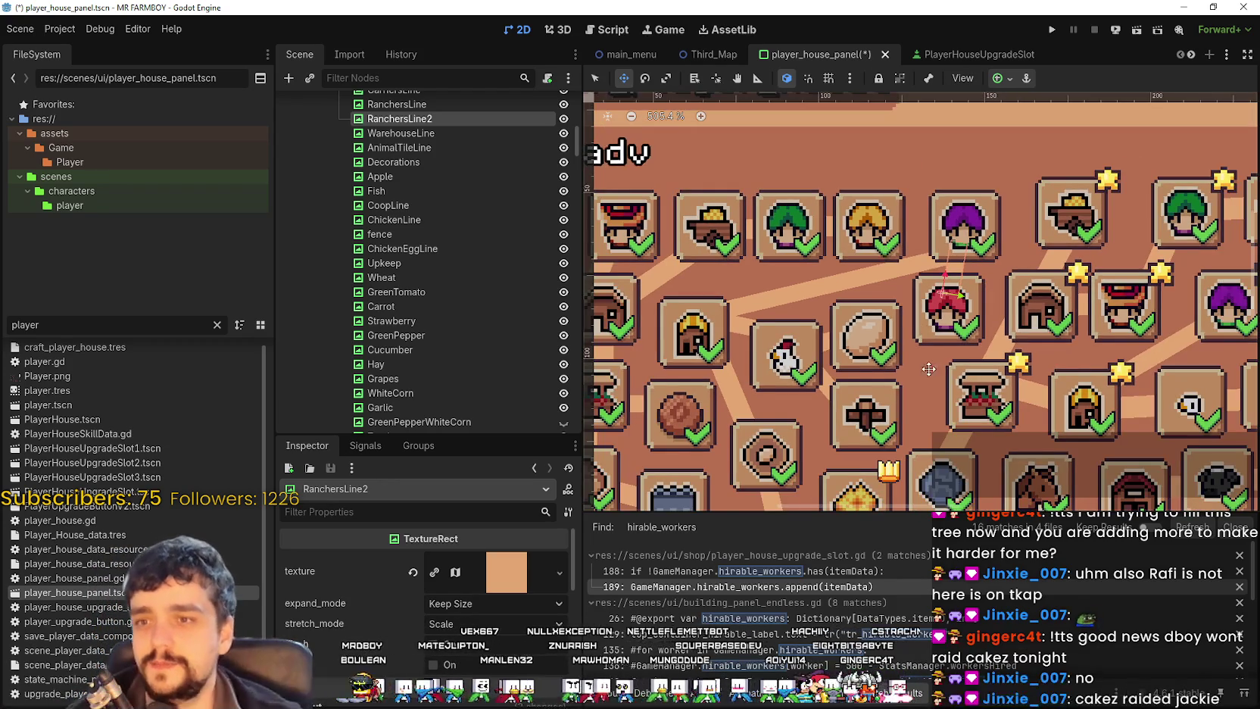
scroll(918, 371, "up", 1)
scroll(912, 318, "down", 1)
scroll(908, 273, "up", 1)
scroll(906, 236, "up", 1)
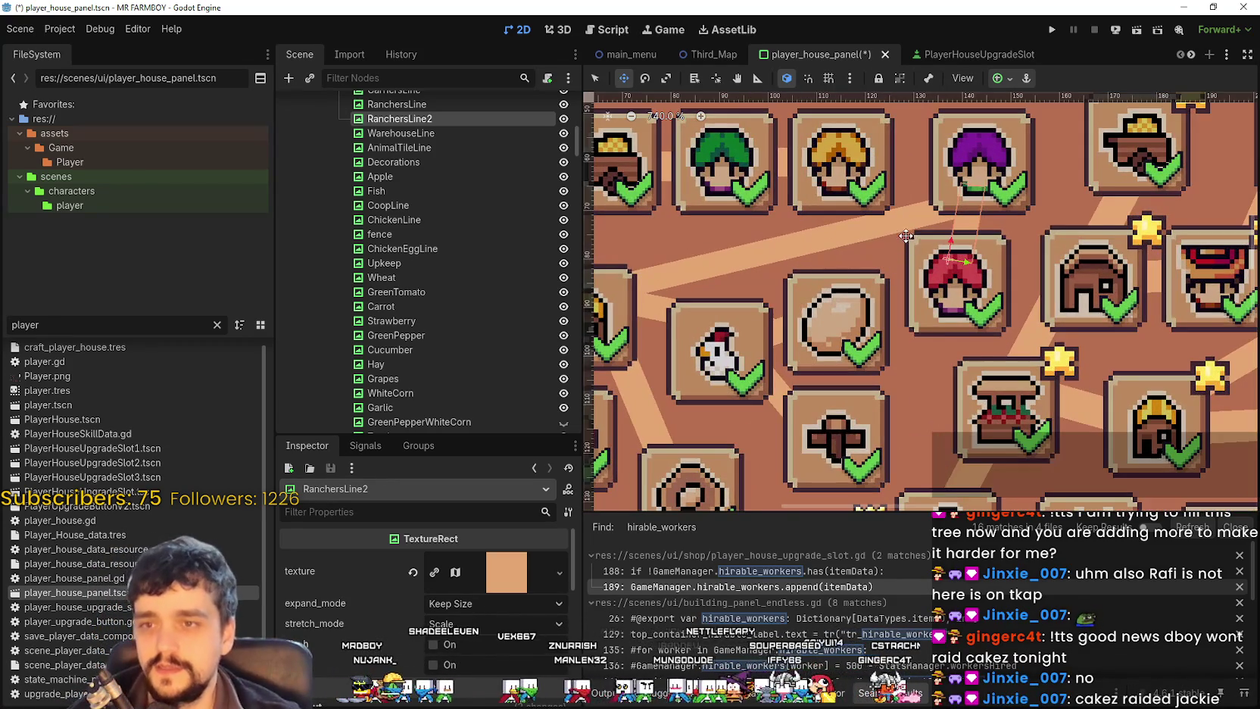
scroll(871, 257, "down", 2)
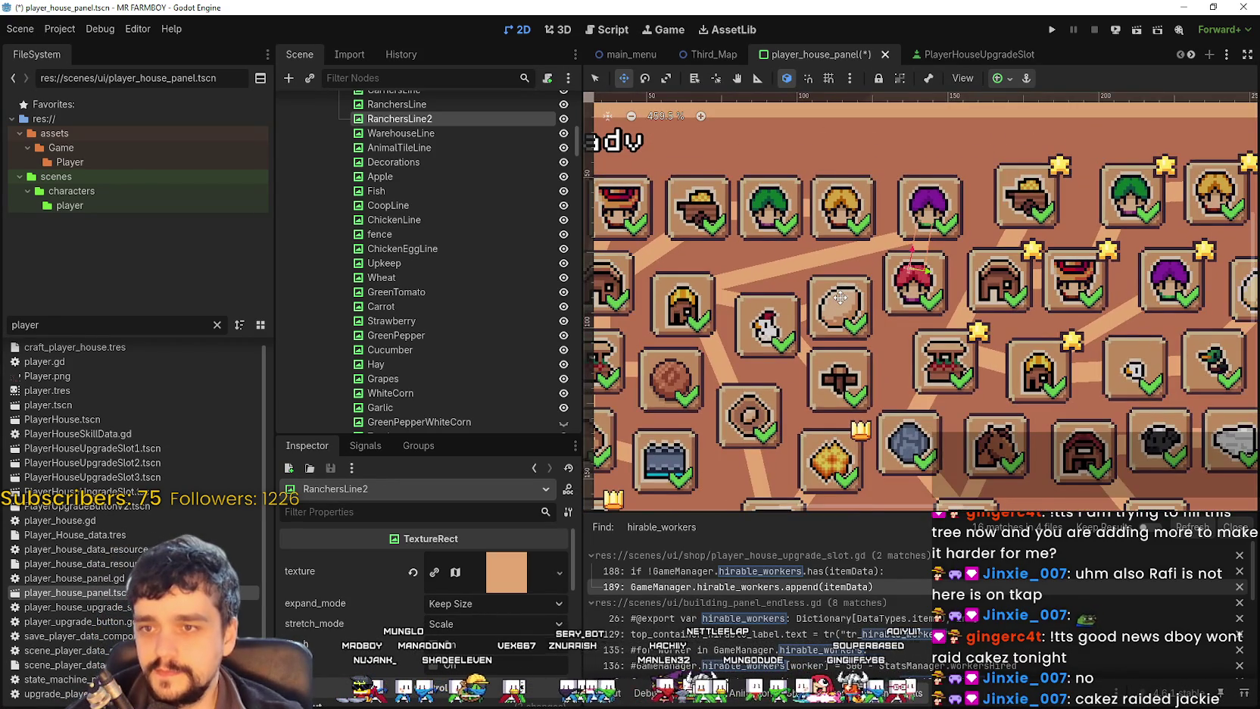
scroll(839, 297, "up", 4)
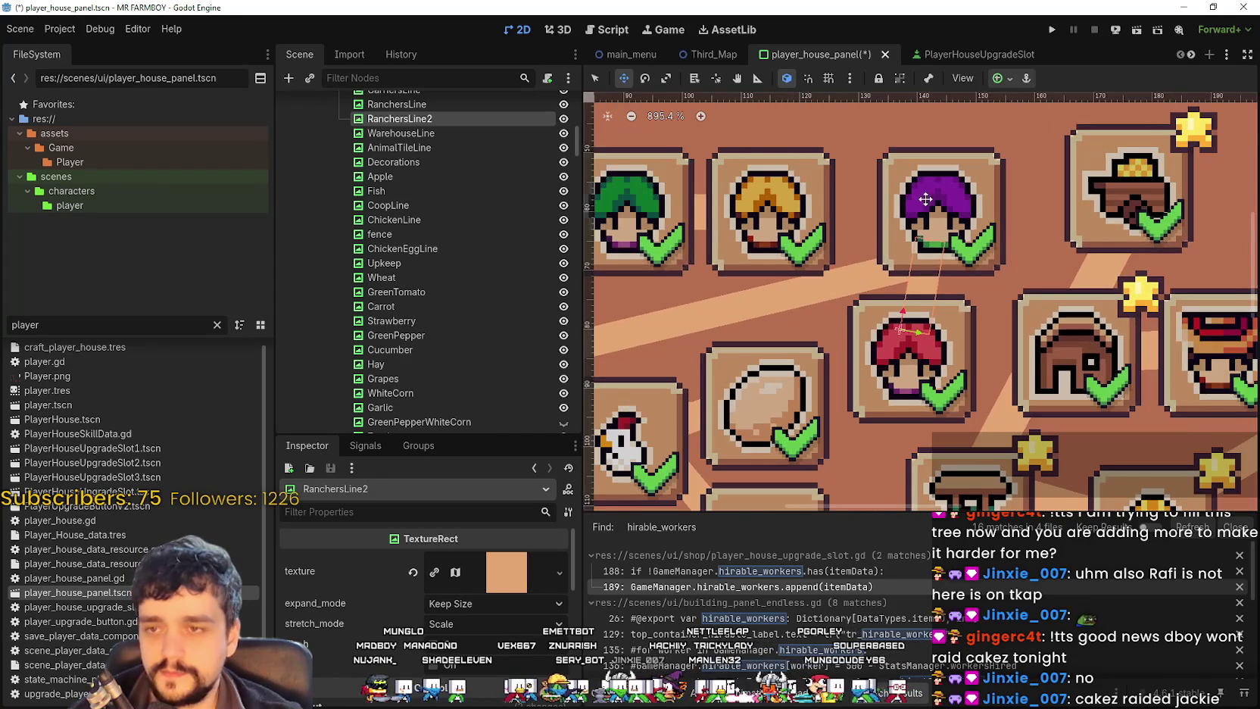
scroll(925, 209, "down", 1)
Step: Nudge the purple Ranchers slot slightly to the left
key("q")
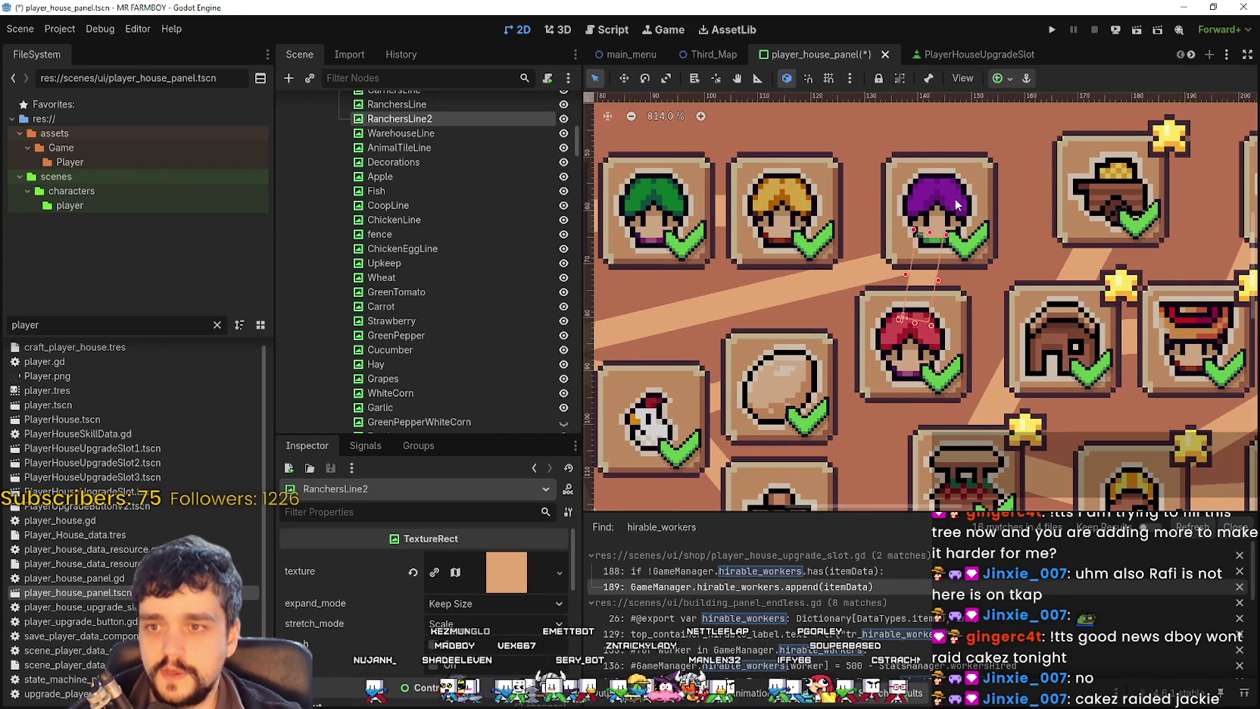
left_click(958, 203)
scroll(925, 209, "up", 5)
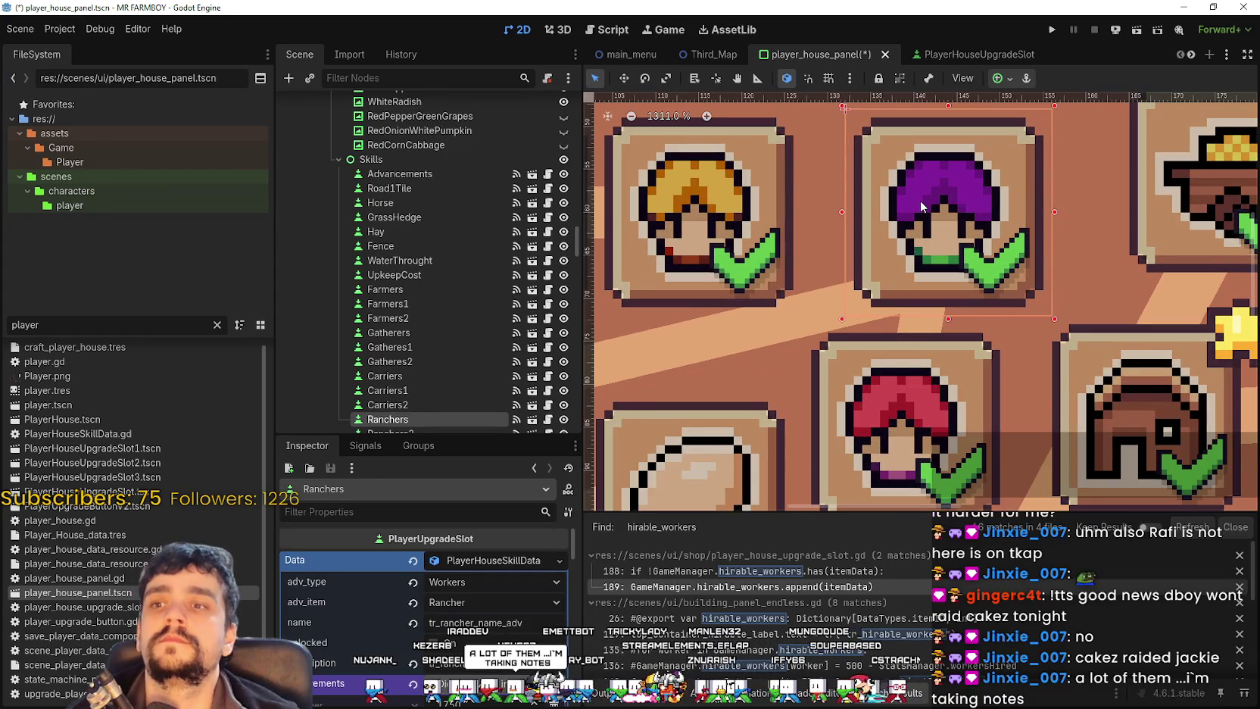
scroll(921, 200, "down", 10)
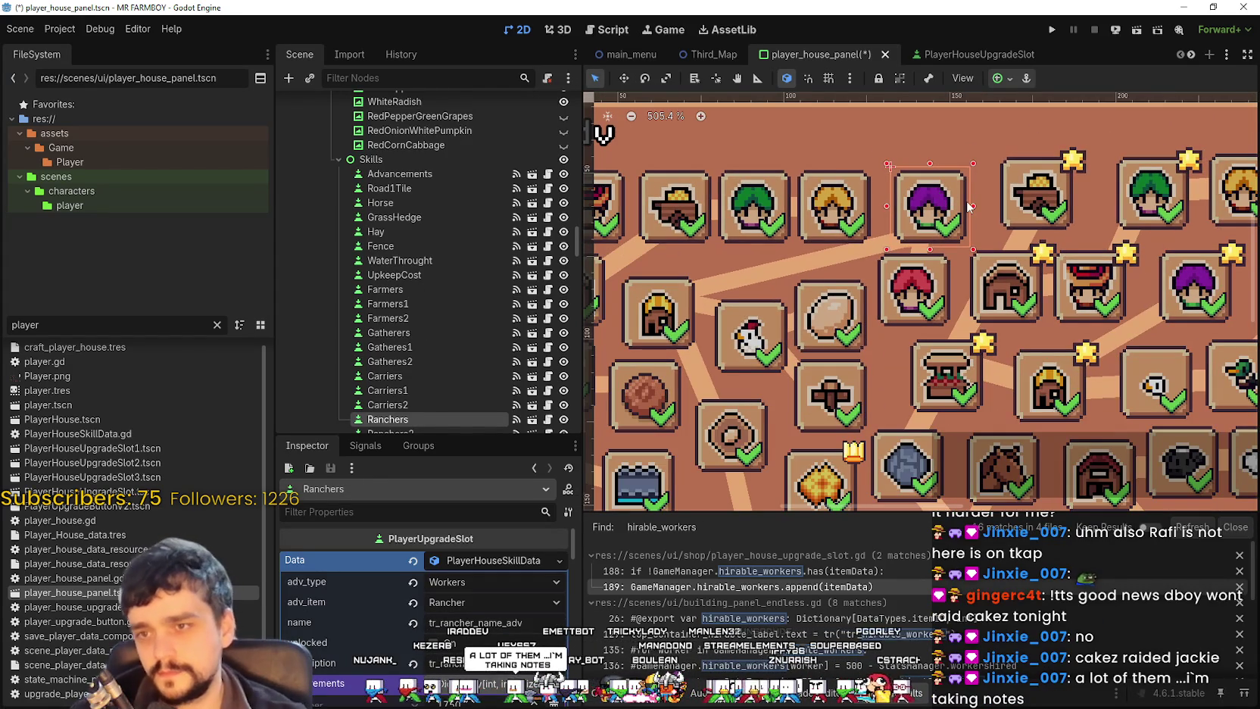
key("Left")
key("Left")
key("Left")
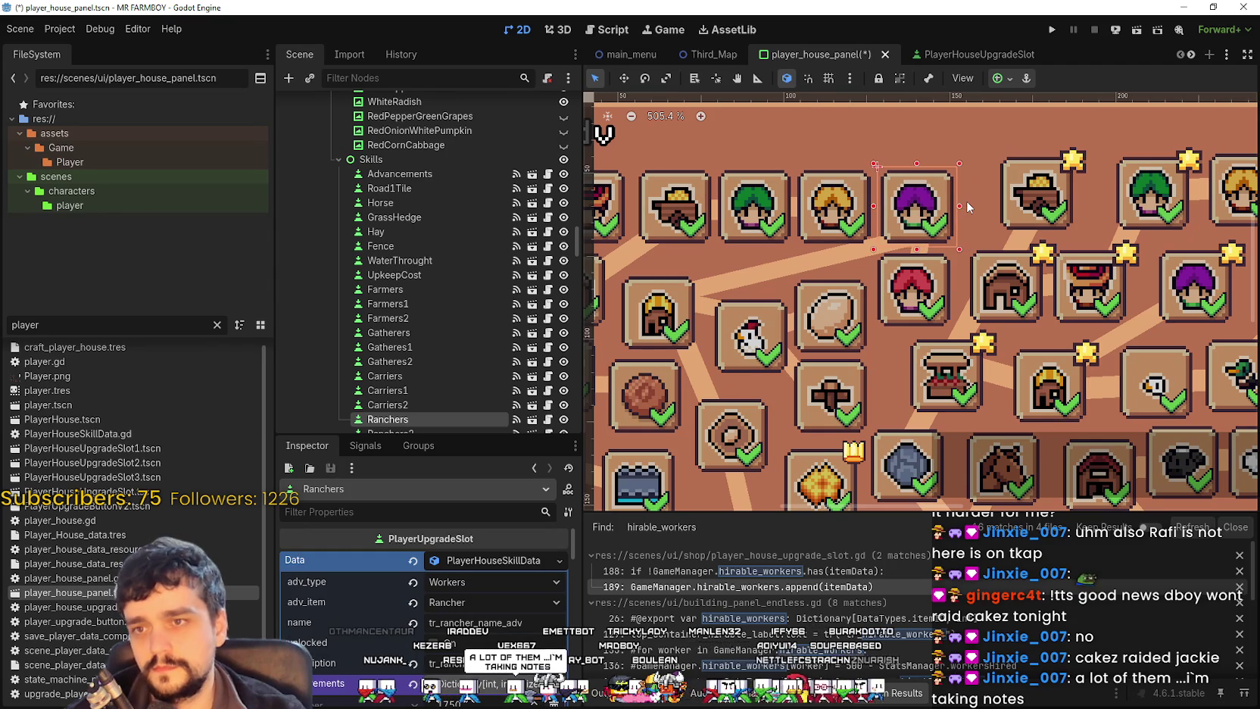
key("Left")
key("Left")
key("Left")
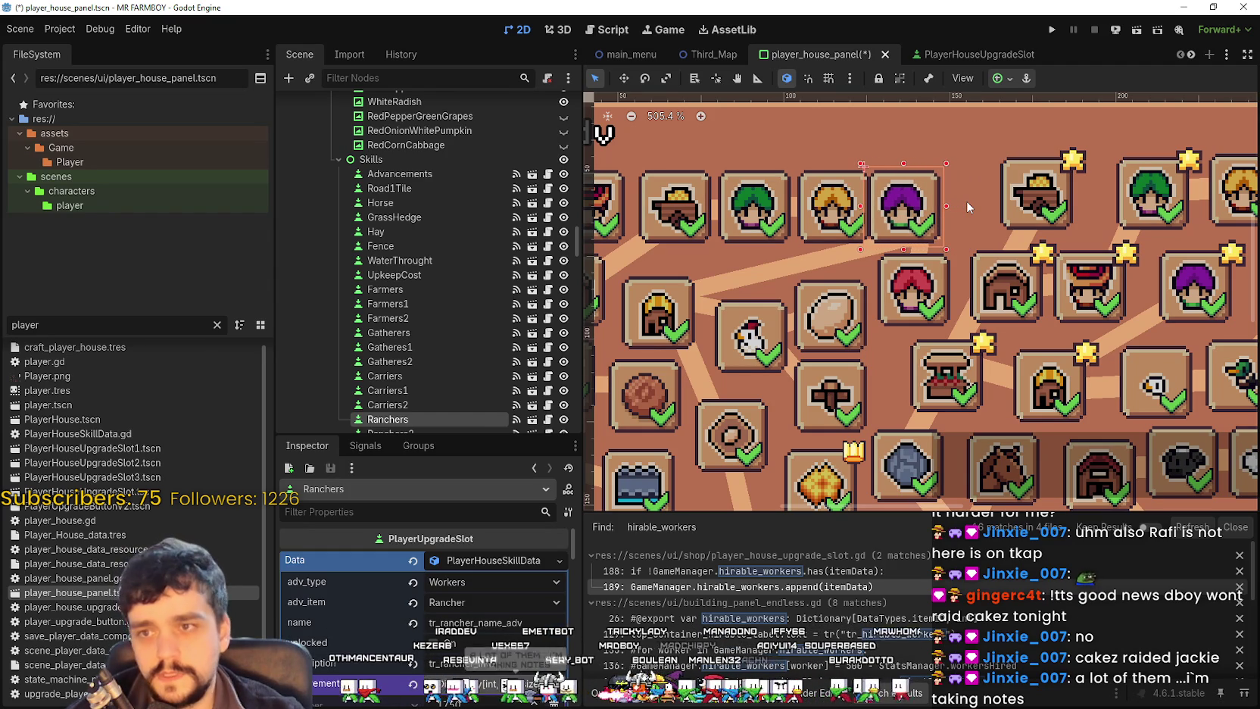
scroll(968, 200, "up", 11)
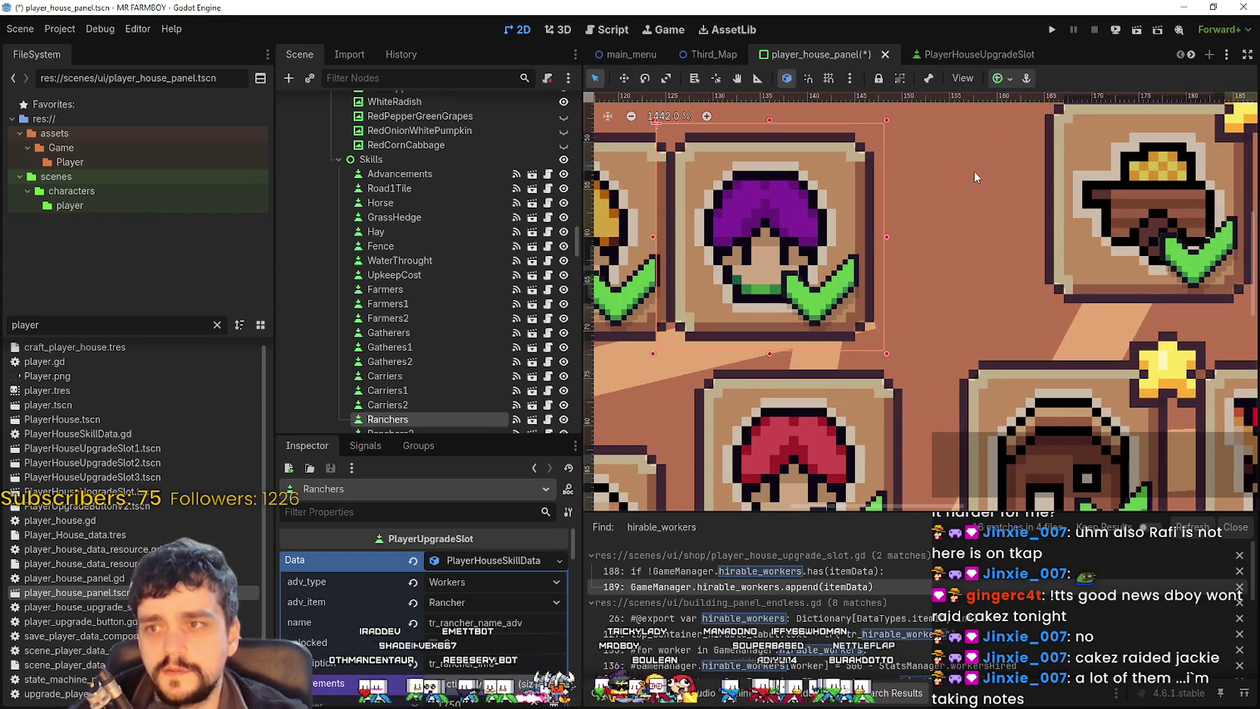
key("Right")
key("Right")
key("Right")
scroll(969, 189, "down", 5)
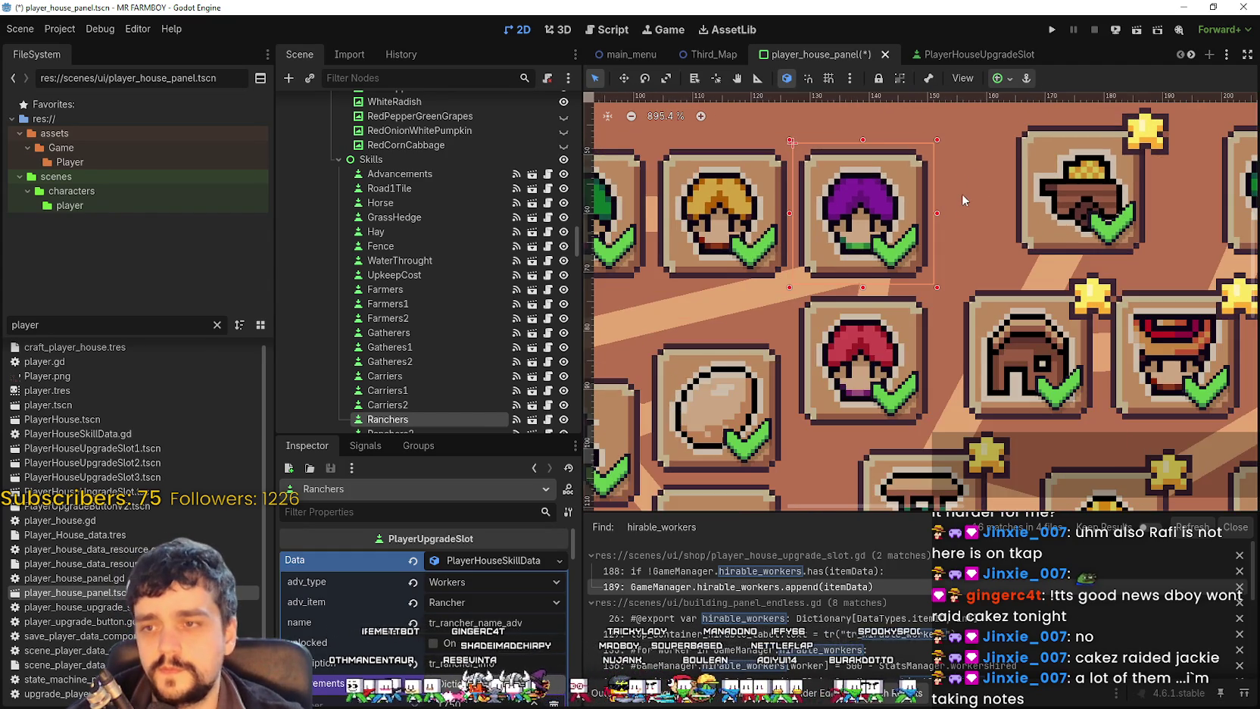
scroll(916, 348, "down", 6)
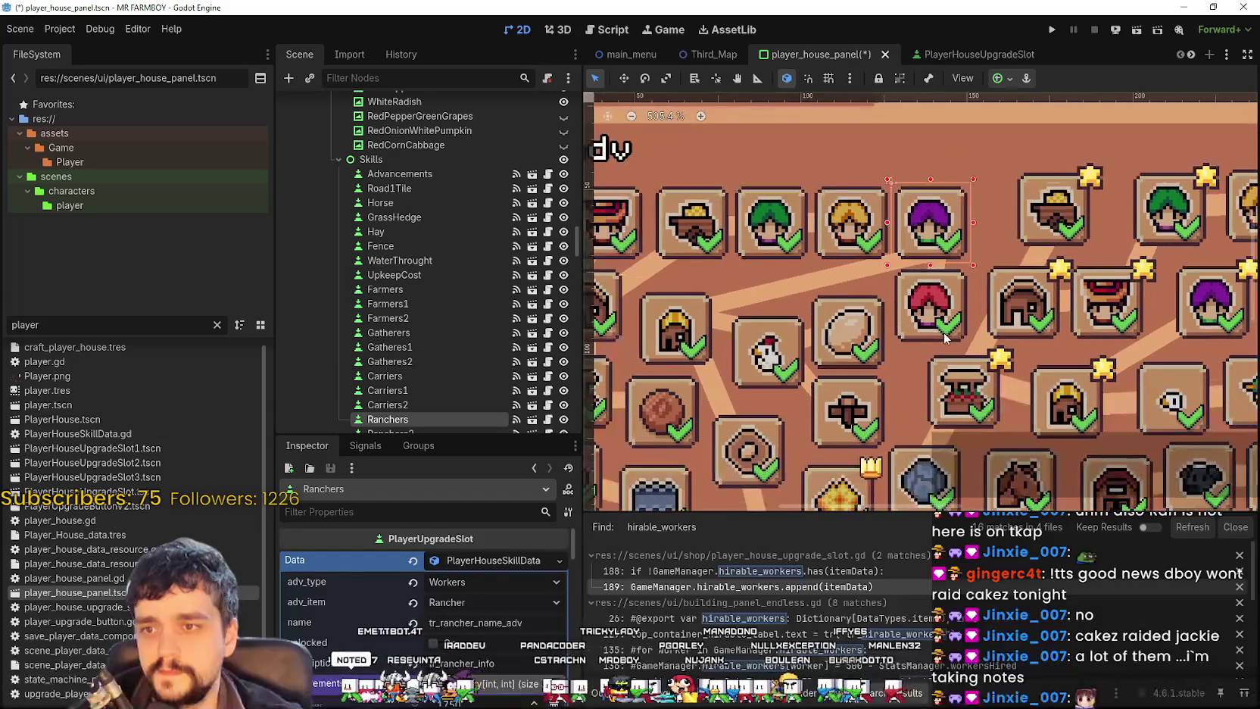
Step: Rotate the RanchersLine connector slightly and check Ranchers3's linked line
left_click(944, 337)
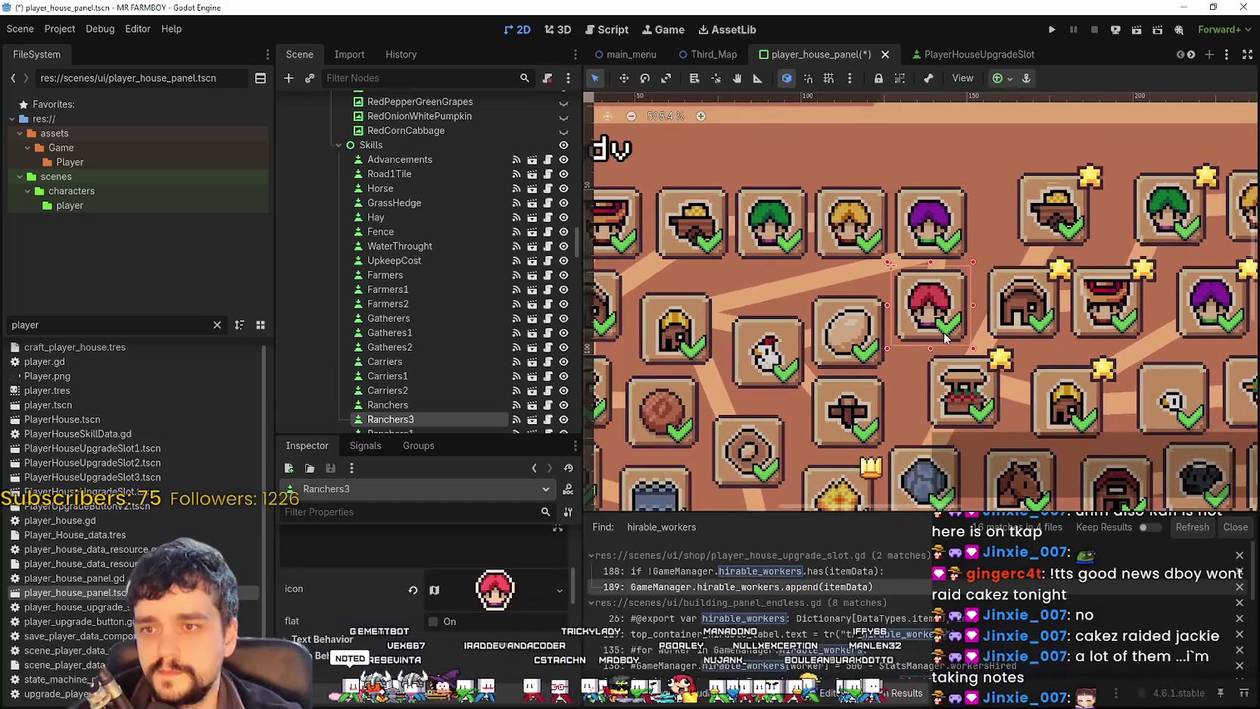
left_click(859, 276)
left_click(642, 79)
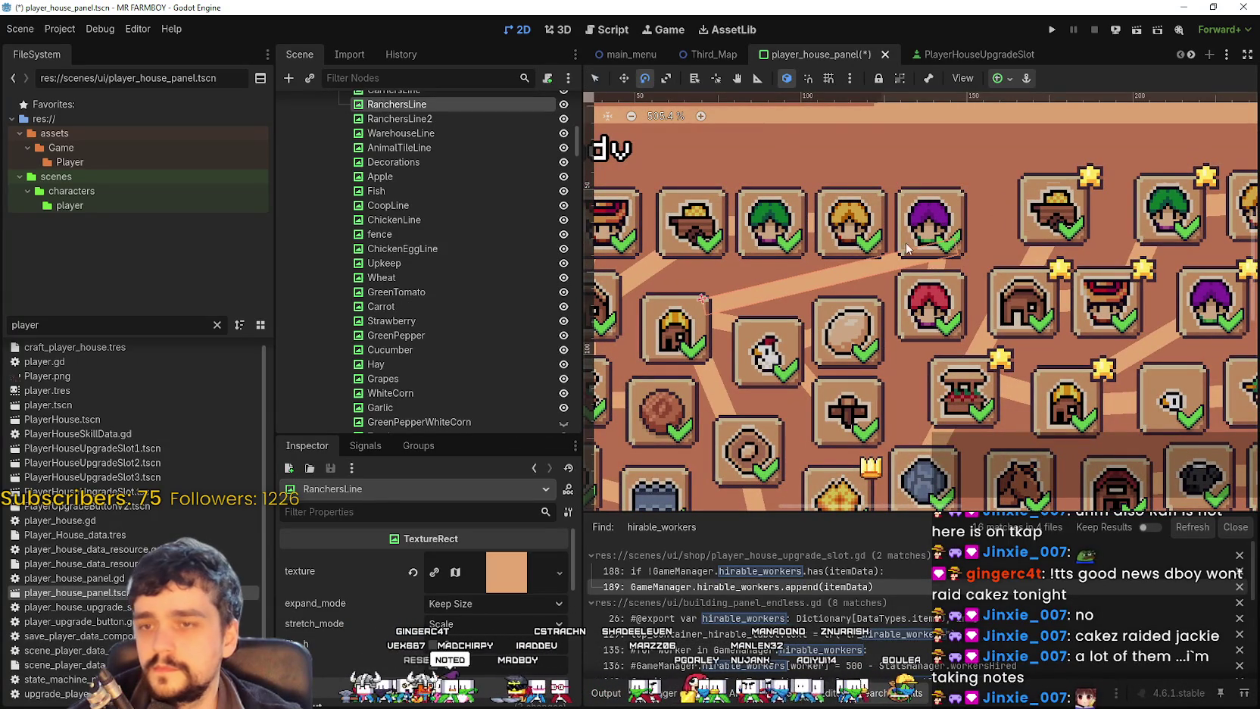
left_click_drag(927, 243, 946, 246)
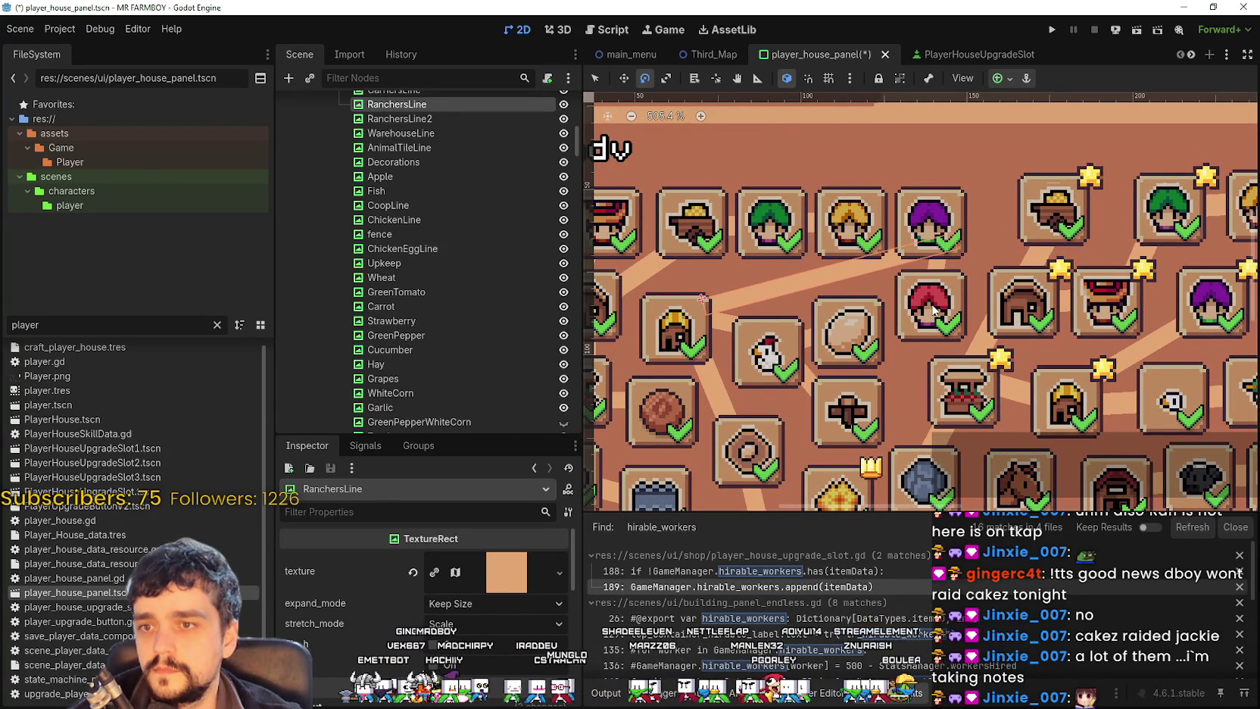
left_click(595, 78)
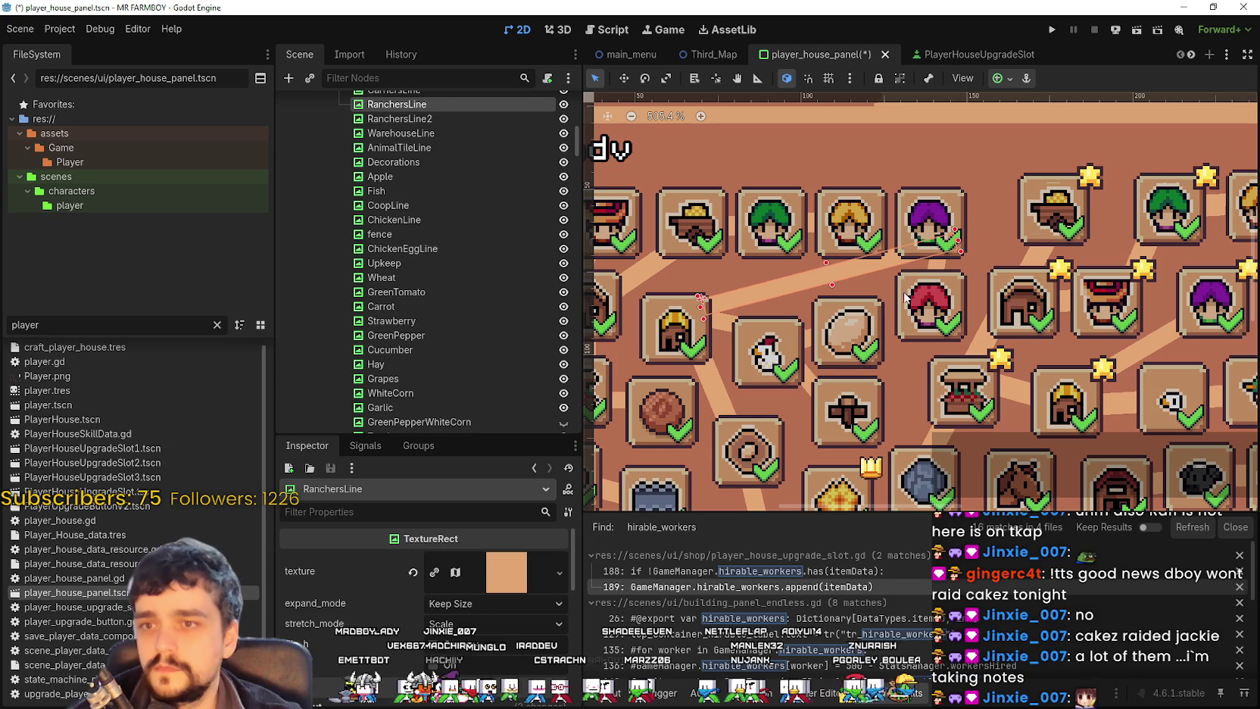
left_click(972, 342)
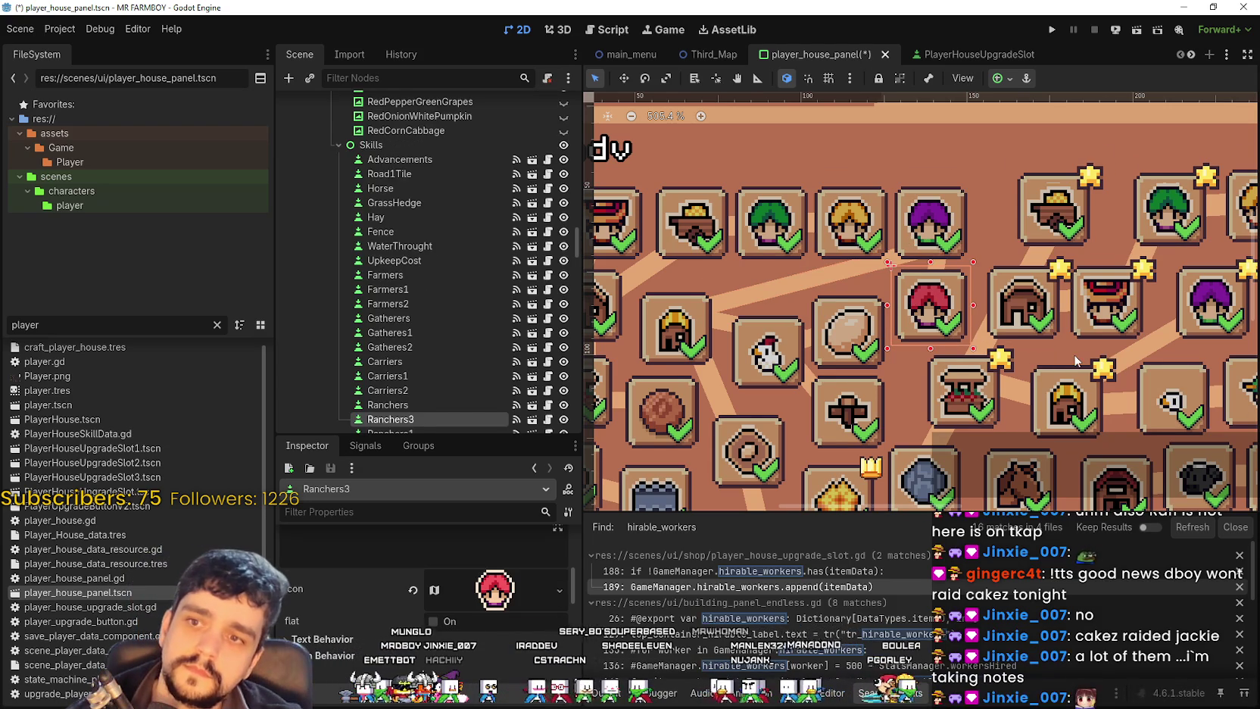
left_click(953, 312)
left_click(952, 312)
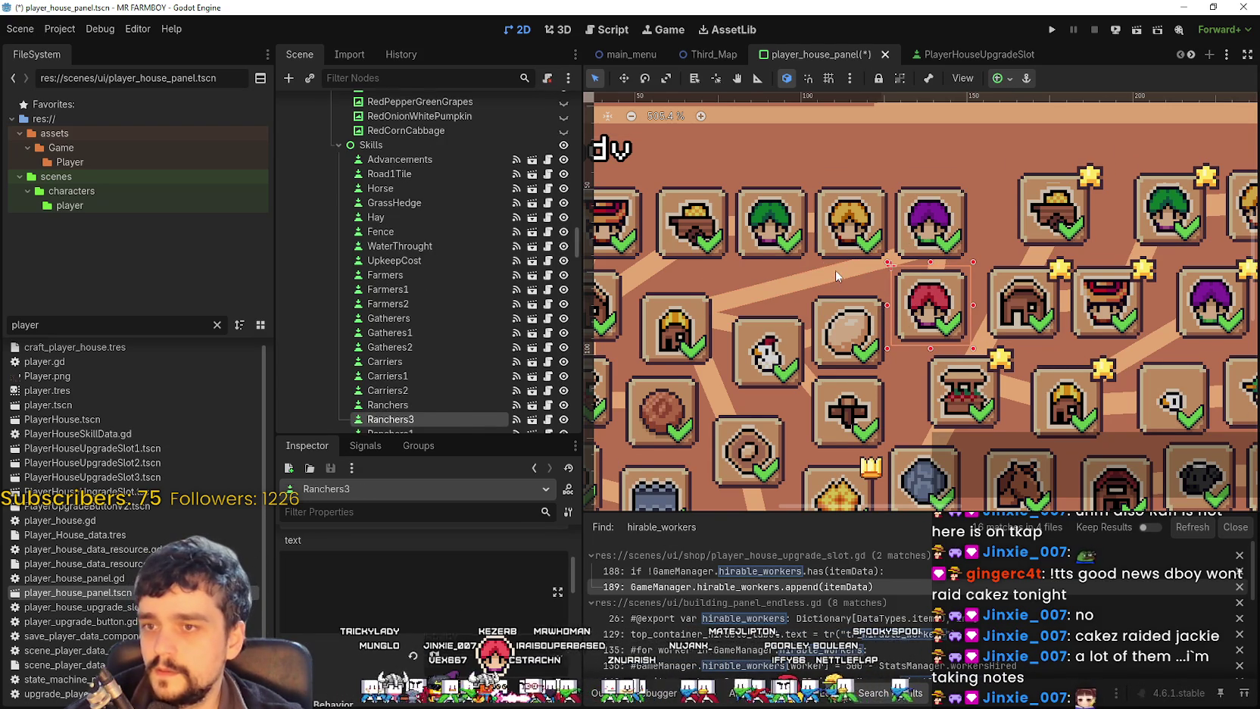
scroll(394, 189, "up", 10)
left_click(393, 105)
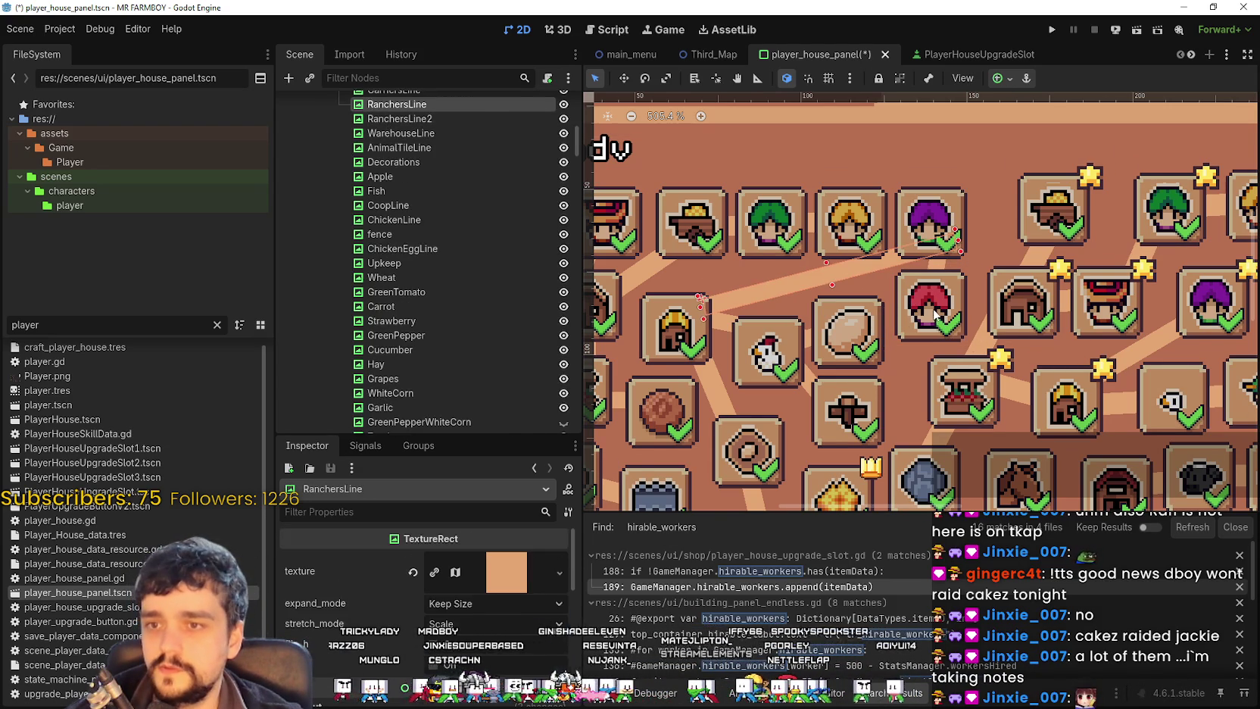
left_click(891, 265)
scroll(455, 598, "up", 2)
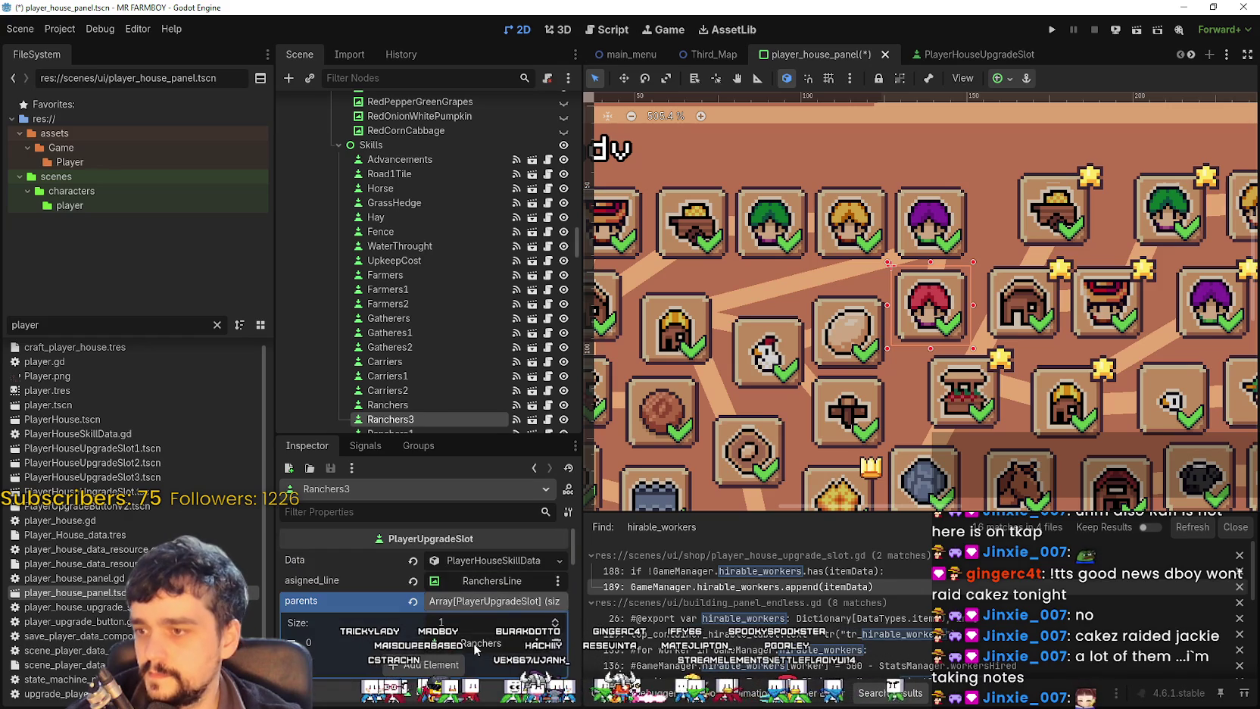
Step: Set Ranchers3's asigned_line to RanchersLine2, filtering the node picker by 'Ranc'
left_click(495, 583)
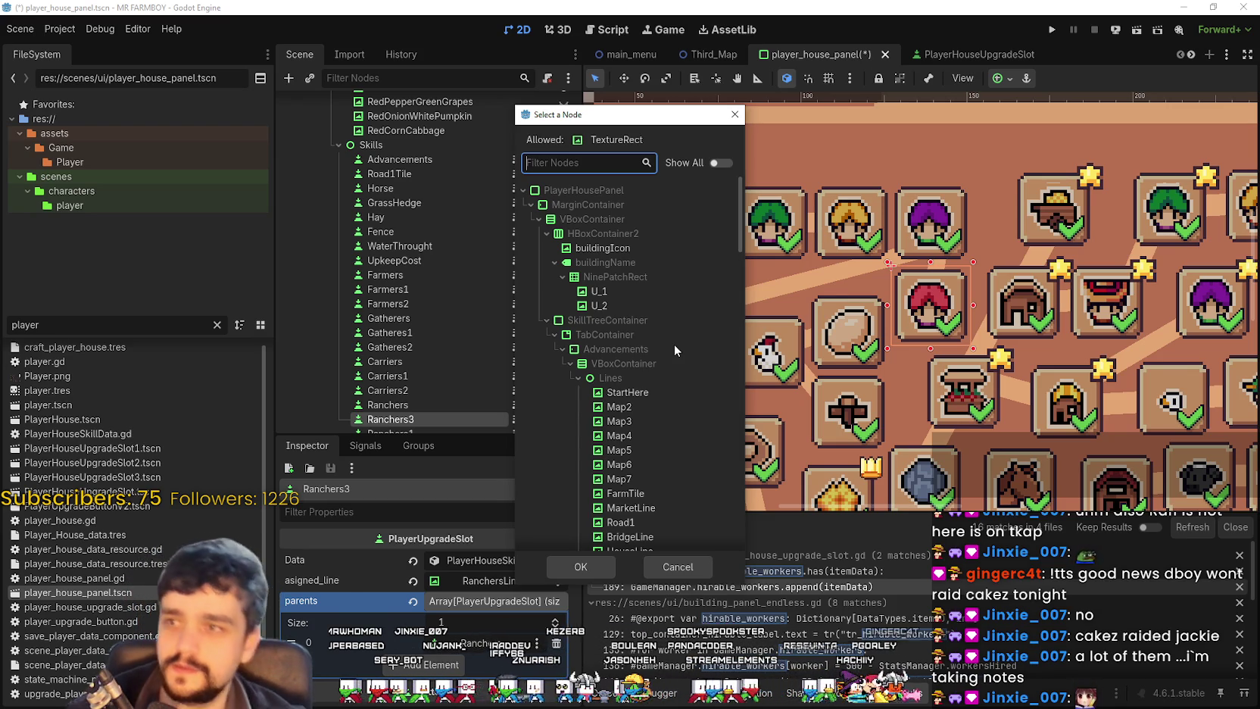
left_click_drag(578, 120, 764, 151)
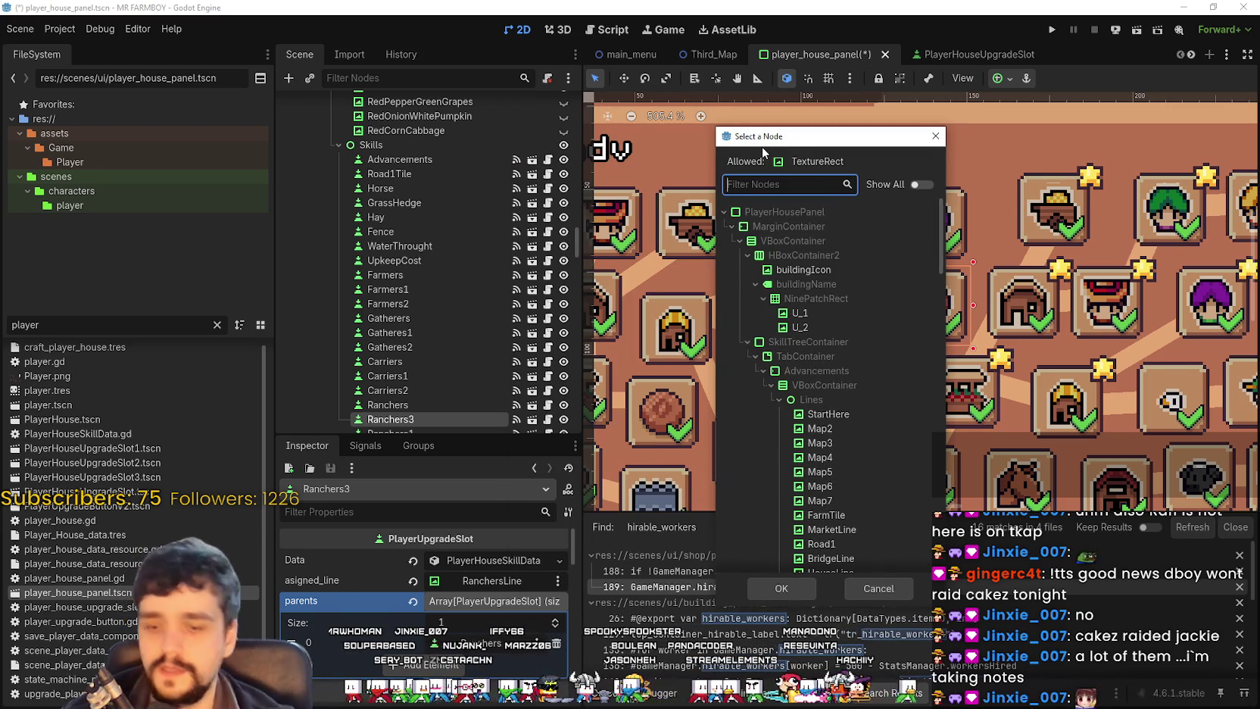
type("Ranc")
left_click(826, 341)
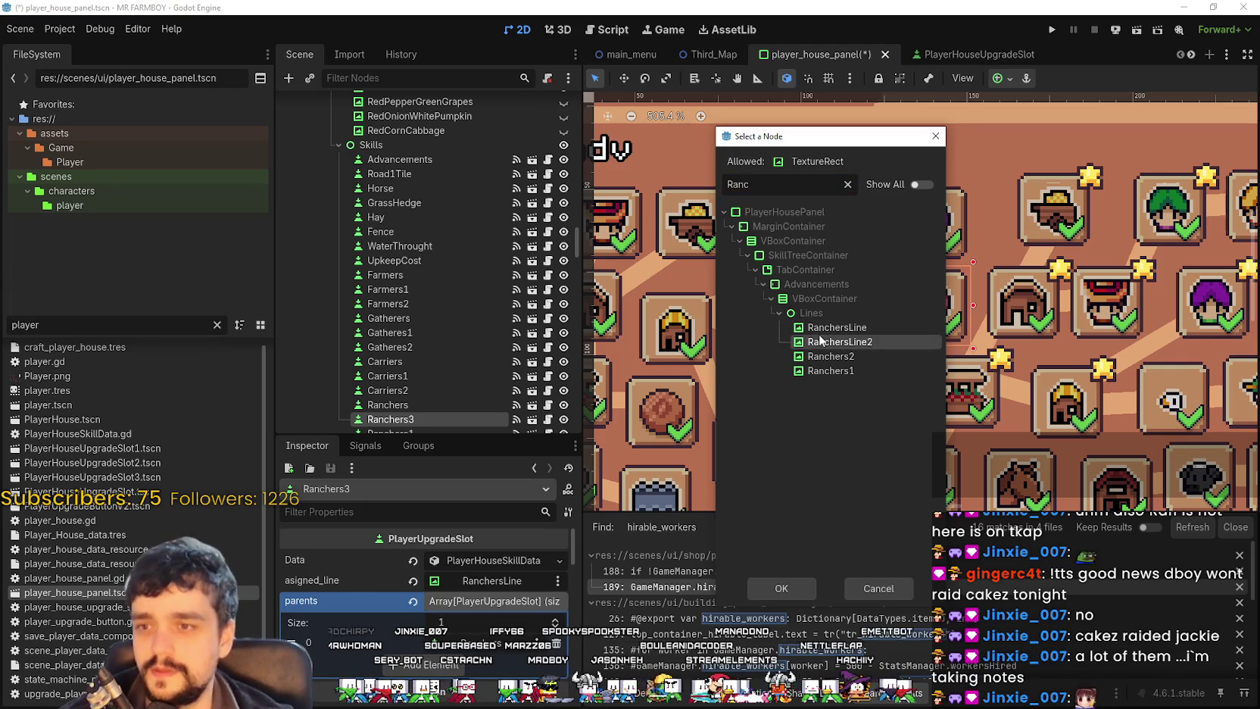
left_click(774, 588)
scroll(980, 308, "up", 2)
scroll(980, 308, "up", 1)
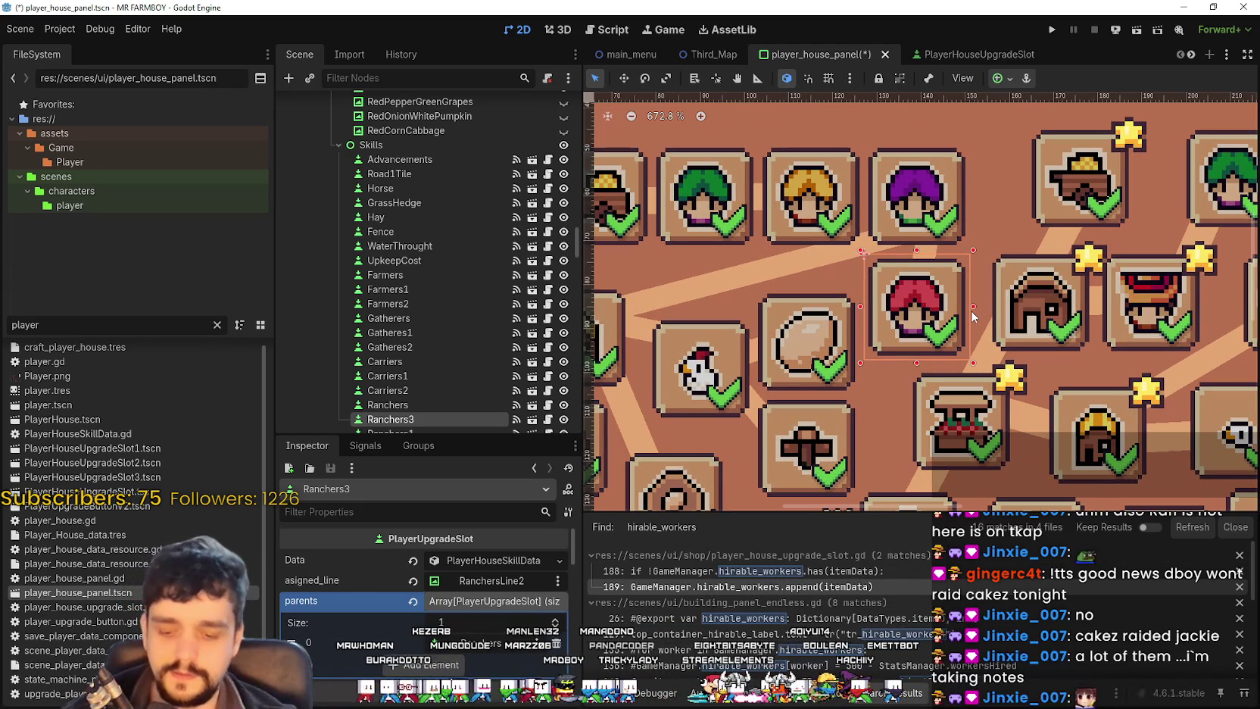
Step: Save the player_house_panel scene and run the project with F5
key("ctrl+s")
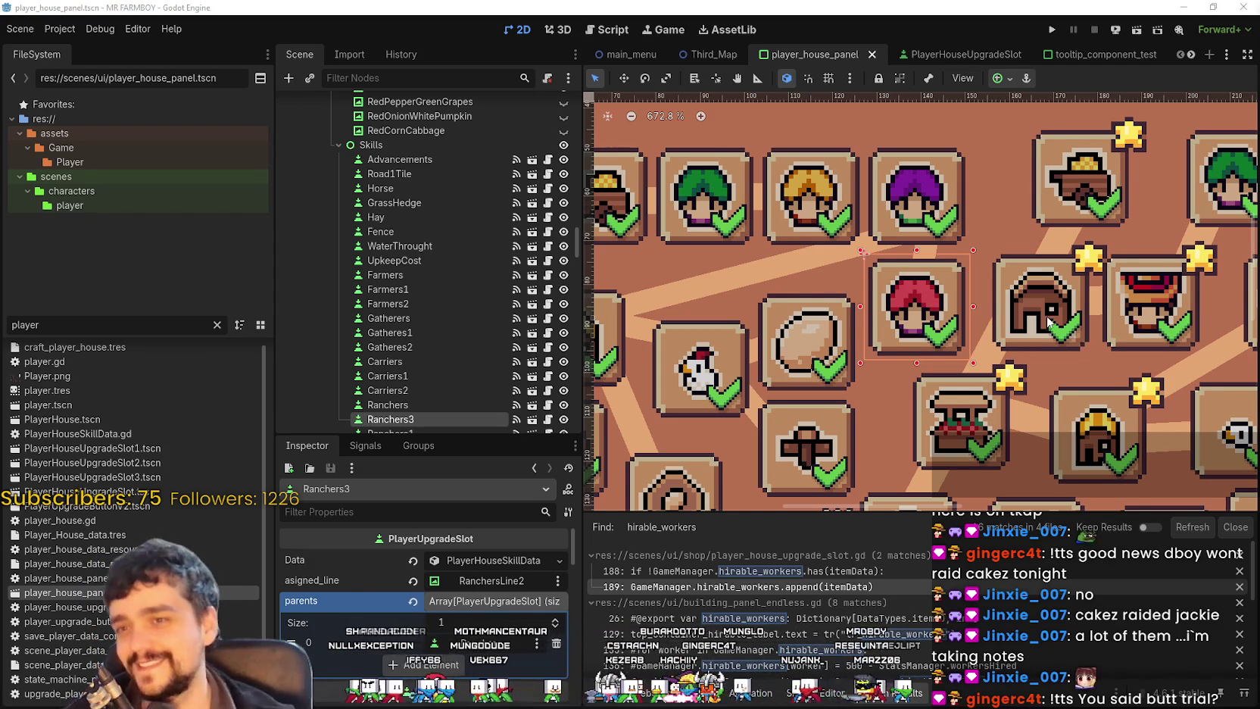
scroll(1062, 321, "down", 5)
scroll(992, 286, "up", 5)
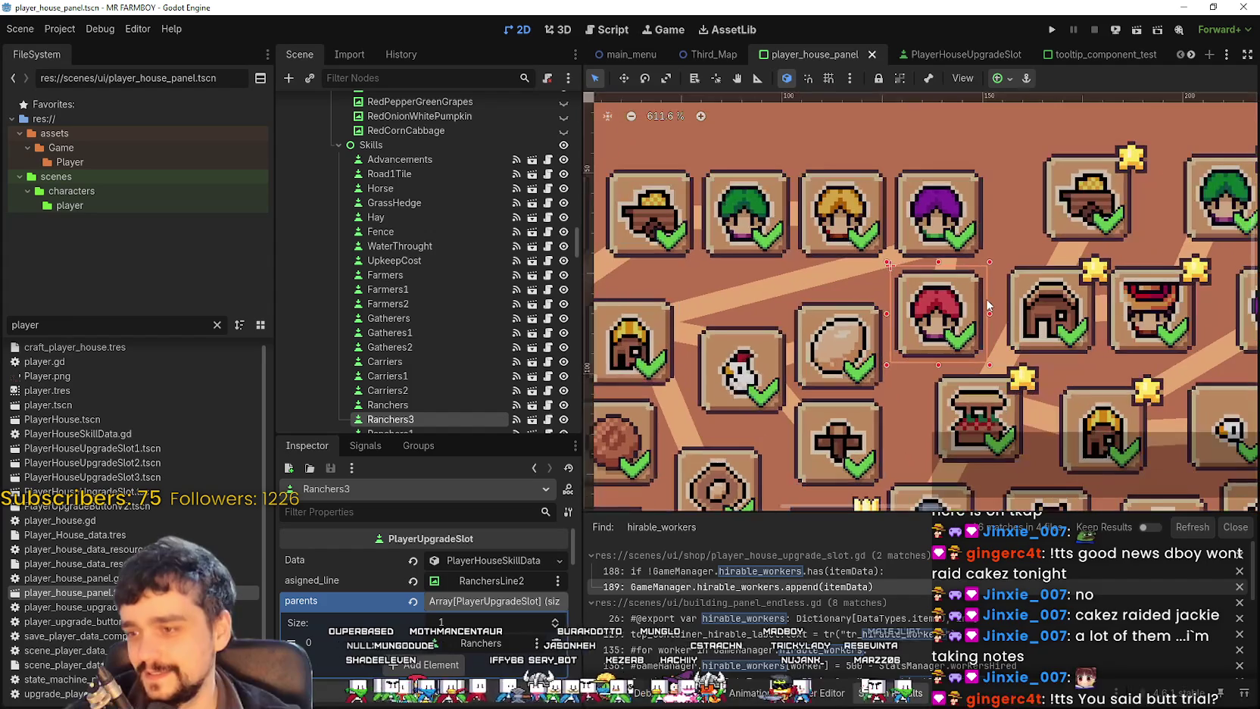
key("ctrl+s")
scroll(982, 283, "down", 5)
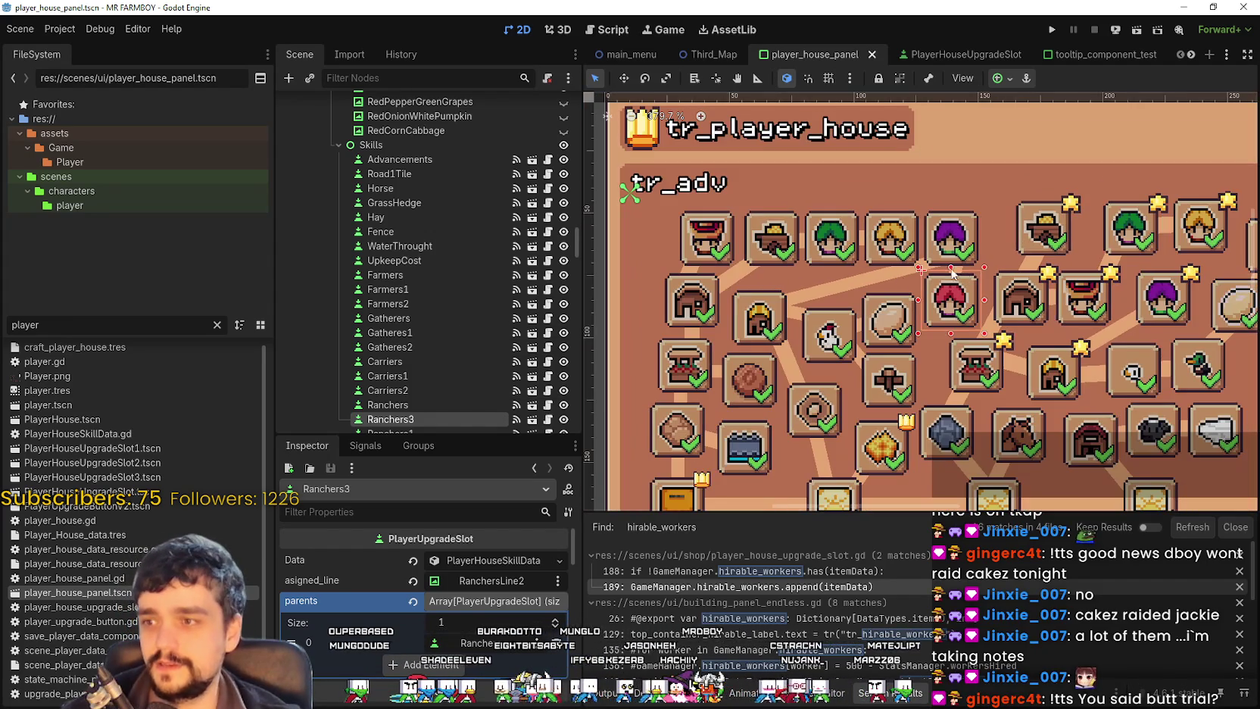
scroll(998, 318, "up", 1)
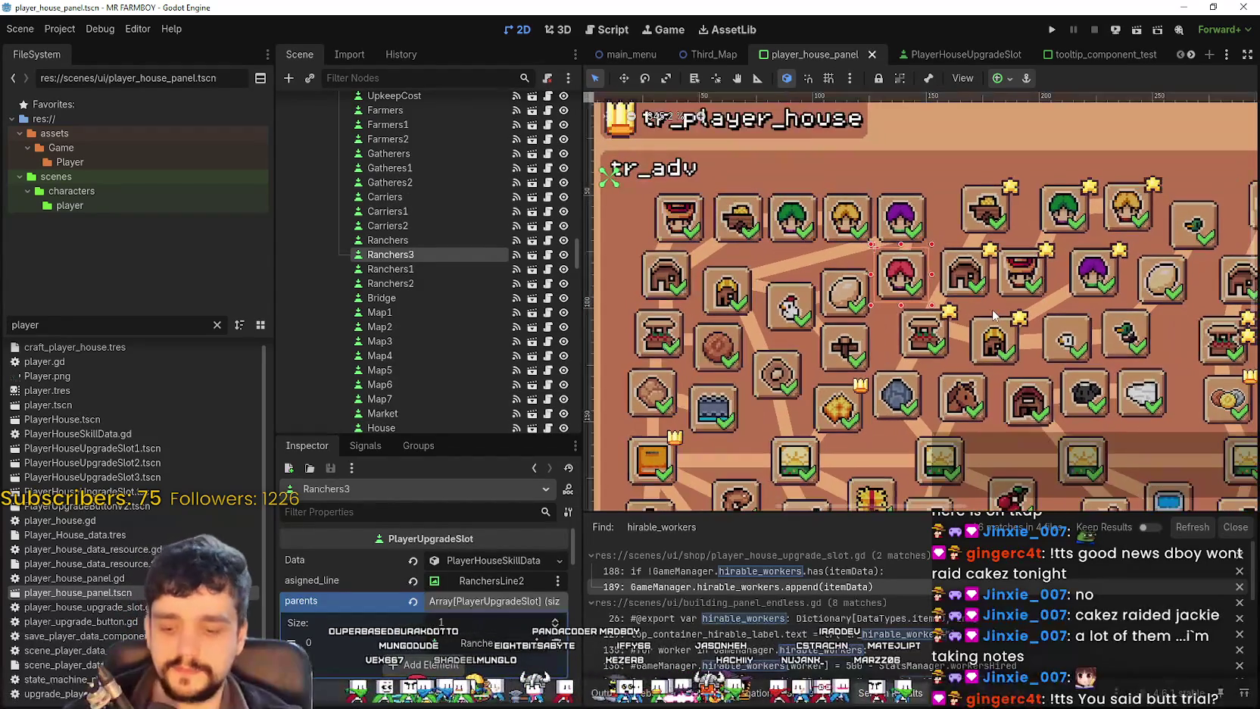
key("ctrl+s")
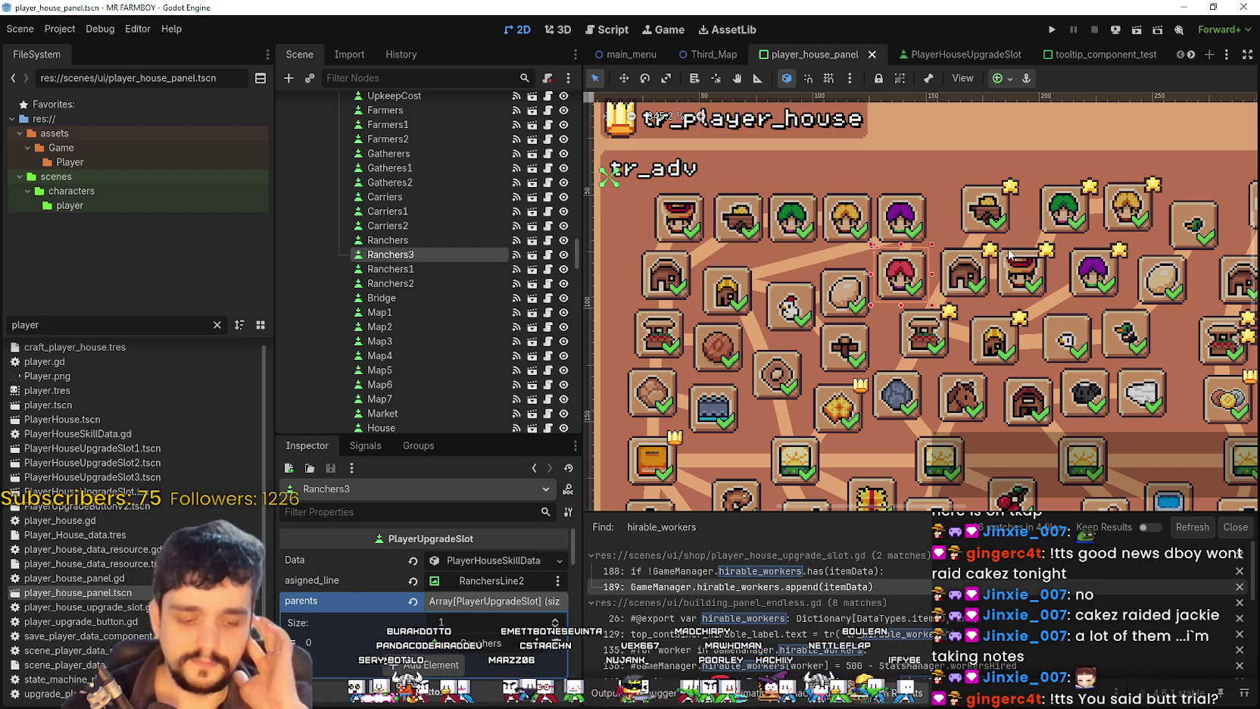
scroll(806, 242, "up", 1)
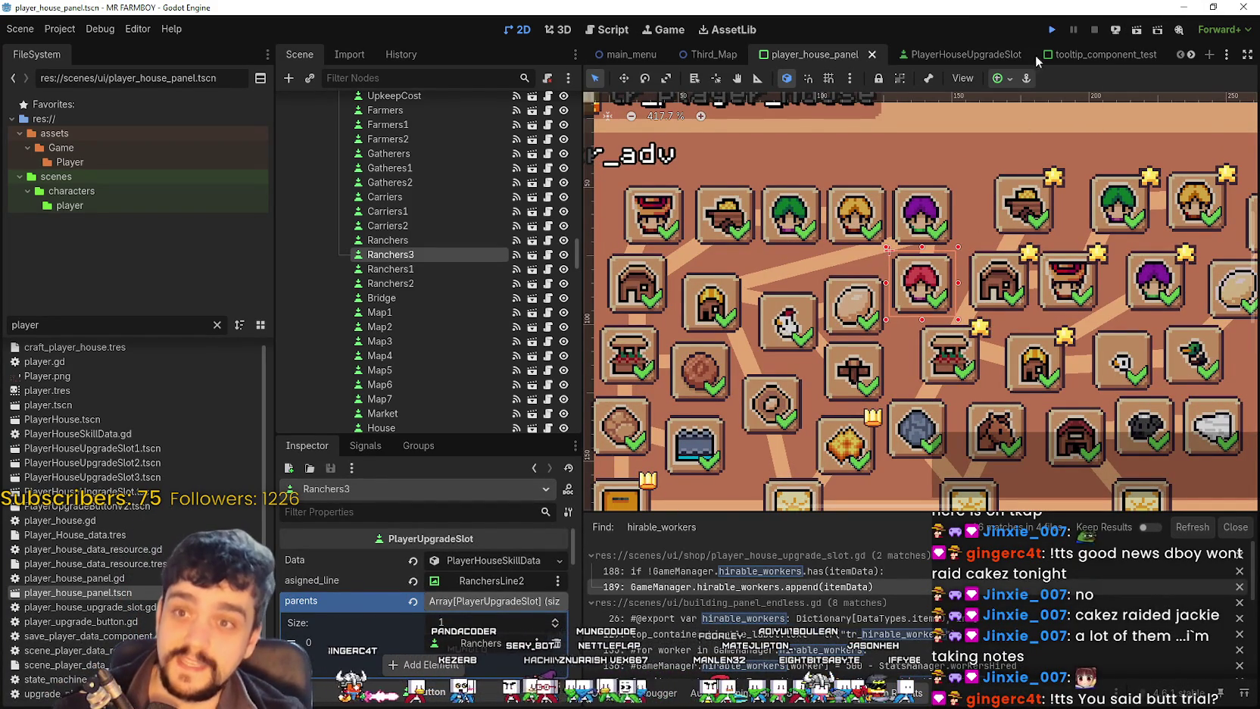
key("F5")
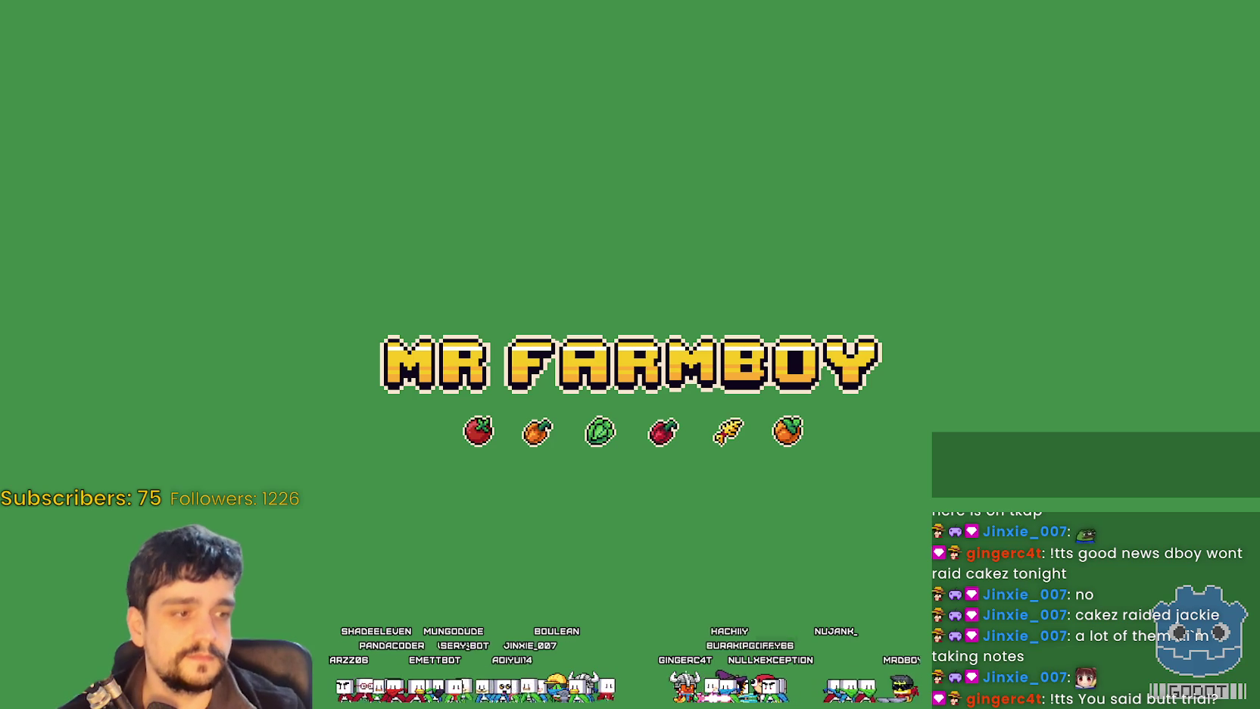
Step: In Steam, open the MR FARMBOY store page from the Library and view the third screenshot
key("alt+Tab")
left_click(356, 32)
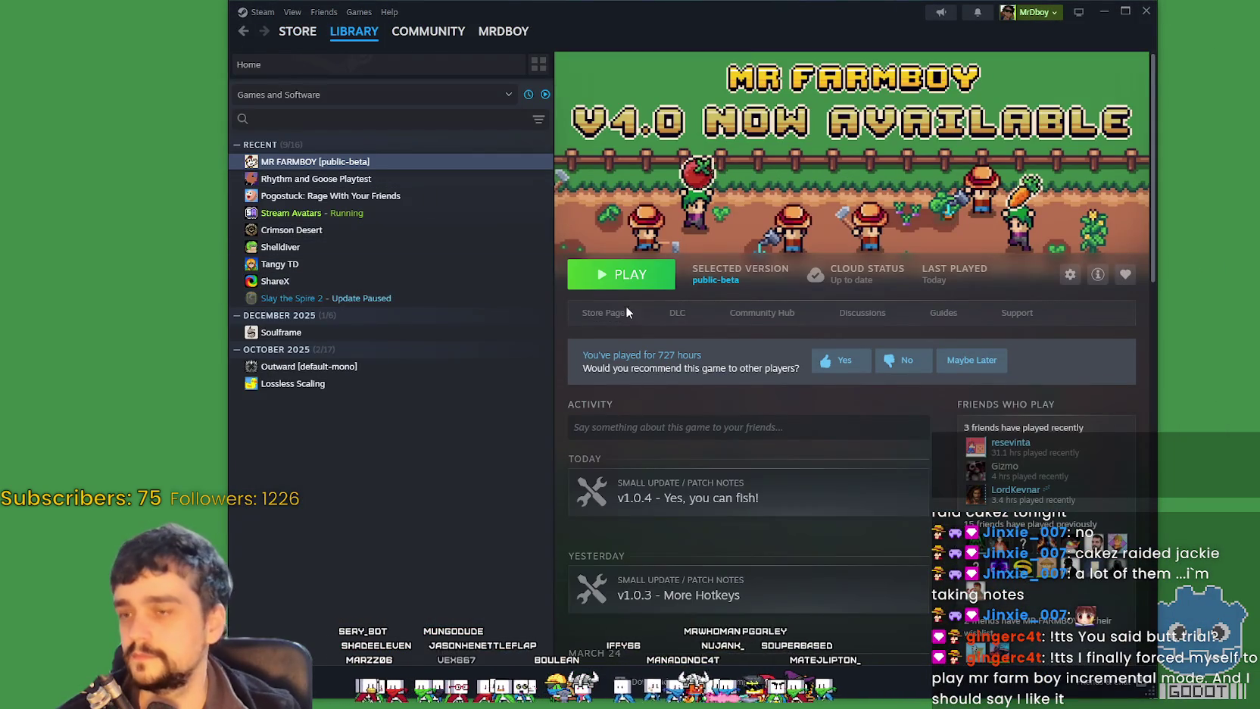
left_click(610, 312)
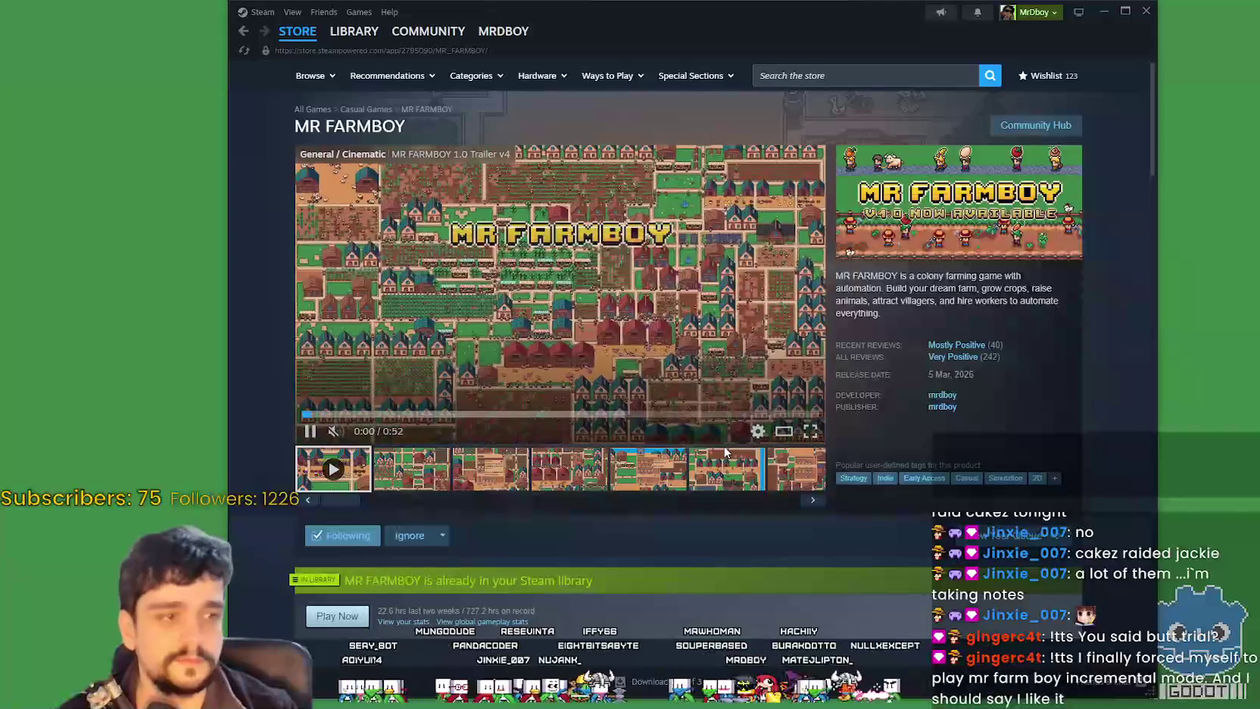
left_click(490, 469)
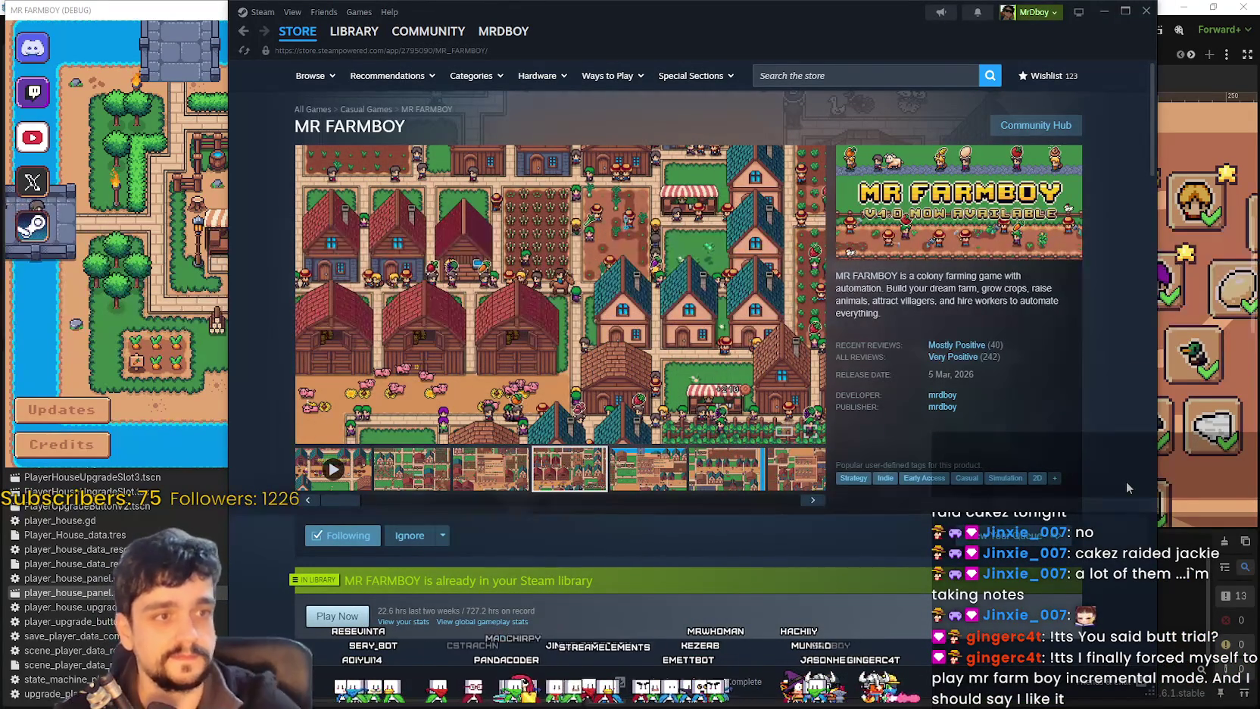
Step: Maximize the debug game window and load Save 8 from Continue
key("alt+Tab")
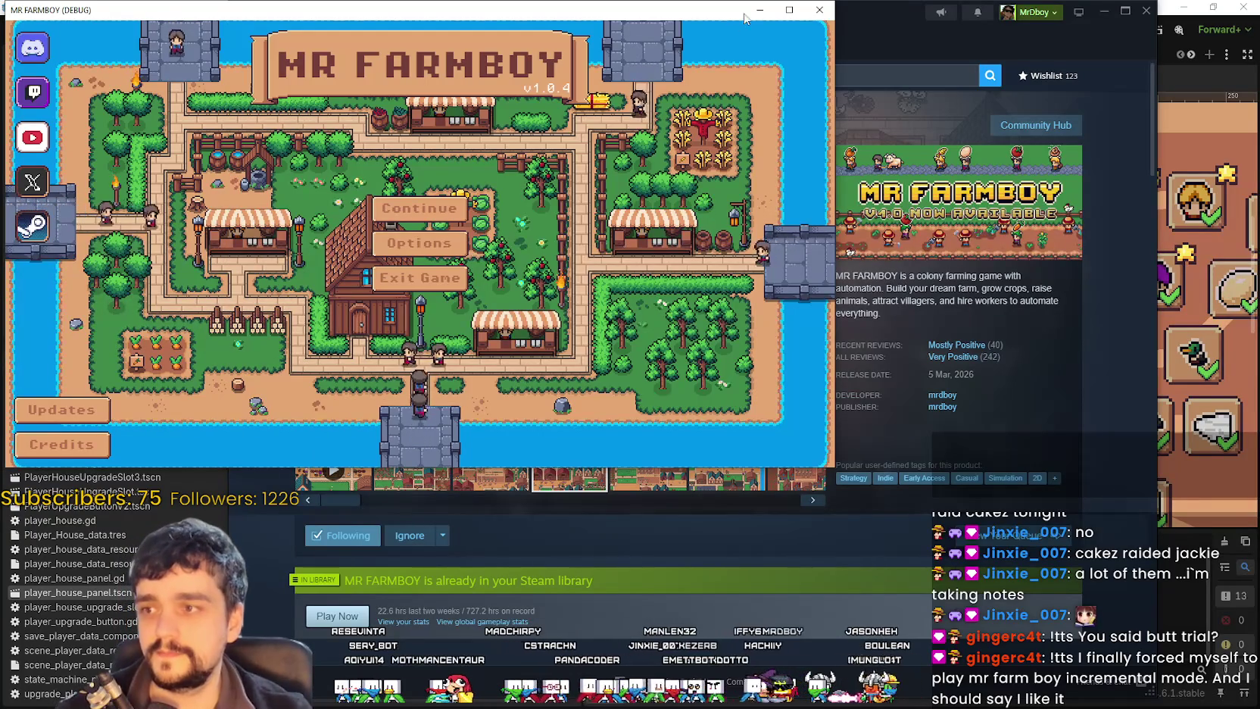
left_click(780, 15)
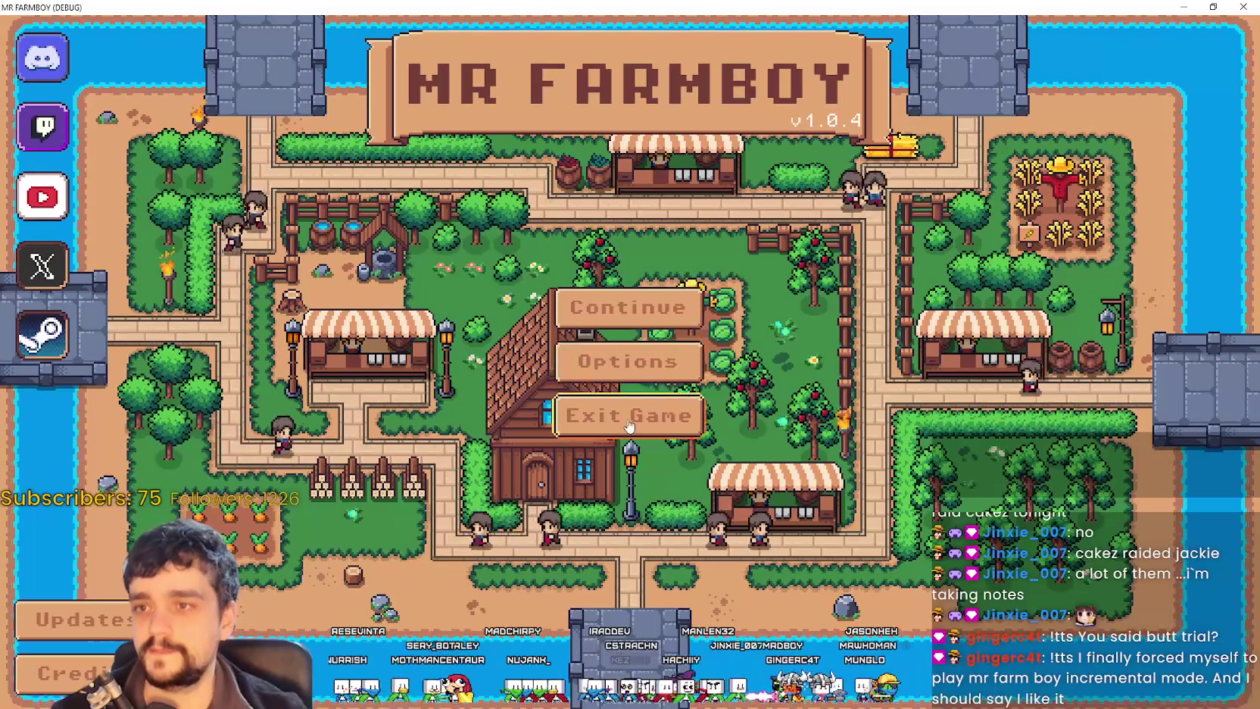
left_click(636, 304)
scroll(641, 382, "down", 5)
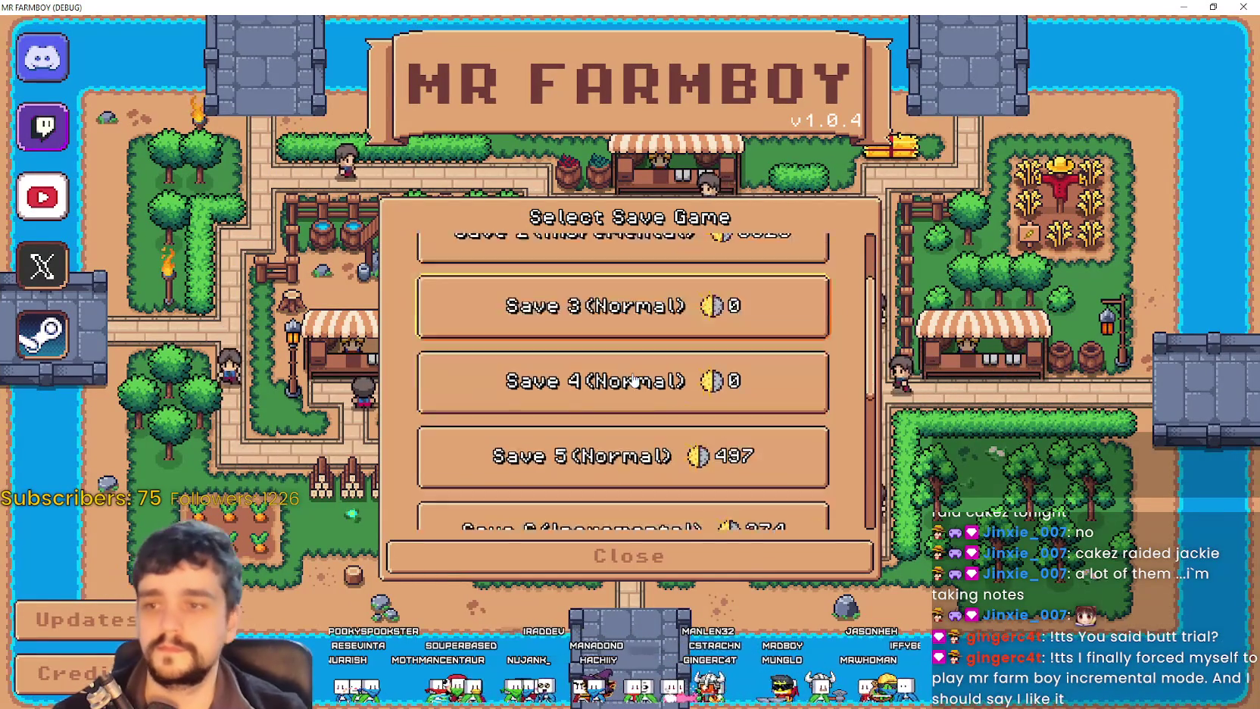
scroll(644, 372, "down", 3)
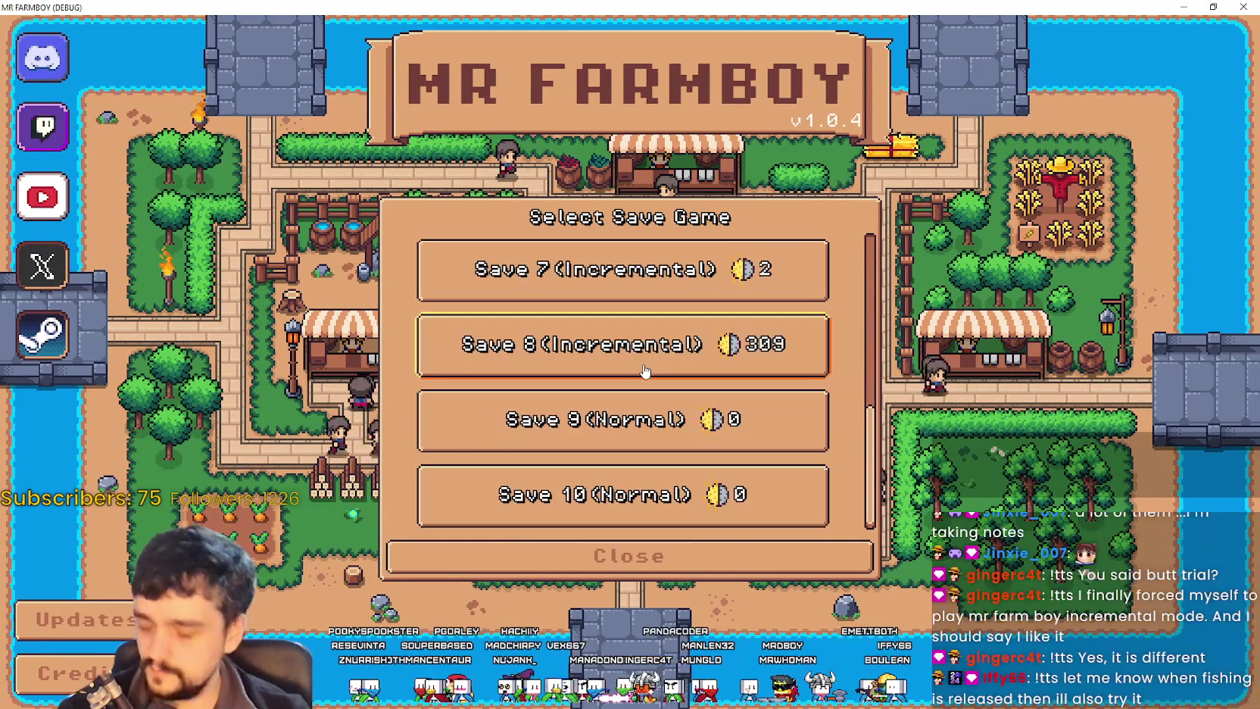
left_click(653, 364)
left_click(500, 371)
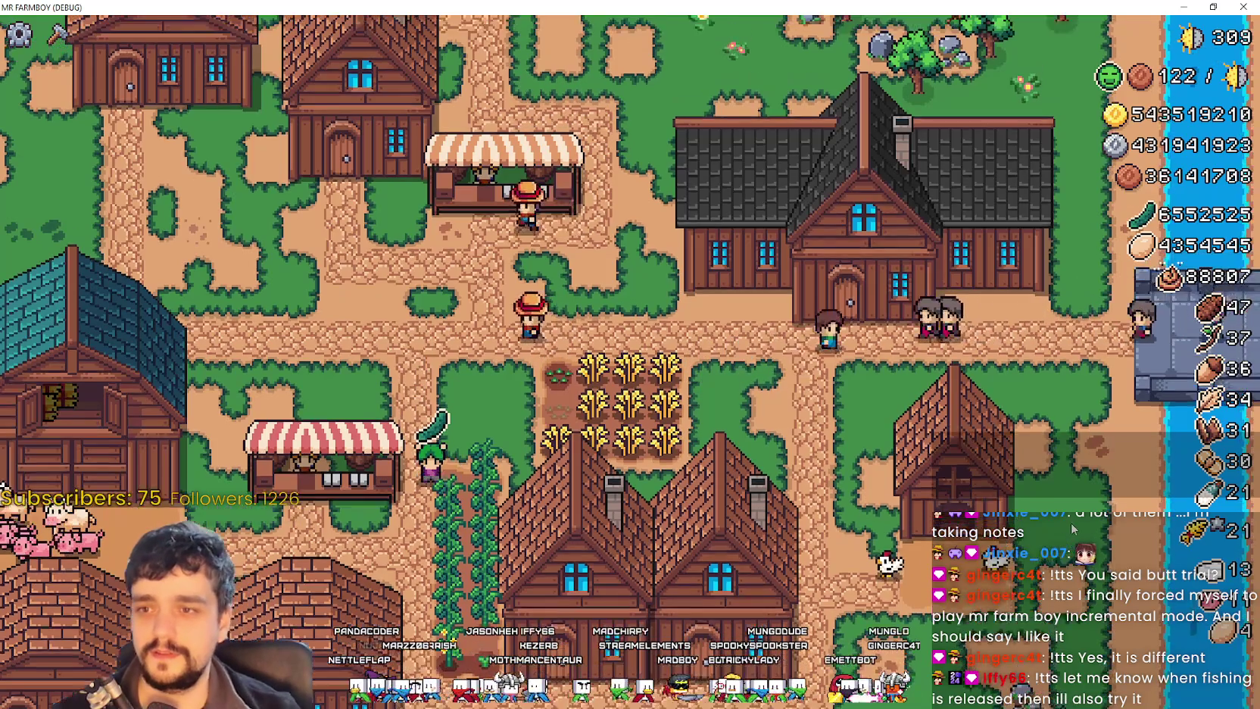
Step: Open the Player House Advancements tree, then switch away from the game
key("a")
mouse_move(295, 215)
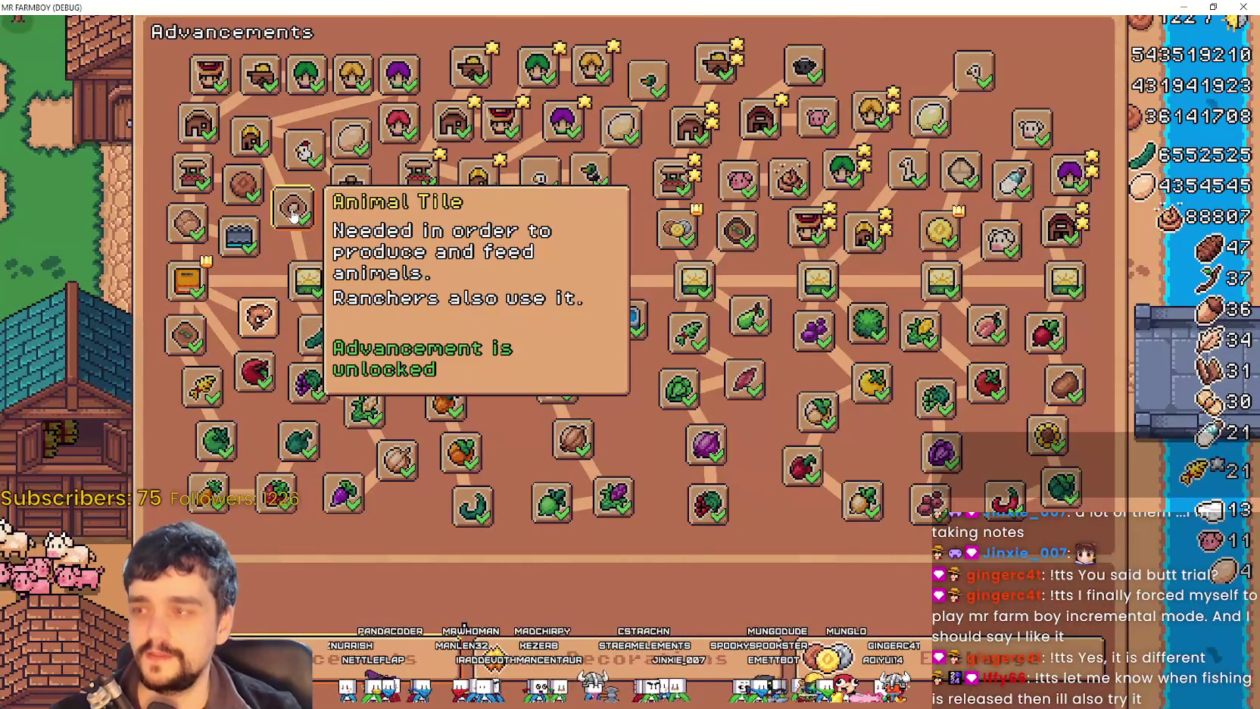
key("alt+Tab")
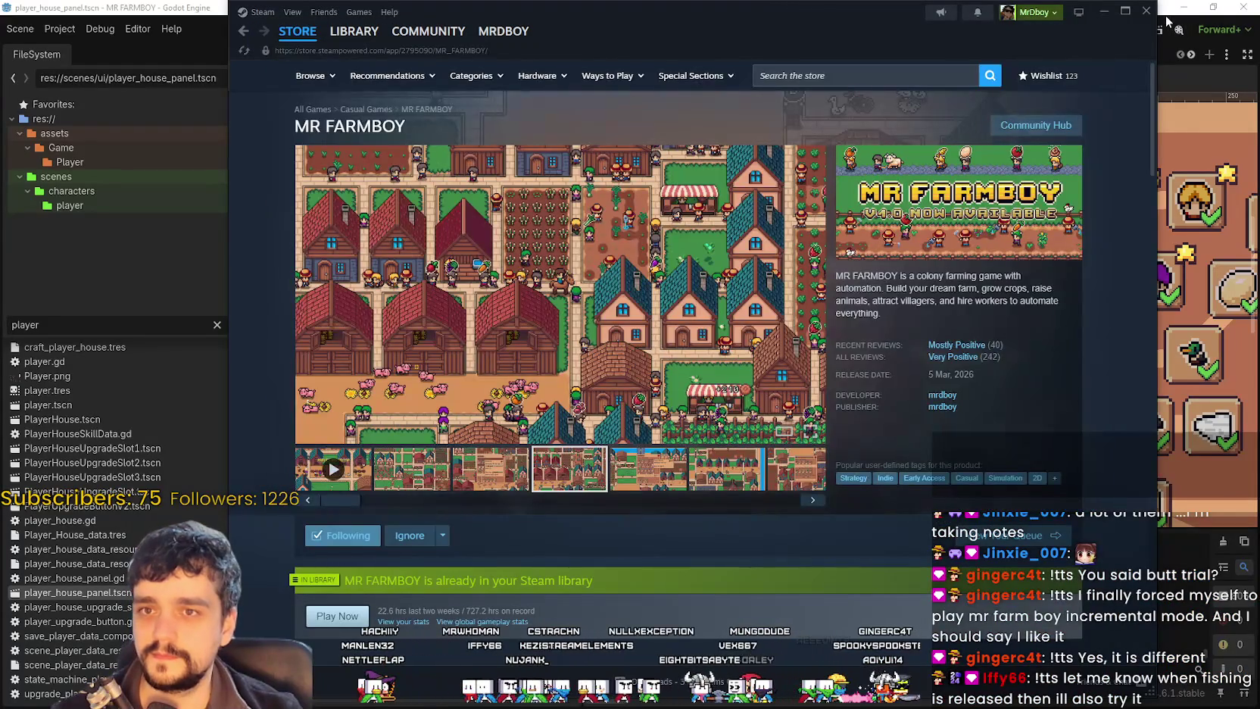
Step: Hide the SkillTreeContainer node in the editor's Scene tree
left_click(1165, 21)
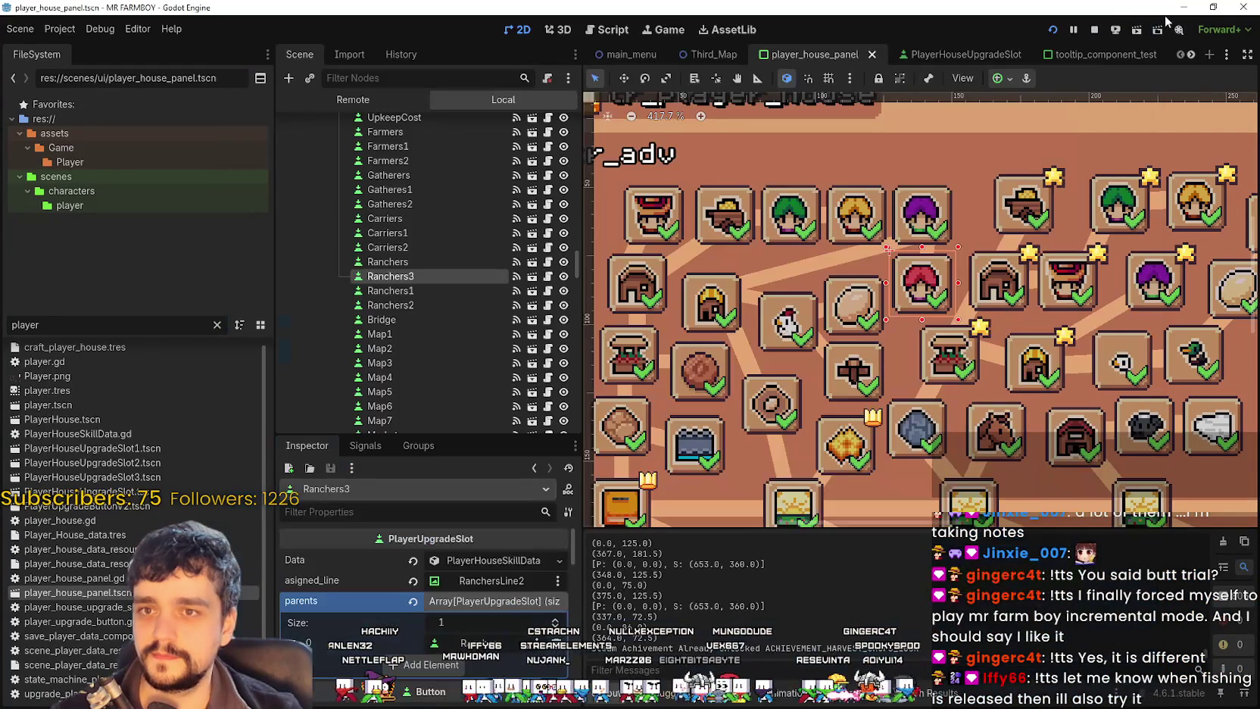
scroll(500, 293, "down", 10)
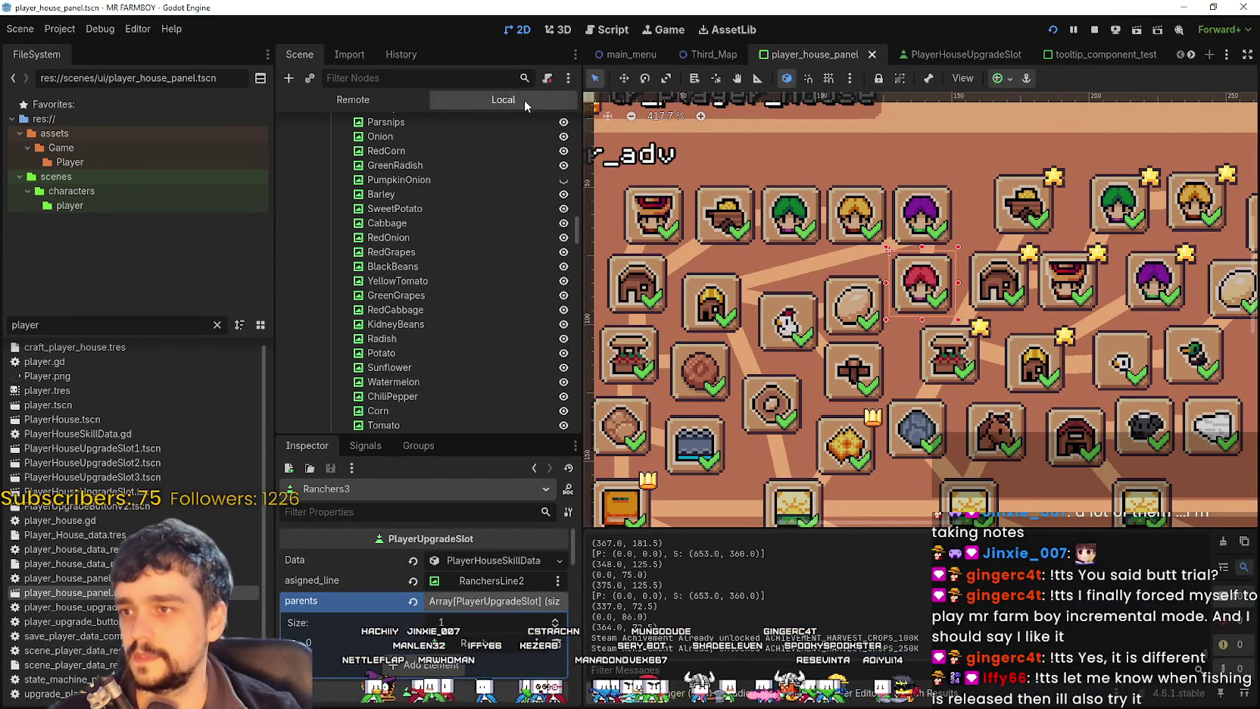
scroll(508, 287, "up", 10)
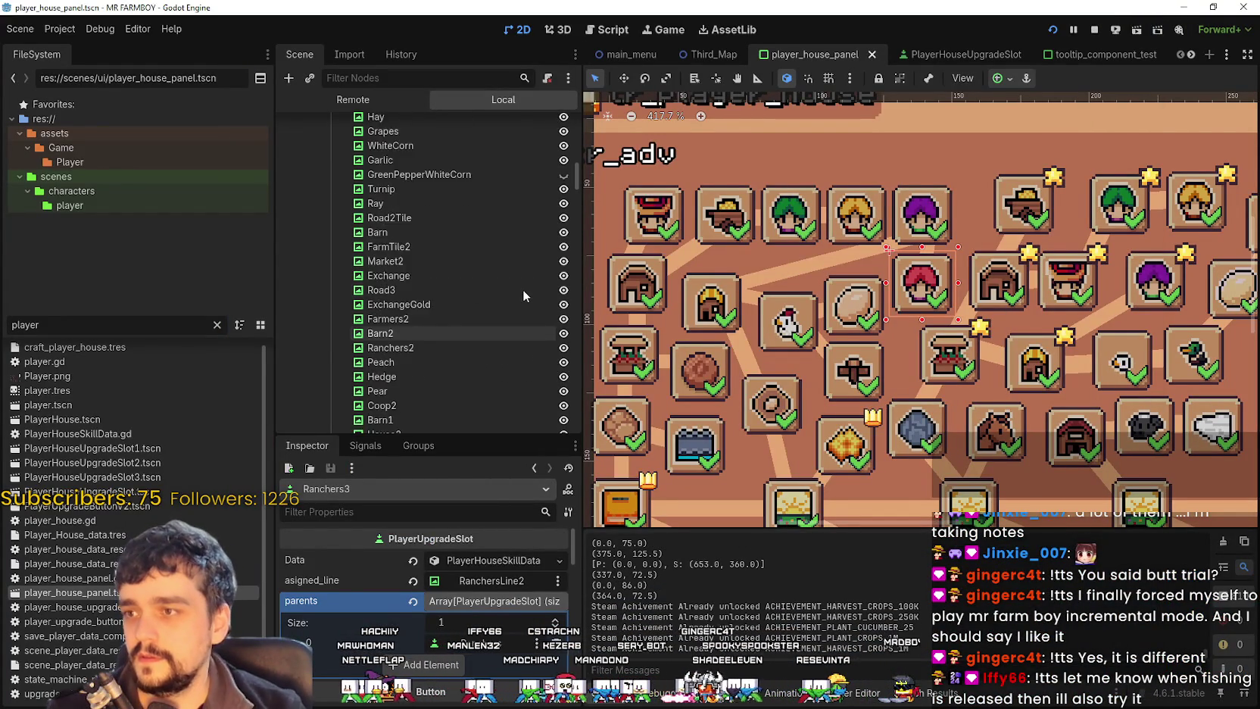
scroll(521, 296, "up", 6)
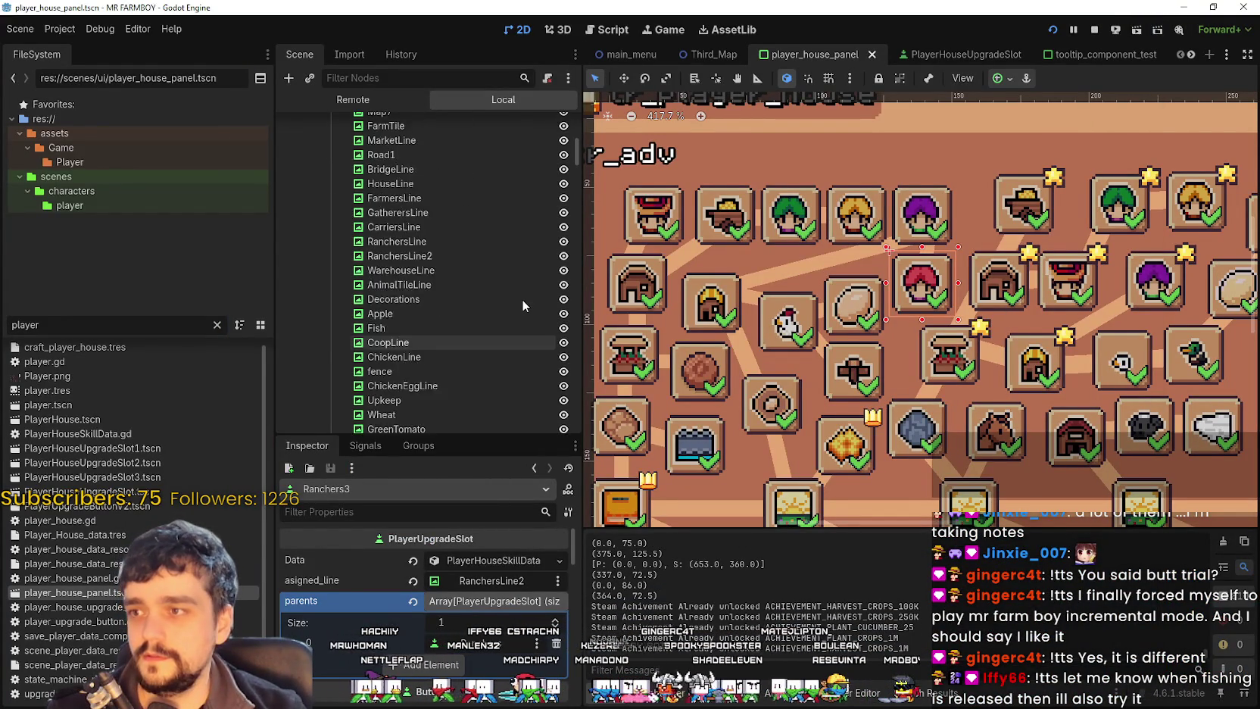
left_click(564, 218)
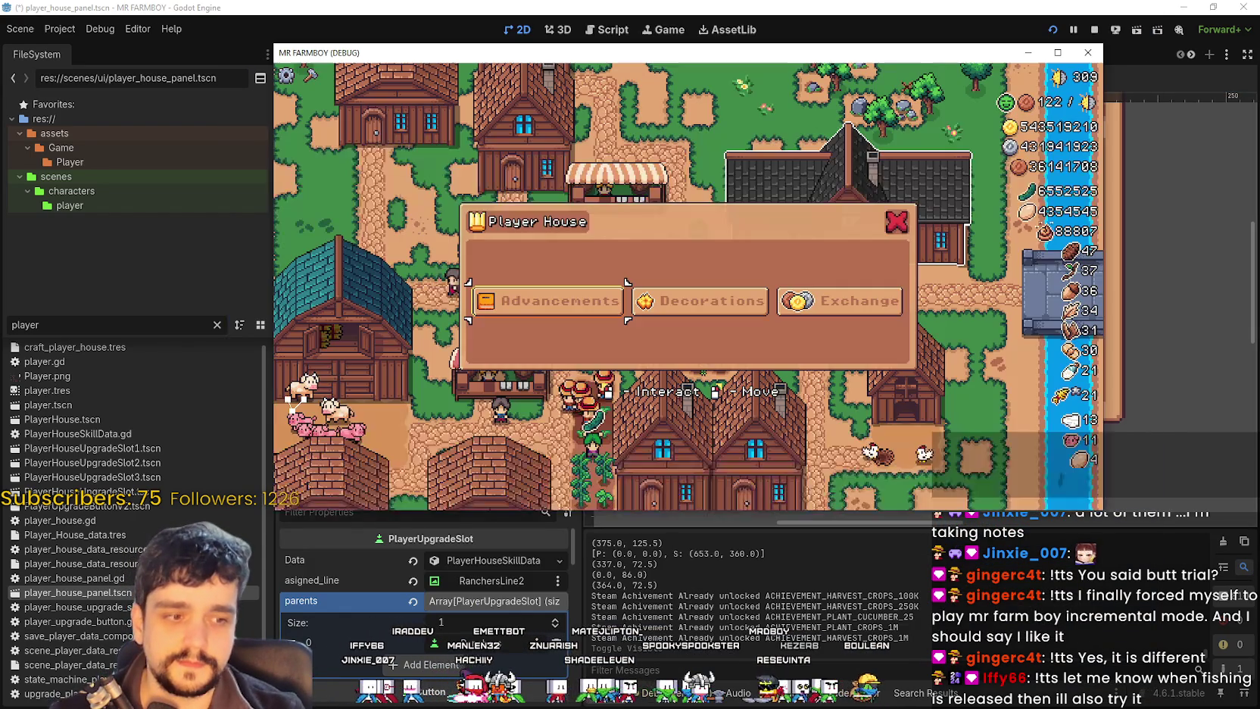
Step: Save the scene, maximize the game window and unlock the Fish advancement
key("ctrl+s")
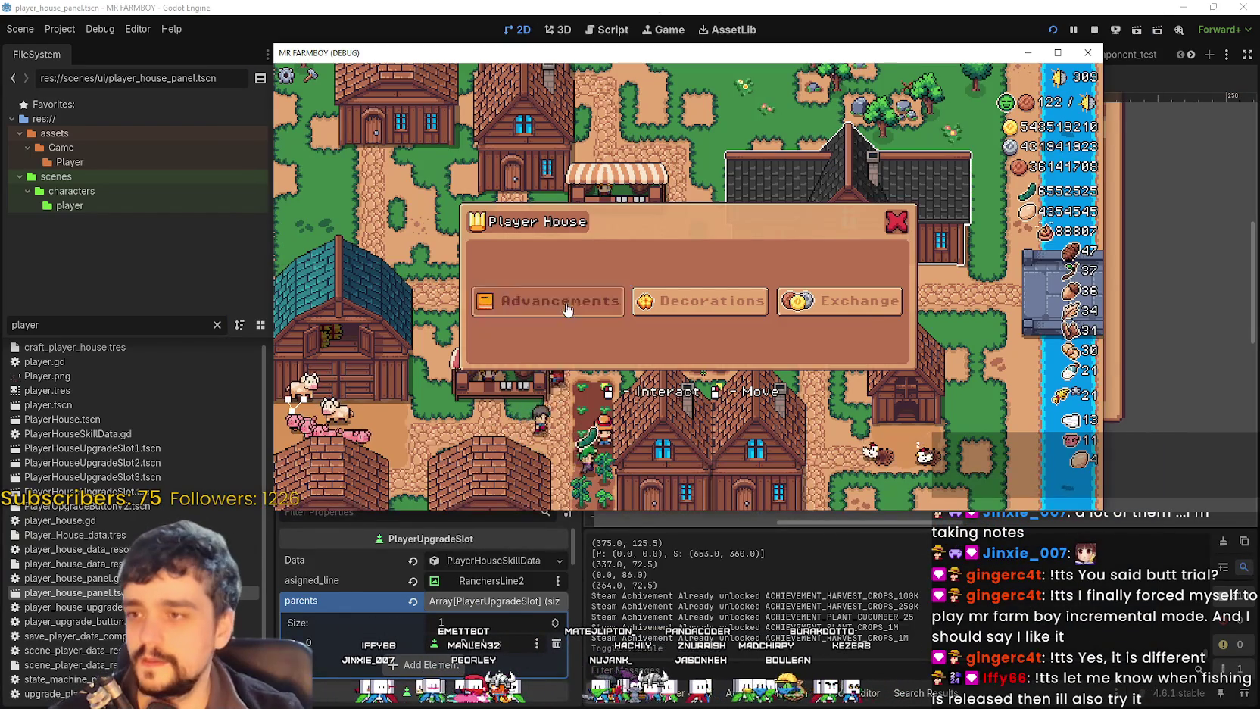
left_click(554, 300)
left_click(1057, 52)
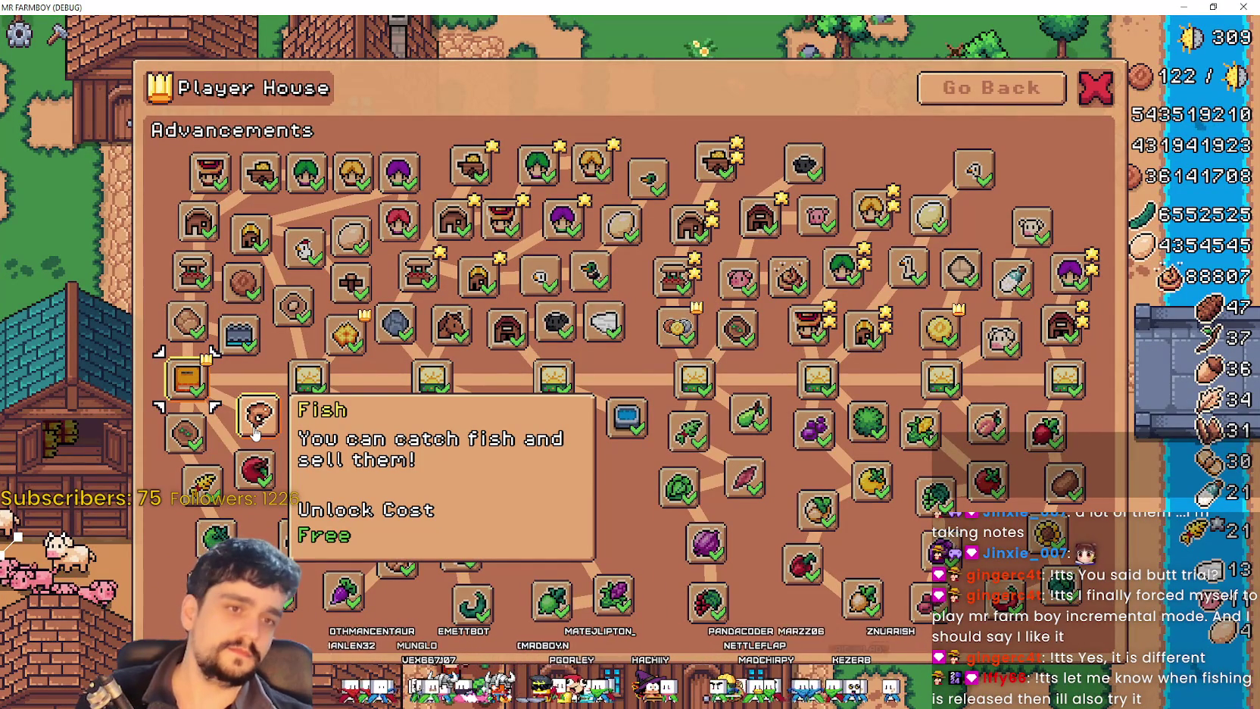
left_click(255, 431)
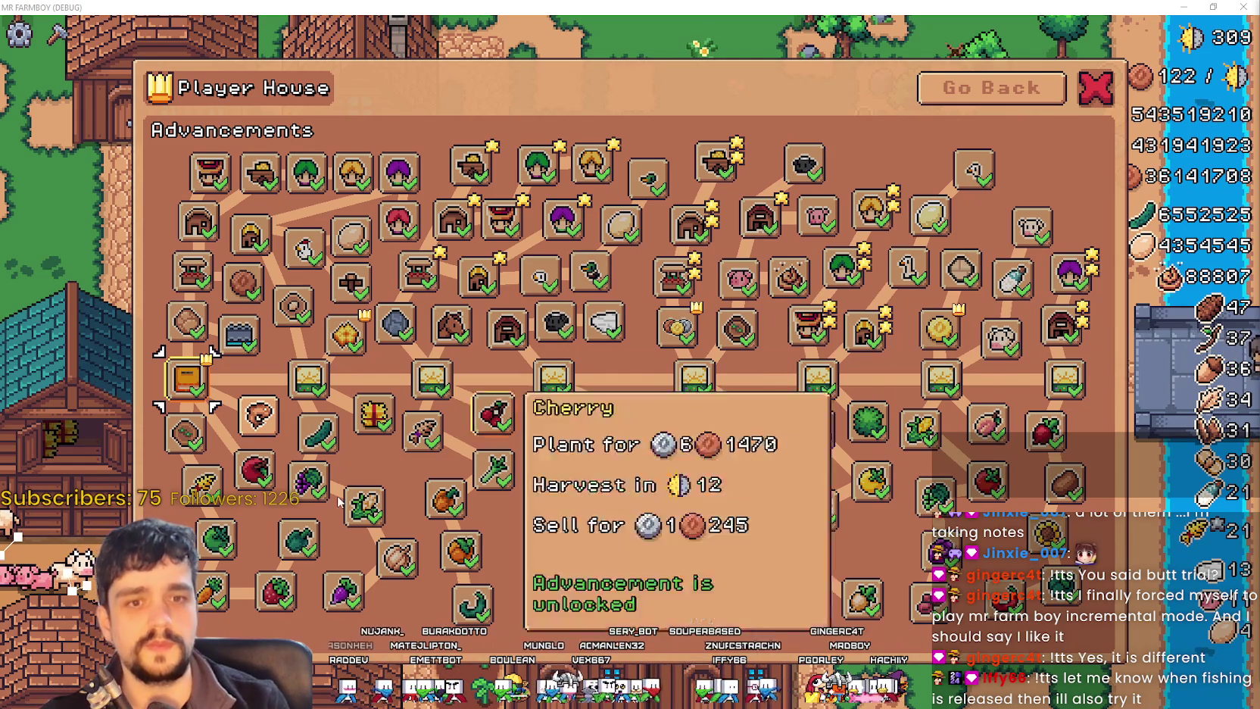
mouse_move(260, 422)
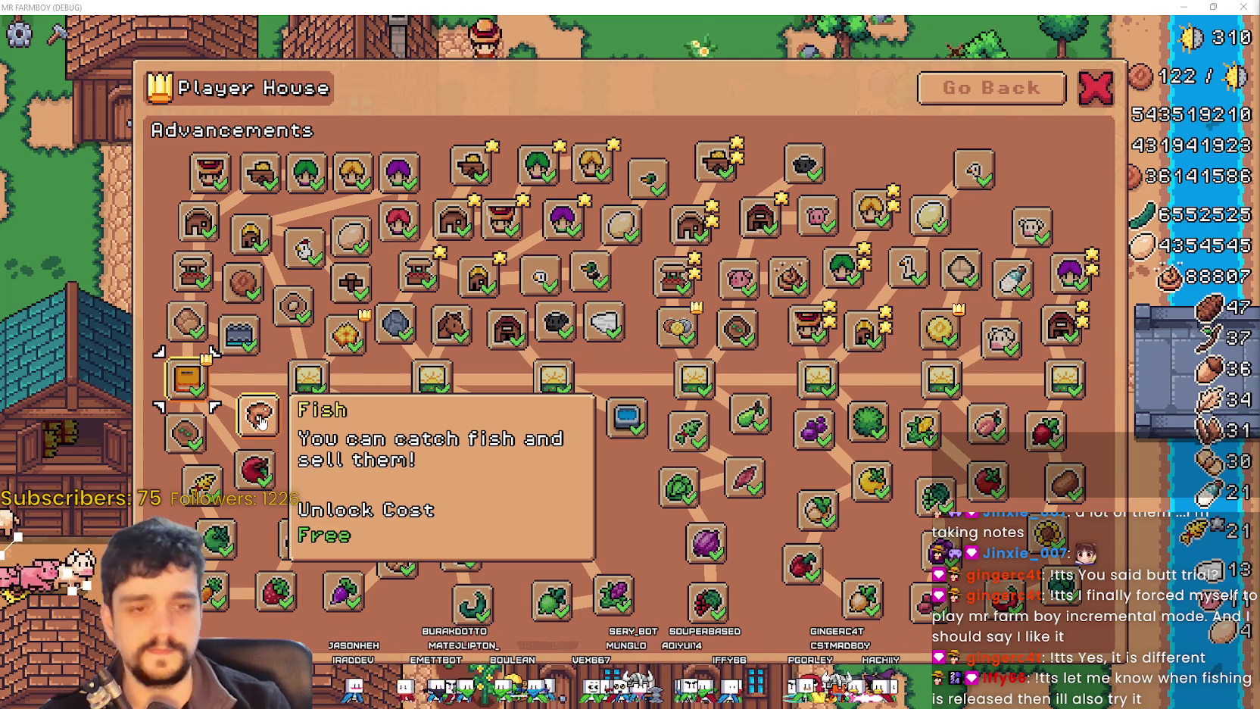
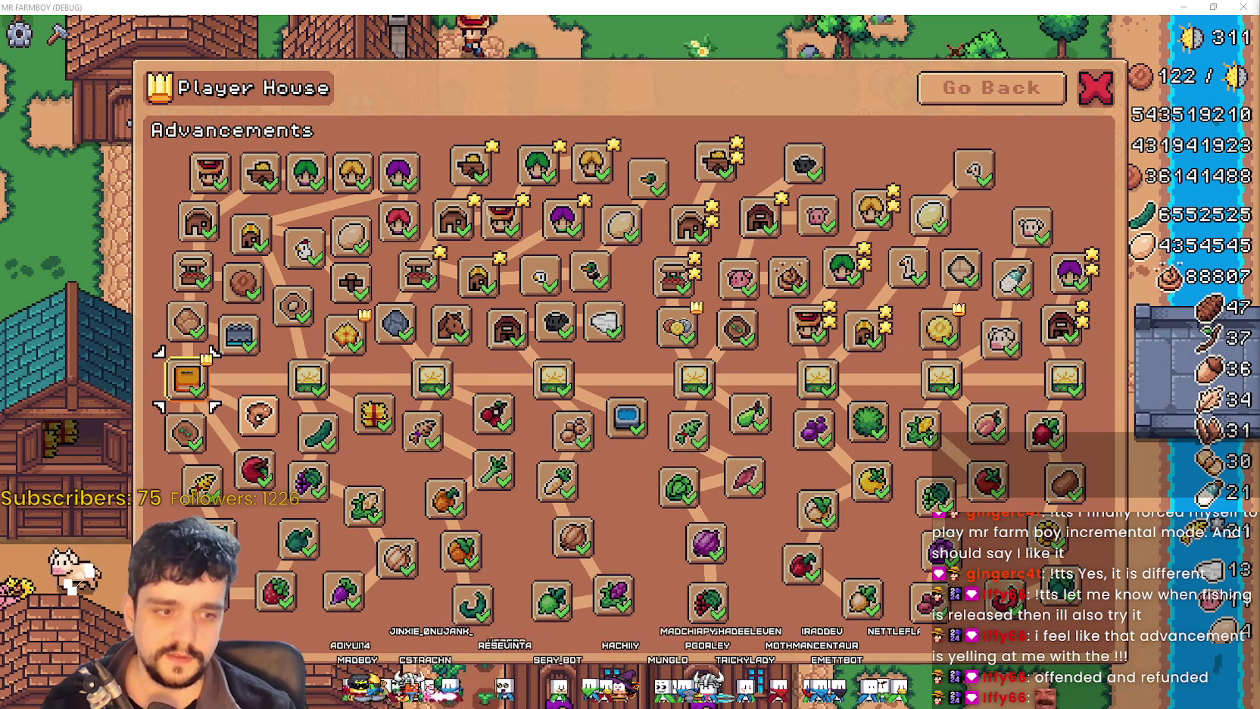
Step: In the localization sheet, search 'You can ca' to find the tr_fish_info row
key("alt+Tab")
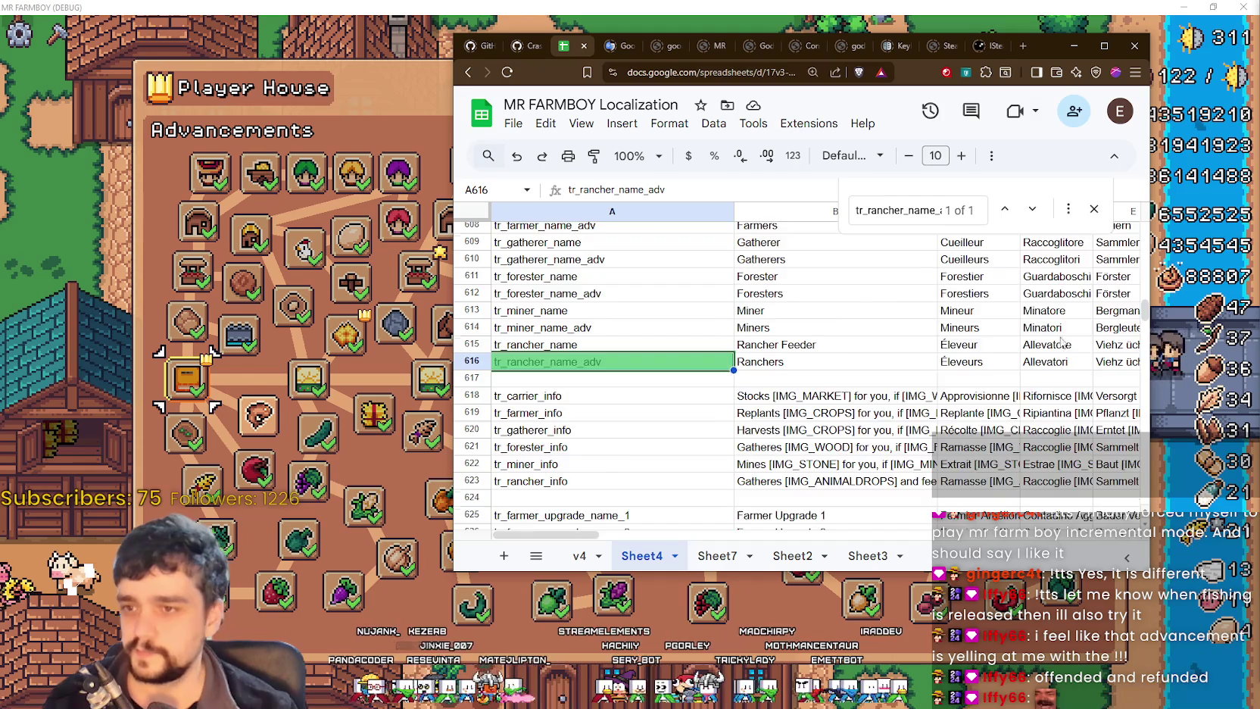
left_click_drag(1144, 312, 1144, 372)
scroll(854, 337, "up", 10)
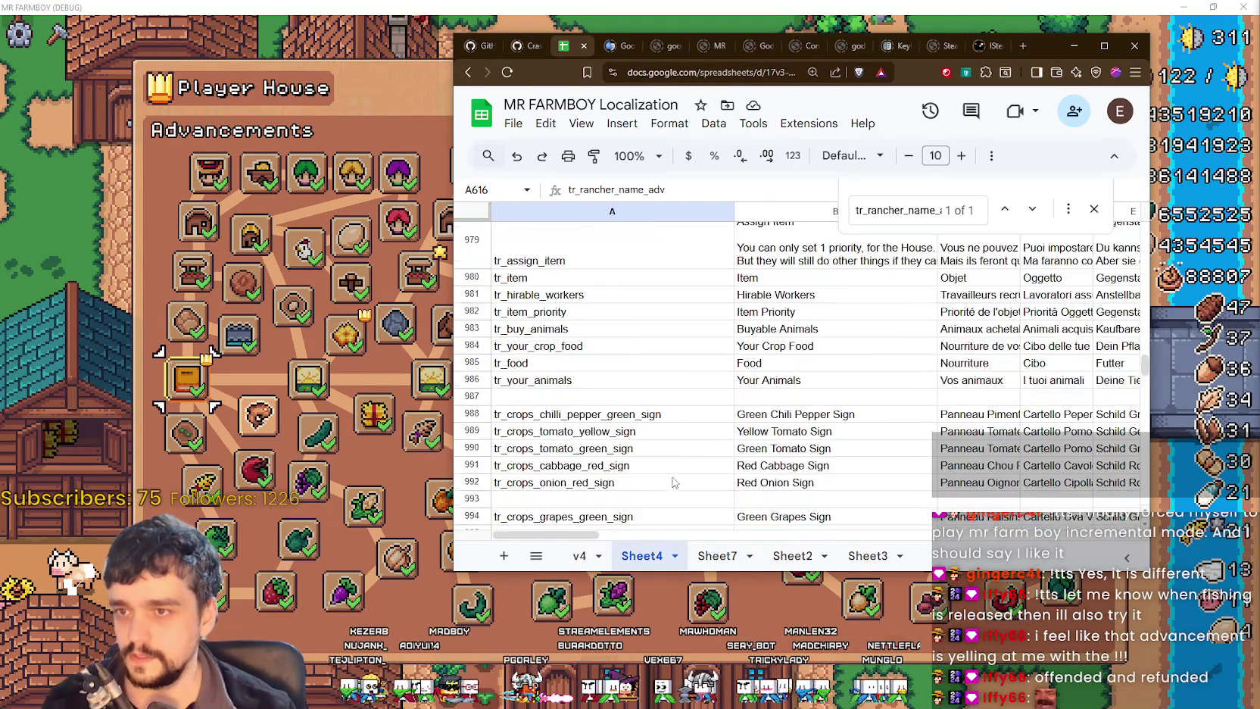
scroll(682, 460, "down", 8)
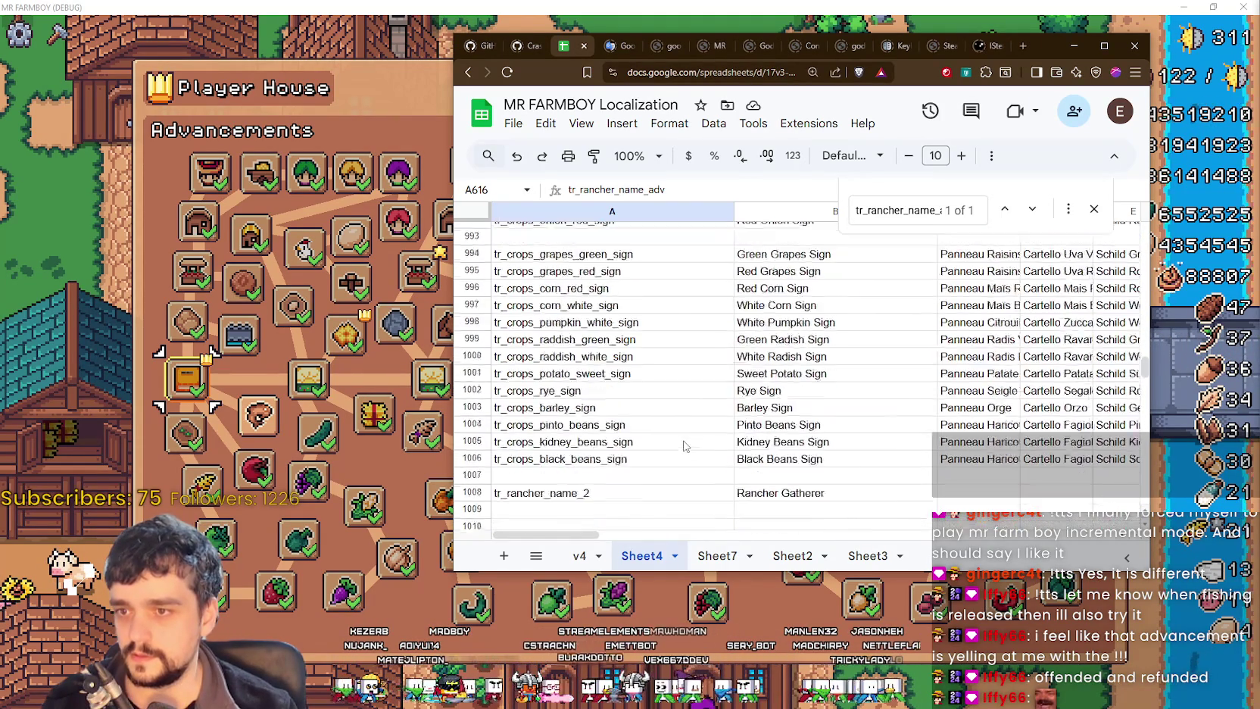
scroll(684, 427, "down", 5)
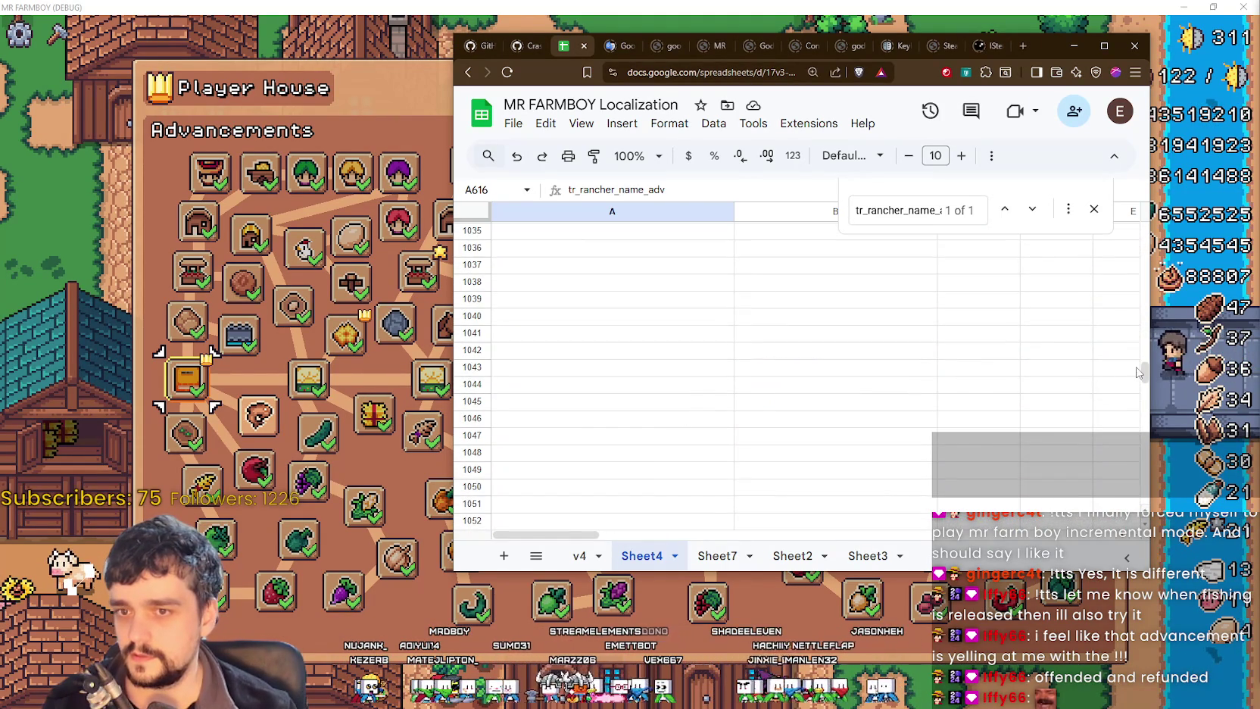
left_click_drag(1145, 369, 1140, 353)
left_click(936, 363)
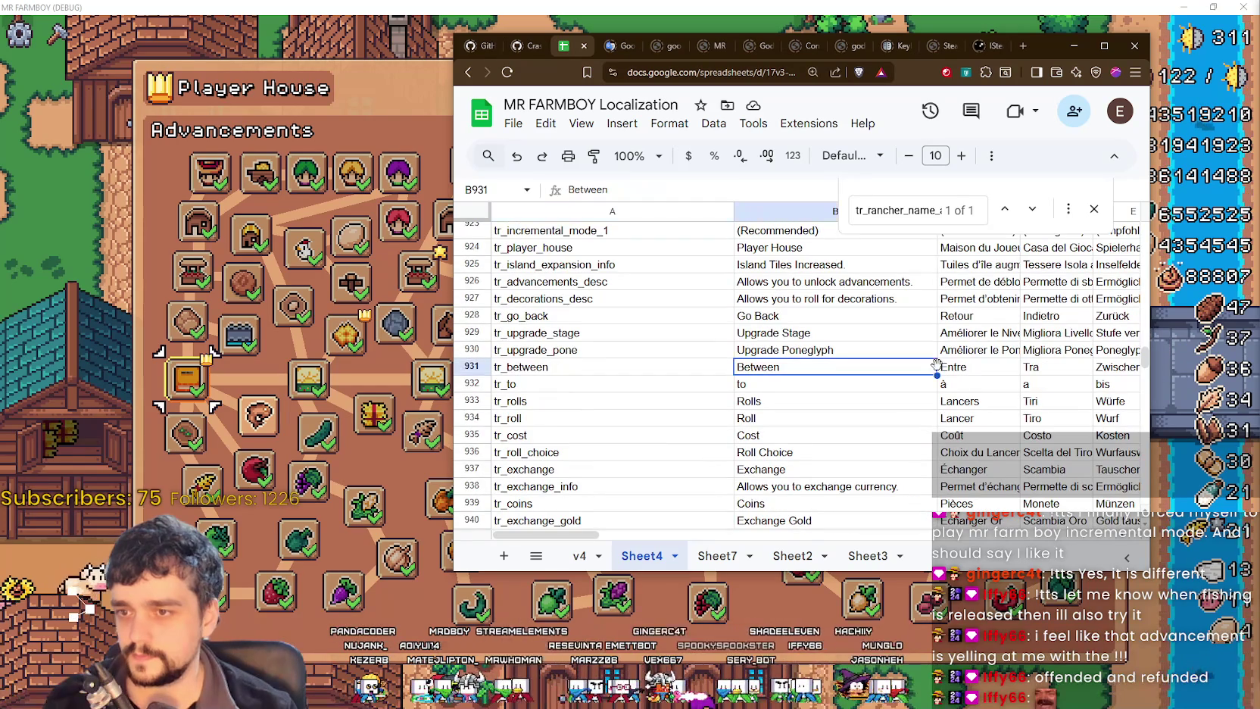
mouse_move(265, 416)
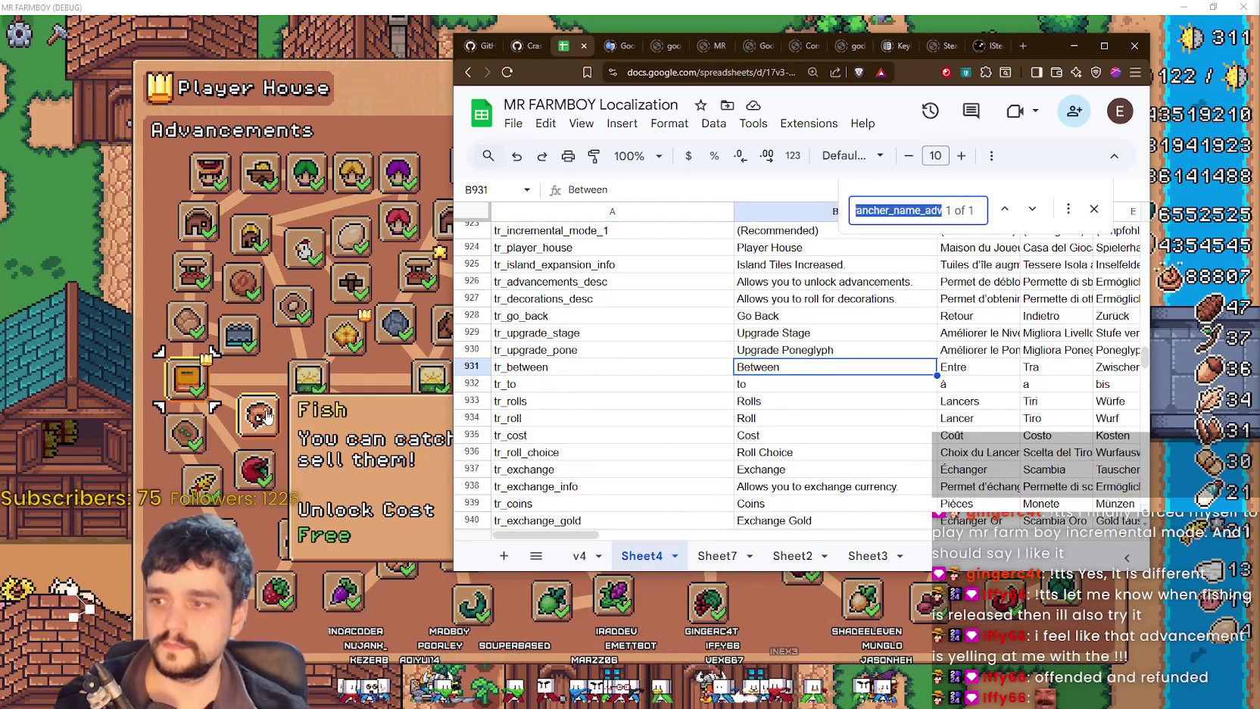
type("You can cat")
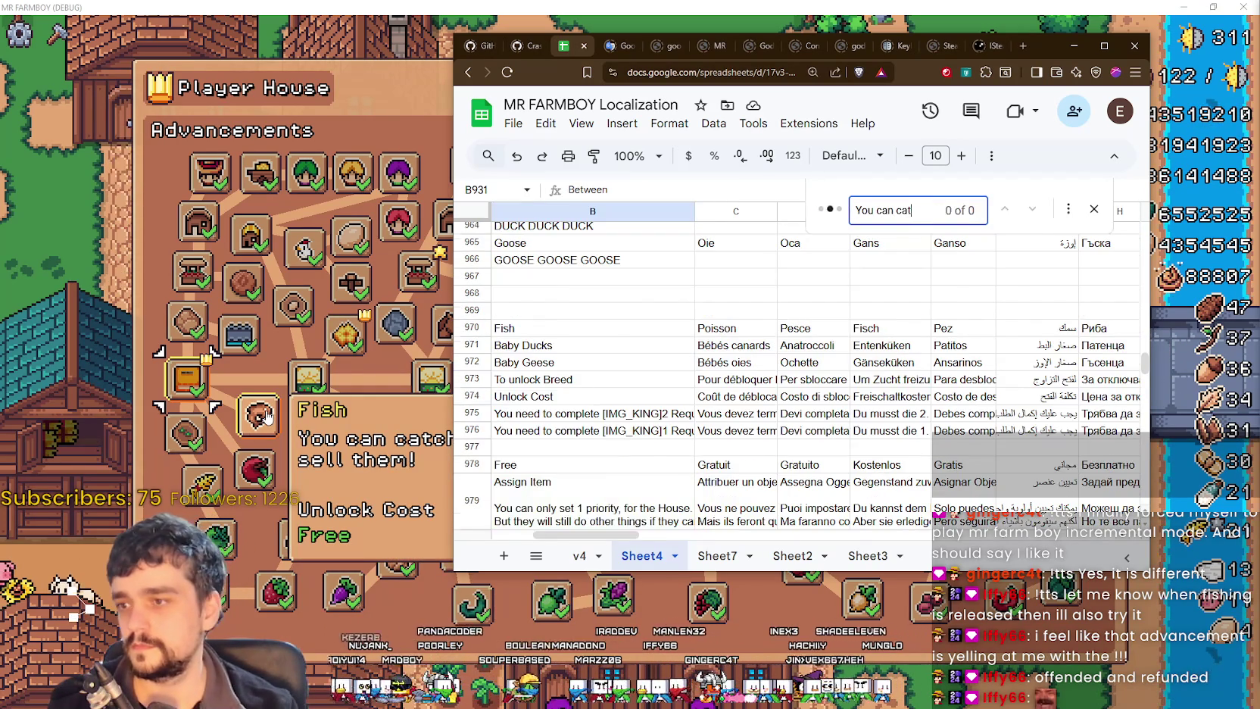
key("BackSpace")
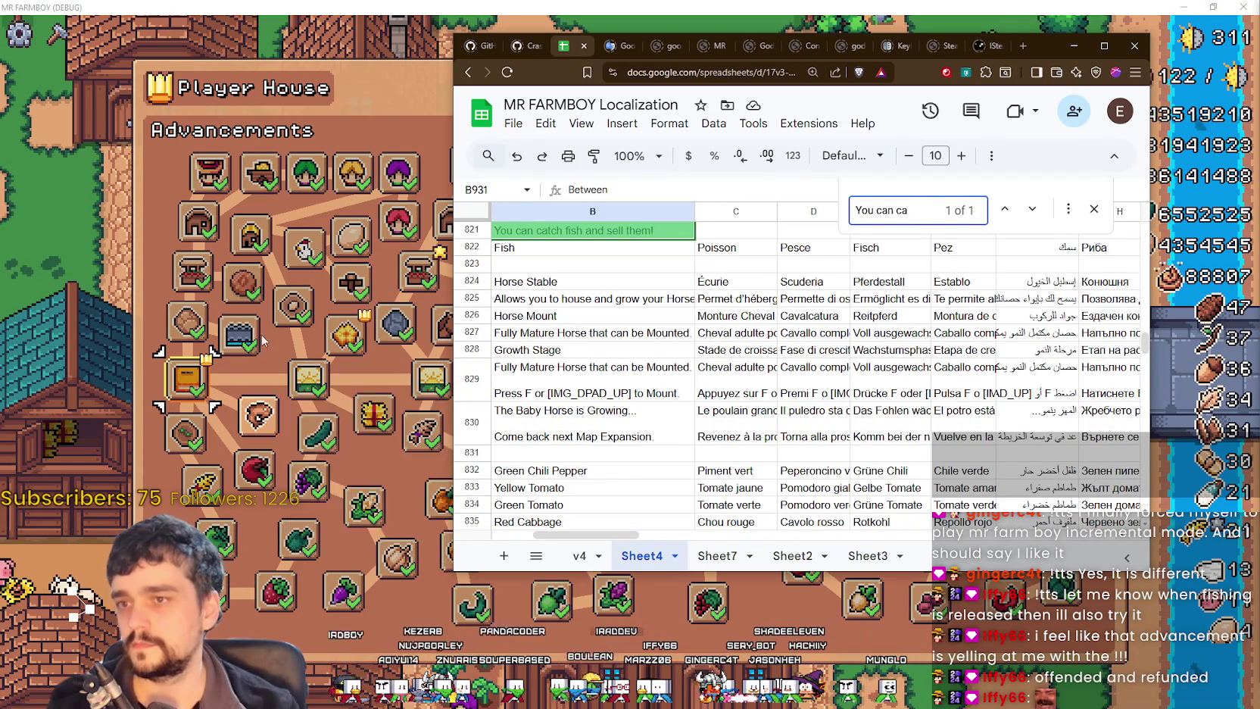
scroll(658, 350, "up", 2)
Step: Edit B821 to read 'You can catch fish and sell them.' with a closing period
double_click(670, 361)
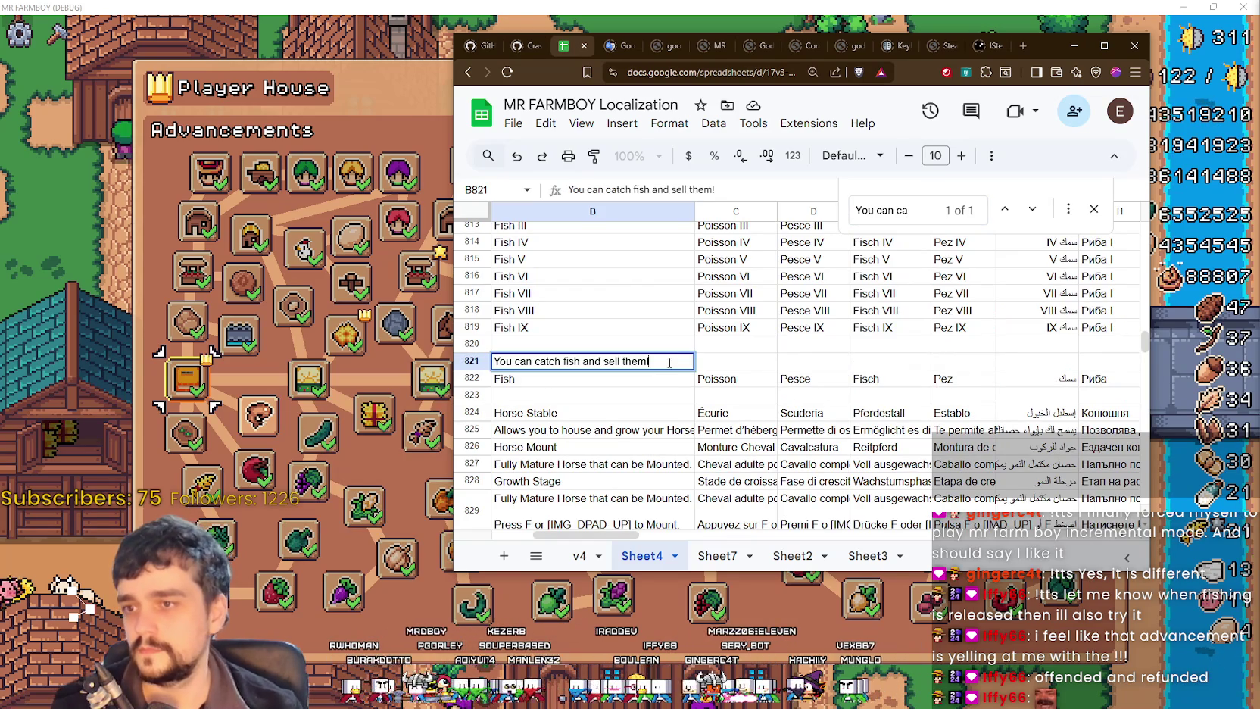
key("Return")
double_click(665, 364)
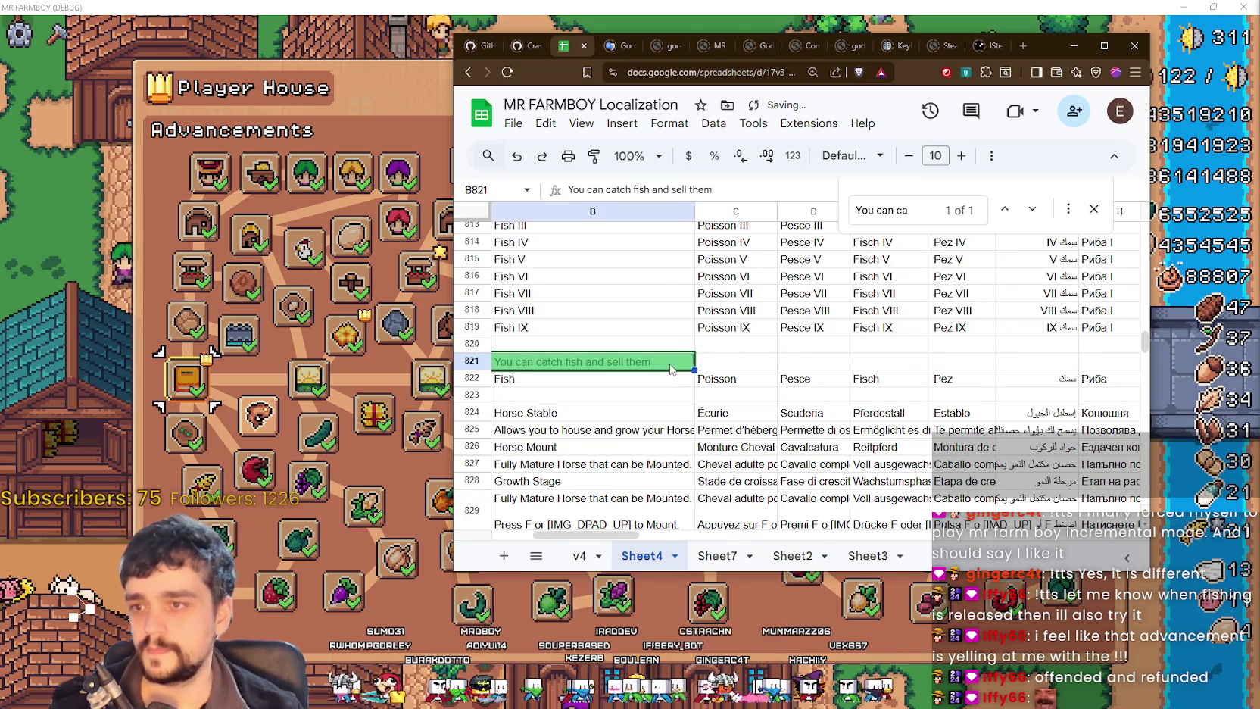
type(".")
key("Tab")
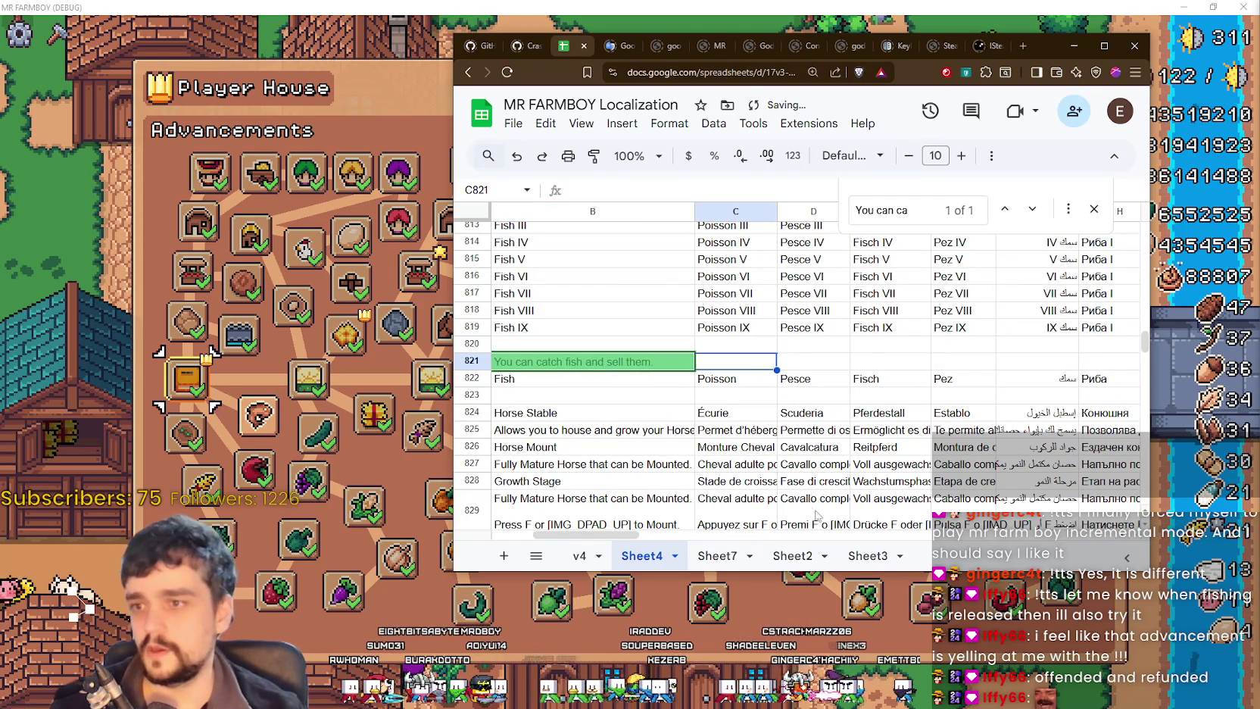
Step: Select the cells beside the fish text and minimize the spreadsheet
left_click_drag(583, 535, 543, 535)
left_click(780, 395)
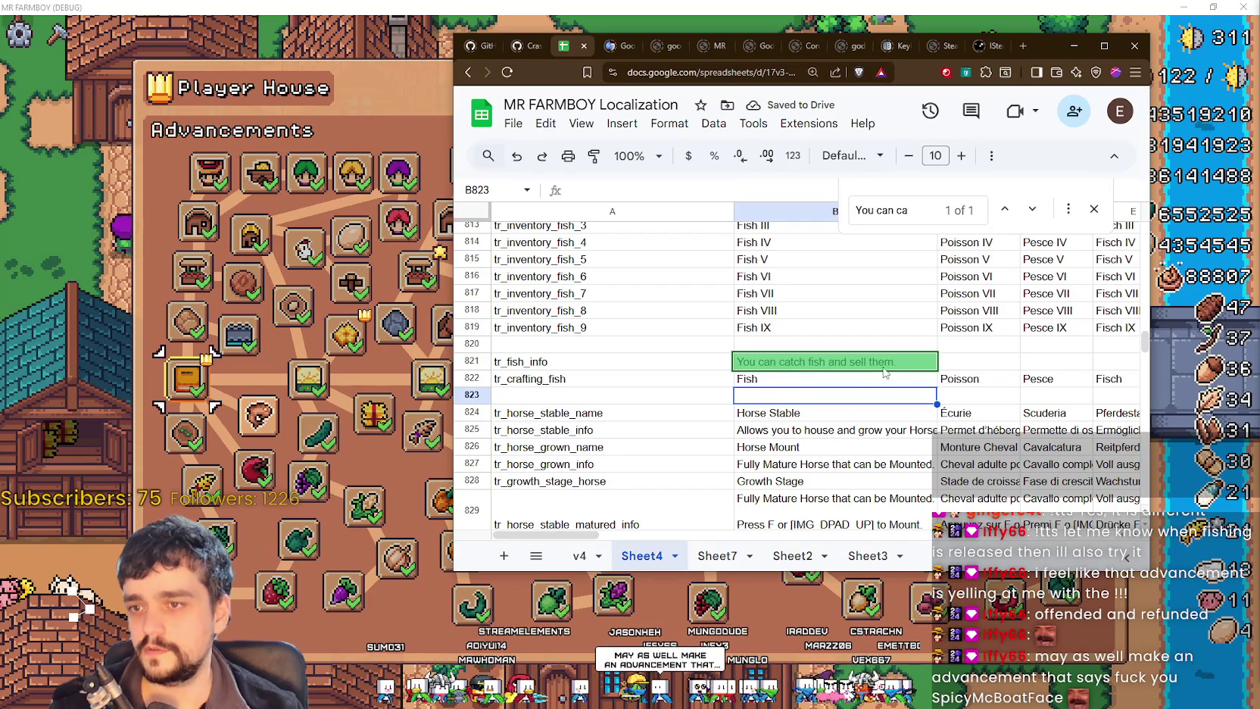
left_click(991, 366)
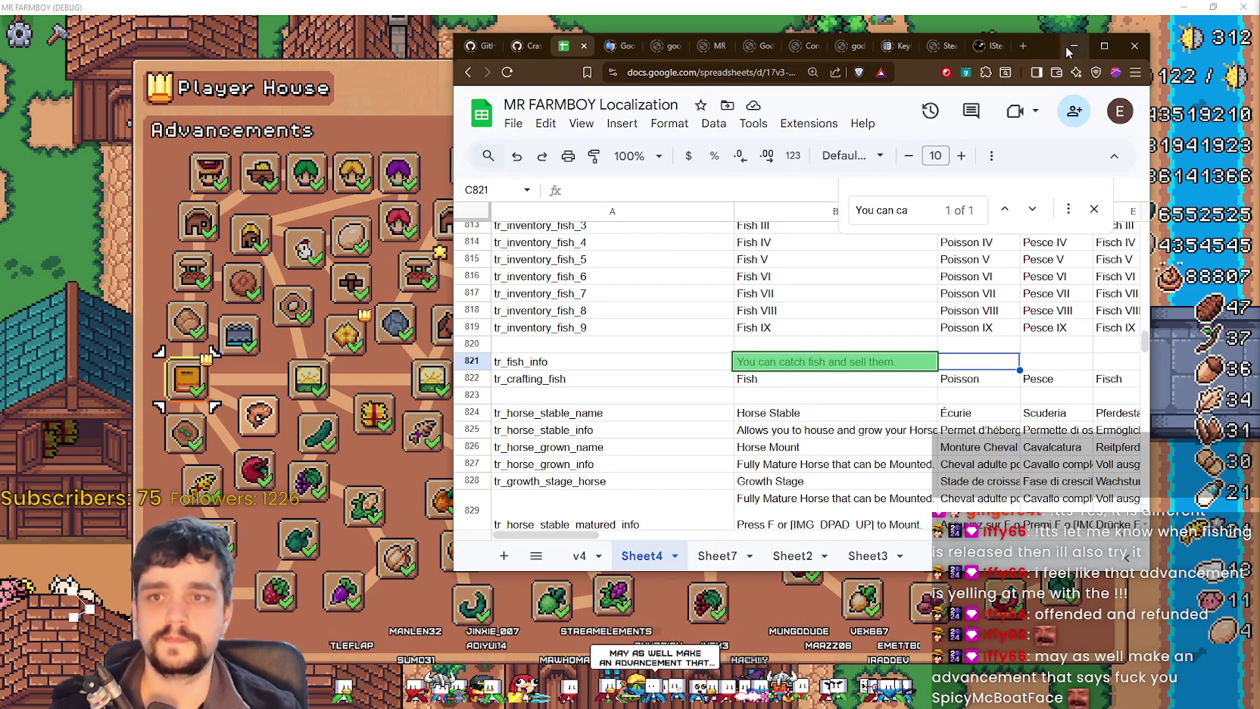
left_click(1072, 46)
Step: Unlock the Fish advancement
mouse_move(676, 352)
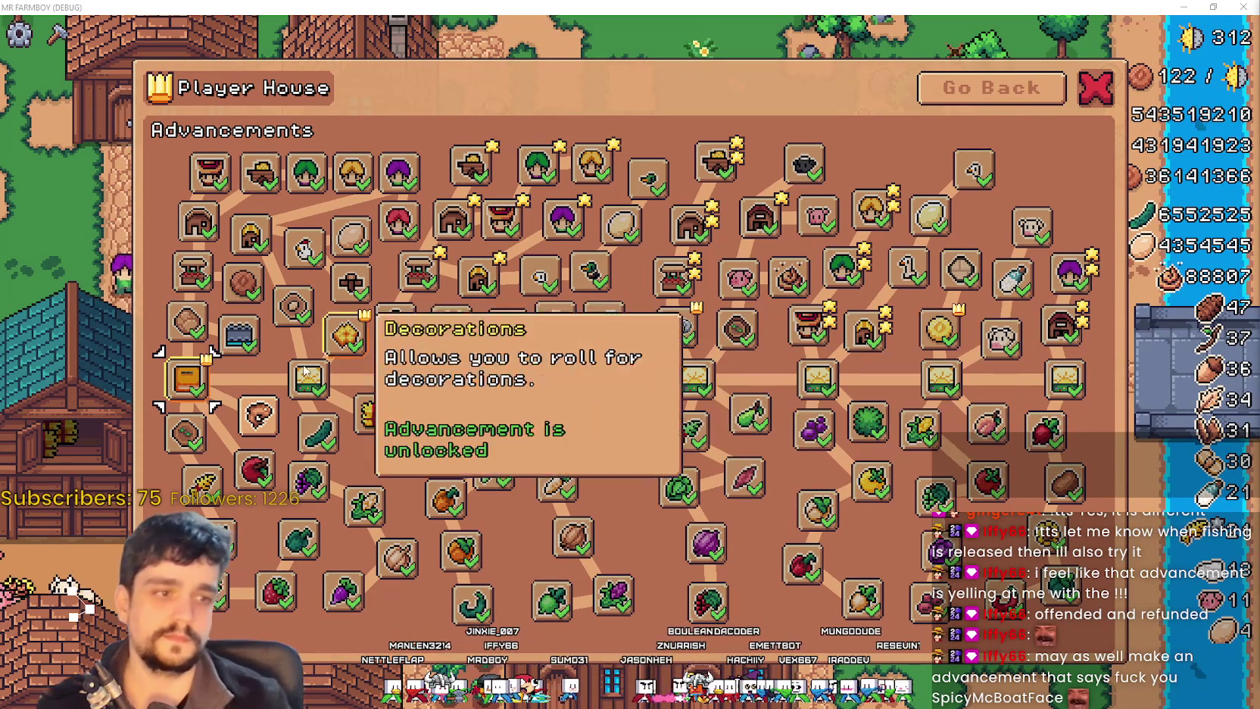
mouse_move(269, 411)
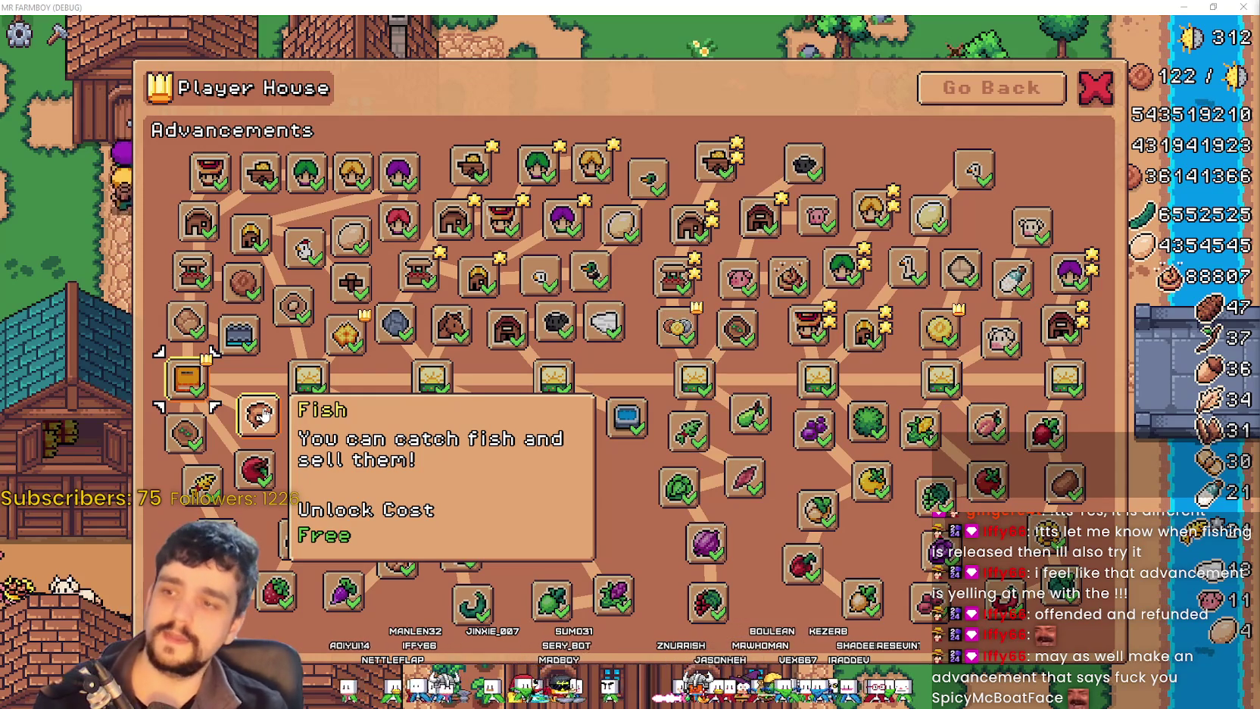
left_click(257, 414)
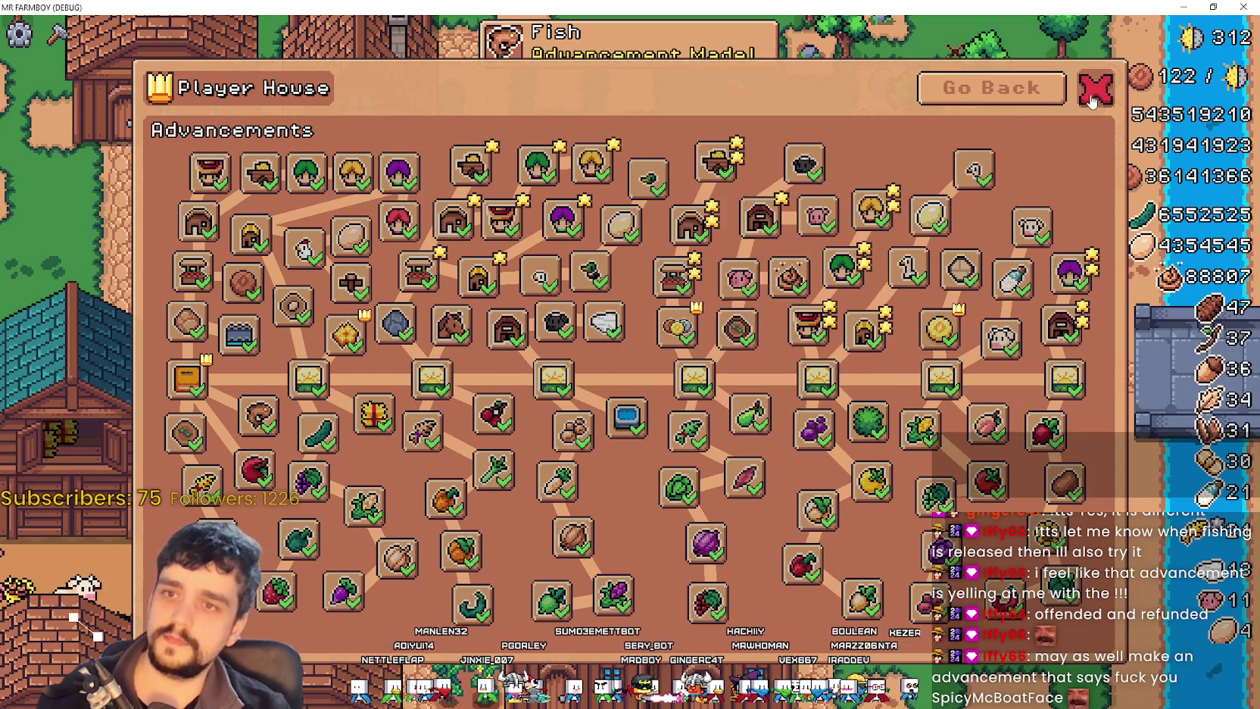
Step: Close the advancements and Player House menus and walk the farmer to the chicken coop
left_click(992, 88)
left_click(952, 263)
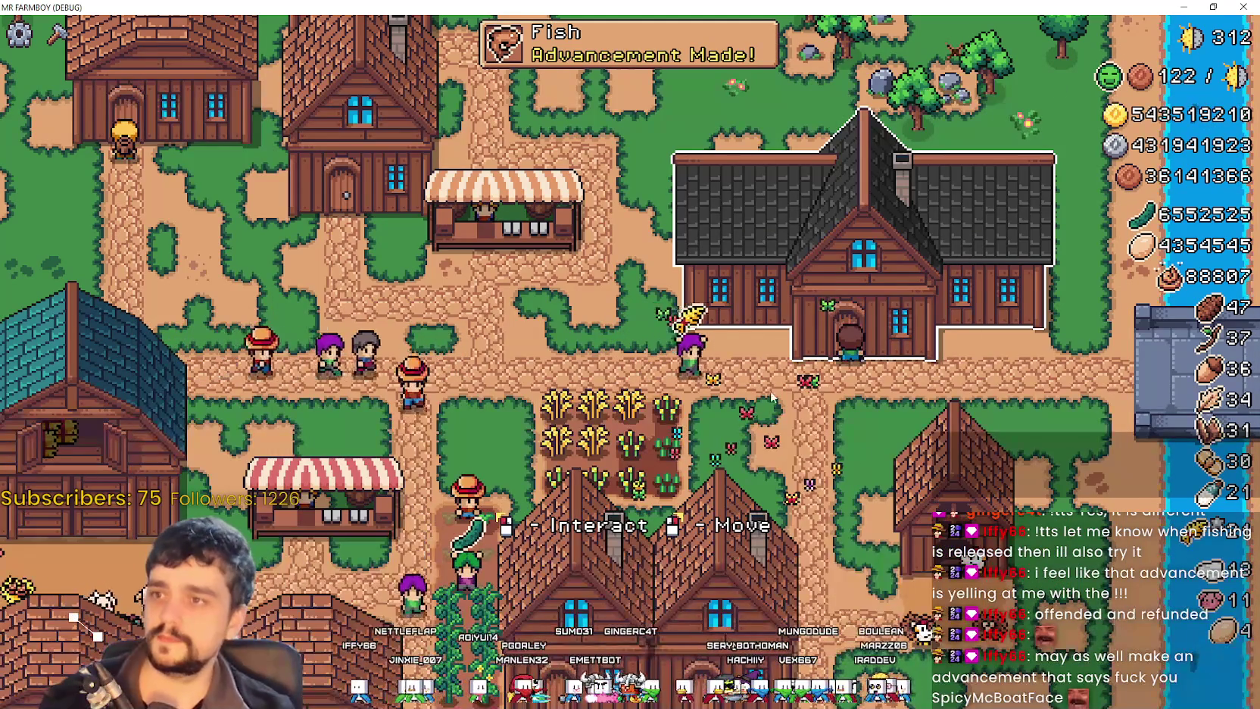
right_click(972, 452)
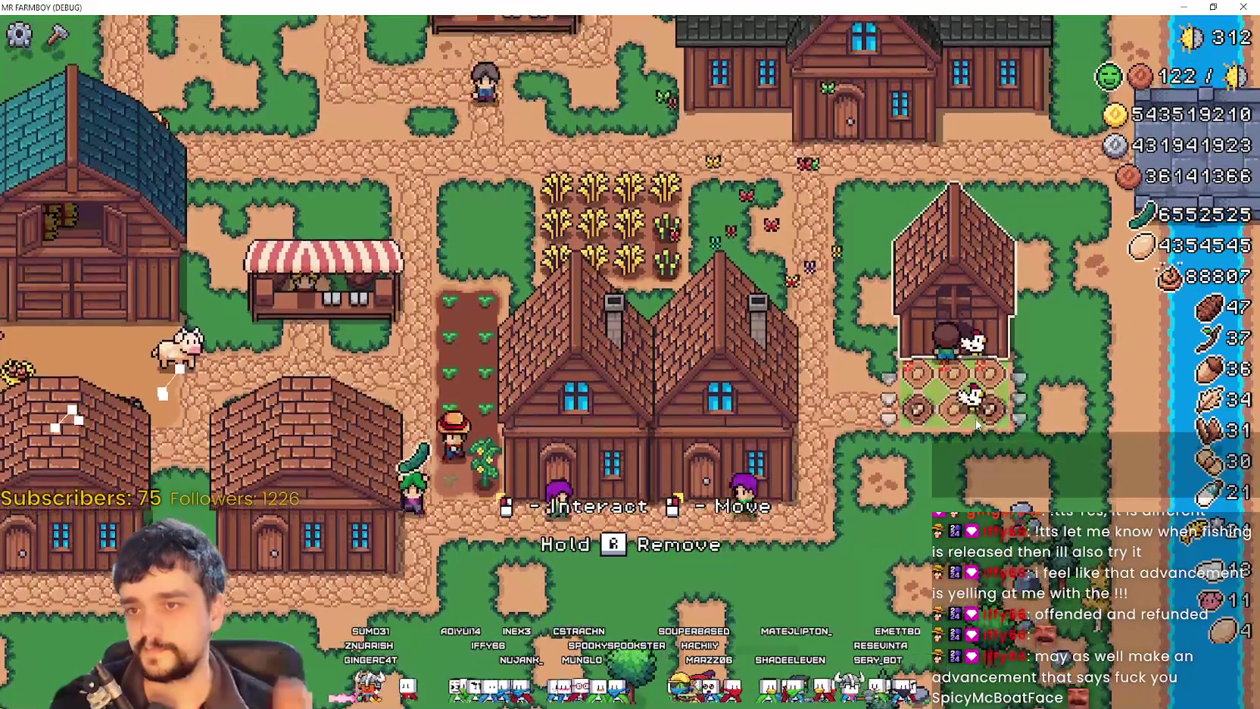
left_click(976, 422)
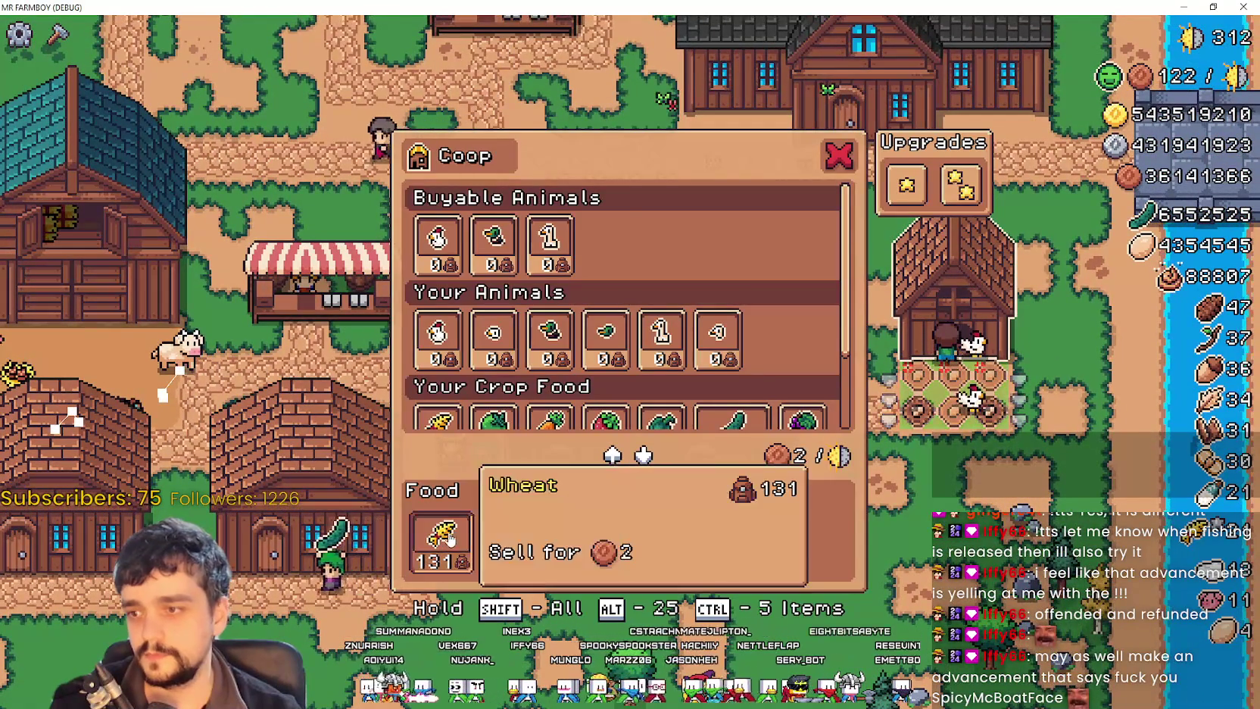
Step: Close the coop, then cycle through the barns and restock their cucumber food to 215
left_click(973, 481)
scroll(969, 478, "down", 5)
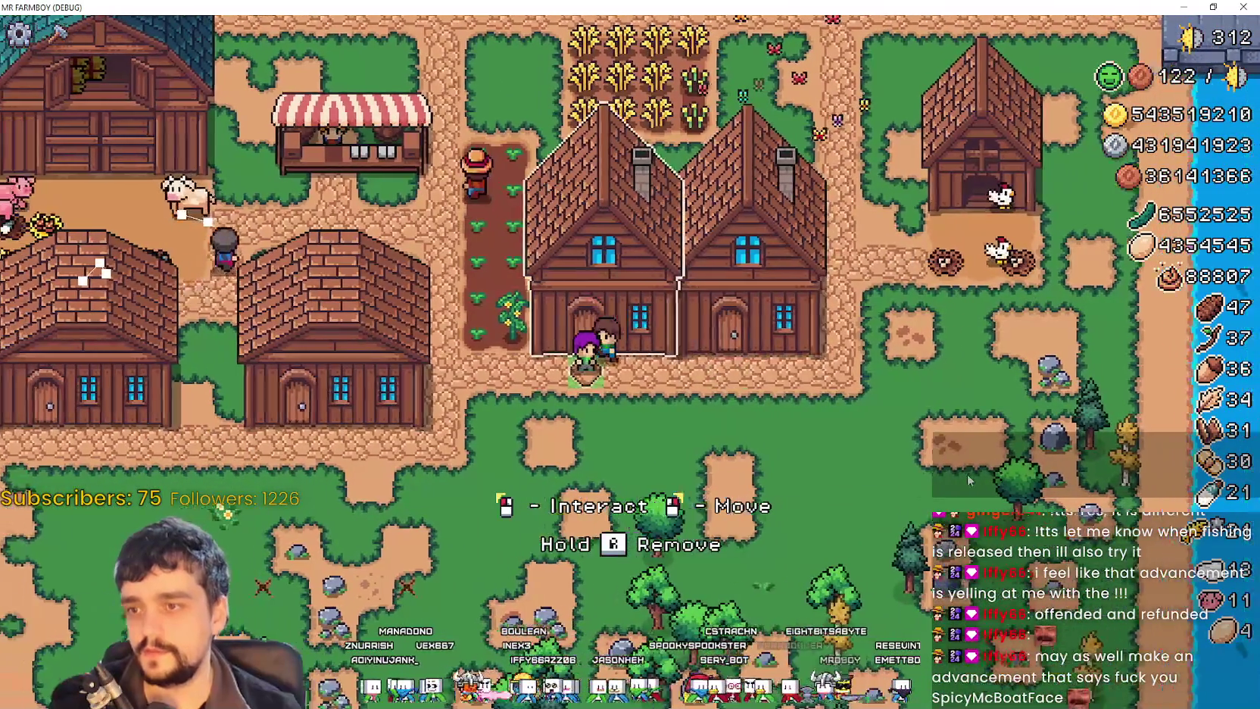
scroll(967, 477, "down", 4)
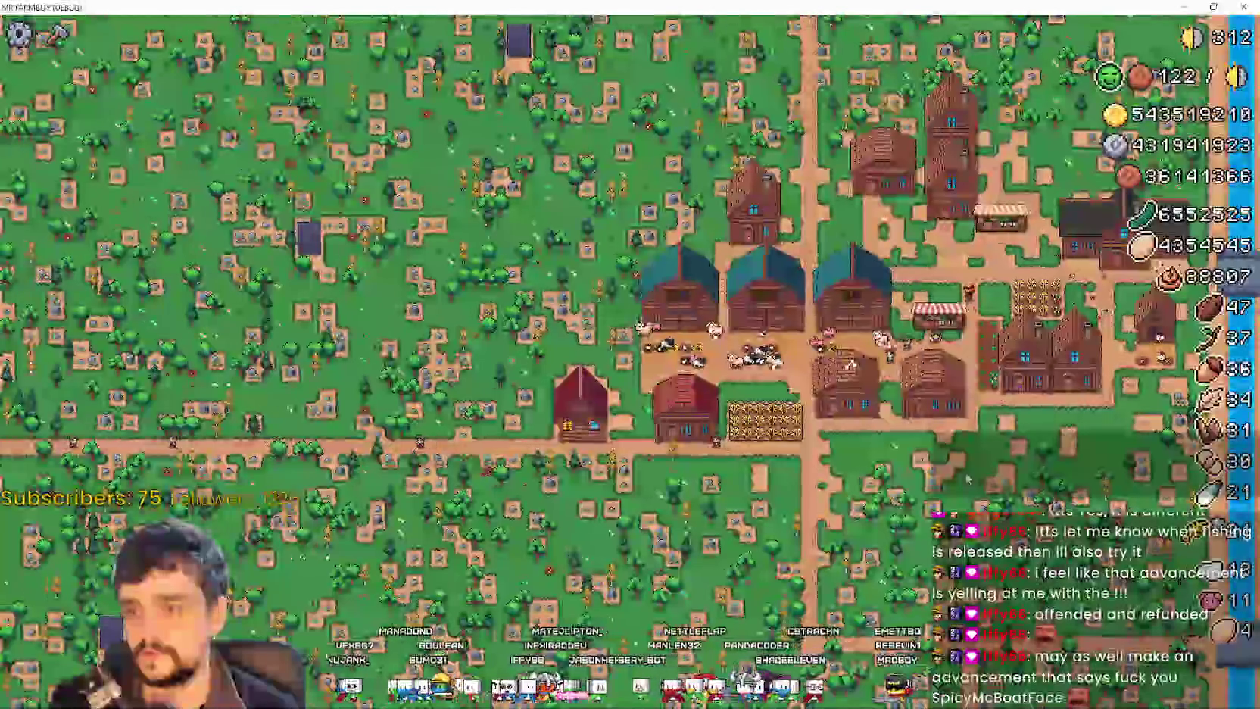
scroll(962, 473, "up", 6)
key("b")
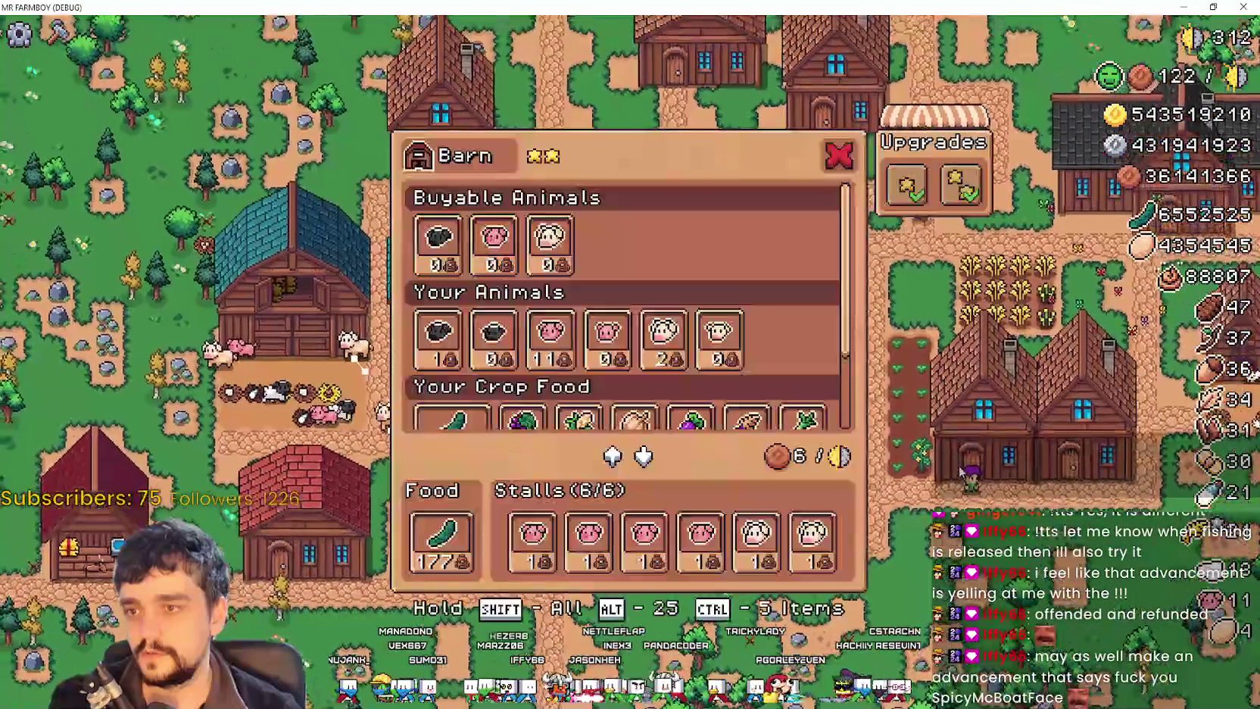
key("b")
key("b")
key("b")
key("b")
key("b")
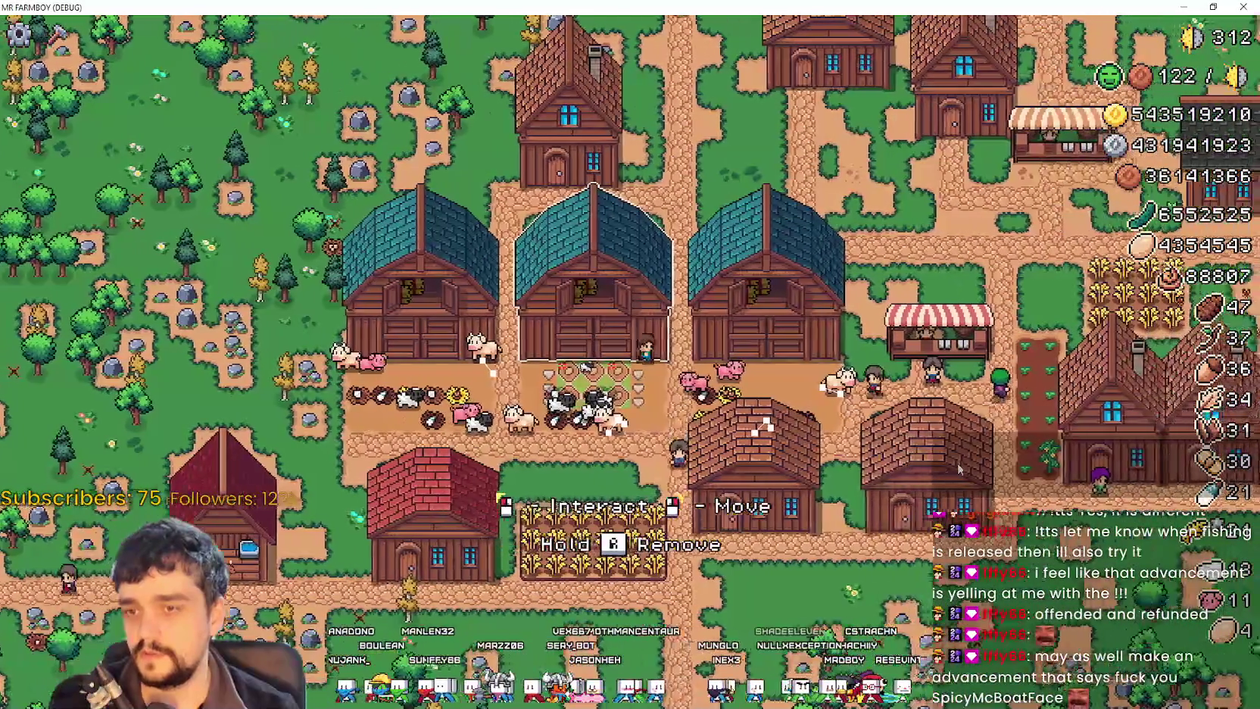
key("b")
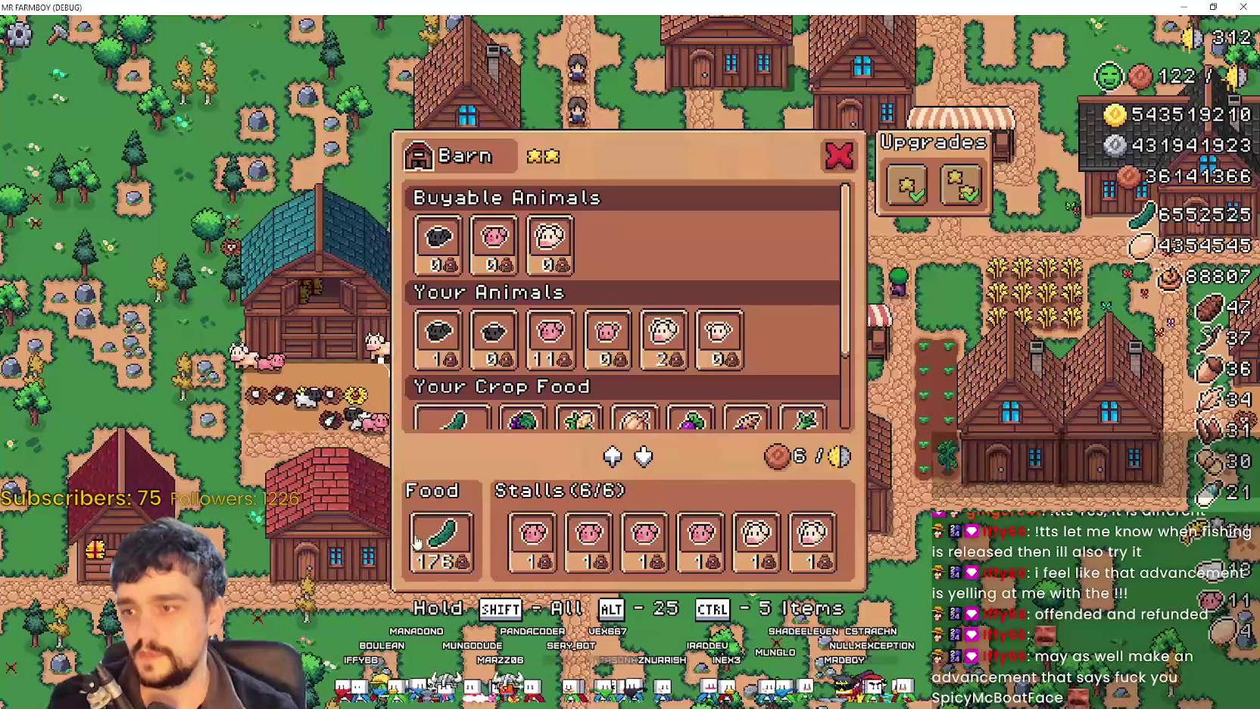
left_click(431, 535)
key("b")
key("b")
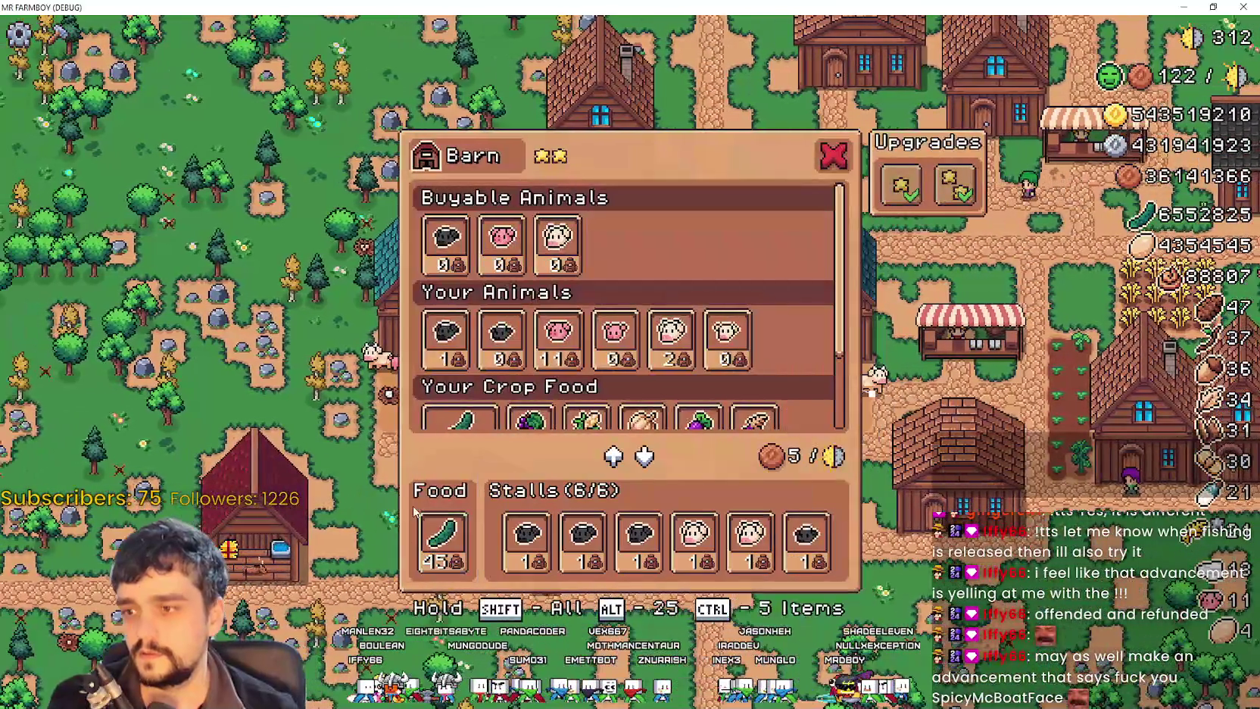
key("b")
key("b")
left_click(440, 539)
key("b")
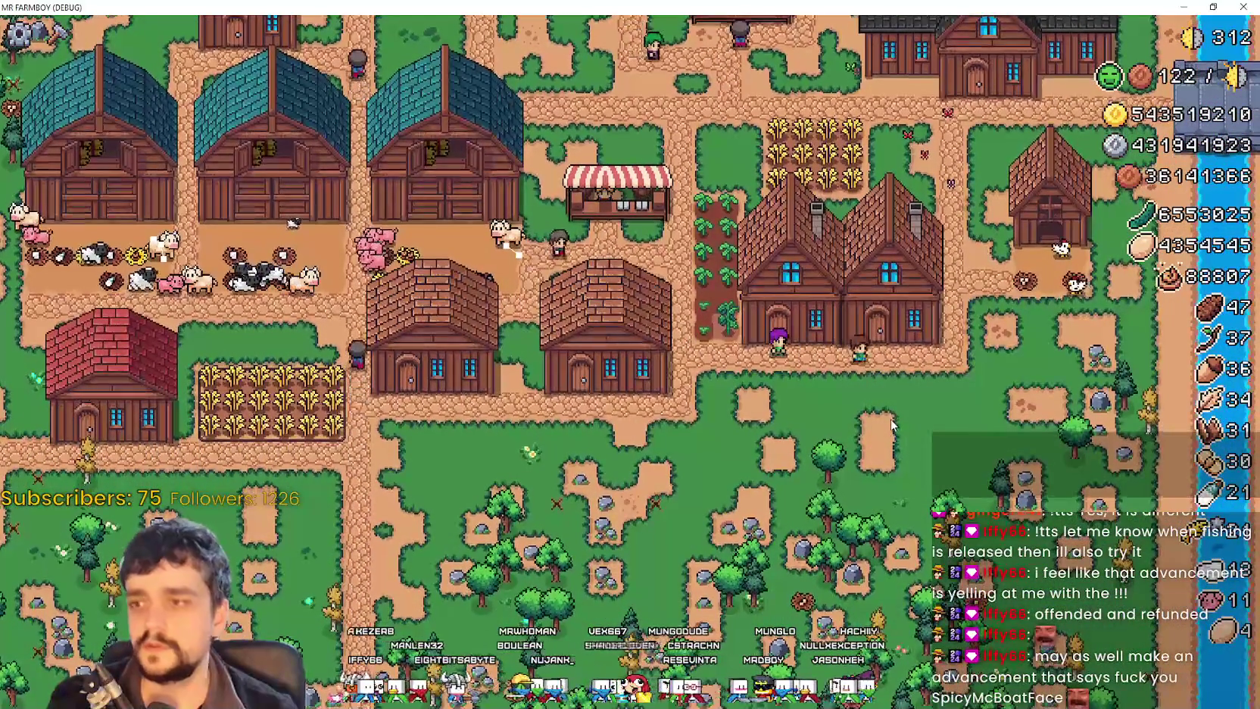
Step: Check the coop's food entries and look over the warehouse inventory twice
key("c")
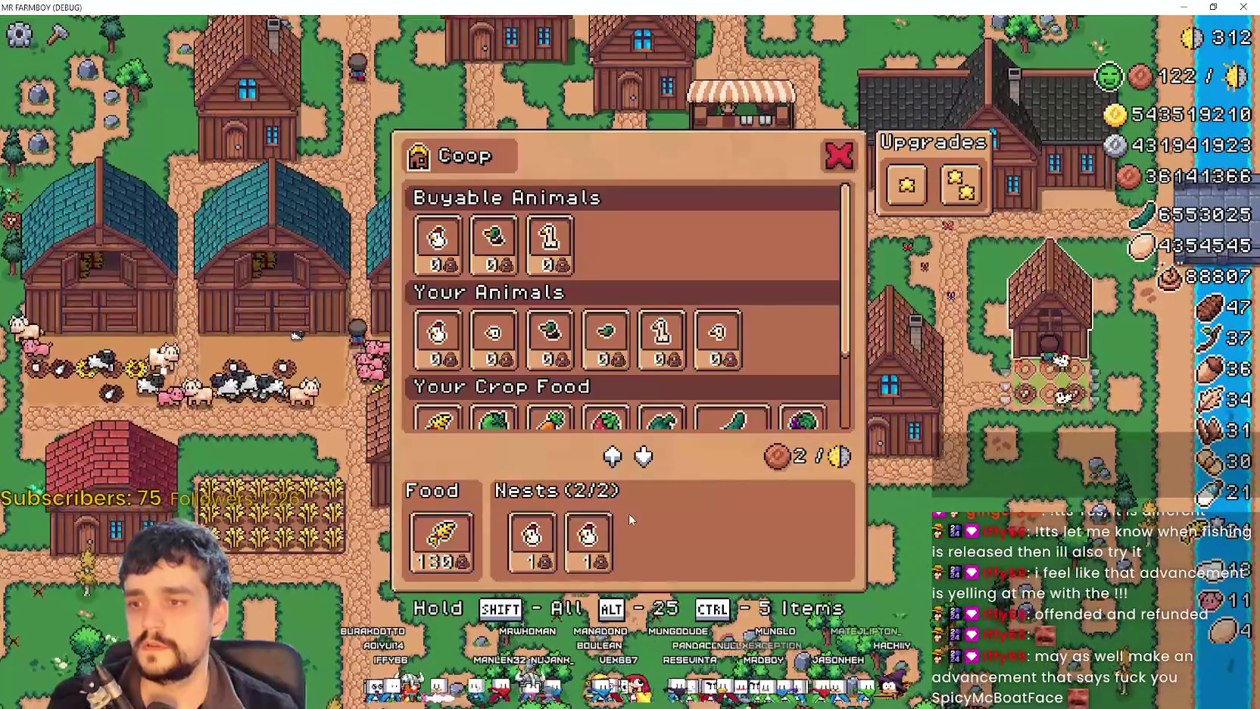
left_click(443, 537)
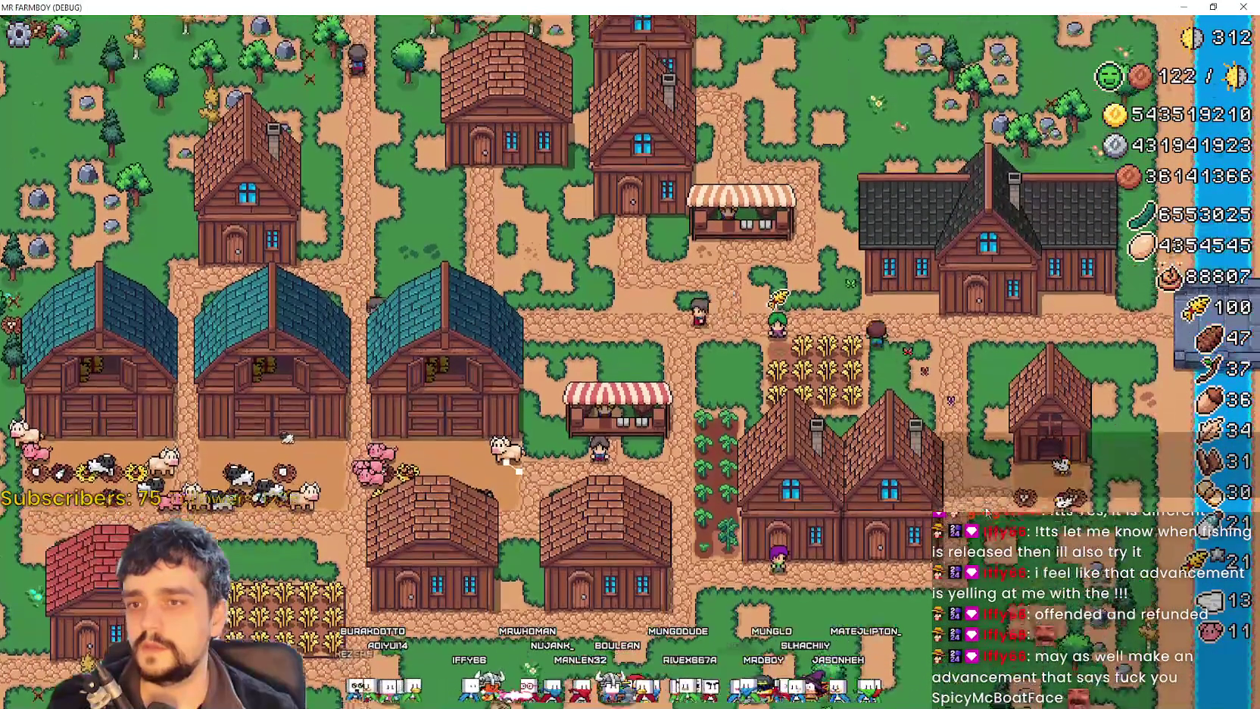
key("w")
key("Escape")
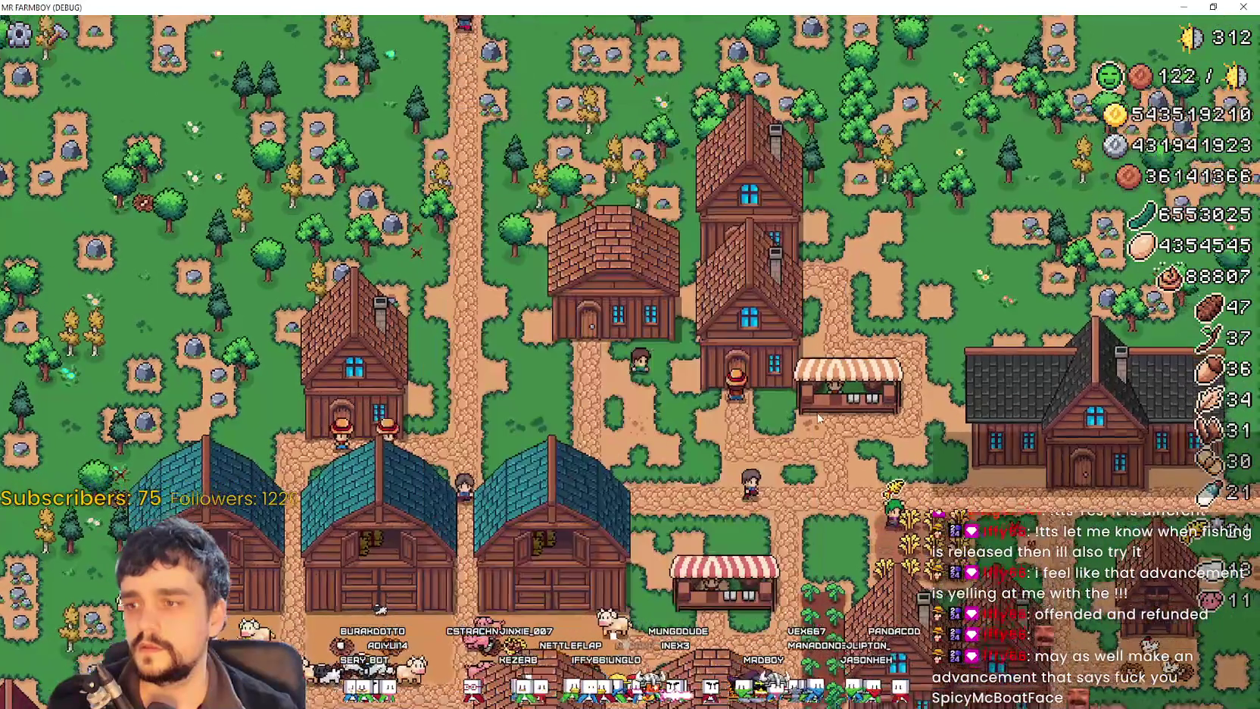
key("s")
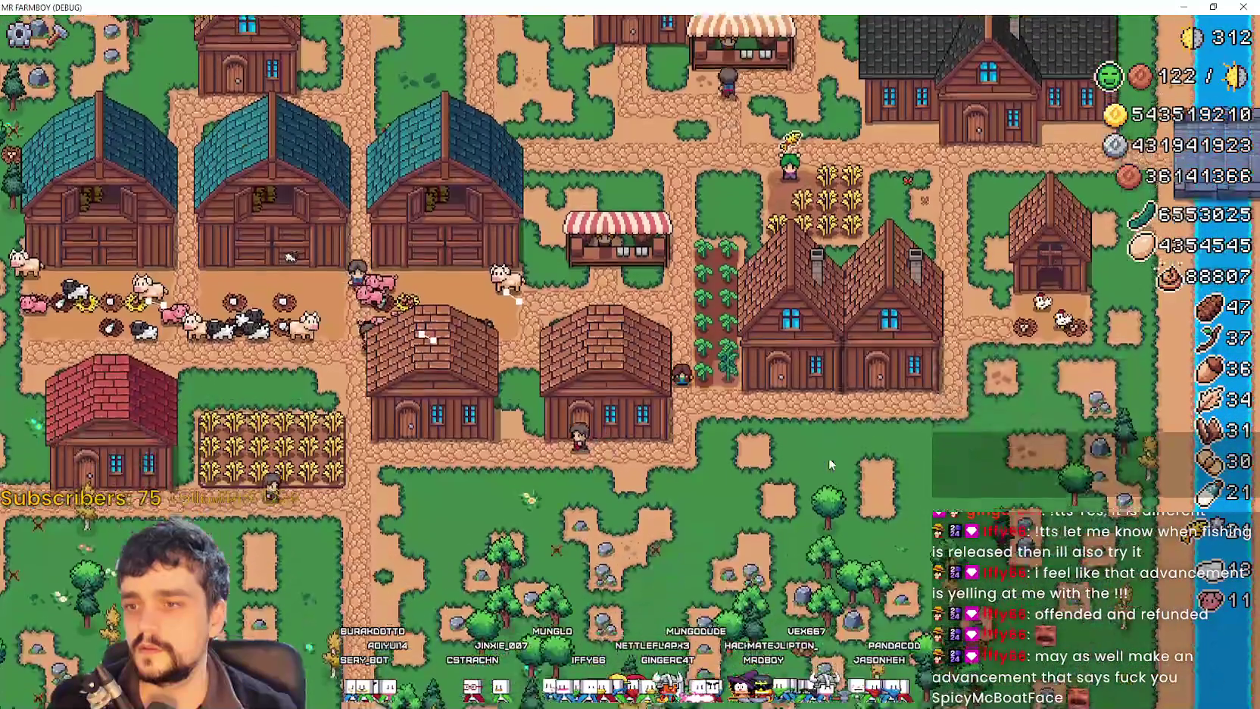
key("w")
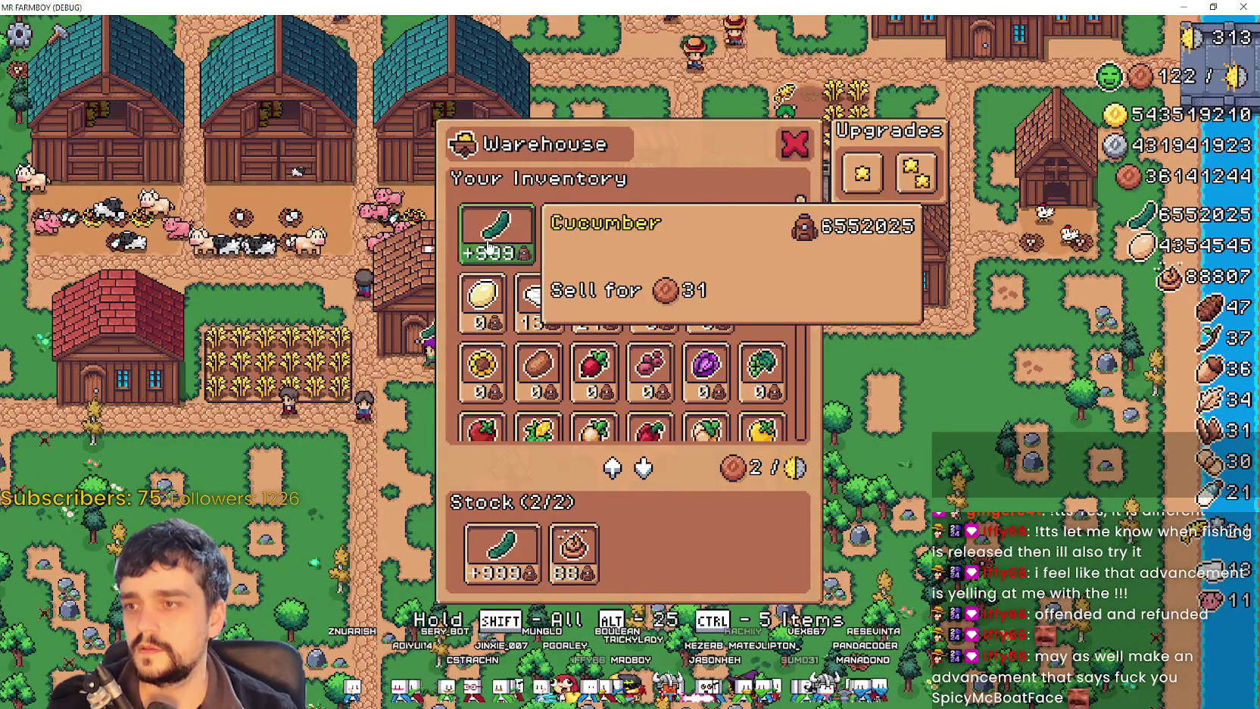
key("Escape")
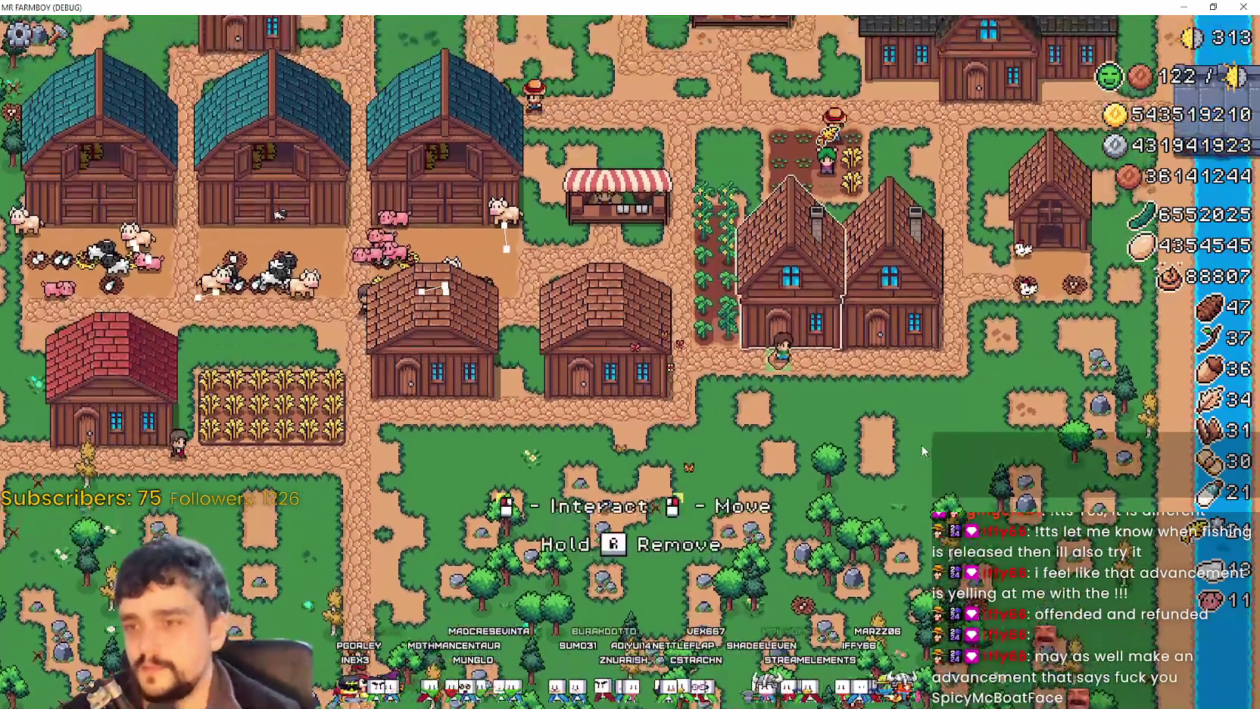
Step: Remove one worker from the house so Beds show 1/2
left_click(606, 341)
left_click(530, 560)
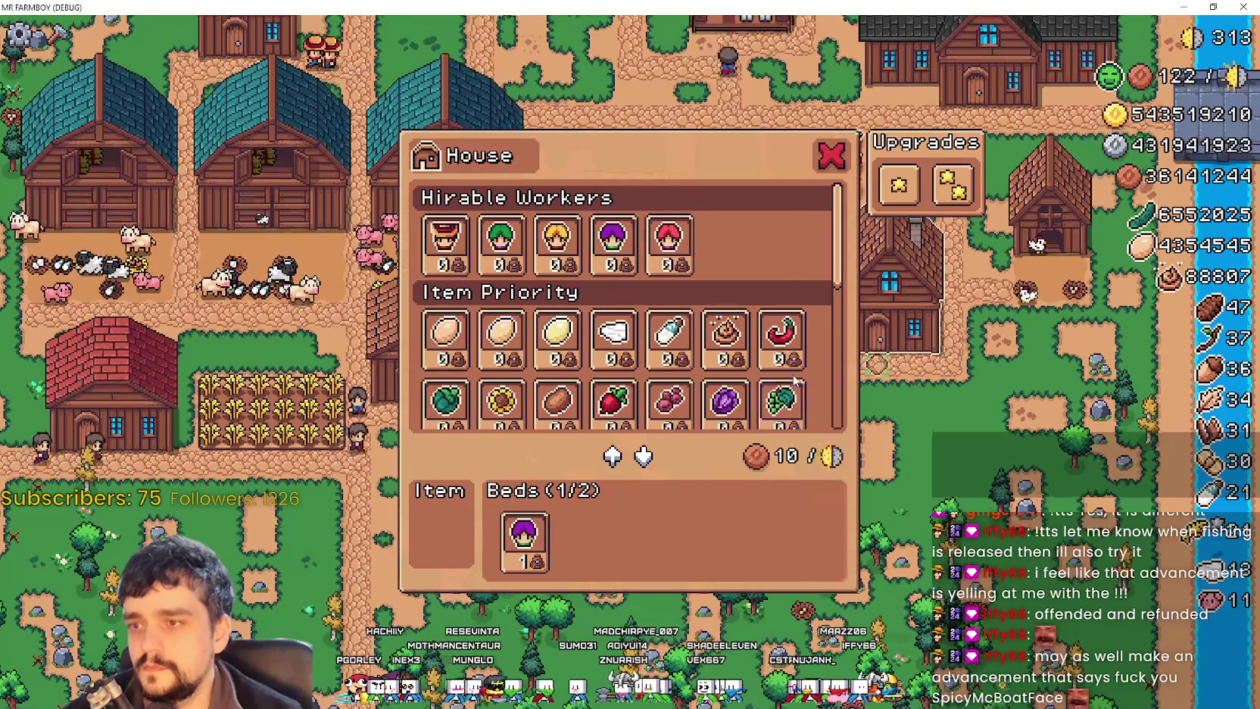
key("Escape")
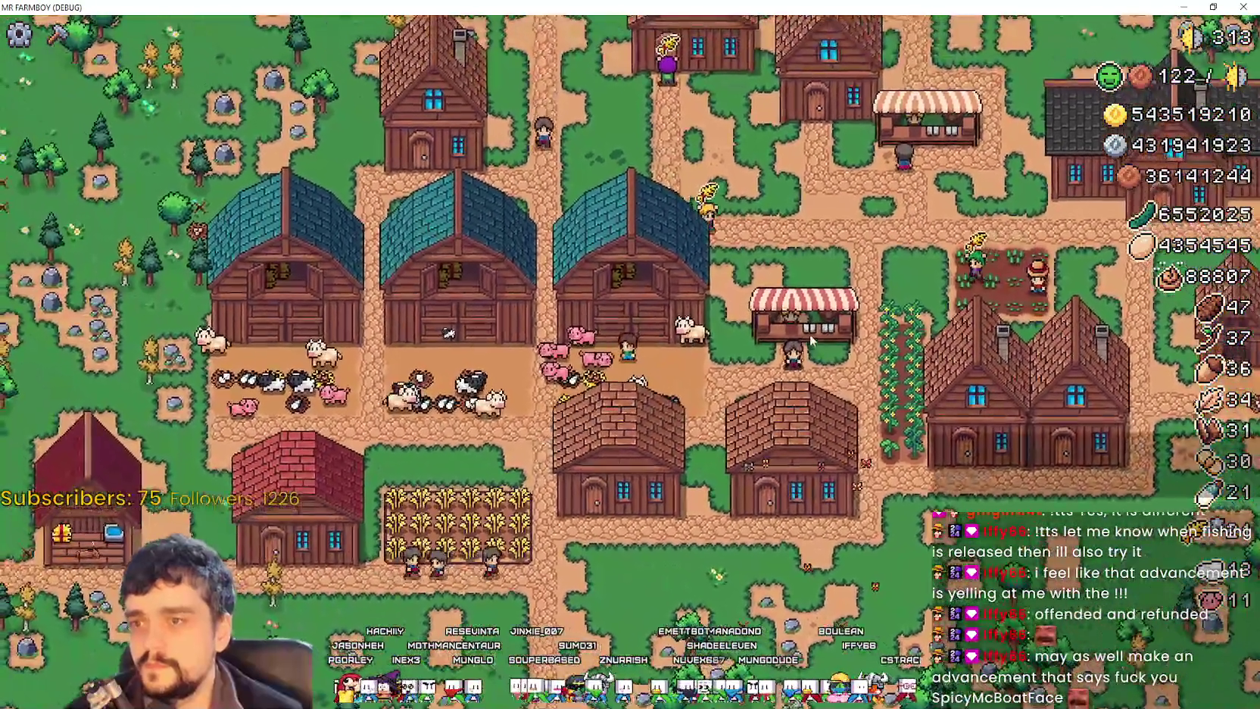
left_click(809, 337)
key("Escape")
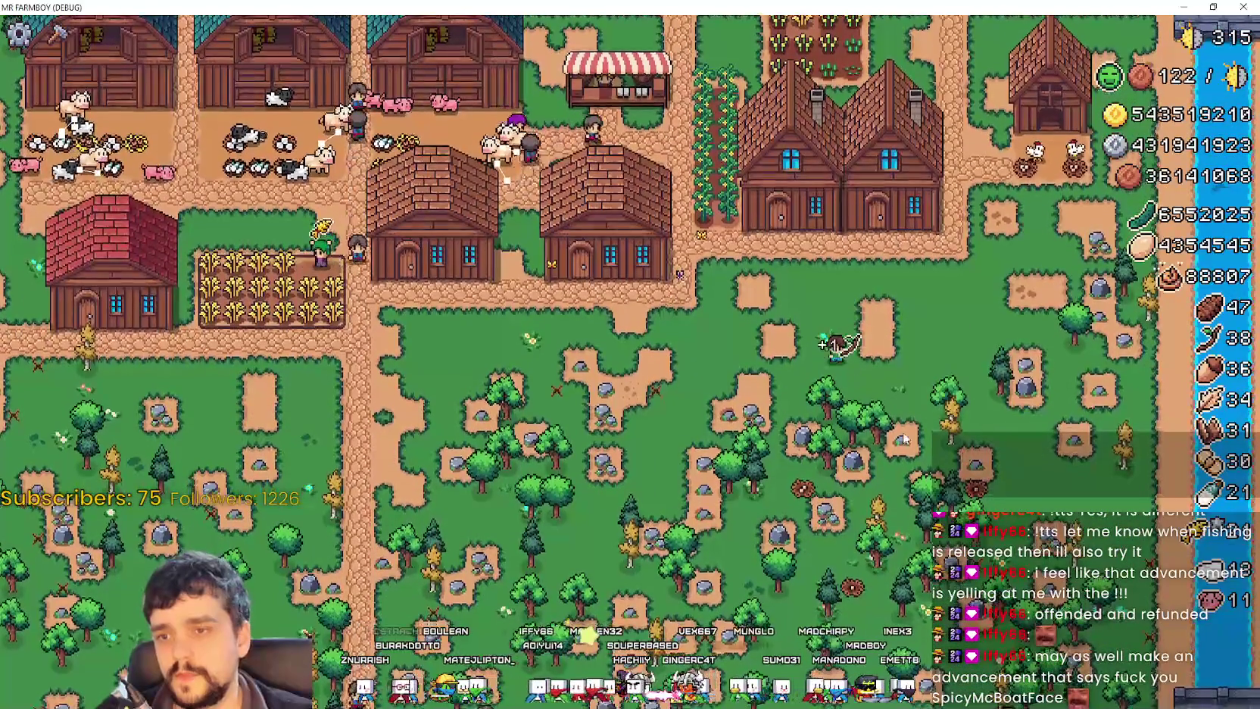
Step: Browse the crafting list and check the Ranchers advancement in the Player House
key("c")
scroll(90, 430, "down", 3)
scroll(89, 430, "down", 8)
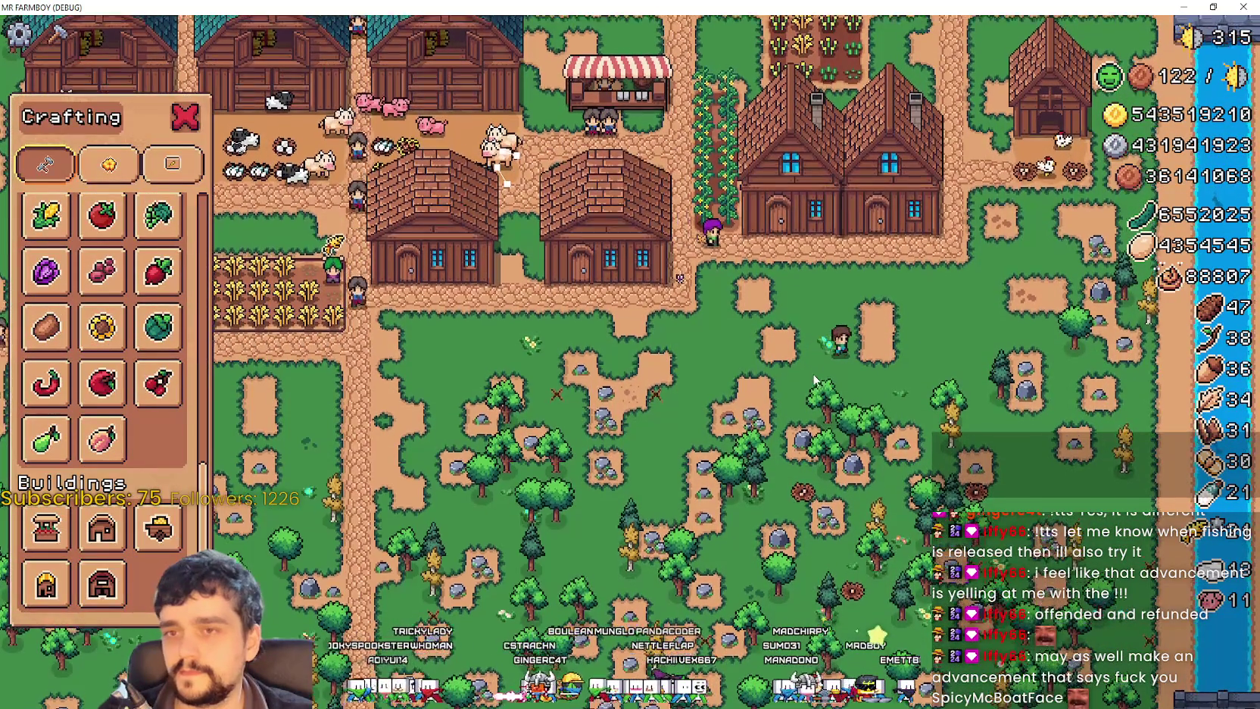
left_click(182, 539)
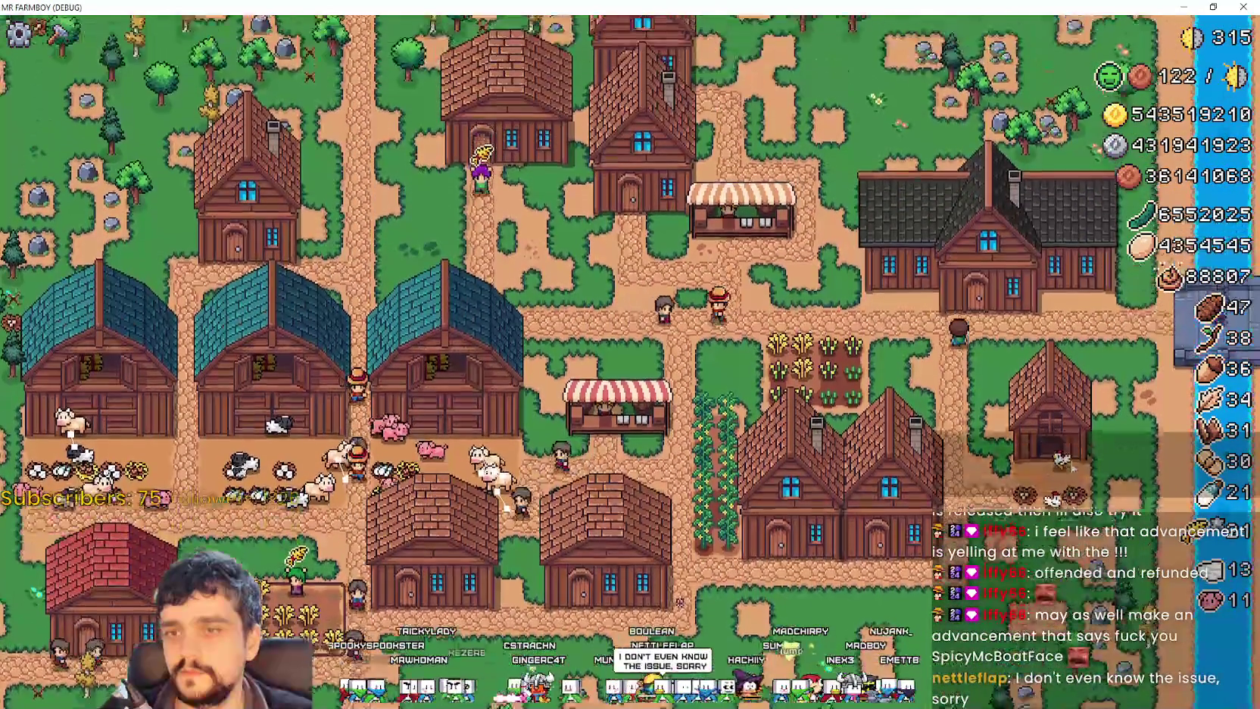
left_click(679, 520)
left_click(408, 379)
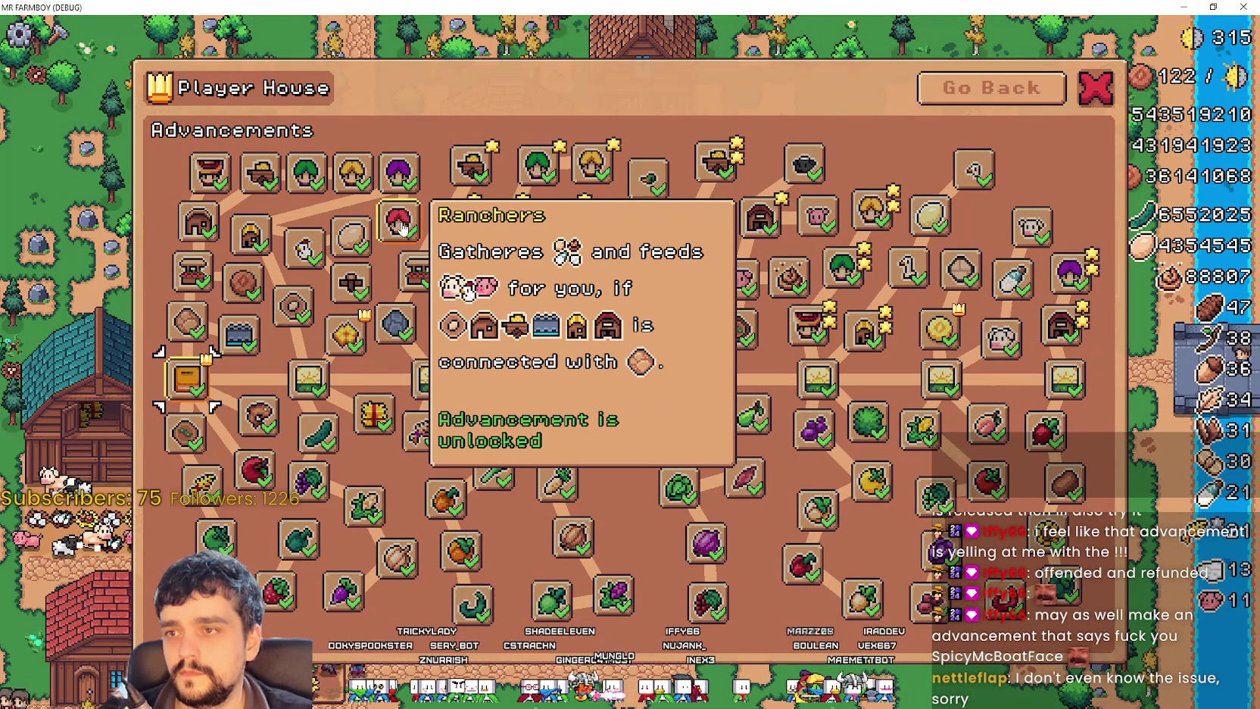
key("Escape")
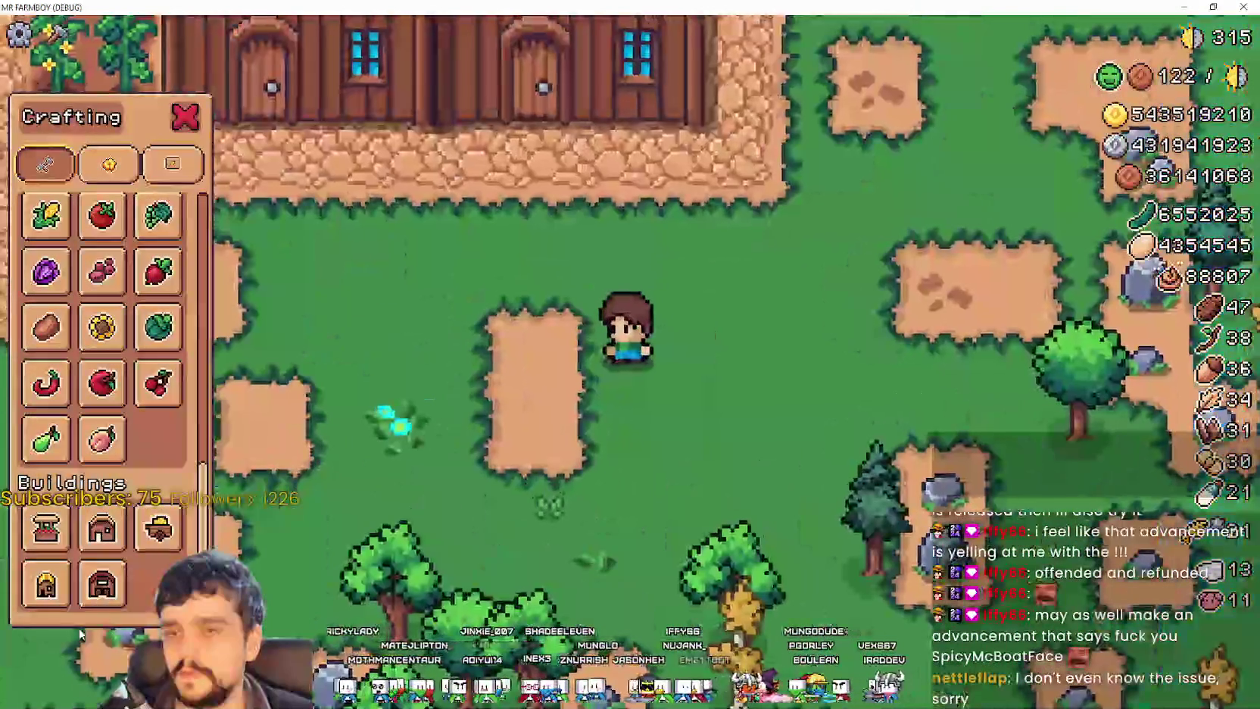
Step: Build a new House beside the farmer
left_click(103, 534)
left_click(791, 477)
scroll(195, 364, "up", 1)
scroll(189, 364, "up", 5)
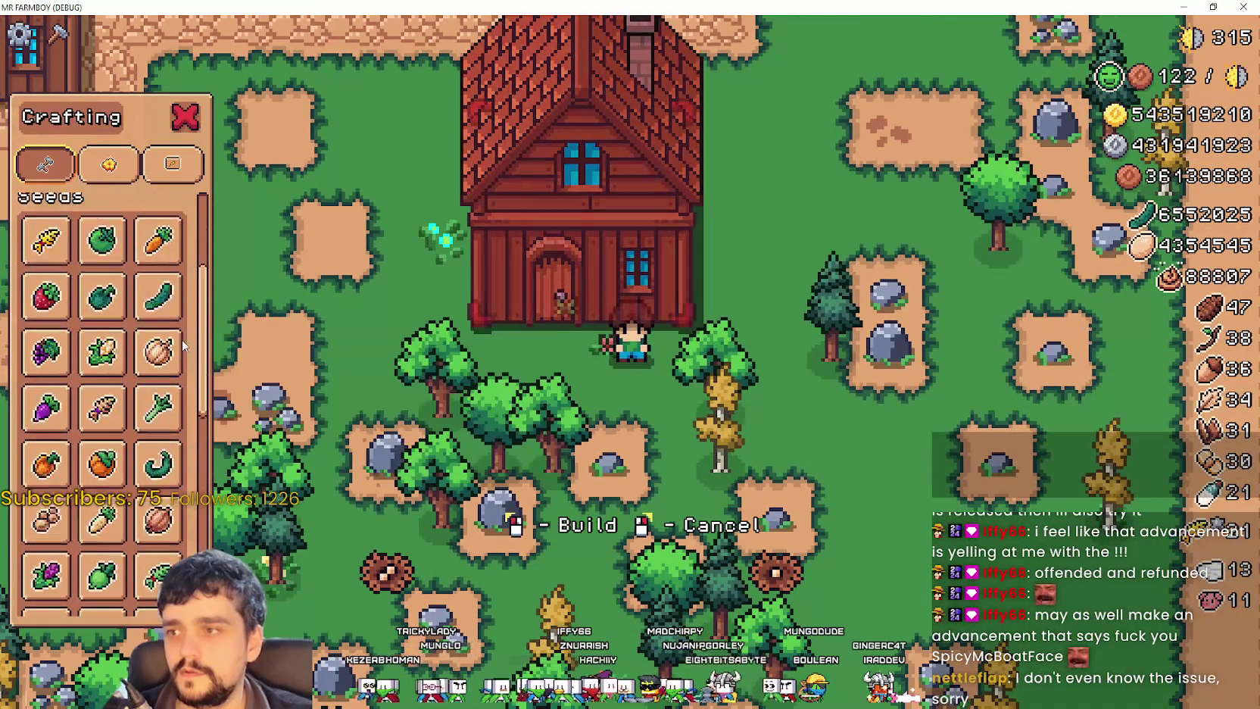
Step: Walk back along the path and open the new house's panel showing Beds 0/2
key("a")
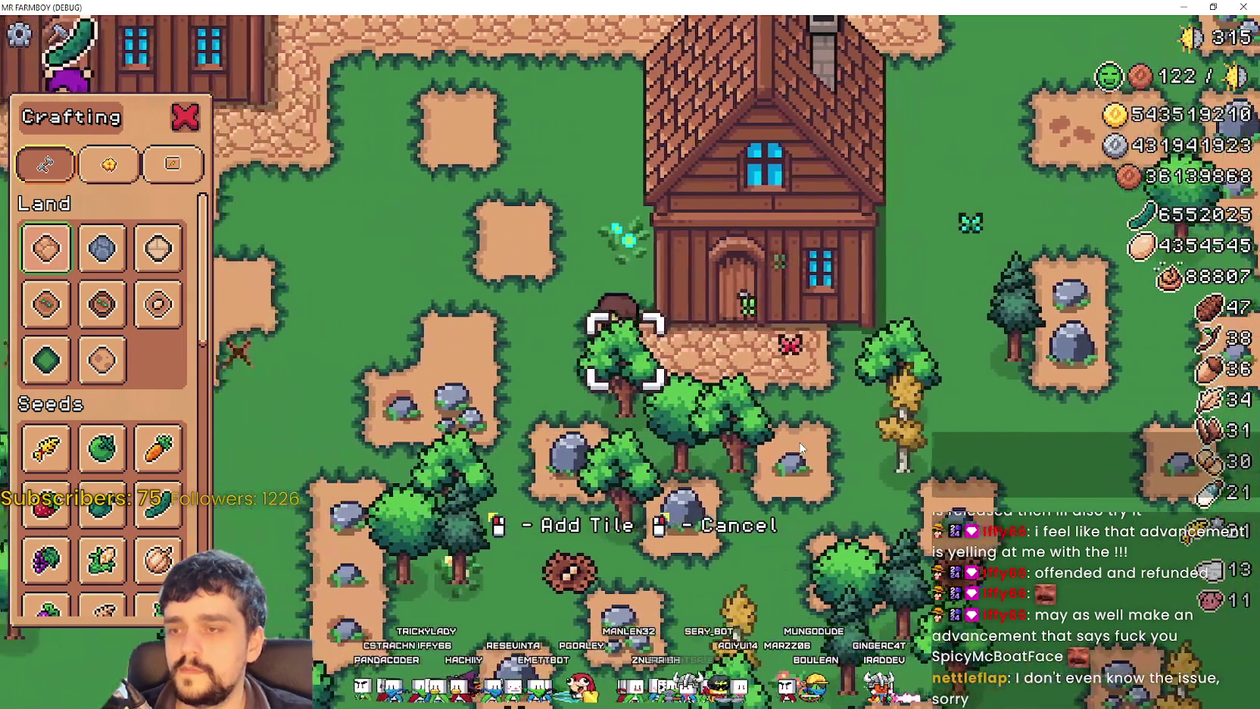
key("w")
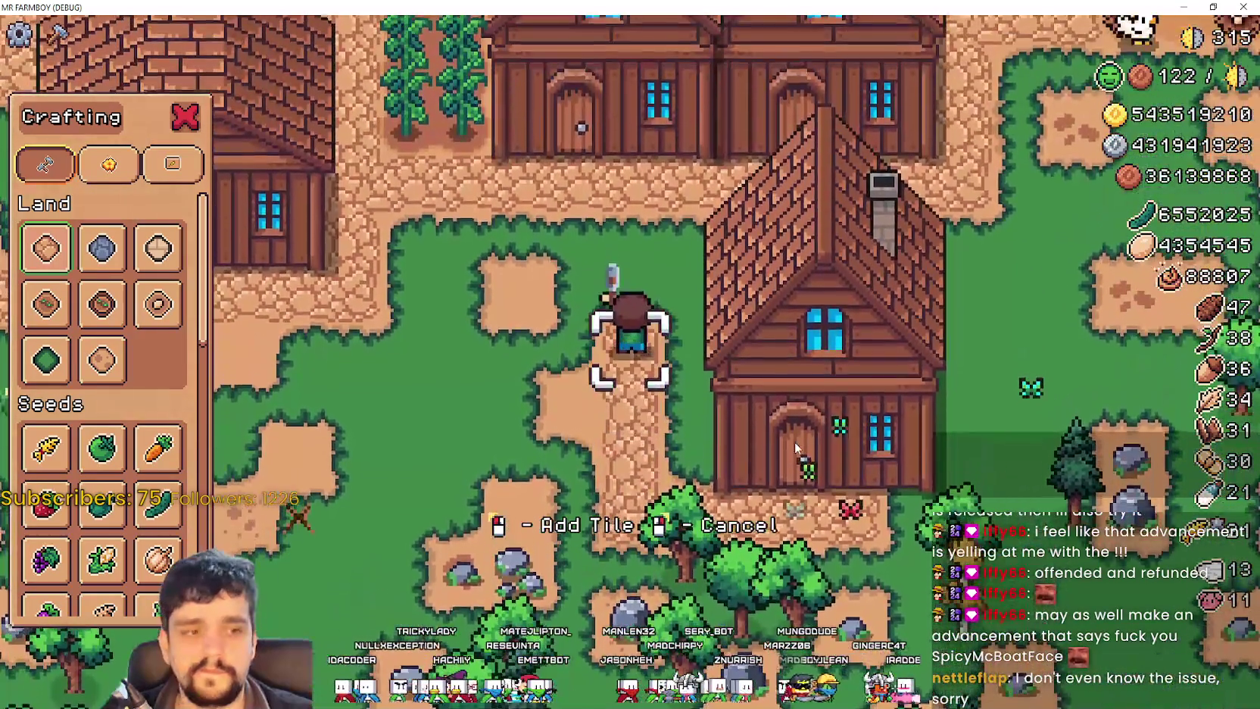
key("w")
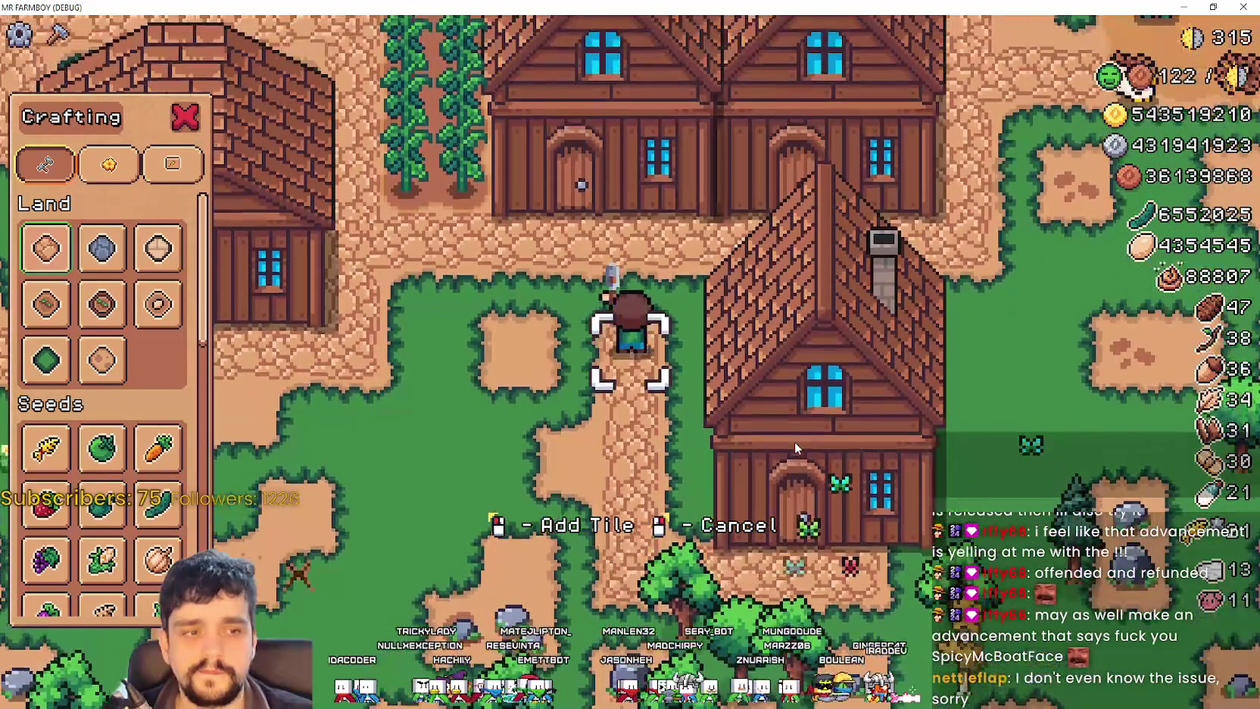
key("Escape")
scroll(794, 441, "down", 2)
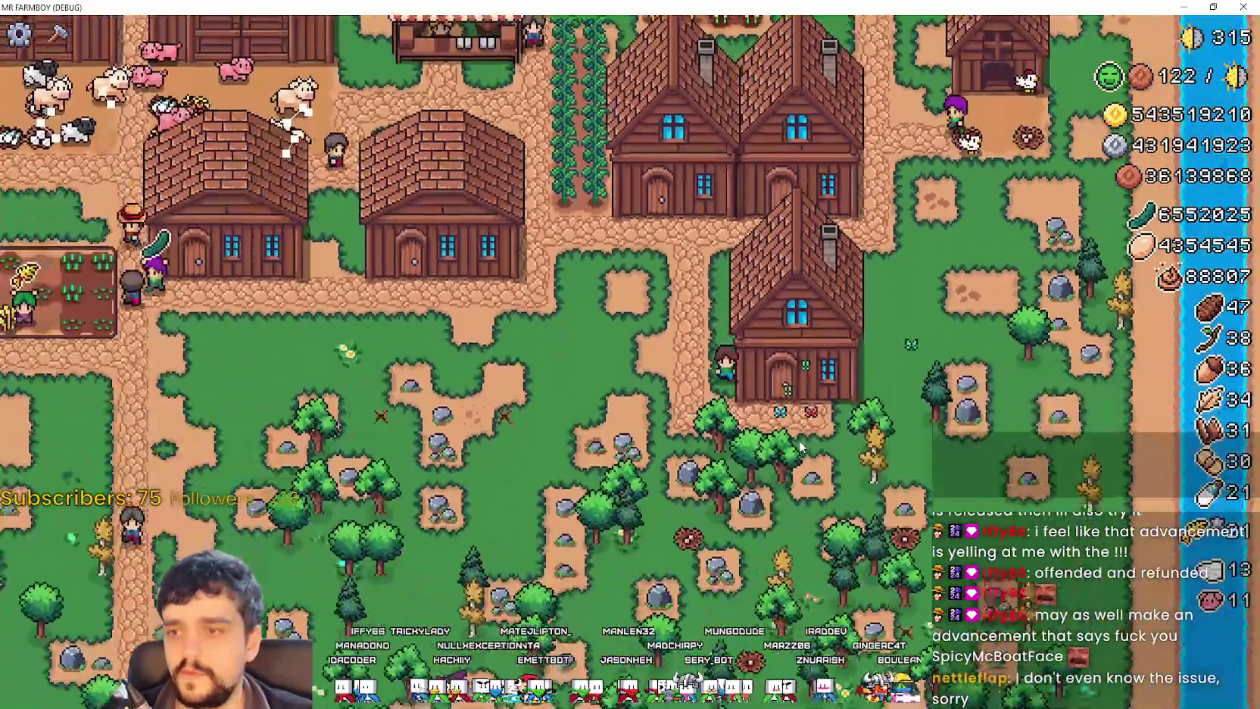
left_click(800, 447)
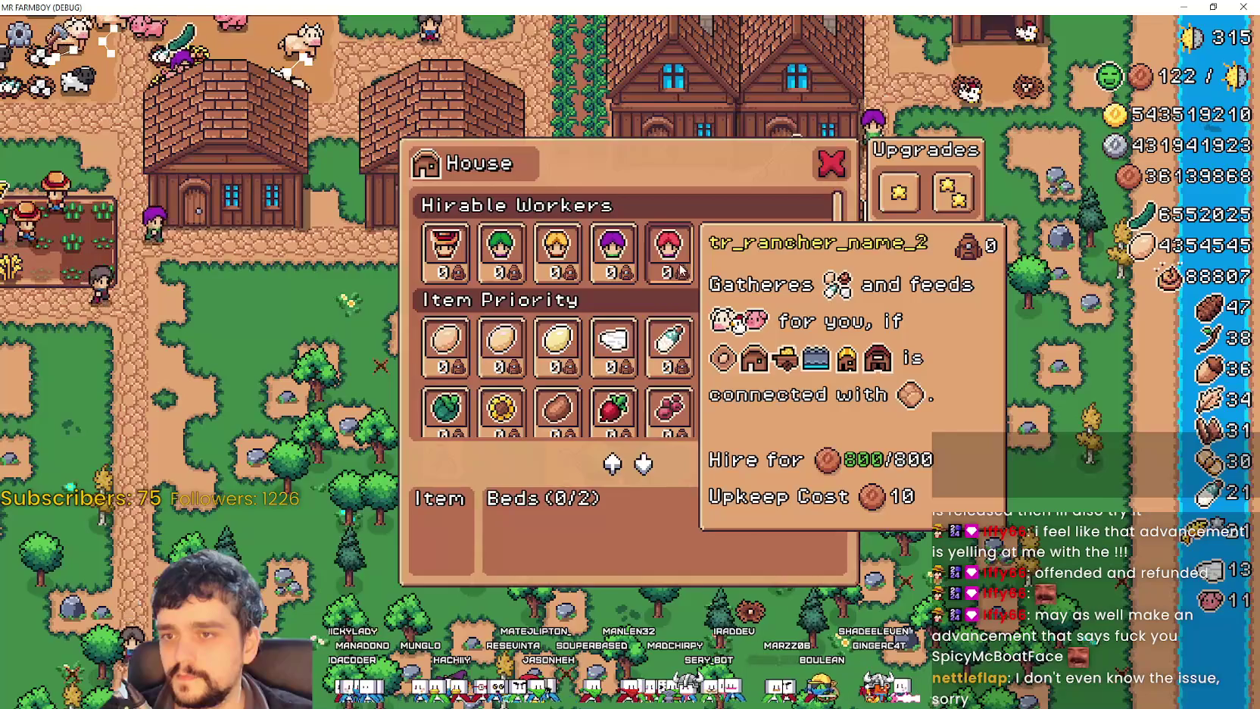
Step: Close the house panel and walk left to inspect the first barn
key("Escape")
key("w")
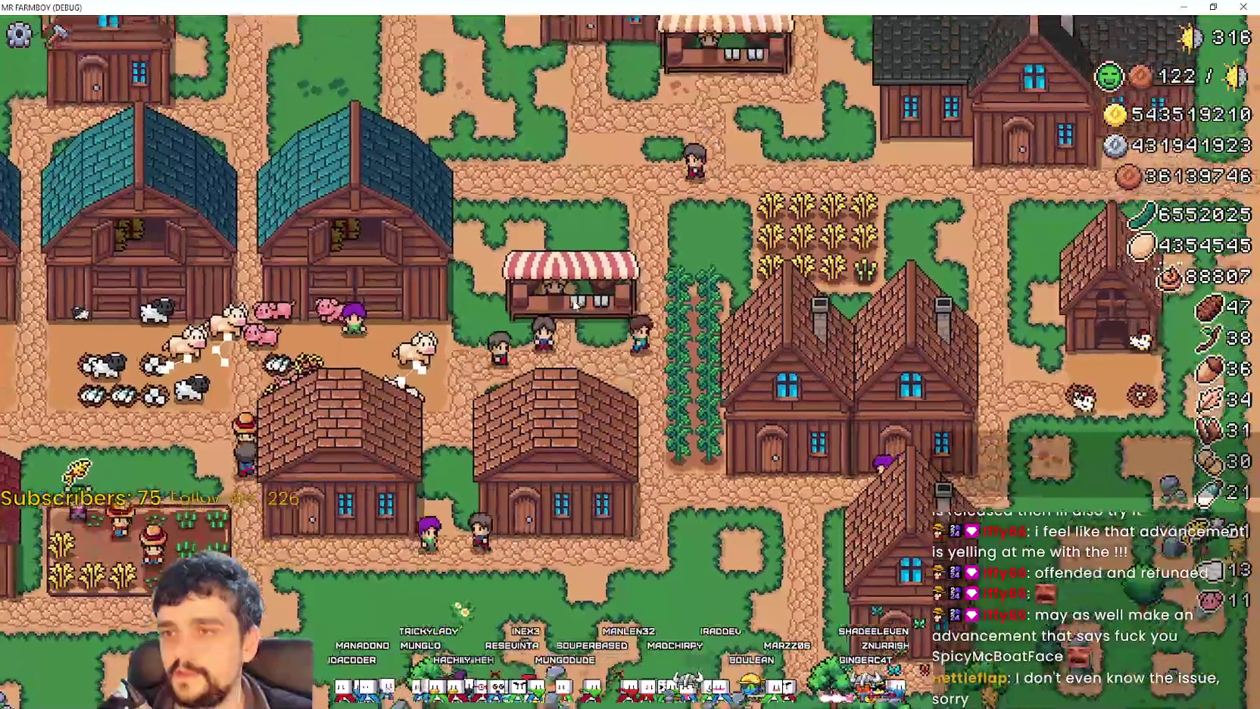
key("s")
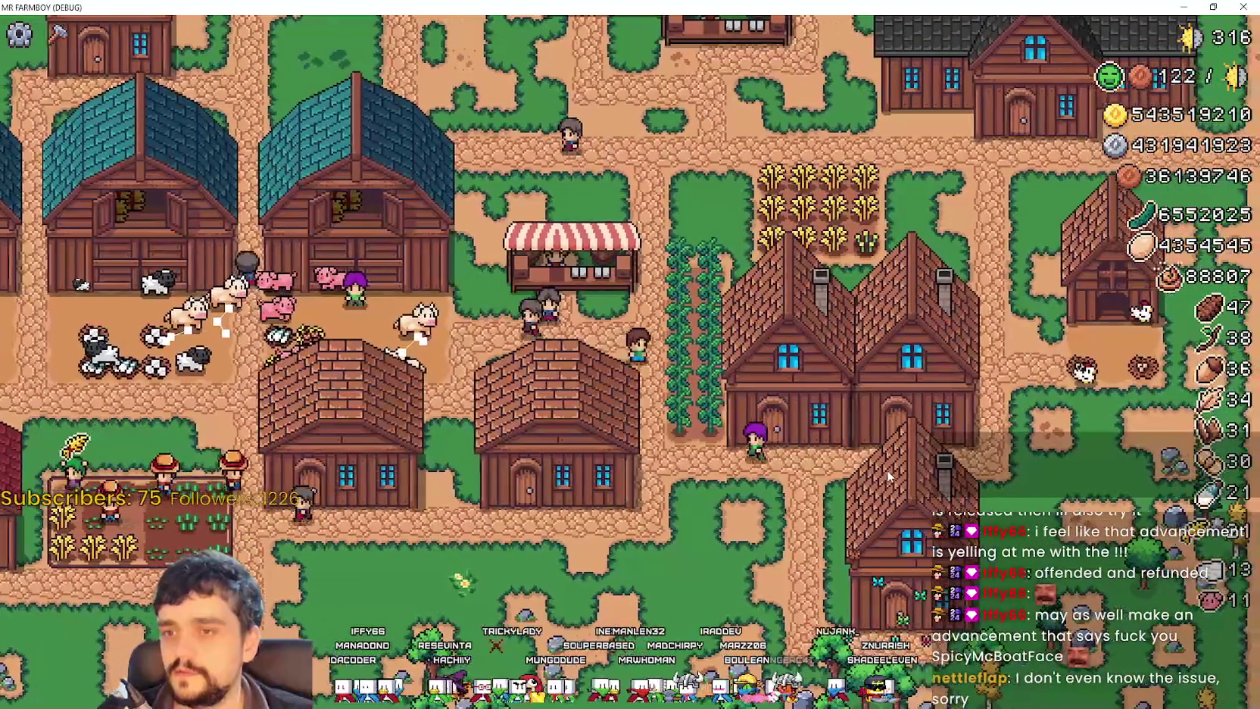
key("a")
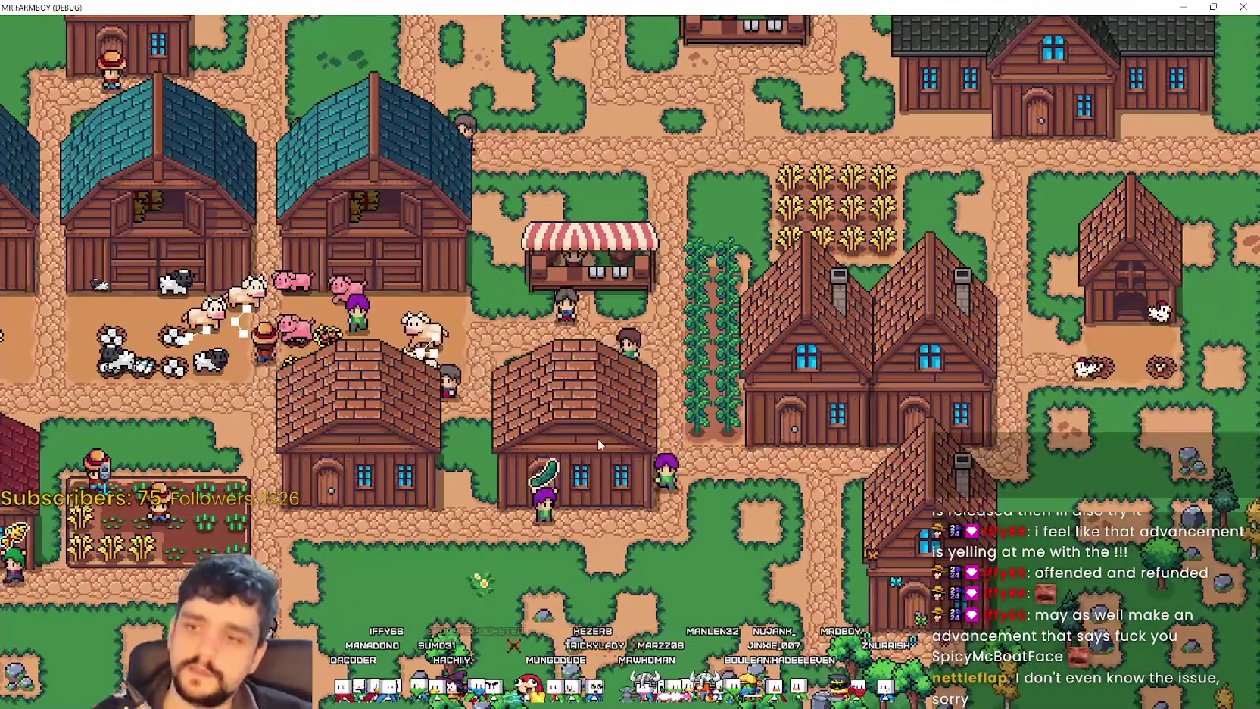
key("a")
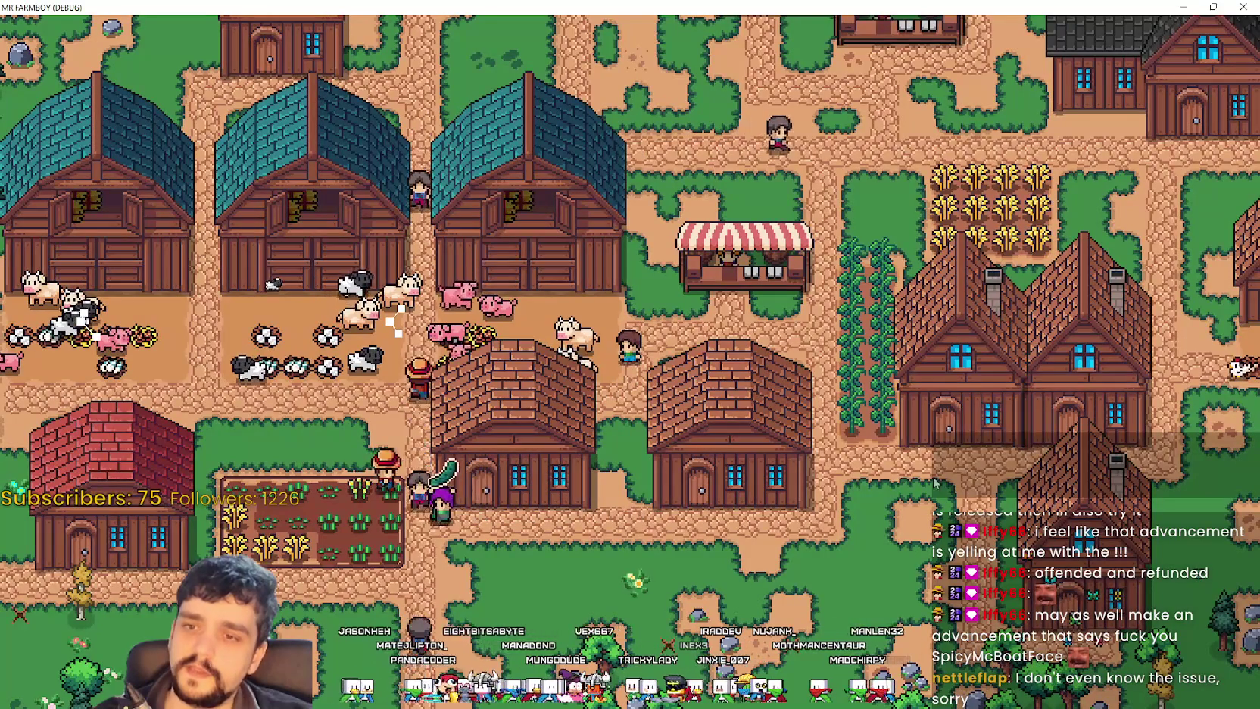
key("w")
key("a")
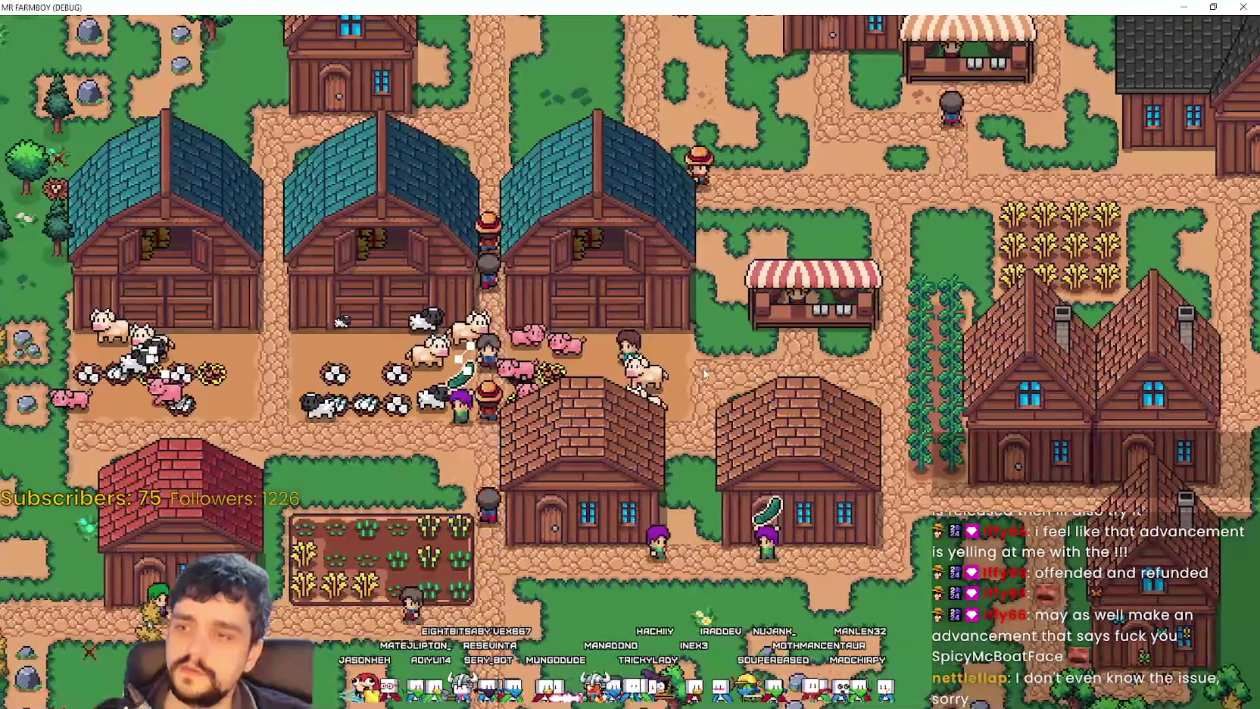
key("e")
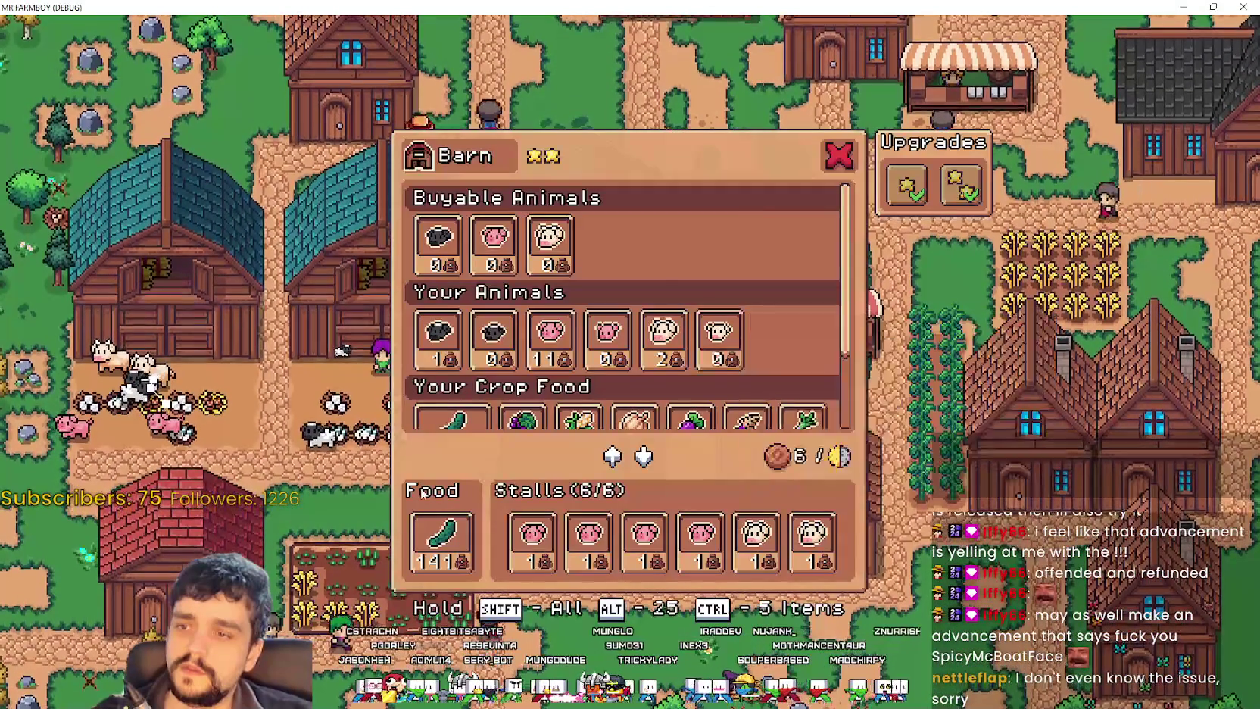
key("Escape")
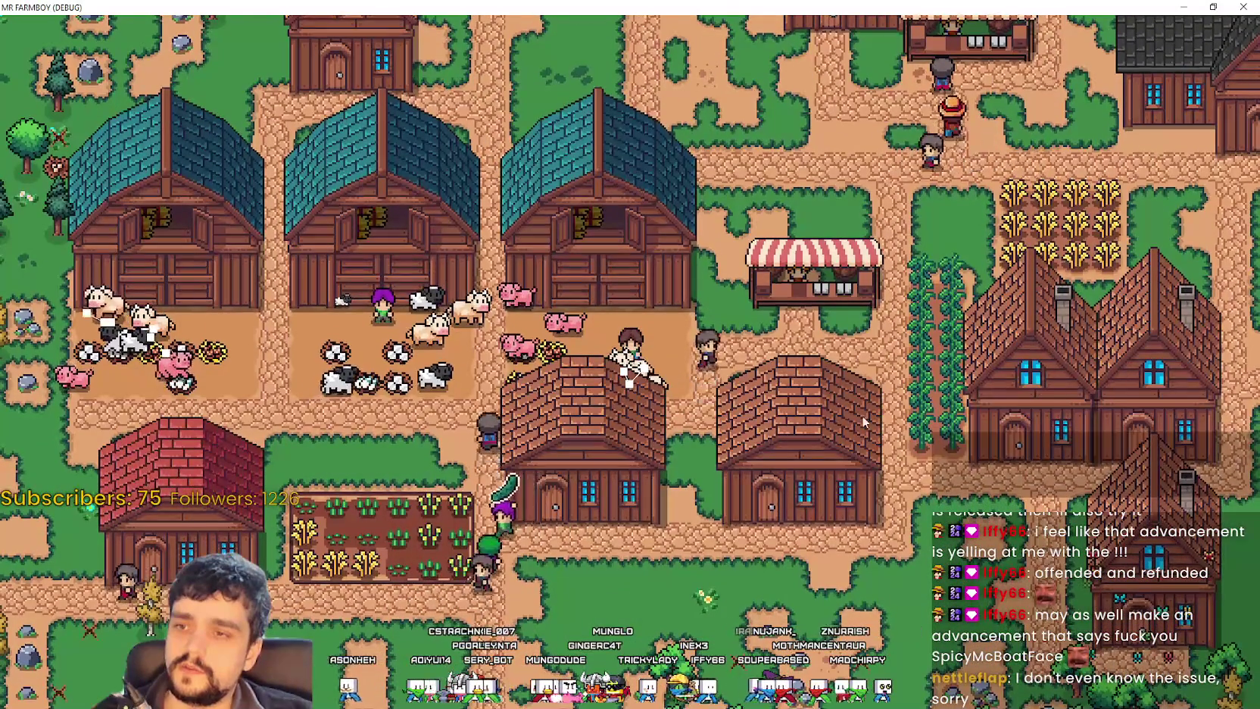
Step: Walk over to the middle barn and check its panel
key("d")
key("d")
key("s")
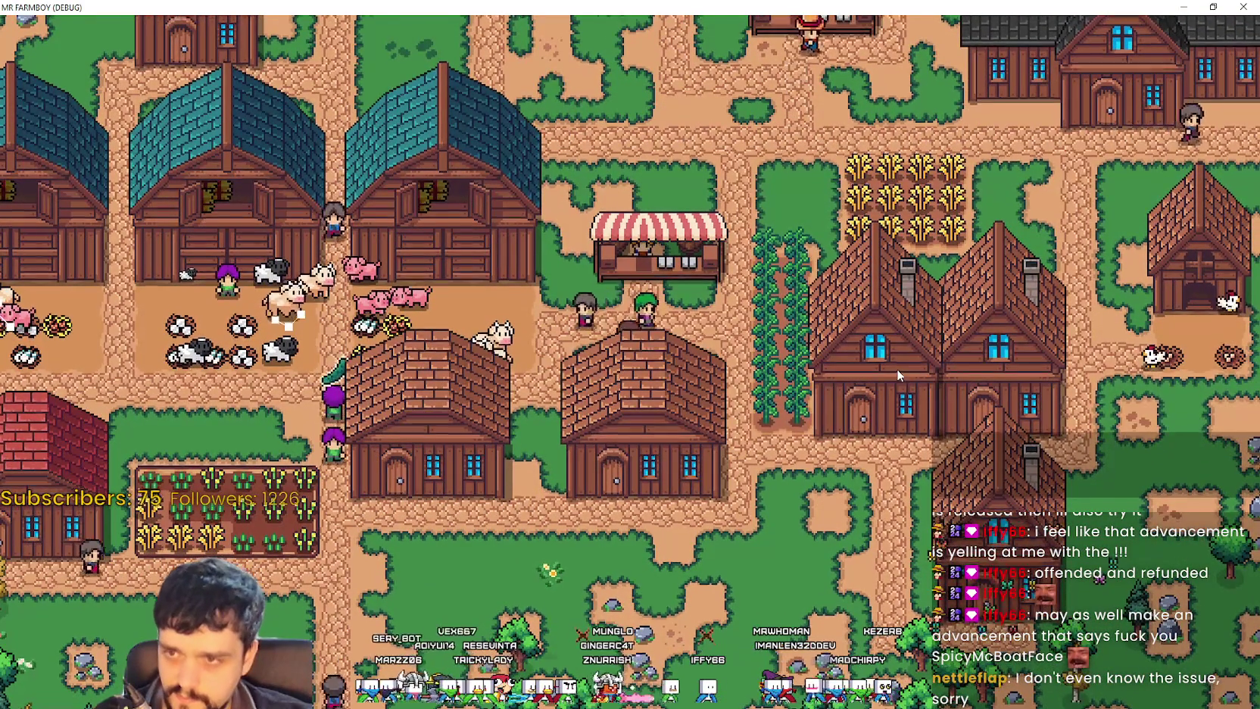
key("a")
key("w")
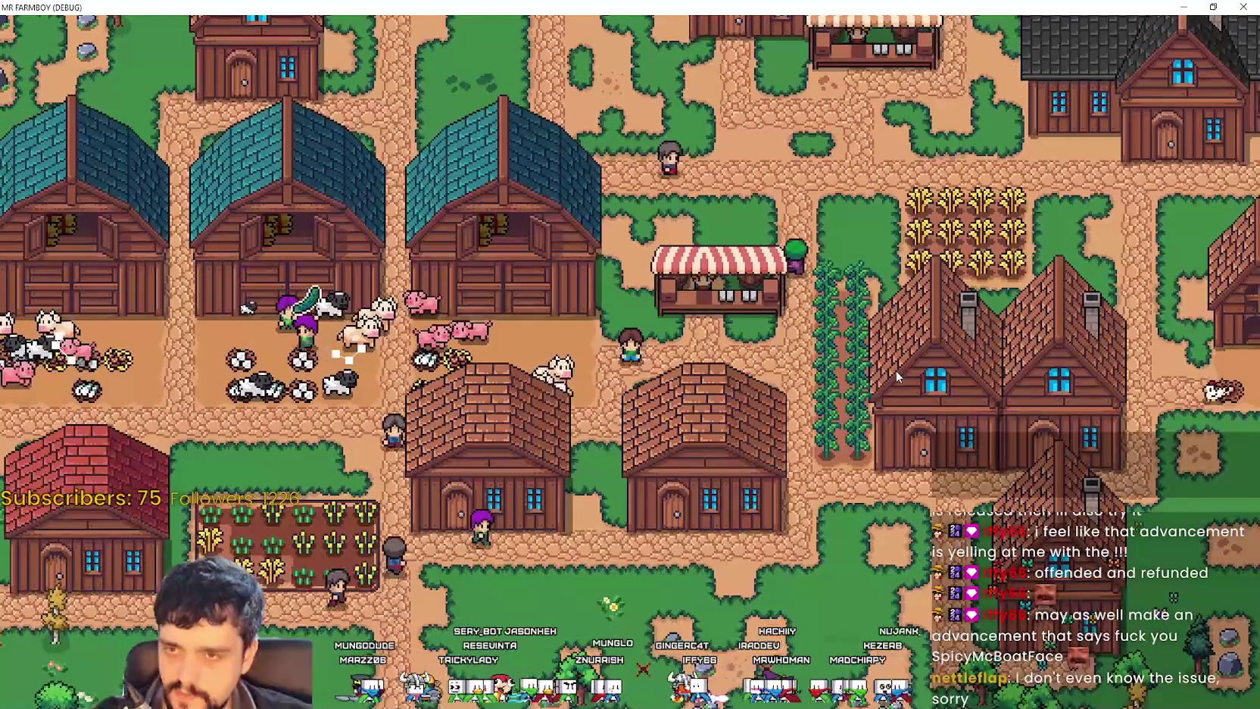
key("d")
key("s")
key("a")
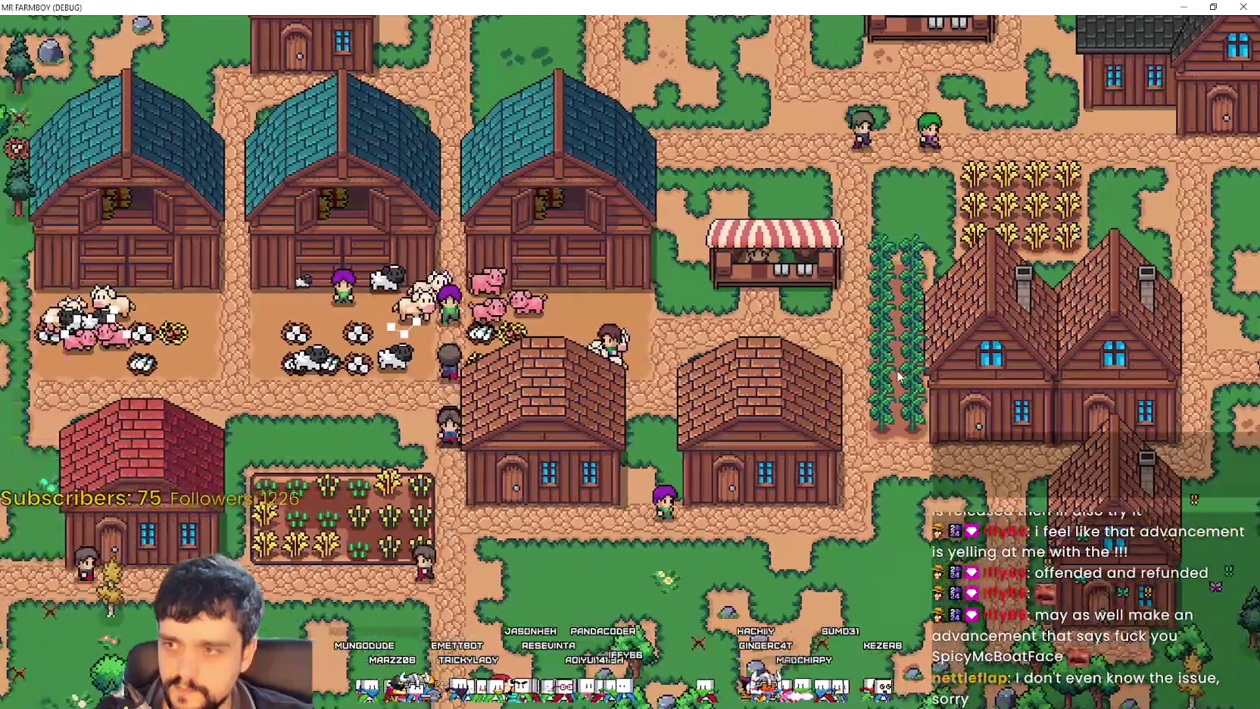
key("w")
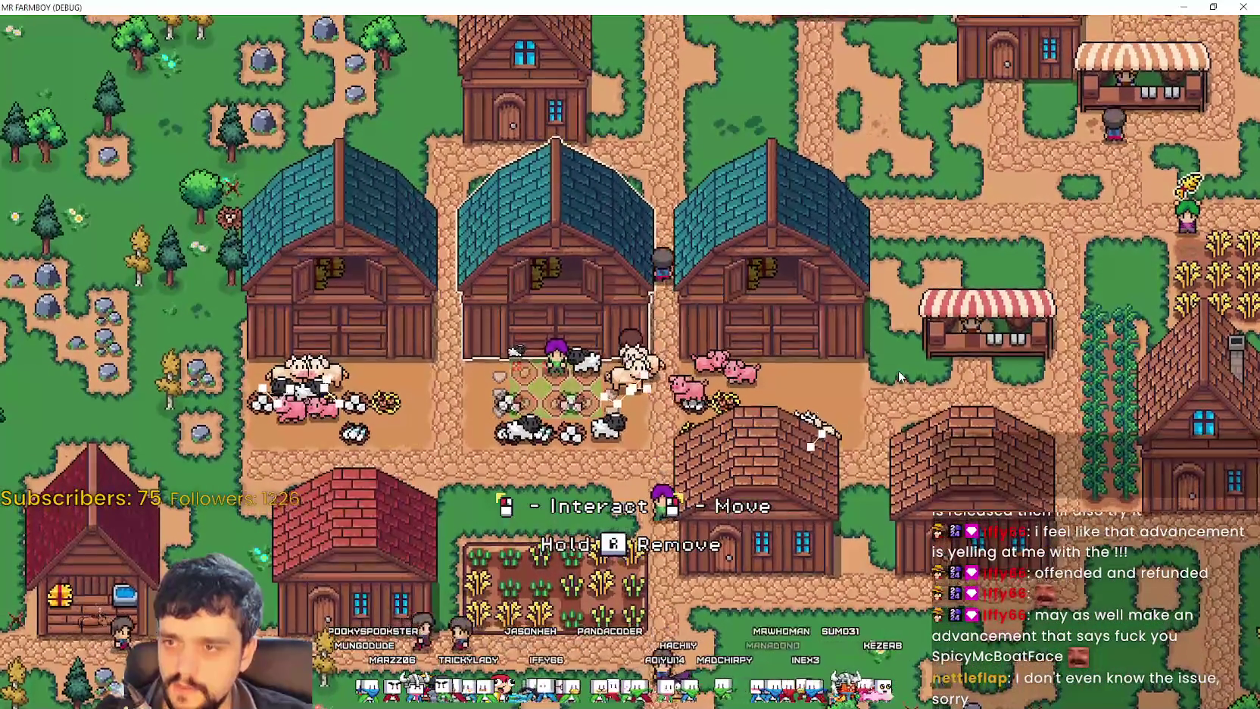
key("a")
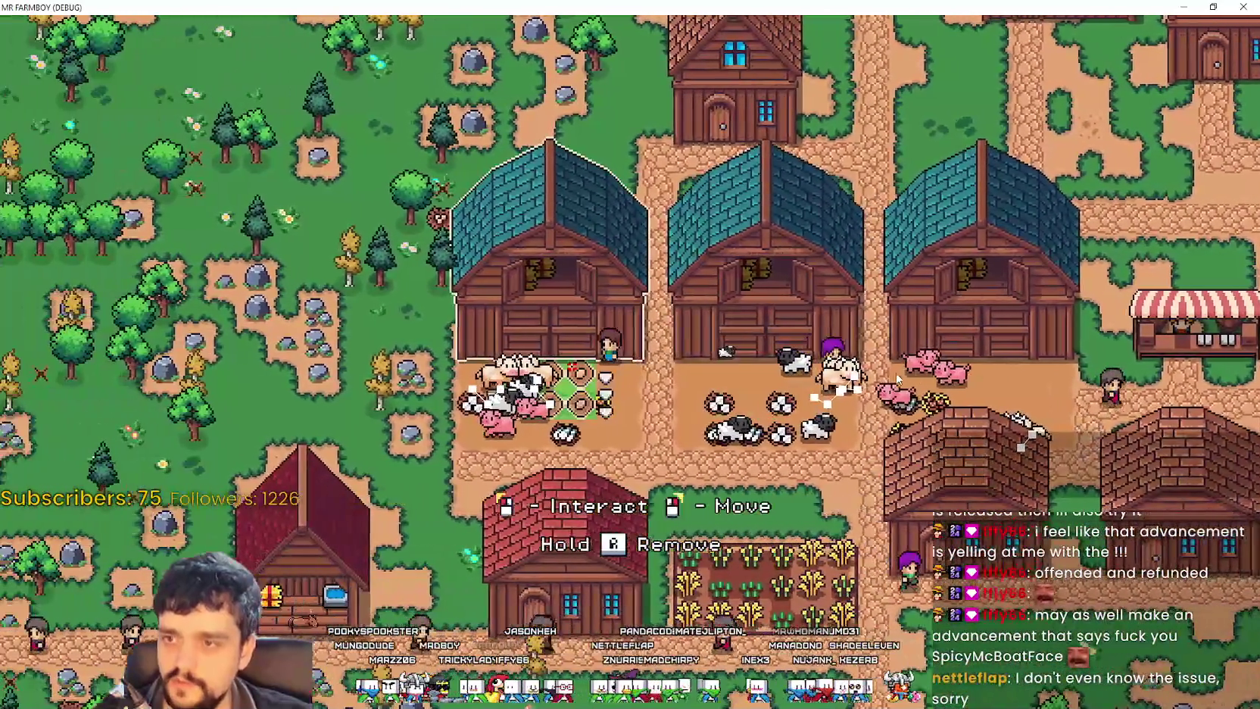
left_click(897, 379)
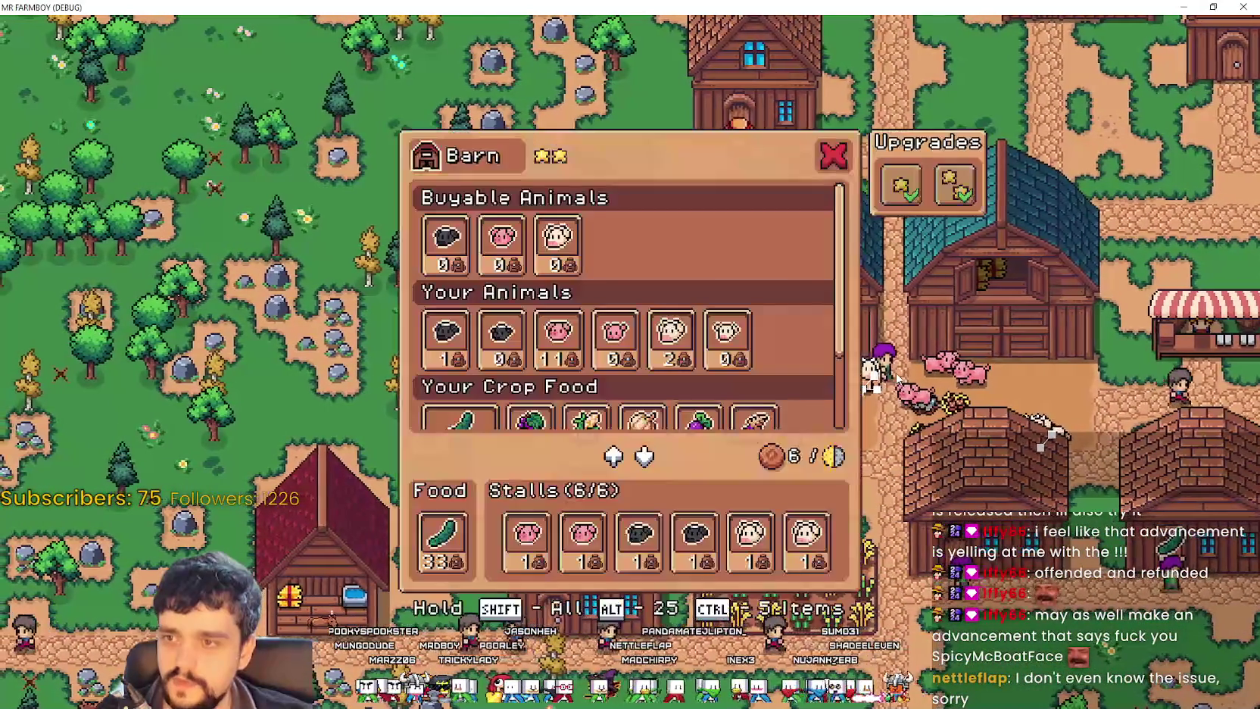
key("Escape")
Step: Check the right-hand barn's food and stalls, then close its window
key("d")
key("d")
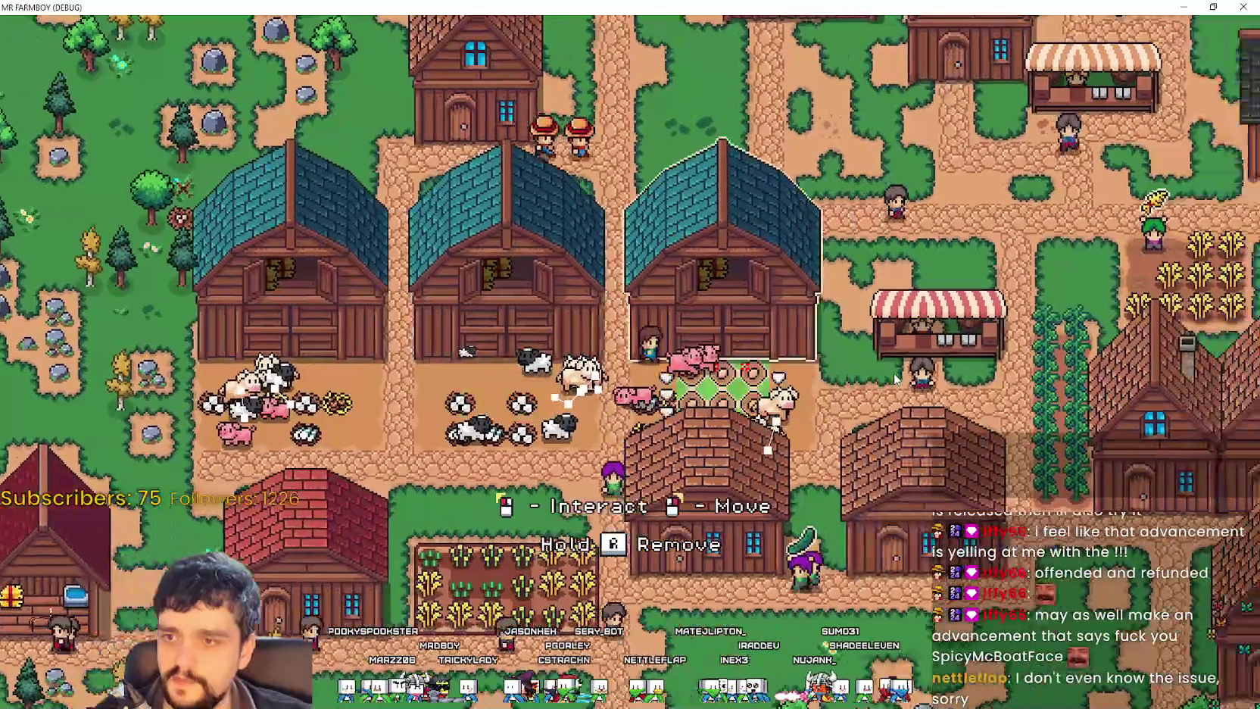
left_click(901, 370)
key("Escape")
key("a")
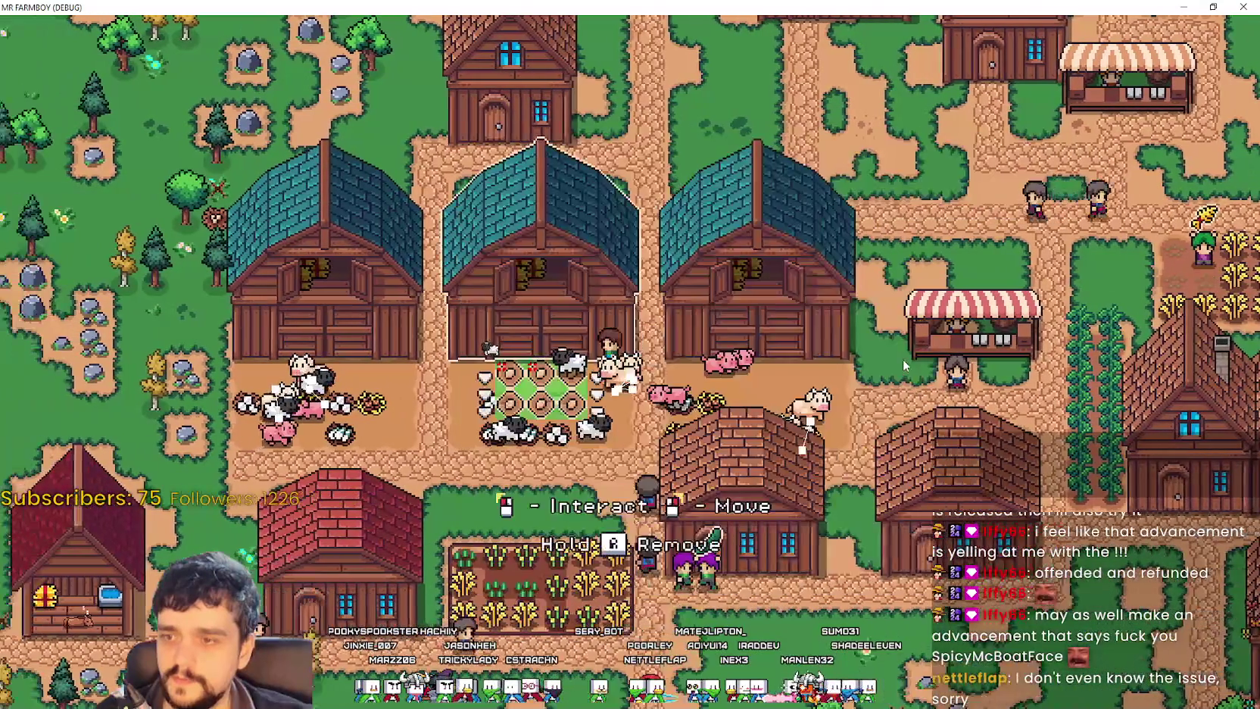
key("d")
left_click(905, 365)
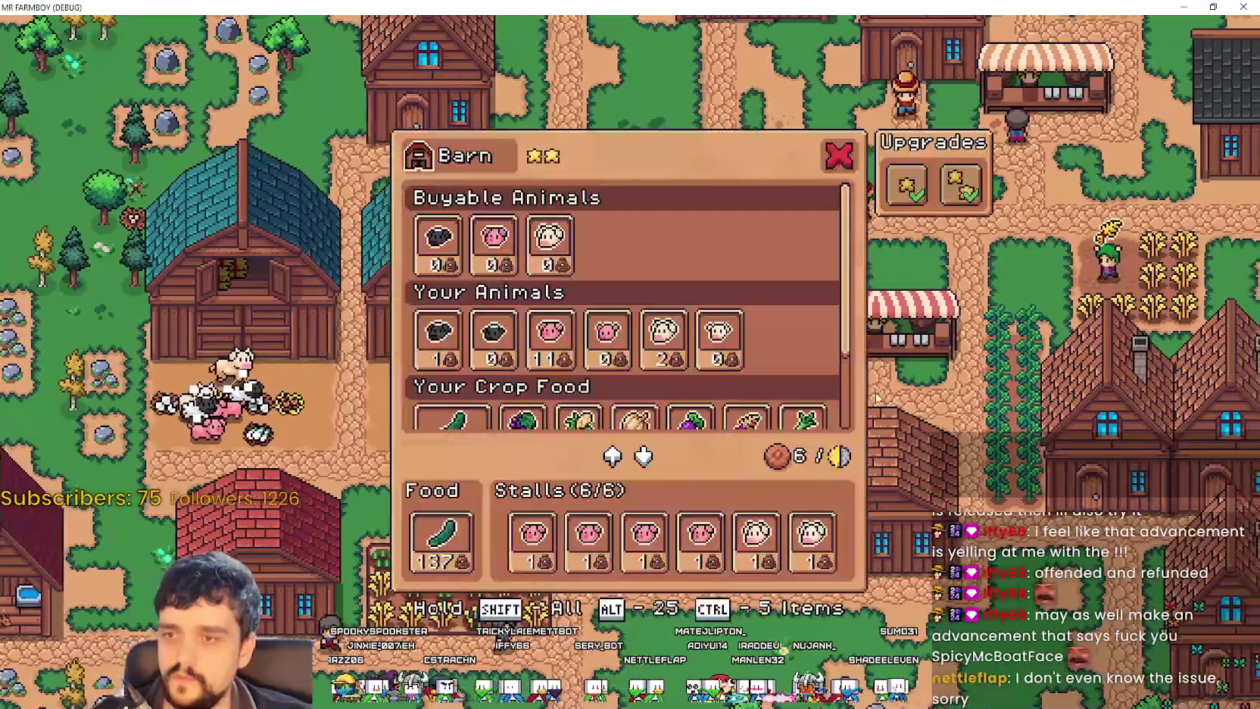
left_click(645, 533)
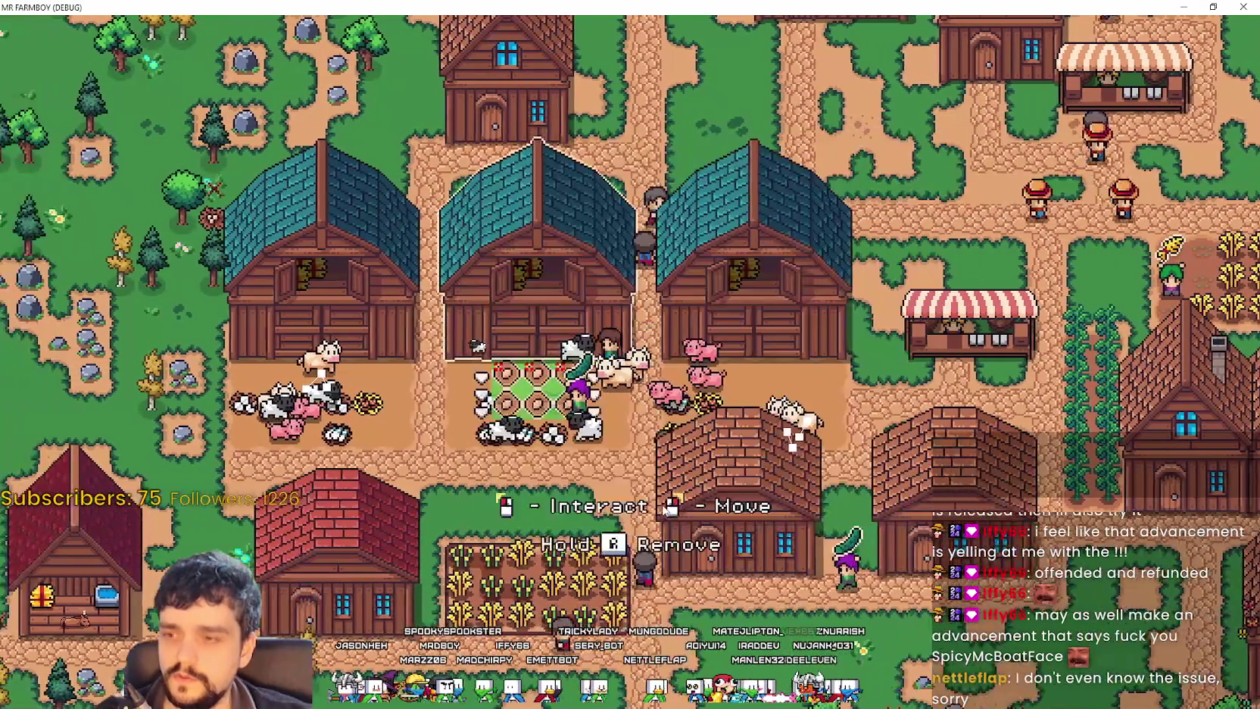
key("Escape")
Step: Walk the farmer back past the houses to the new house and open its Hirable Workers window
key("d")
key("s")
key("d")
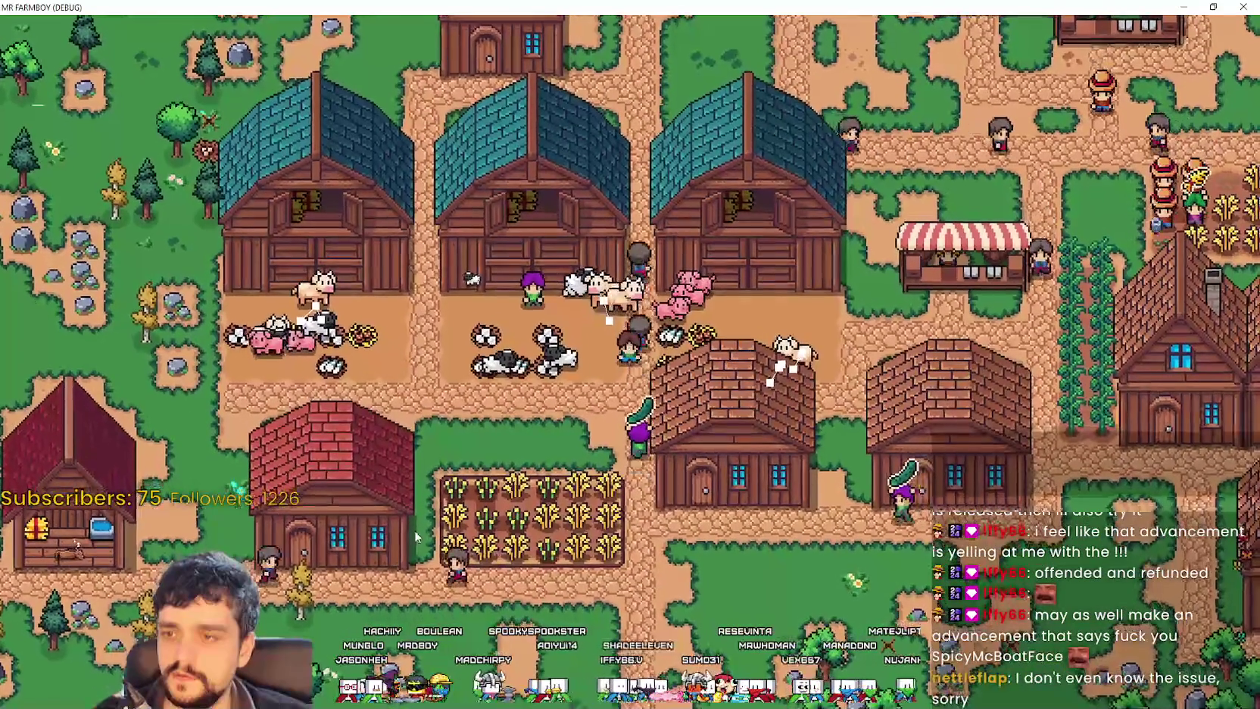
key("a")
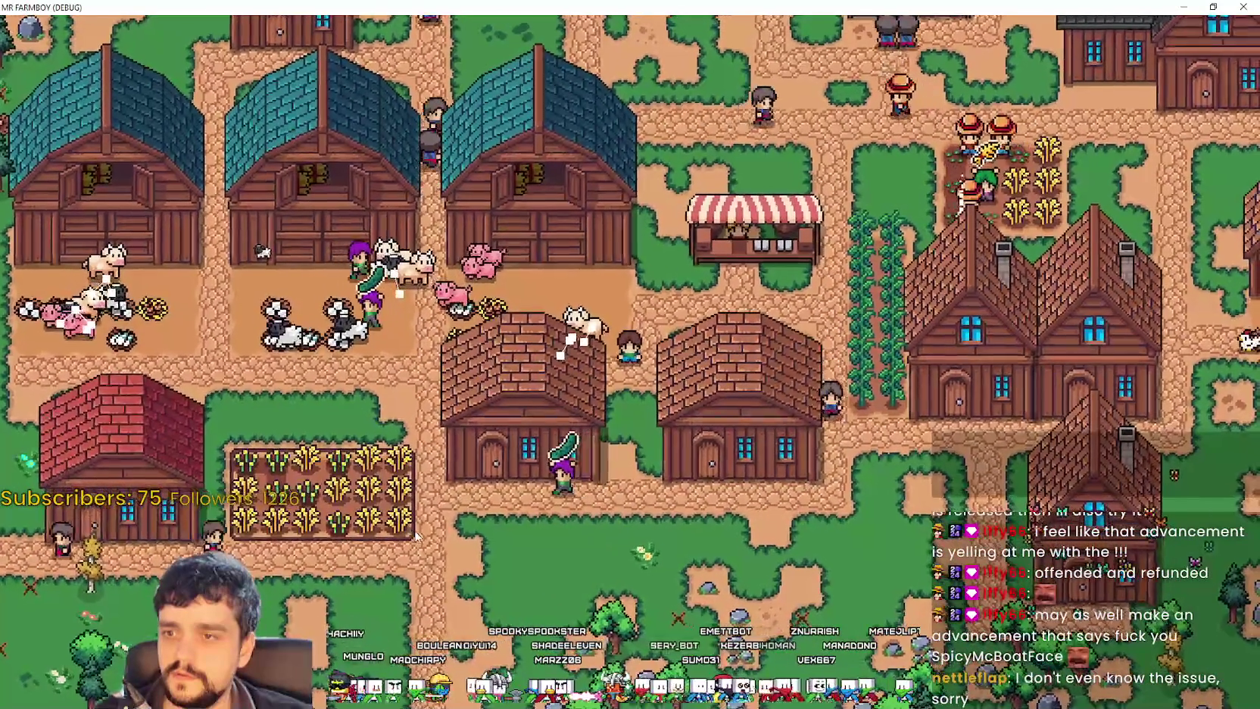
key("a")
key("w")
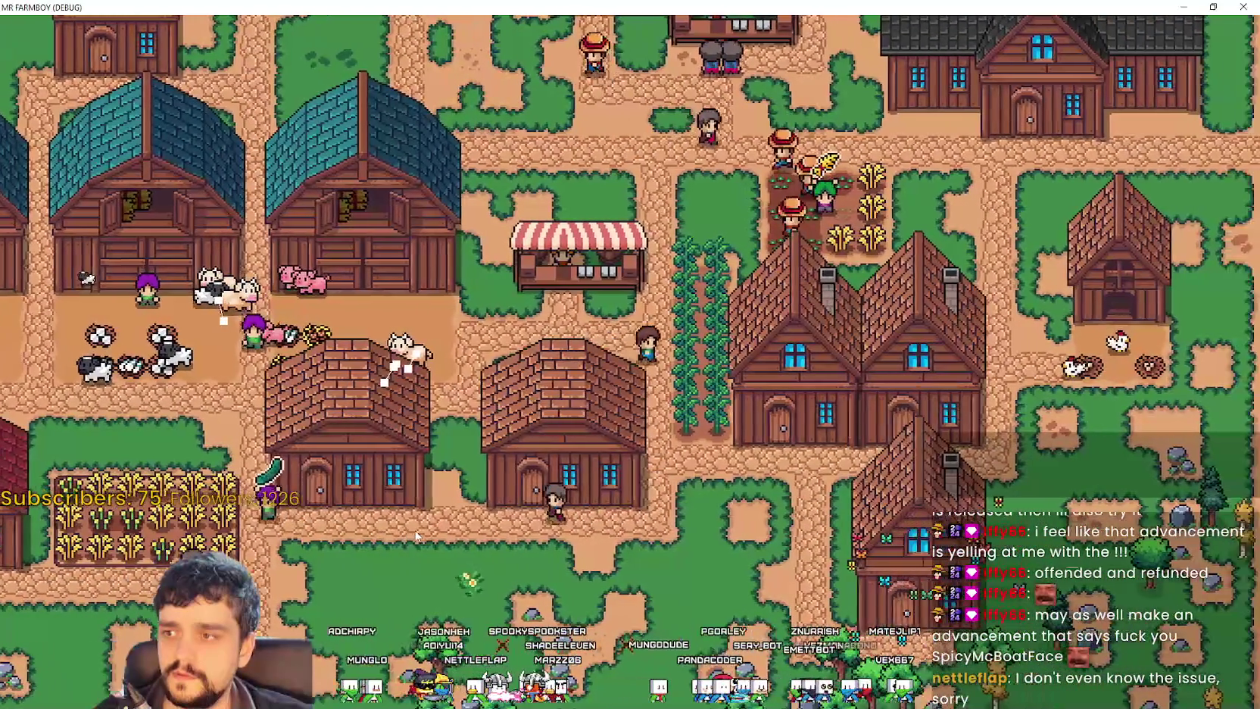
key("s")
key("d")
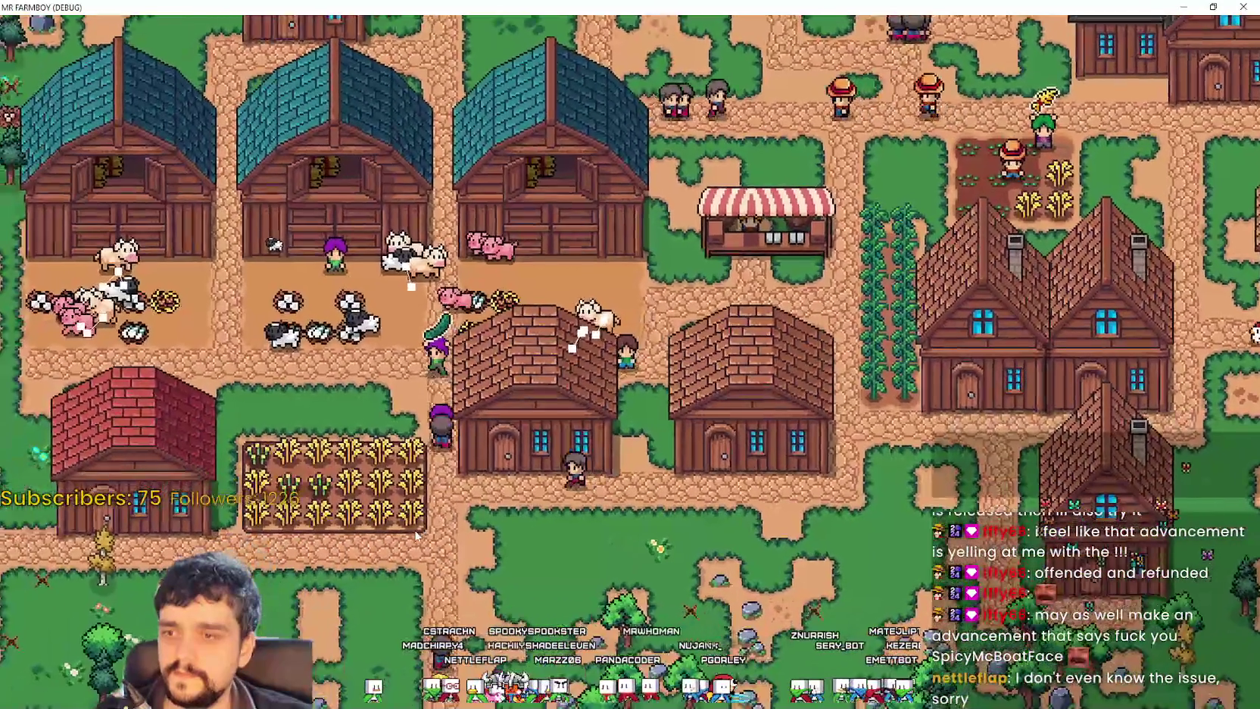
key("d")
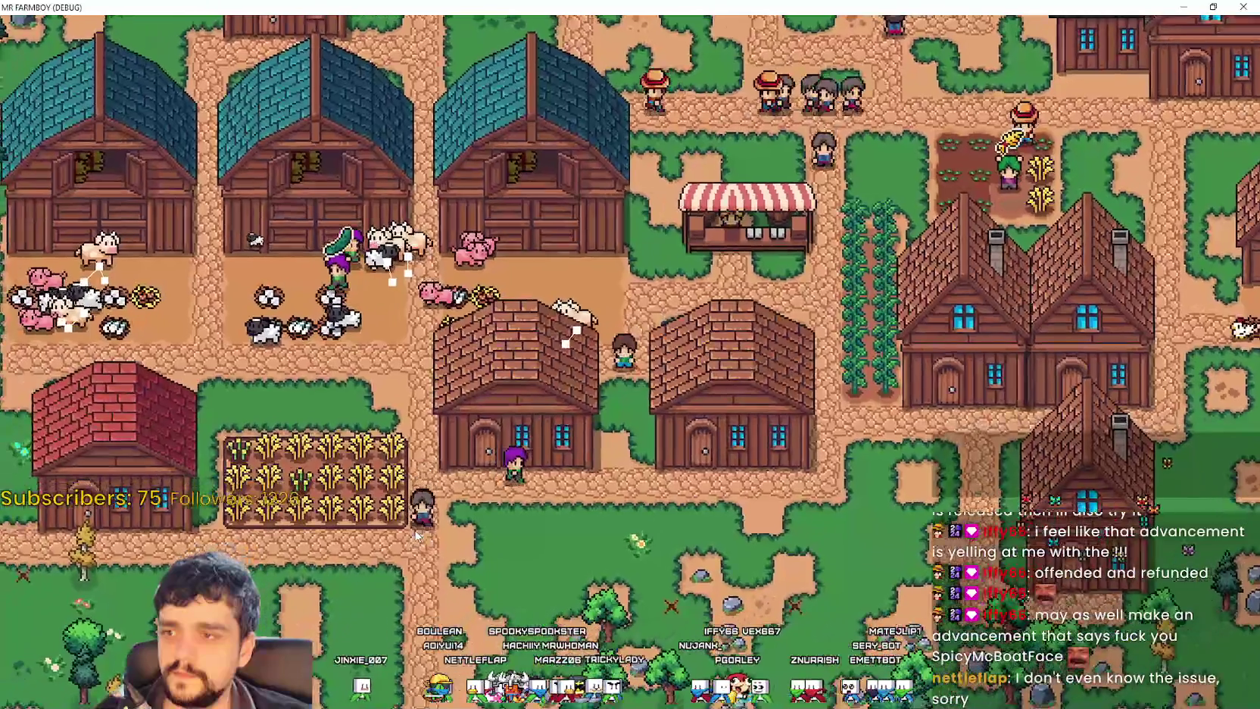
key("d")
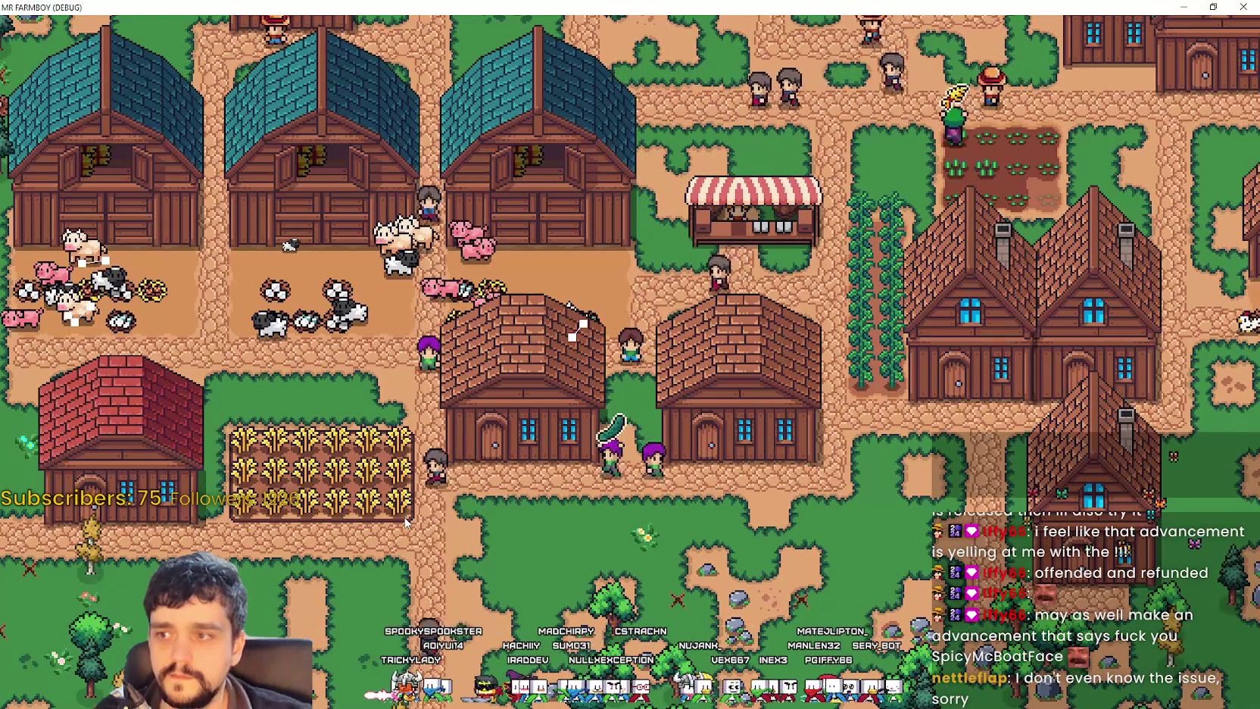
key("a")
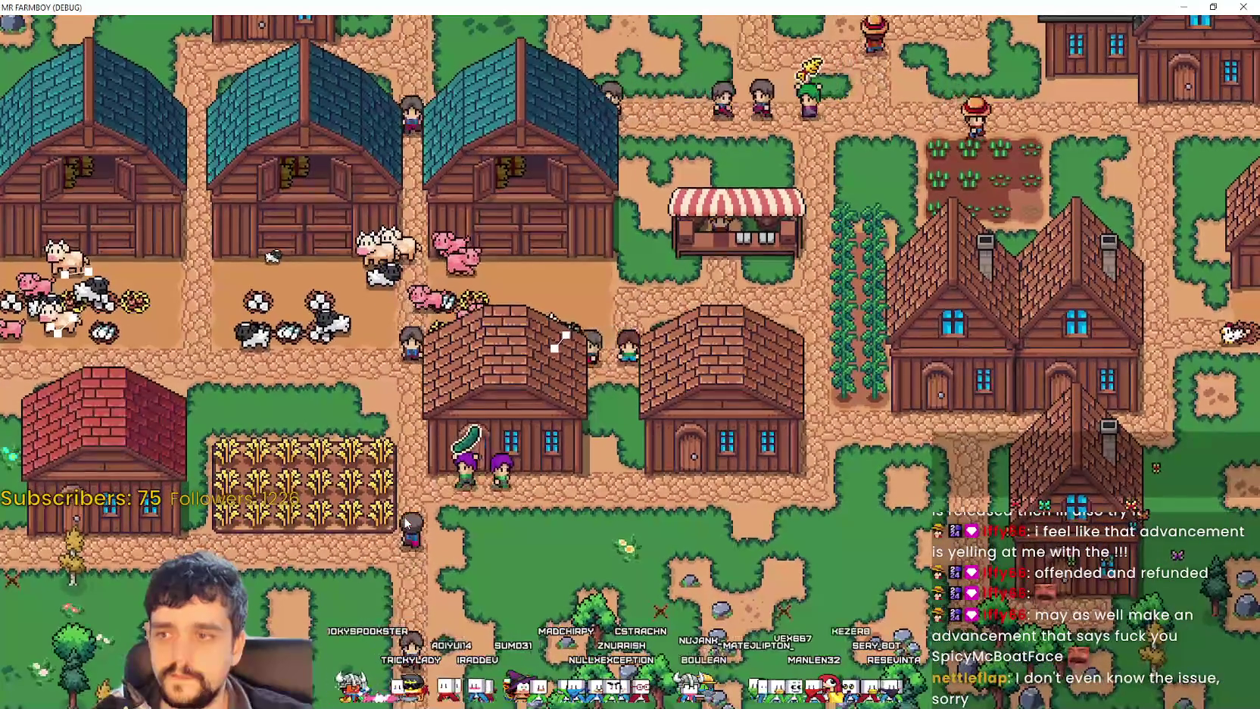
key("s+d")
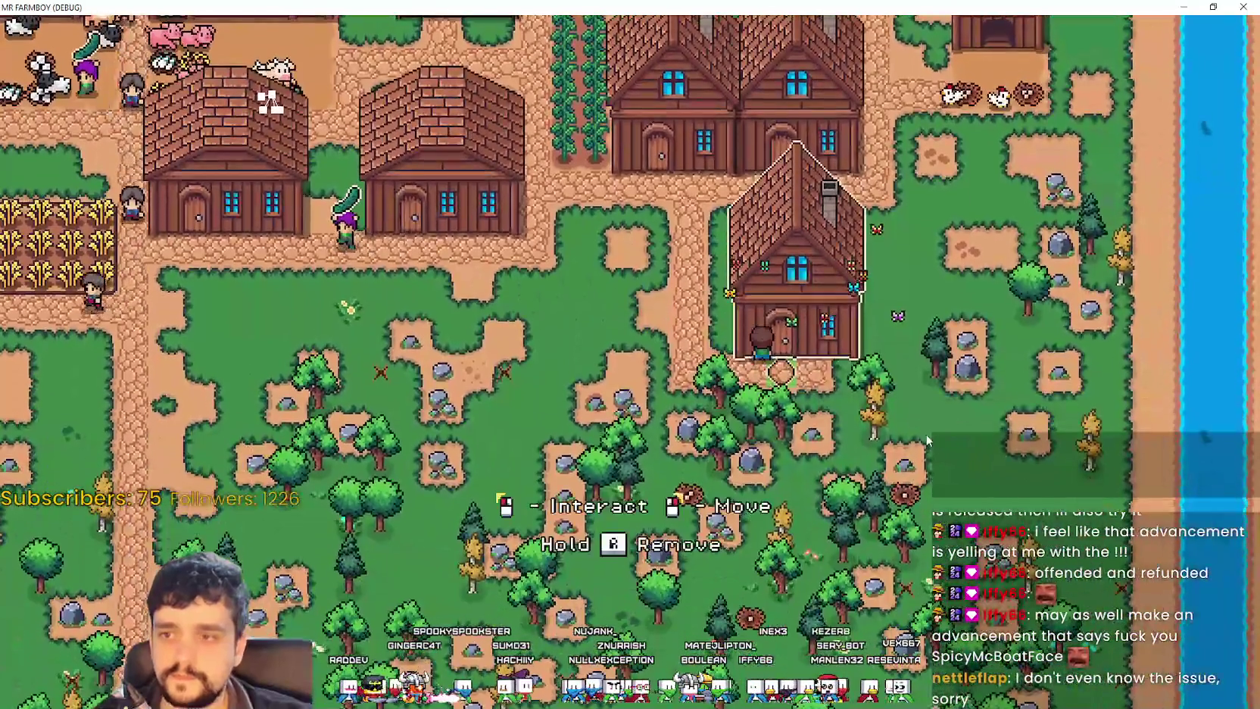
left_click(787, 303)
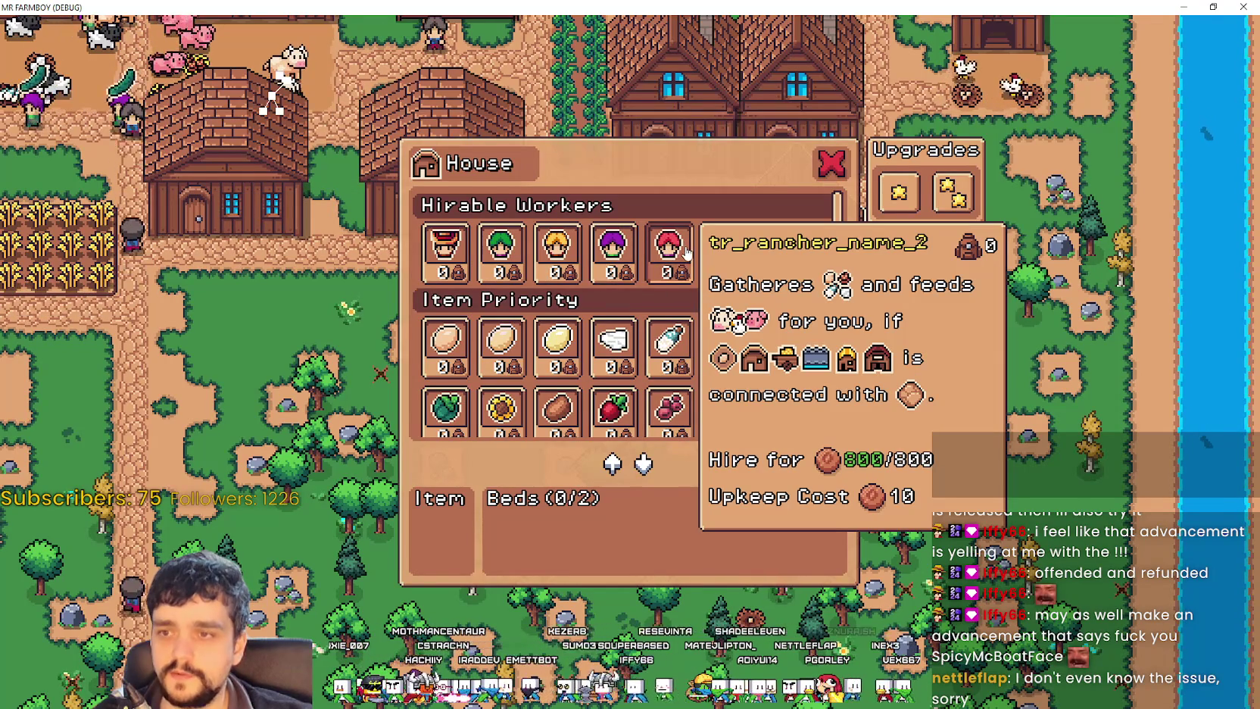
Step: Hire two red-haired ranchers into the house's beds and close the House window
left_click(669, 250)
left_click(670, 250)
key("Escape")
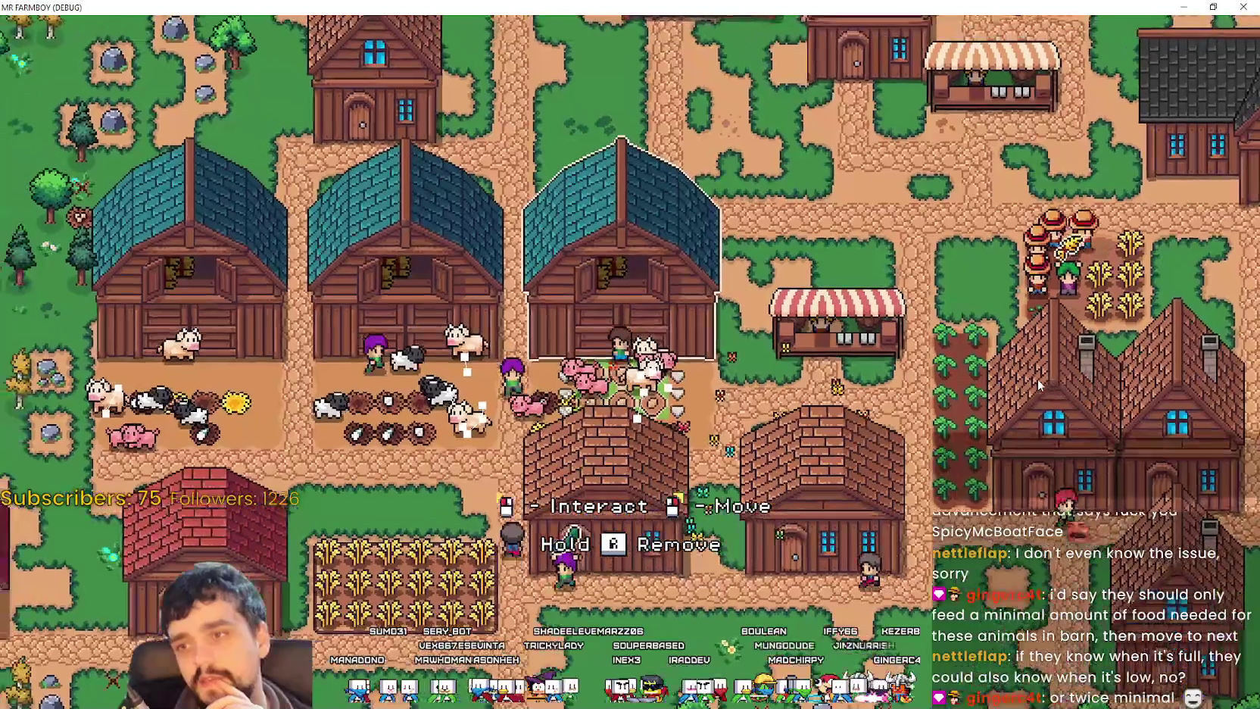
Step: Open and close each Barn window to compare cucumber food stocks of 108 and 125
key("e")
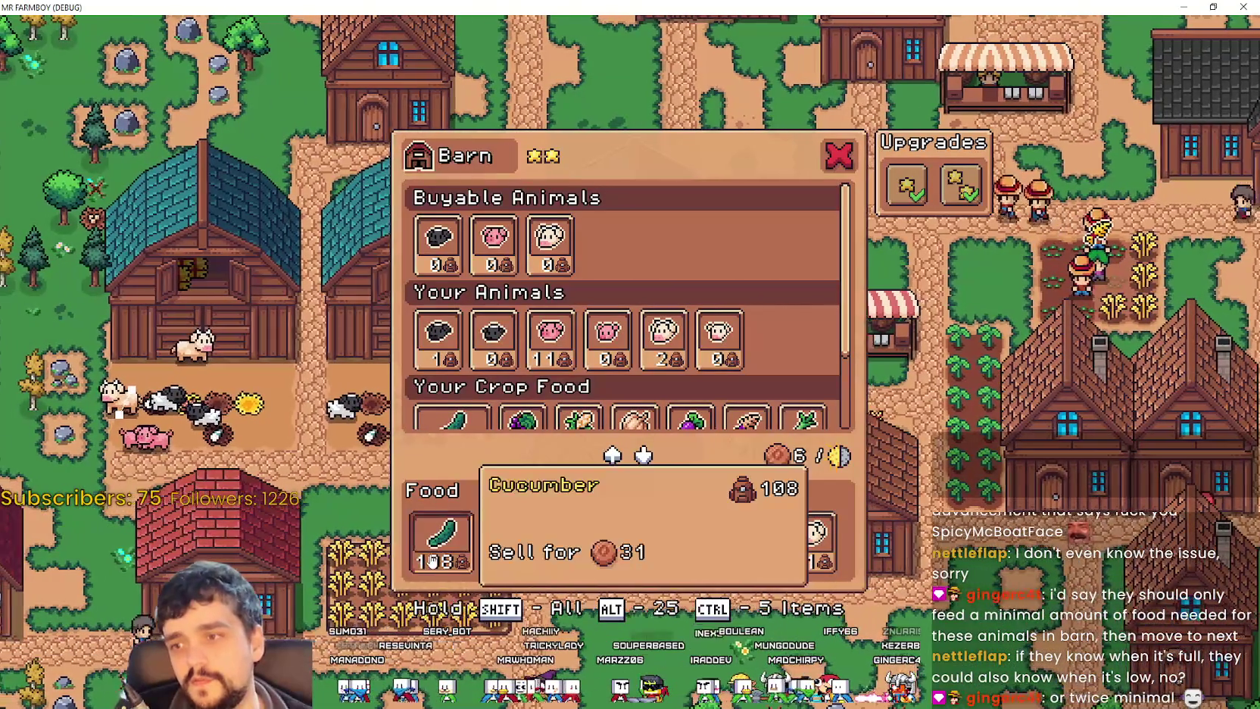
key("Escape")
key("e")
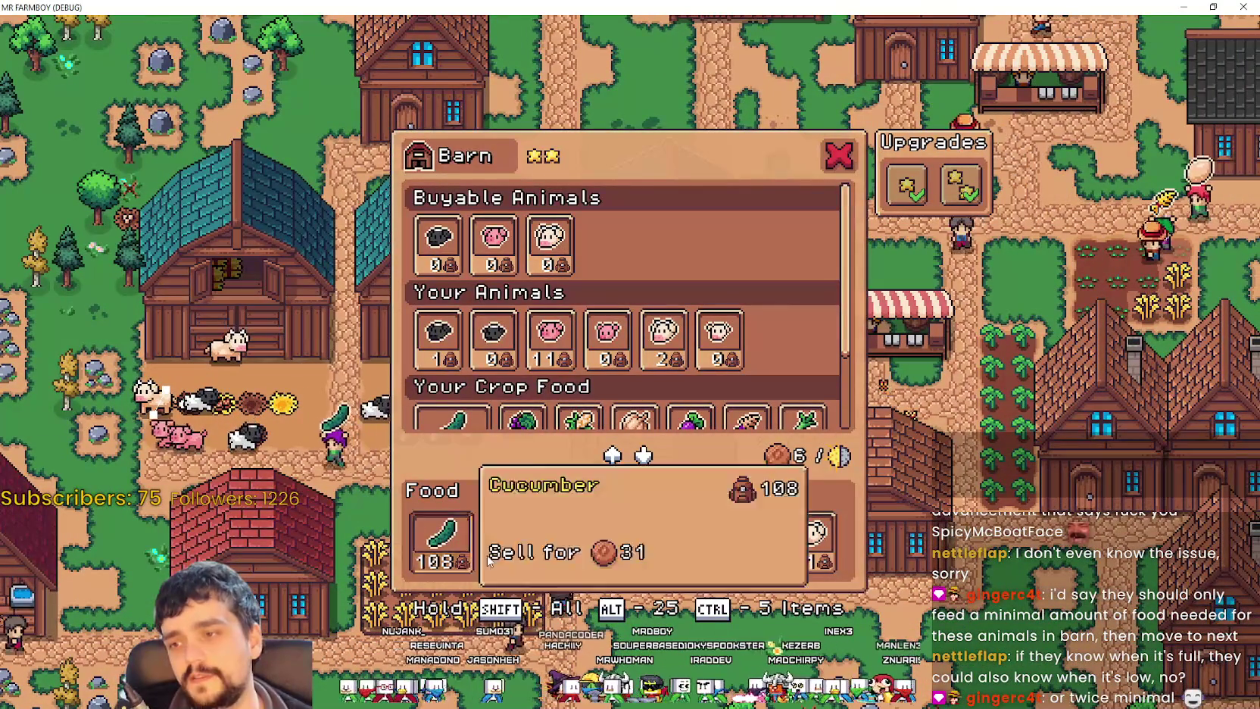
key("Escape")
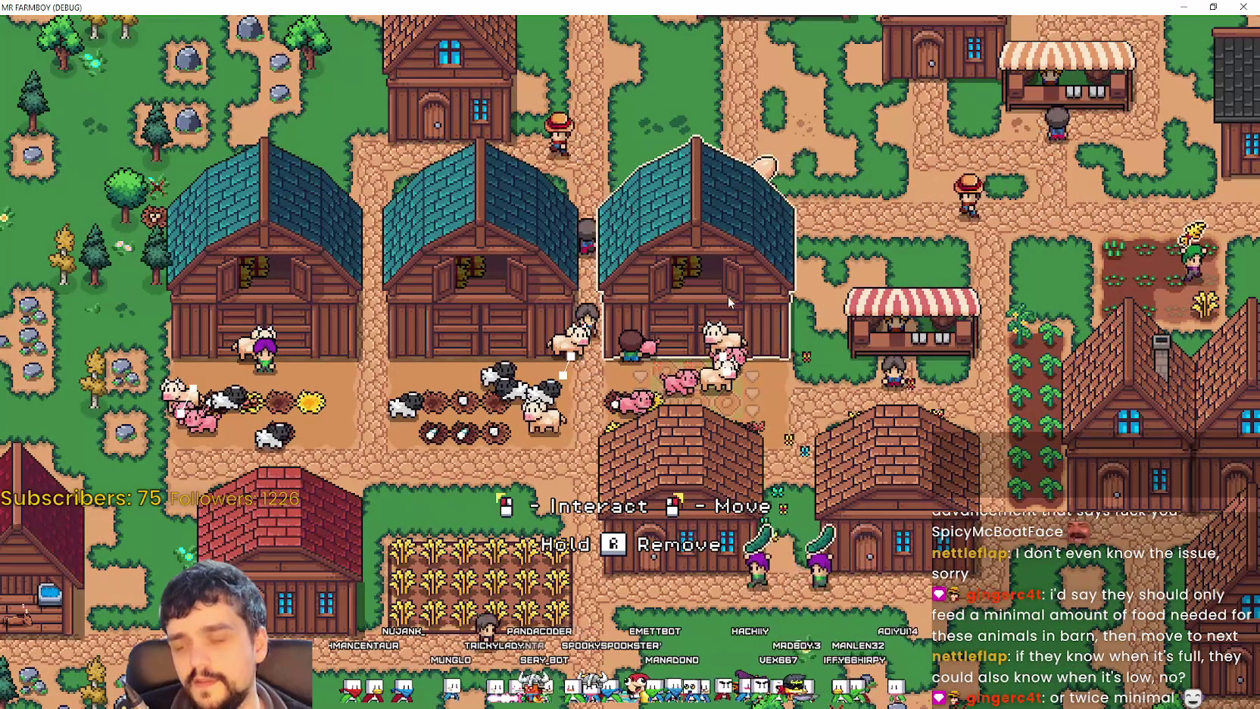
left_click(610, 312)
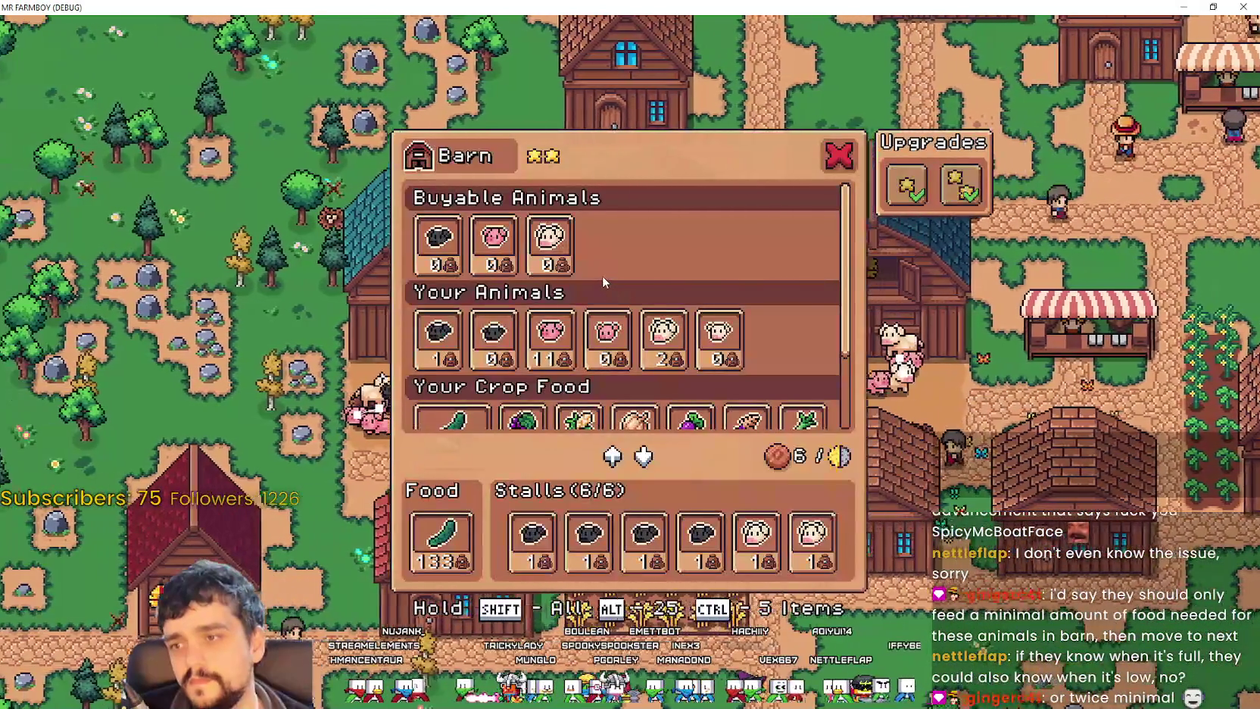
key("Escape")
left_click(603, 275)
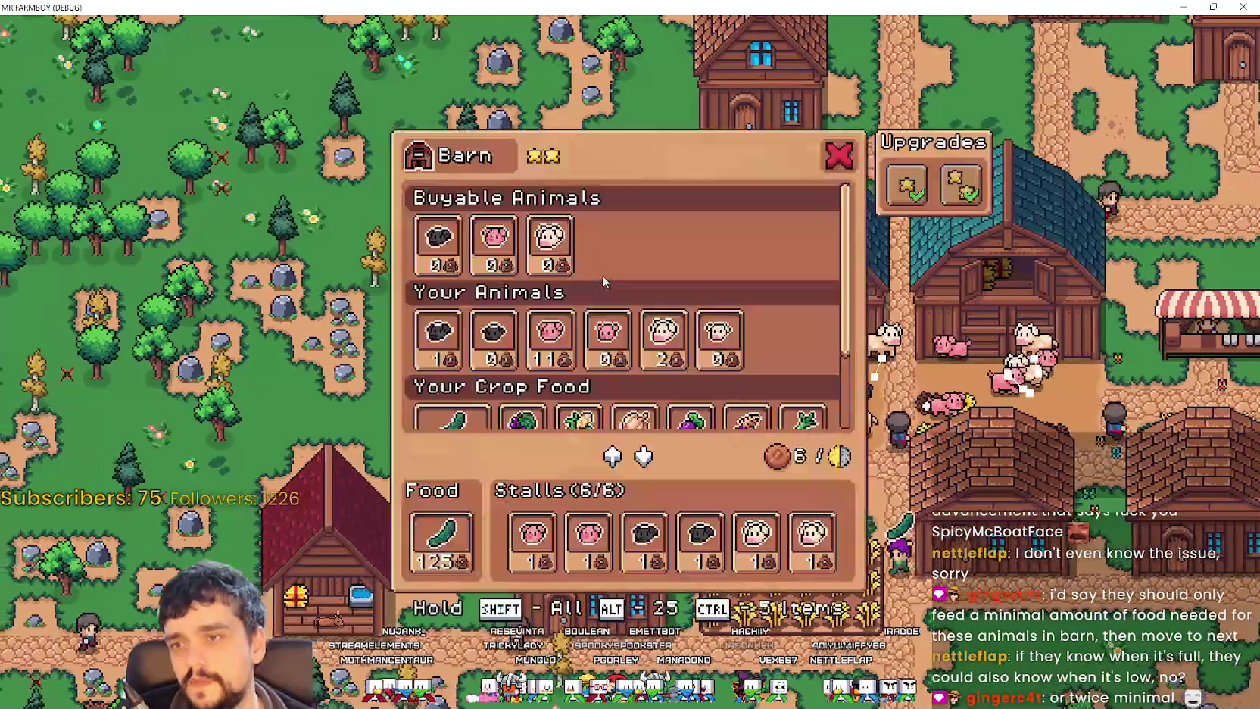
key("Escape")
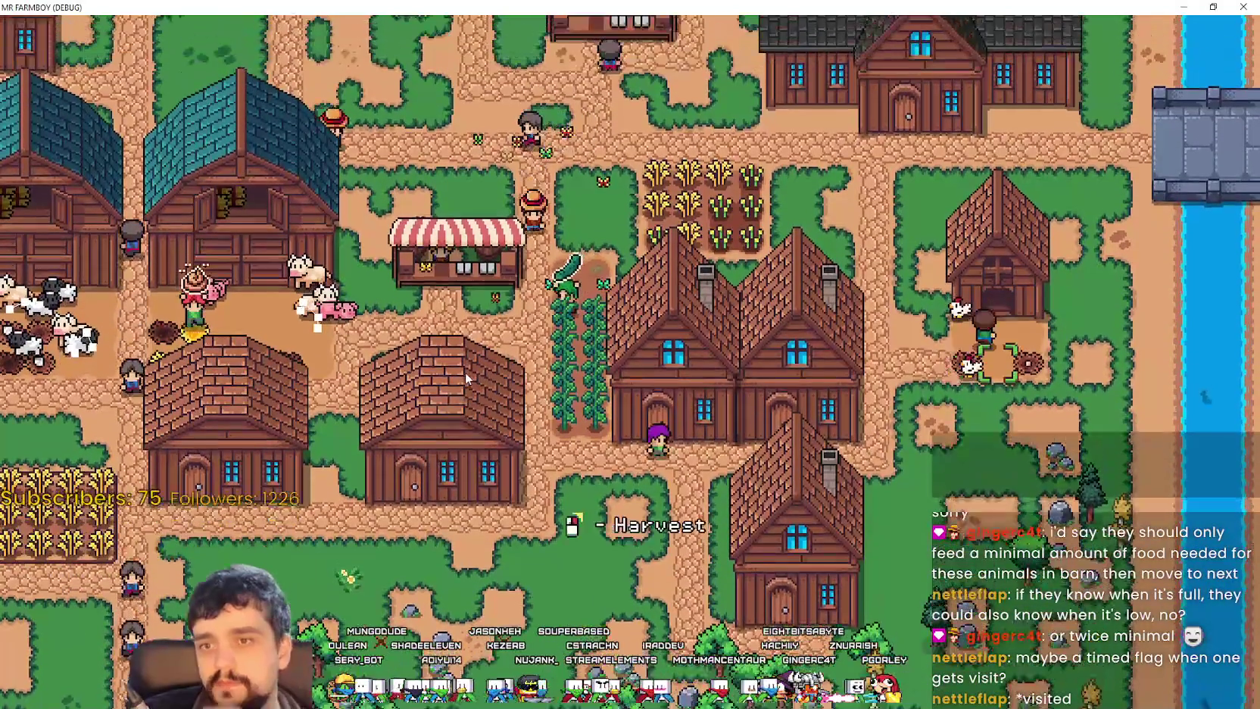
Step: Check the coop, then view the Warehouse inventory holding 10 Wheat
key("e")
key("Escape")
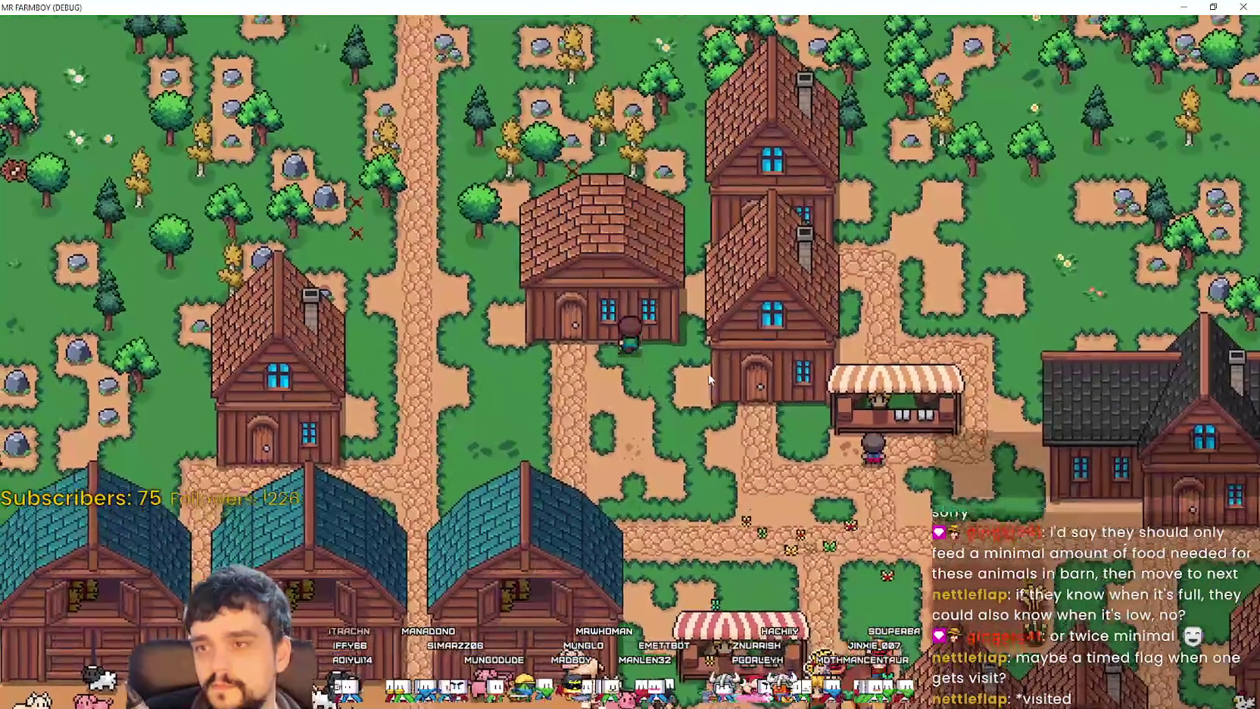
left_click(698, 370)
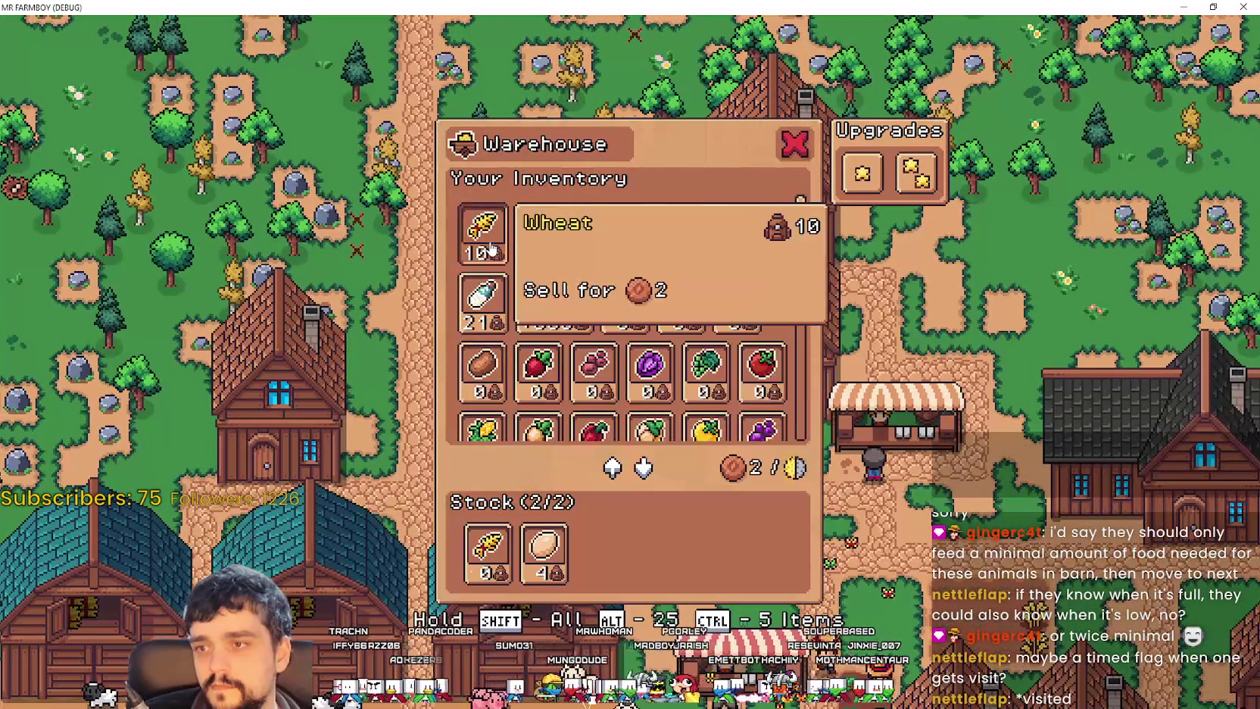
key("Escape")
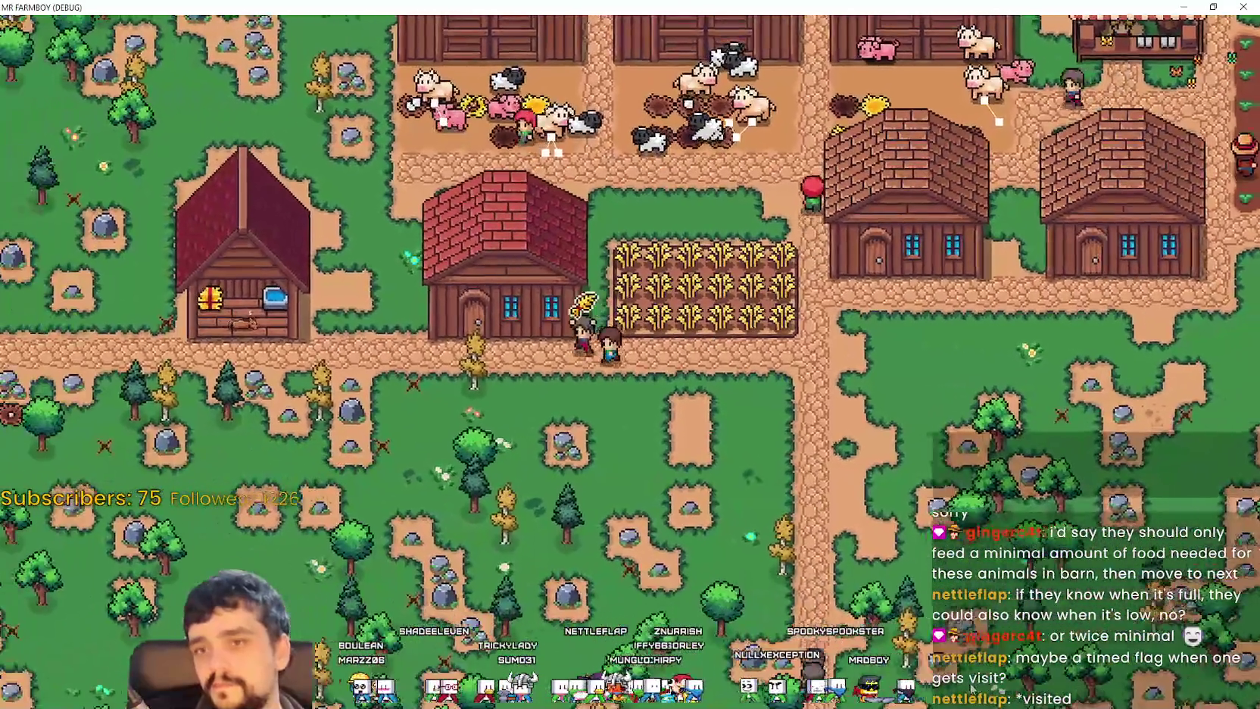
key("e")
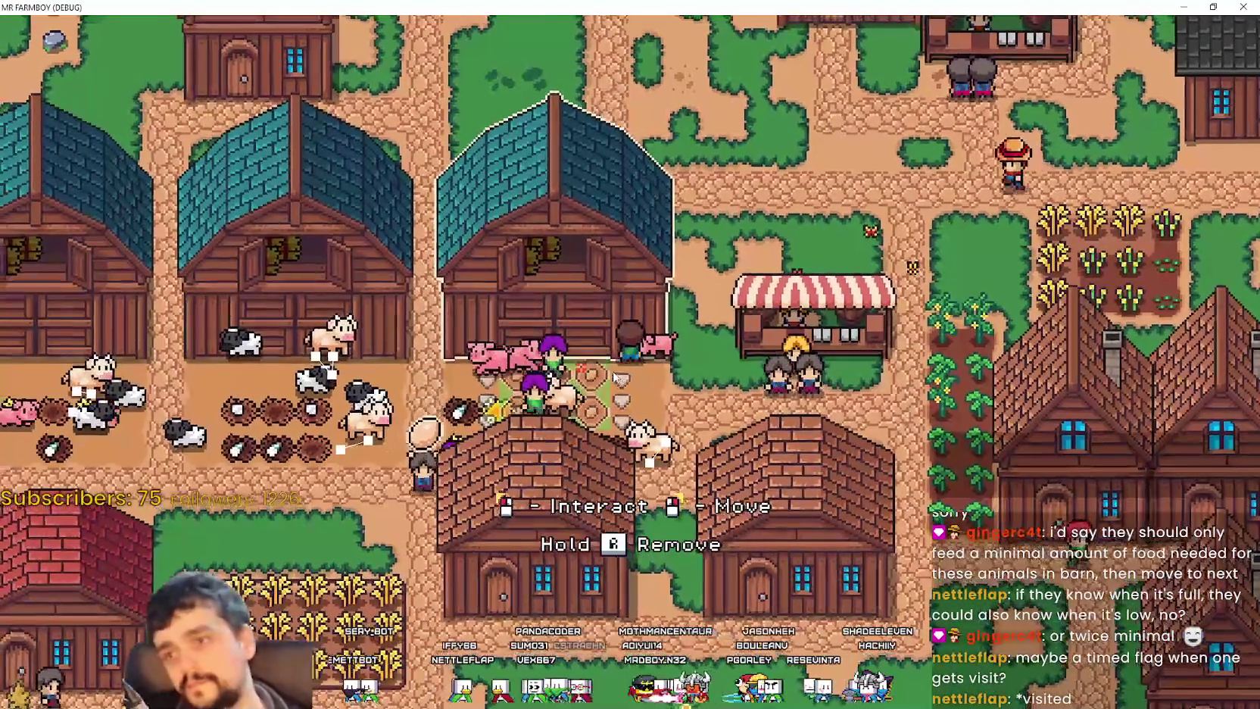
Step: Check each barn's food stock by cycling through the barn windows with E
left_click(615, 377)
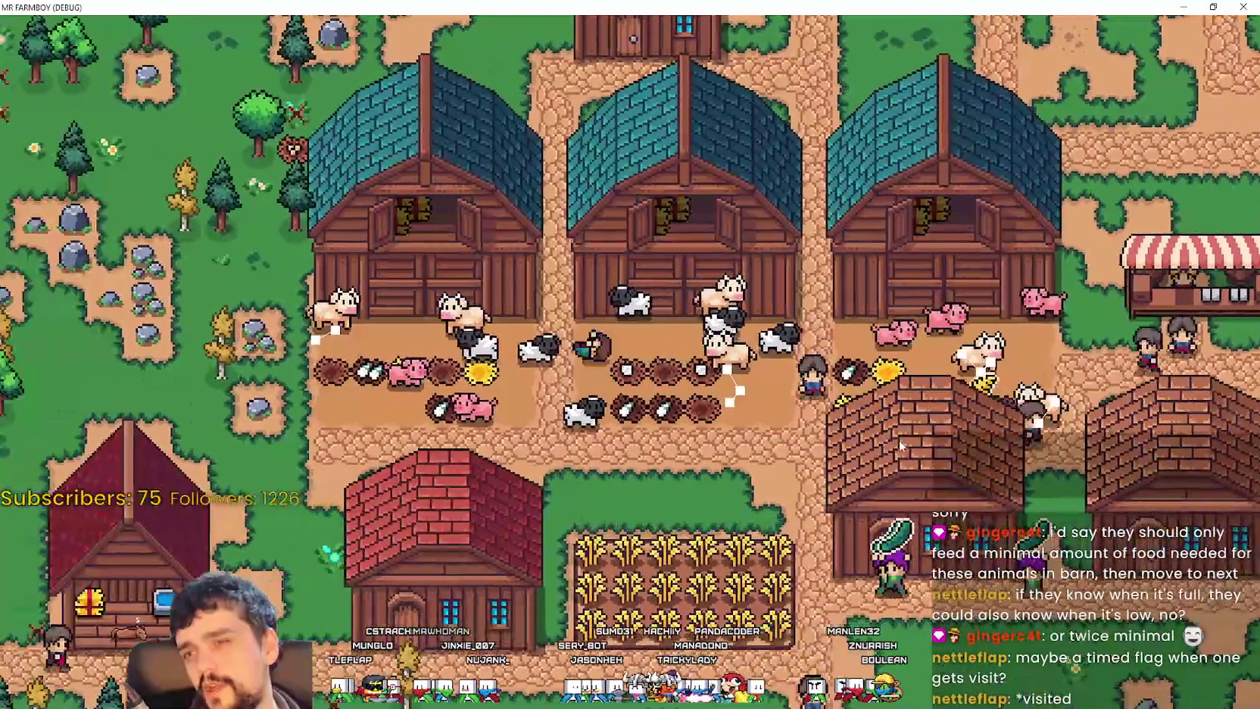
key("e")
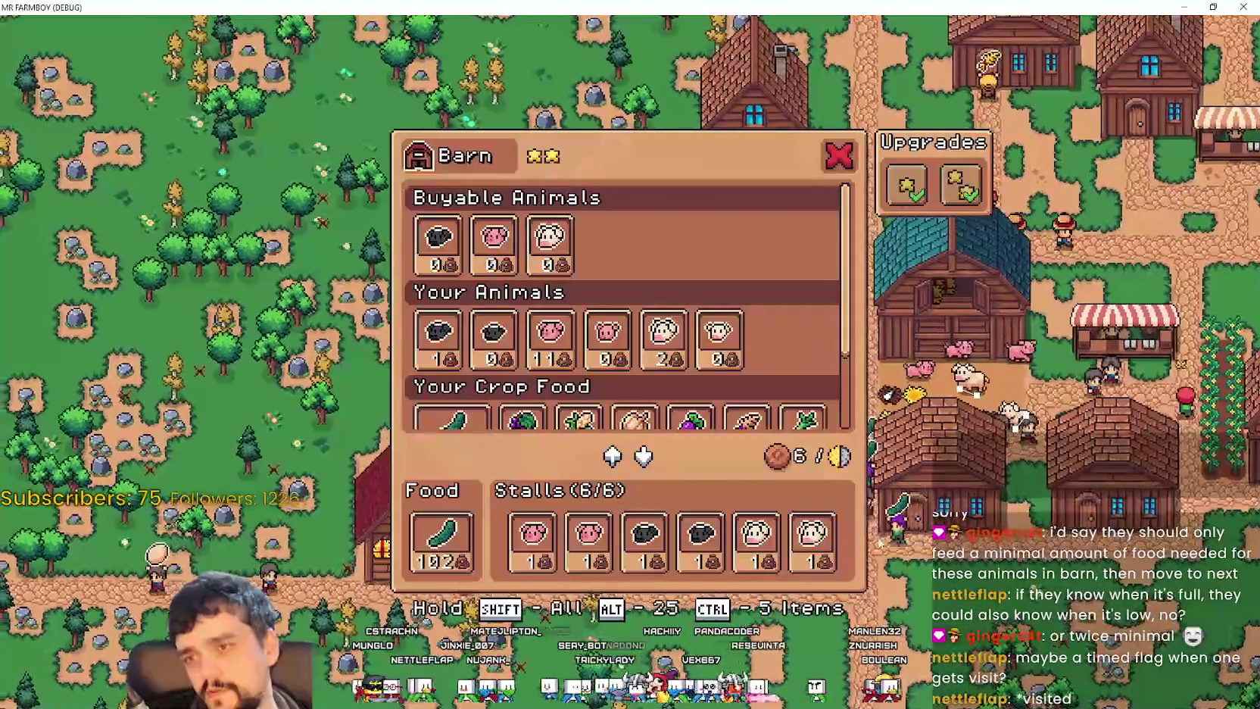
key("Escape")
key("e")
scroll(447, 341, "down", 2)
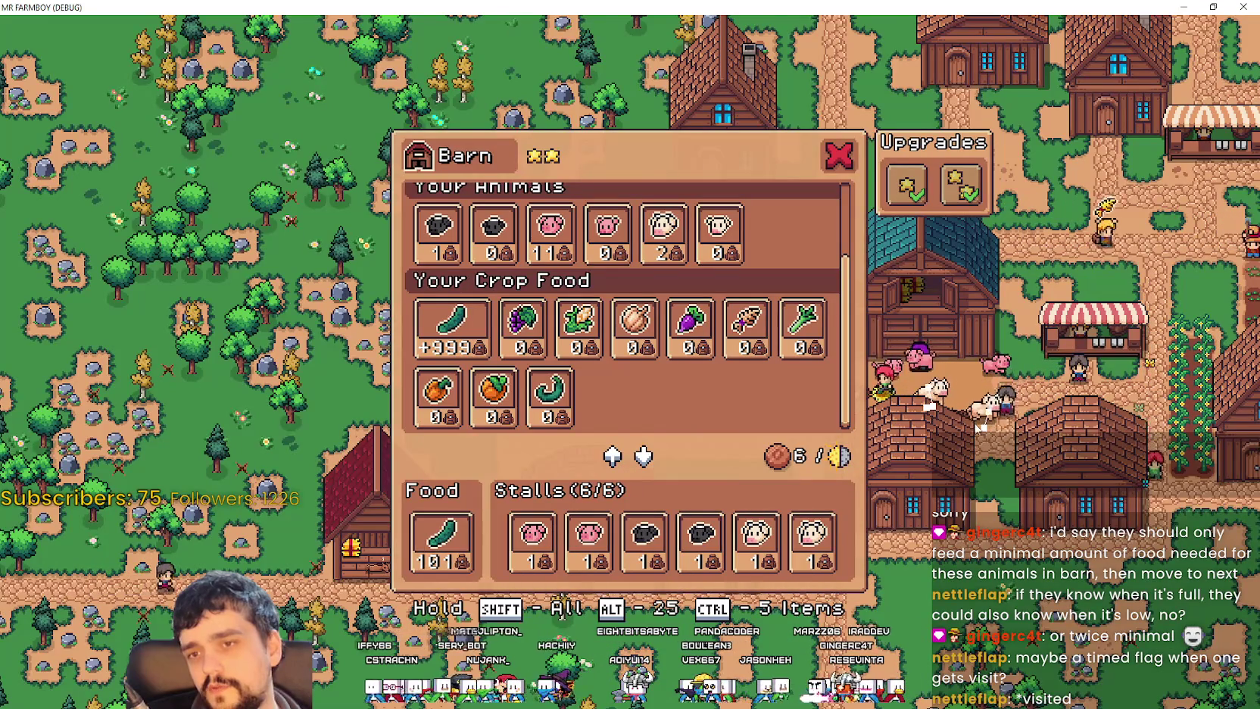
key("Escape")
key("e")
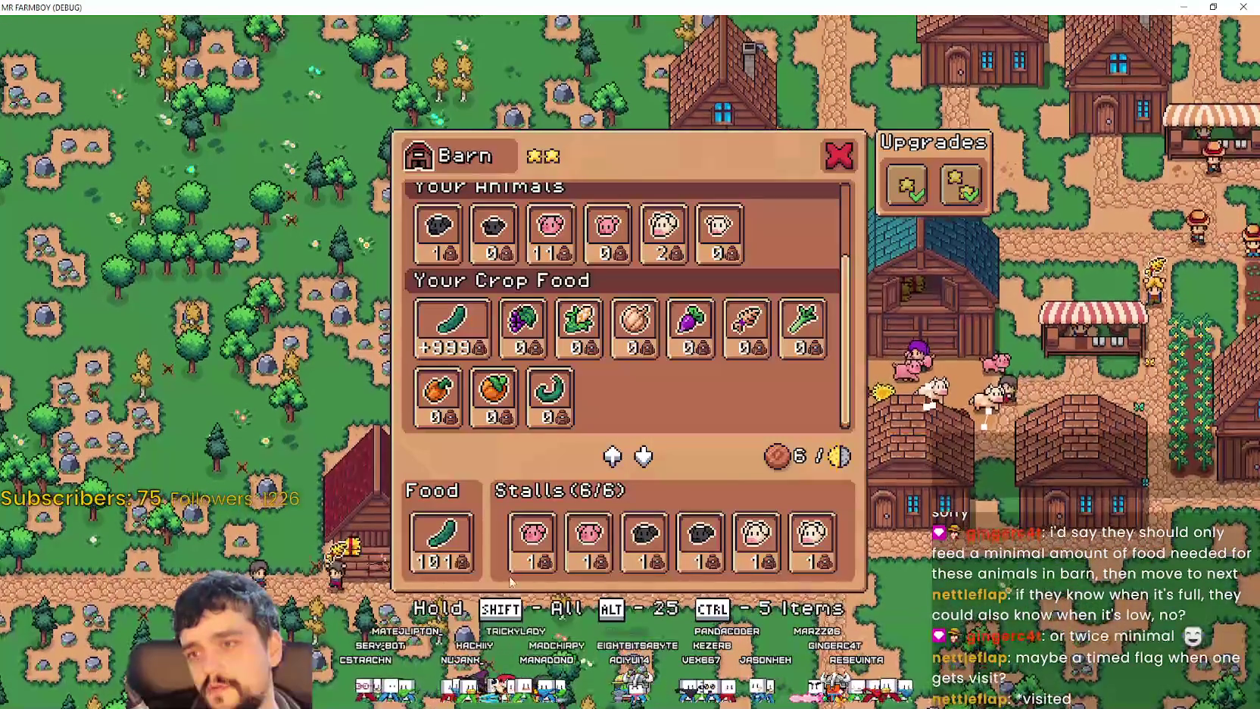
key("Escape")
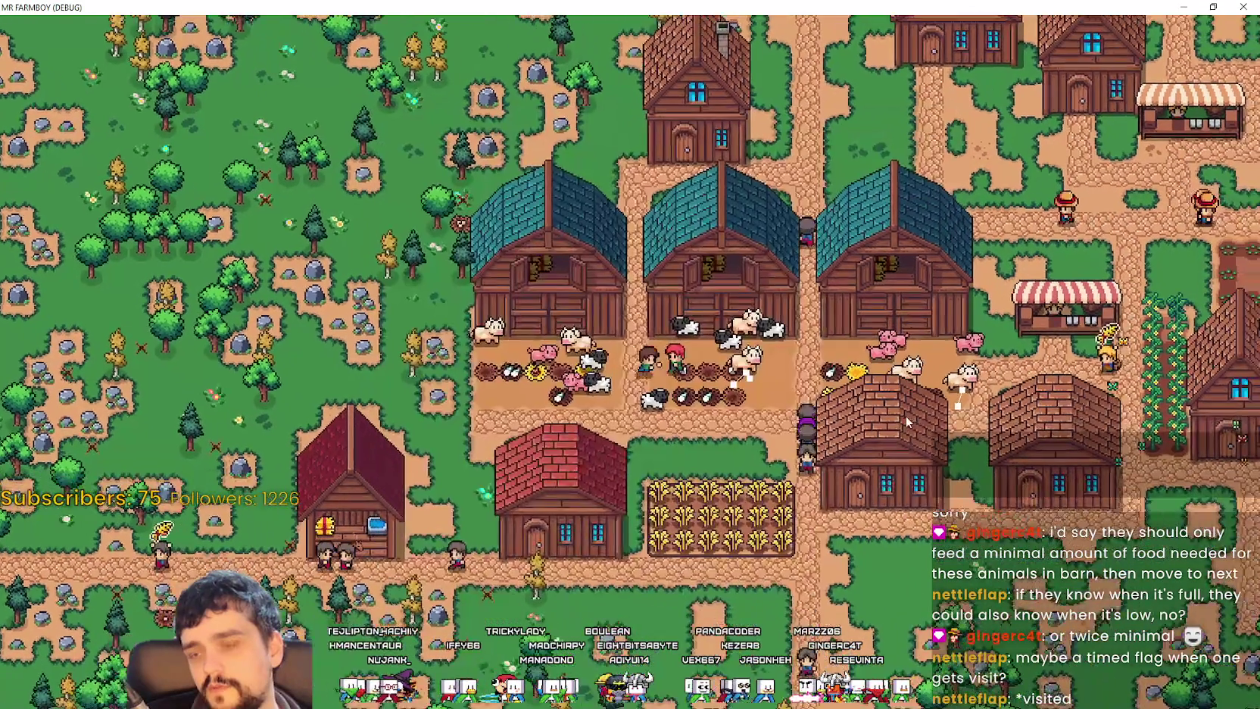
key("e")
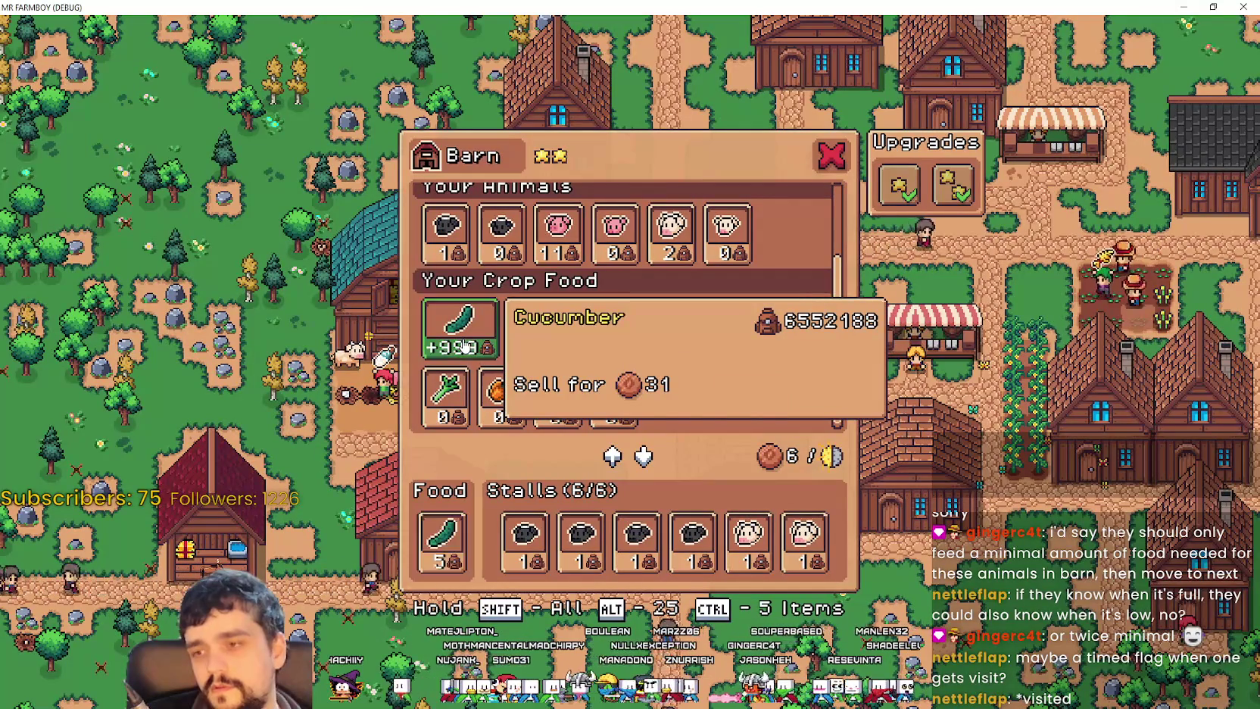
key("Escape")
key("e")
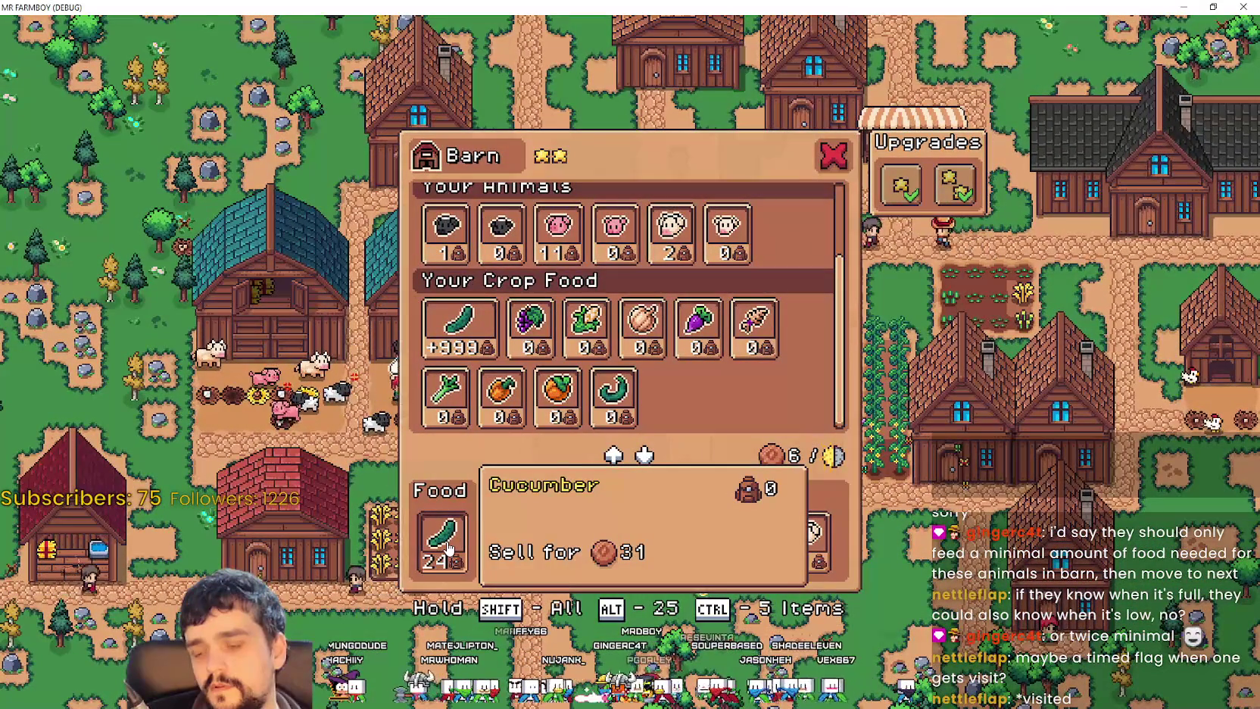
Step: Drag the 24 cucumbers out of the barn's feeder and close the barn windows
left_click_drag(455, 515, 449, 333)
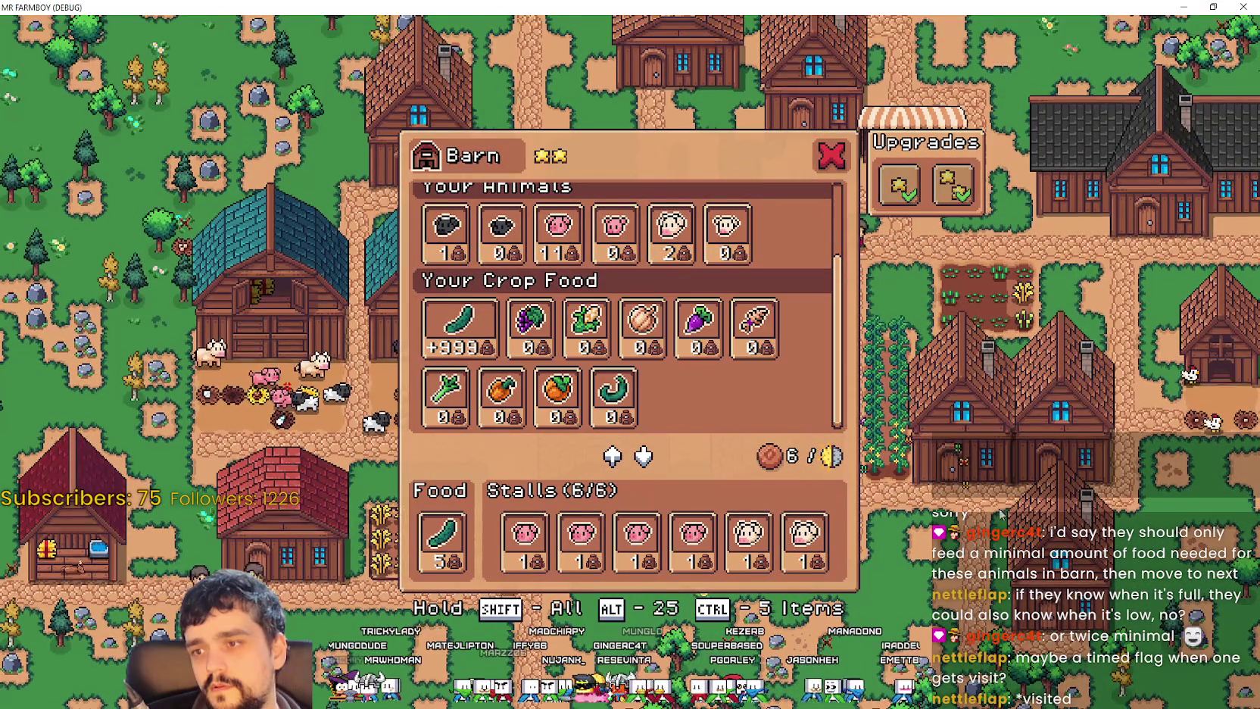
key("Escape")
key("e")
key("Escape")
key("e")
key("Escape")
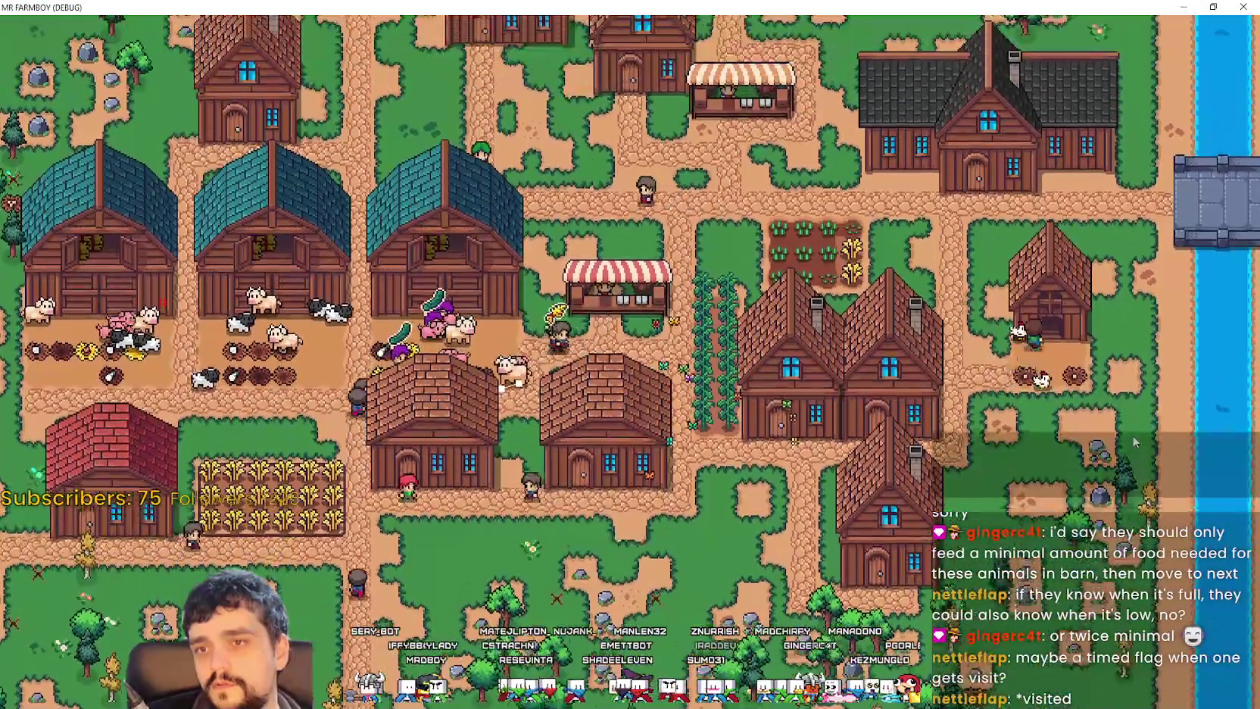
Step: Return the coop's wheat feed to crop storage, bringing it to 123
key("e")
left_click(445, 549)
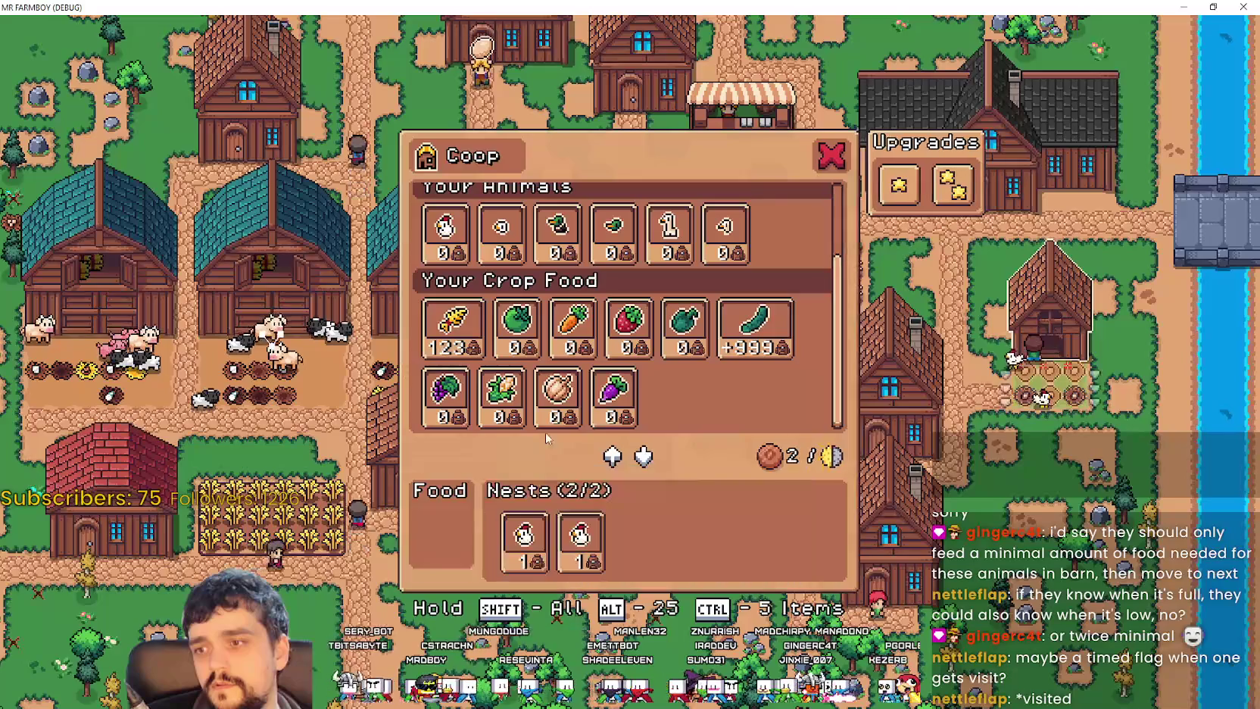
key("Escape")
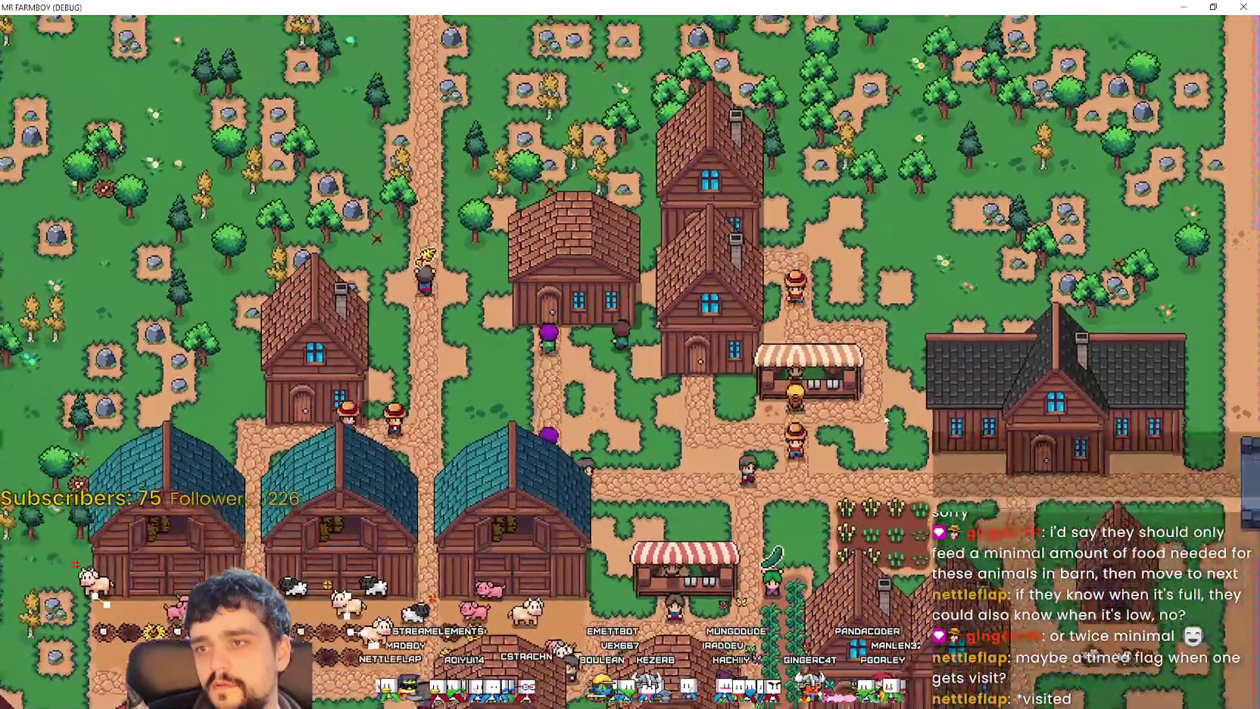
Step: Check the warehouse stock: 120 Wheat and 8 Chicken Eggs
left_click(870, 401)
scroll(556, 280, "up", 2)
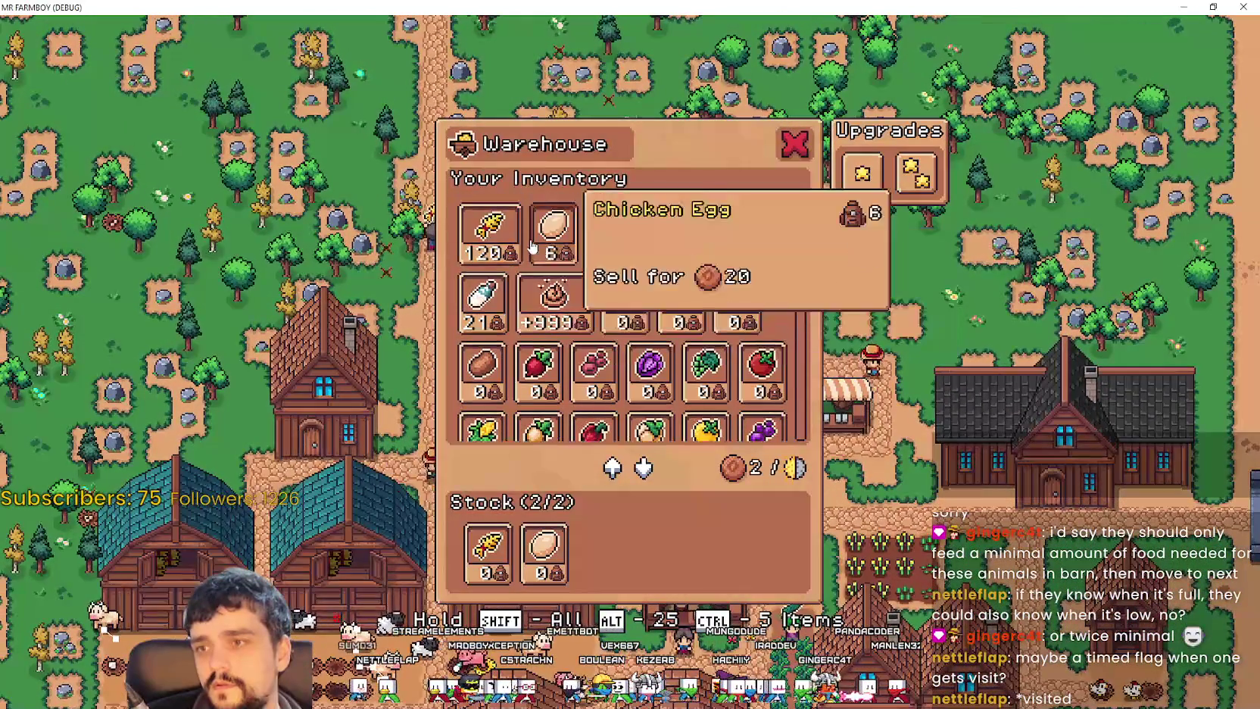
key("Escape")
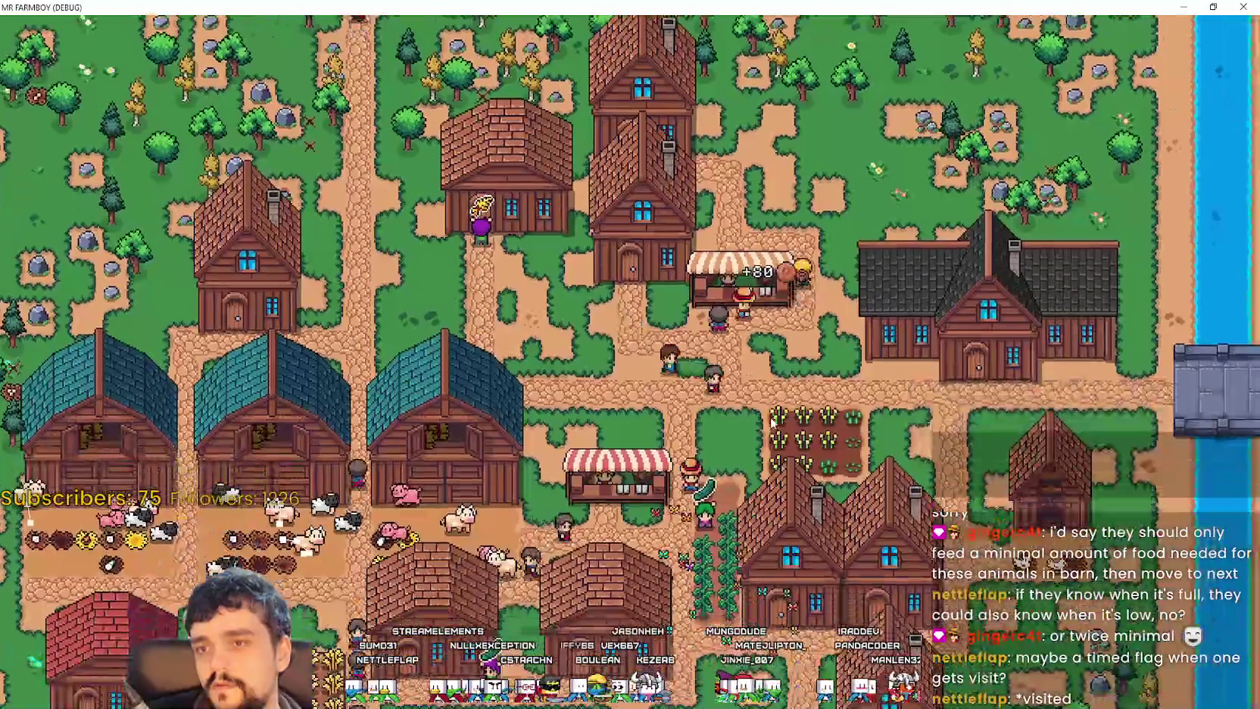
key("s")
key("a")
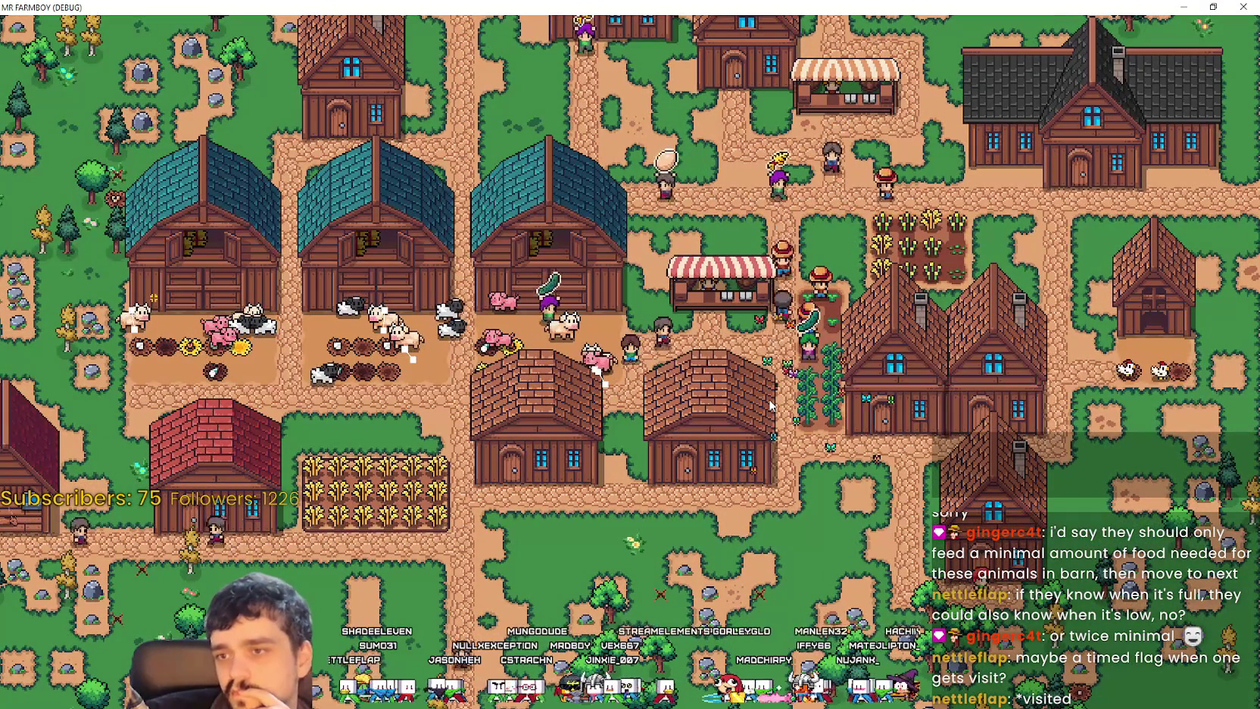
Step: Remove the third barn's 55 cucumbers from its feeder, briefly glancing at the Godot editor
left_click(549, 257)
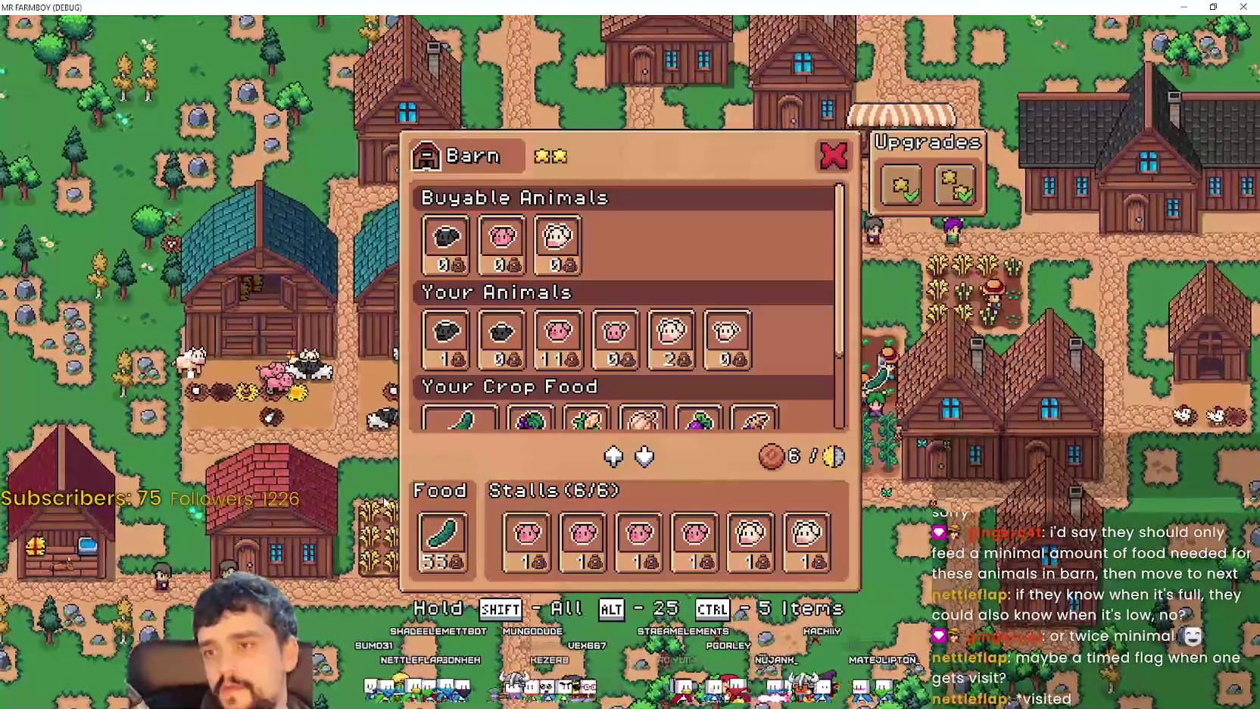
left_click(451, 564, "shift")
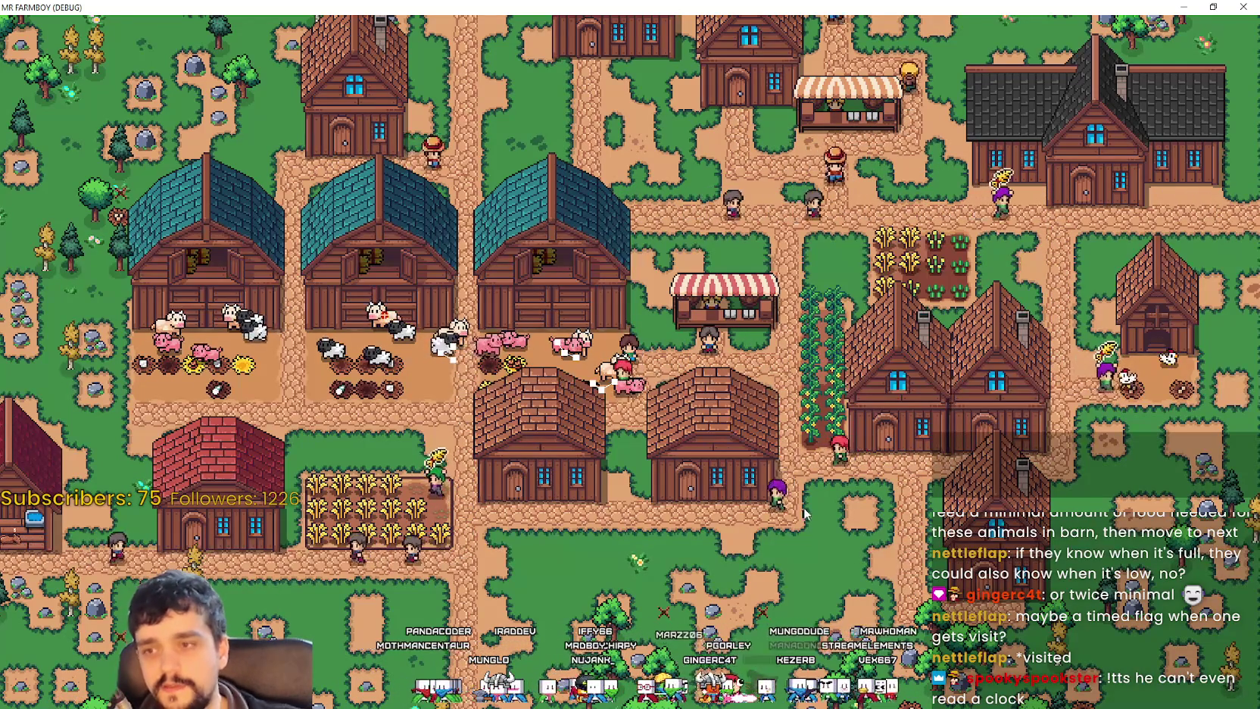
key("alt+Tab")
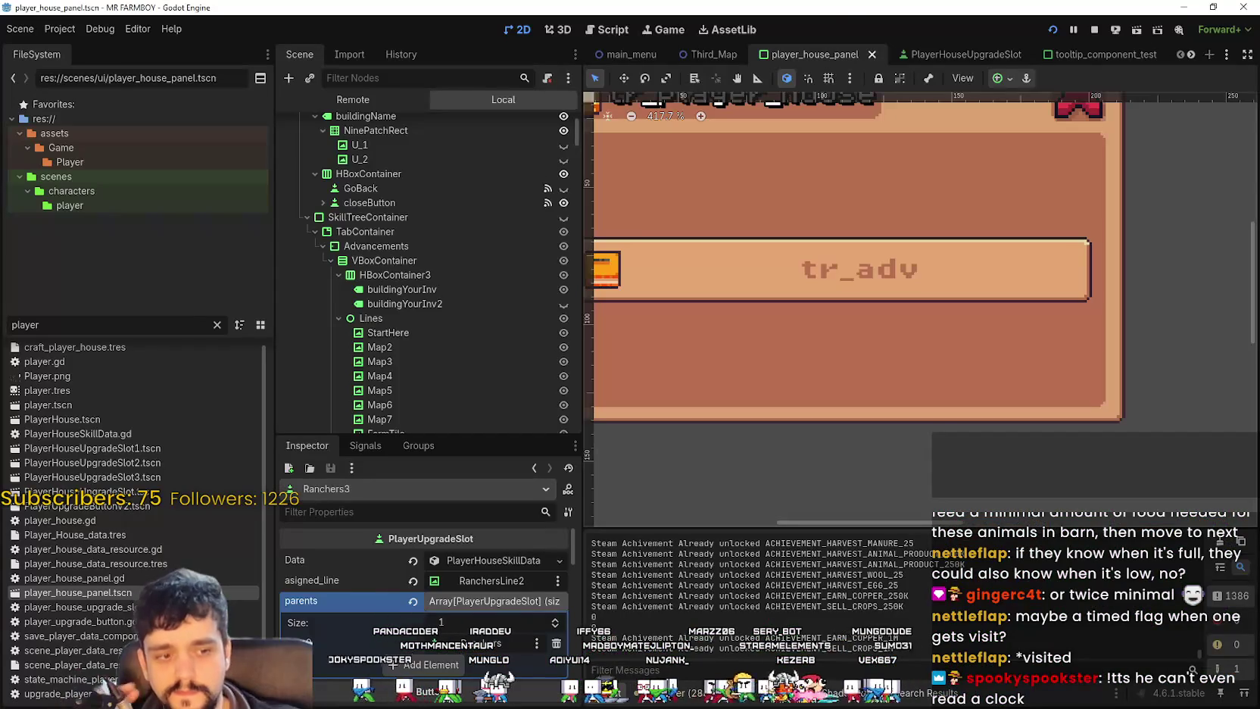
scroll(844, 376, "down", 8)
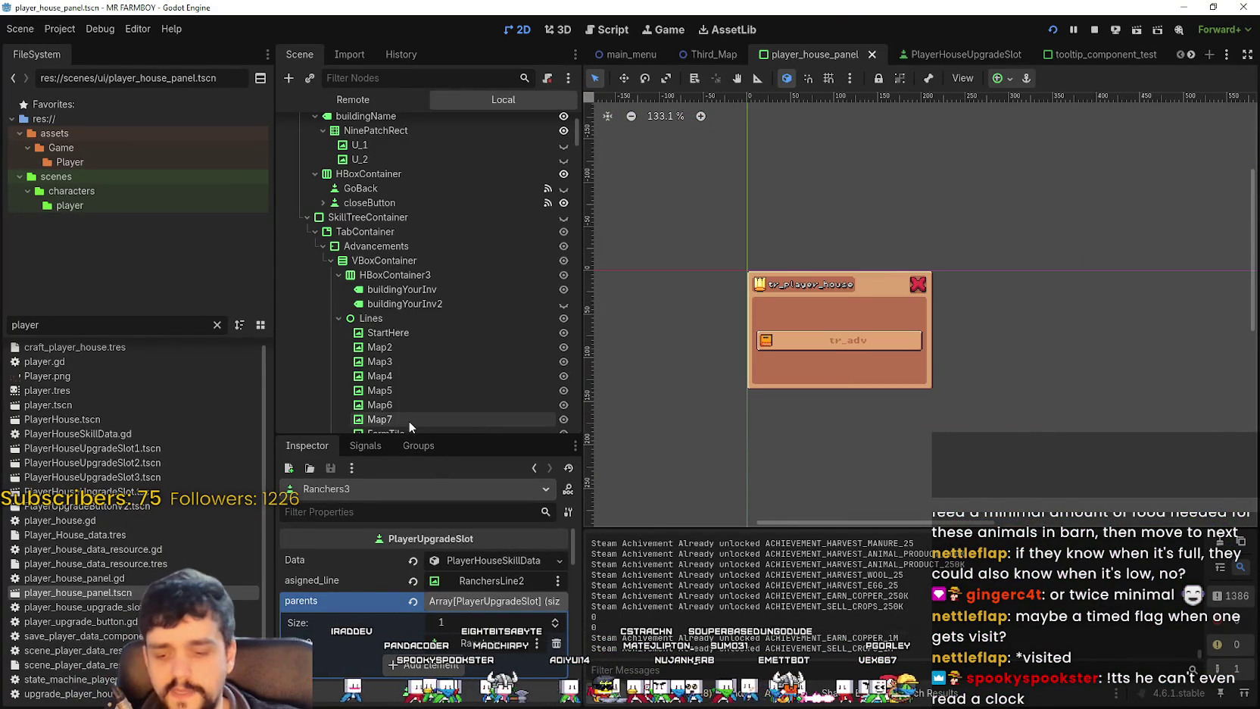
key("alt+Tab")
scroll(657, 358, "up", 4)
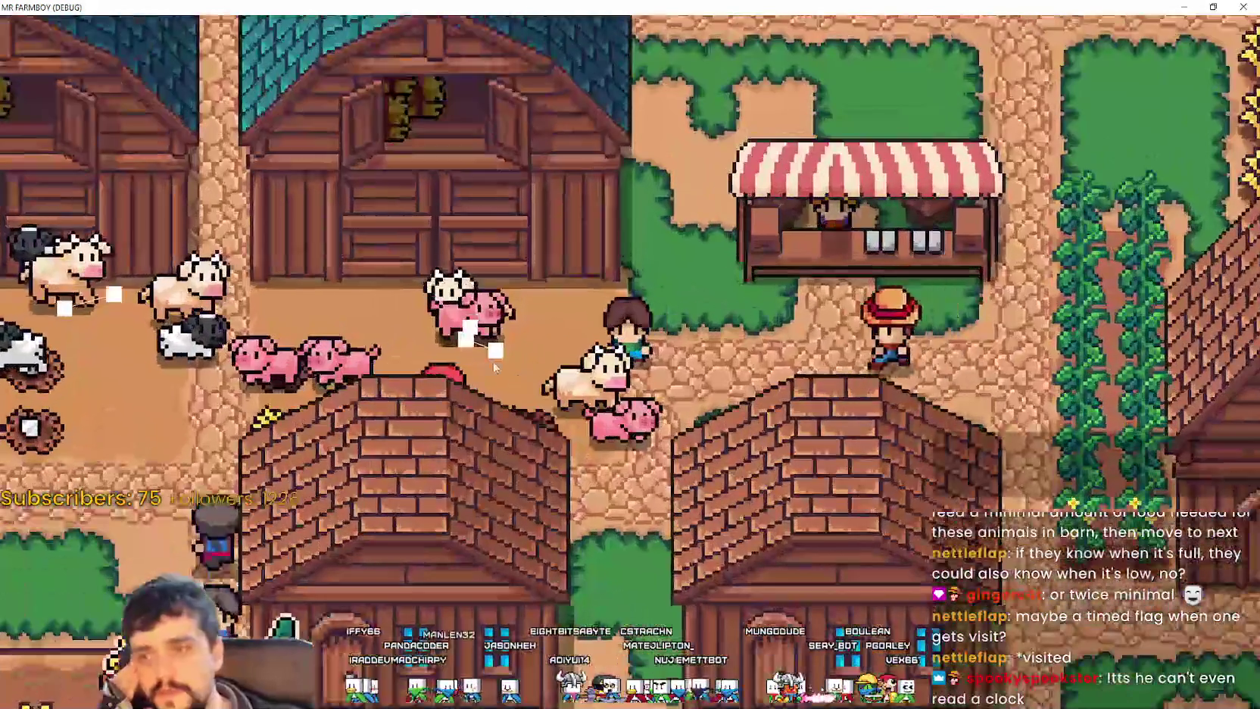
scroll(530, 364, "down", 4)
scroll(485, 367, "up", 3)
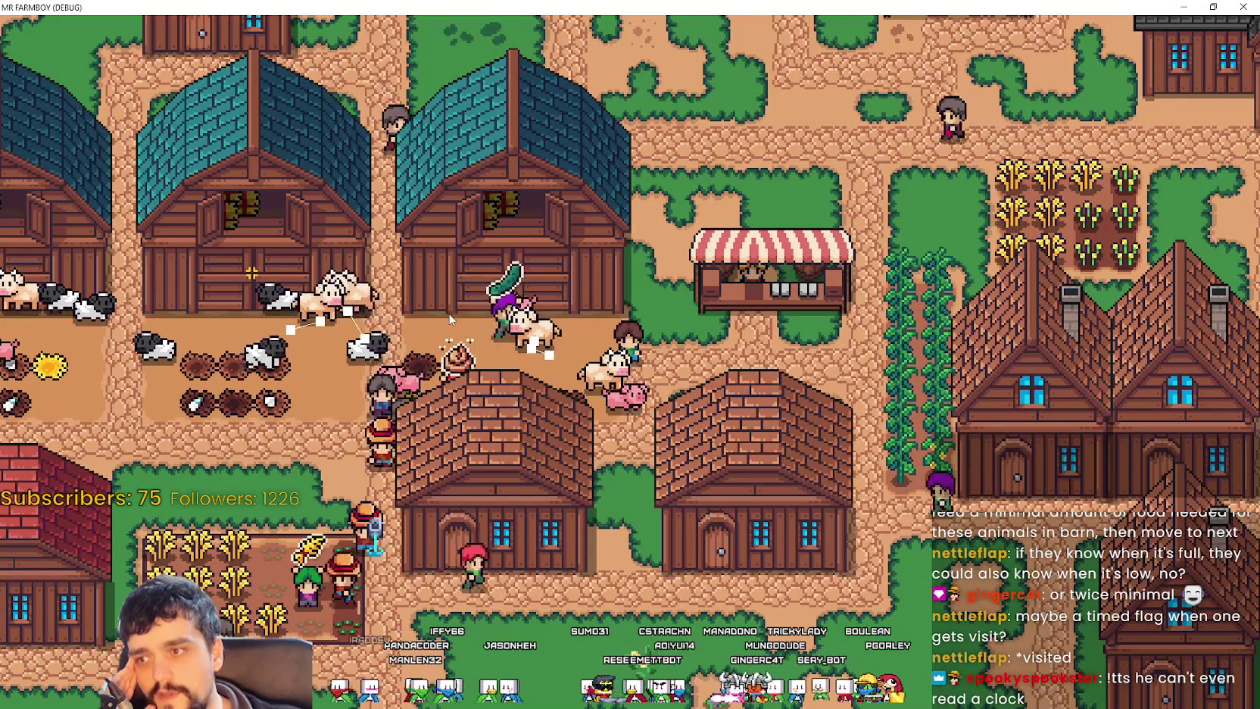
scroll(562, 335, "down", 2)
scroll(303, 424, "down", 3)
scroll(303, 424, "up", 4)
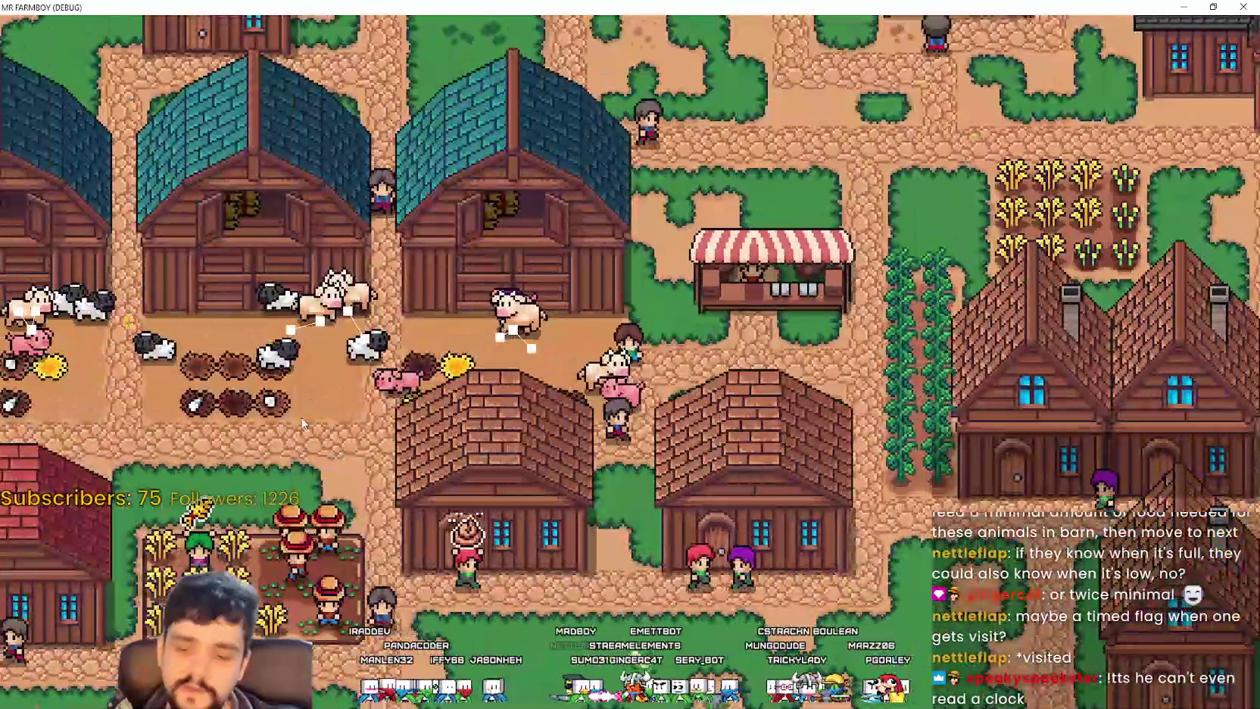
Step: Stop the game and open rancher_2_npc.tscn and its script via a 'ranche' file filter
key("F8")
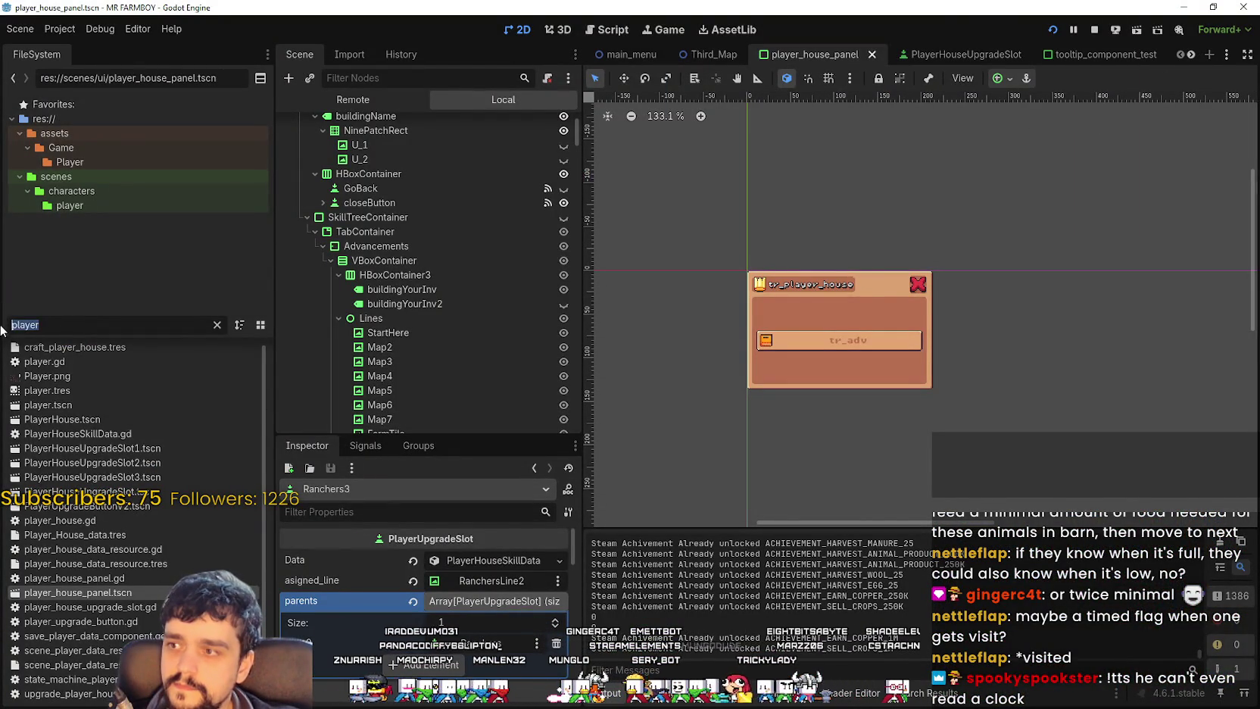
type("ranche")
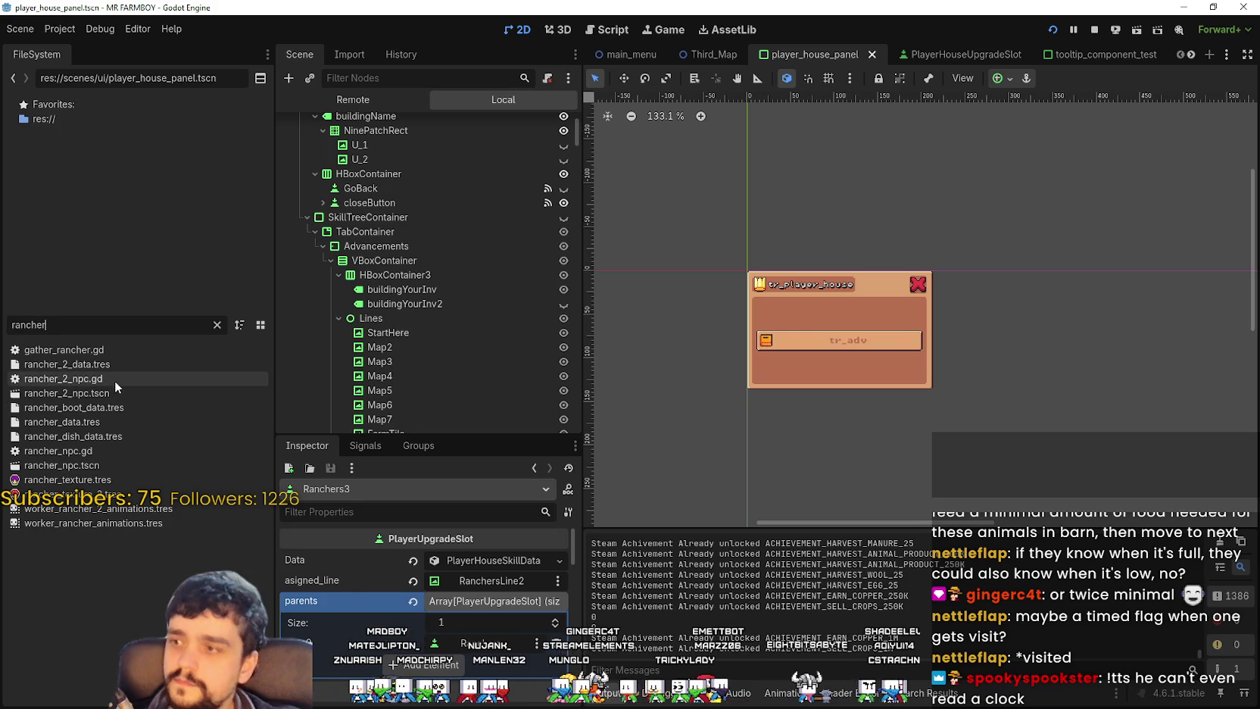
double_click(113, 391)
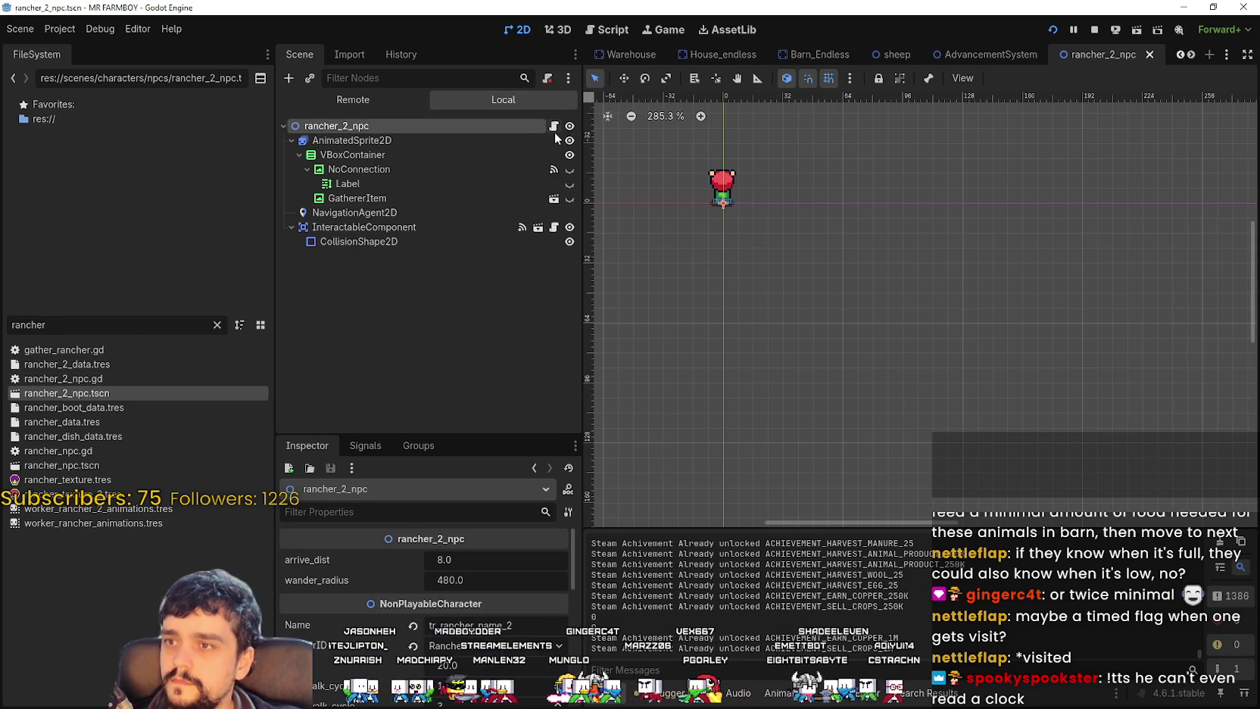
left_click(553, 126)
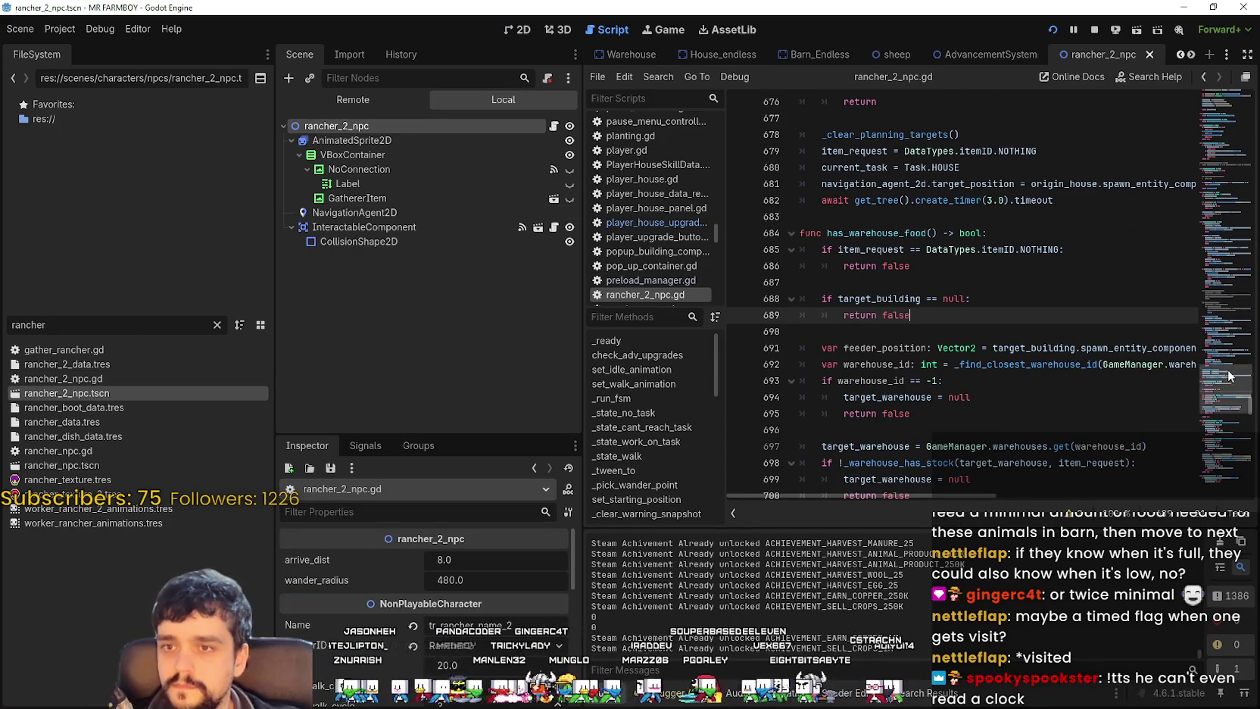
Step: Search the rancher script for item_request_amount, then open base_crop_nest.tscn via a 'nest' filter
left_click_drag(1227, 401, 1215, 93)
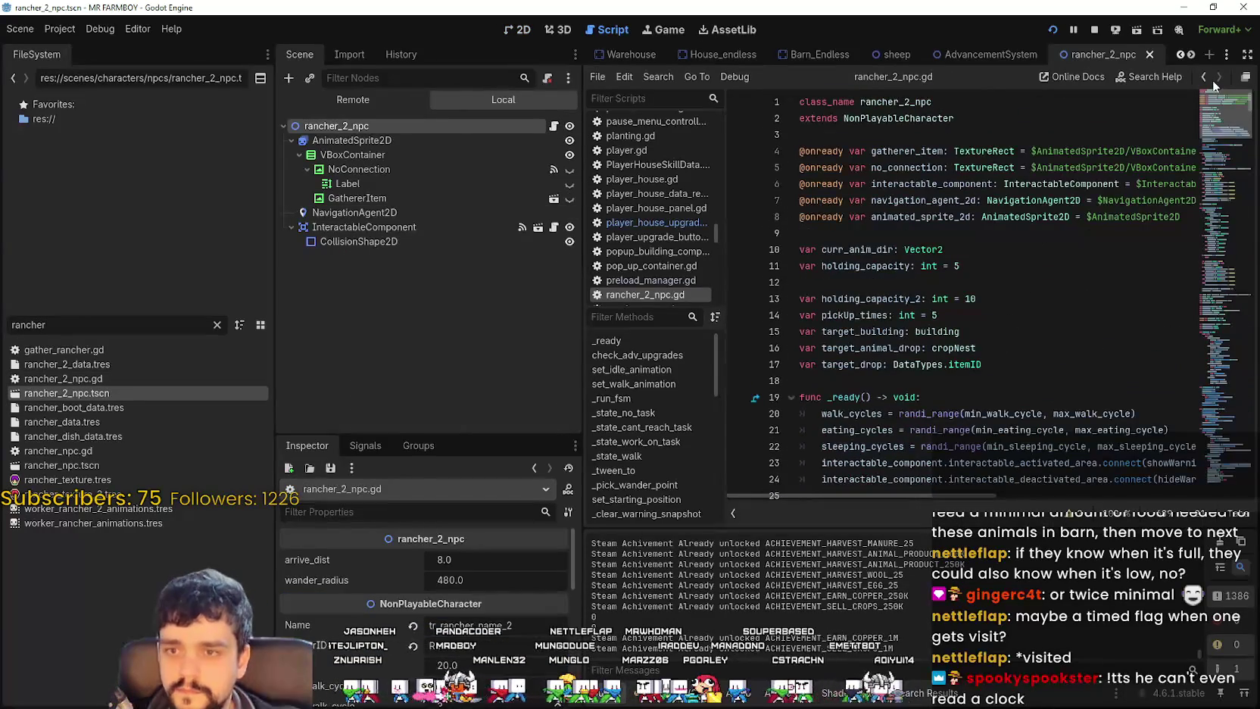
left_click(1017, 316)
scroll(984, 356, "down", 4)
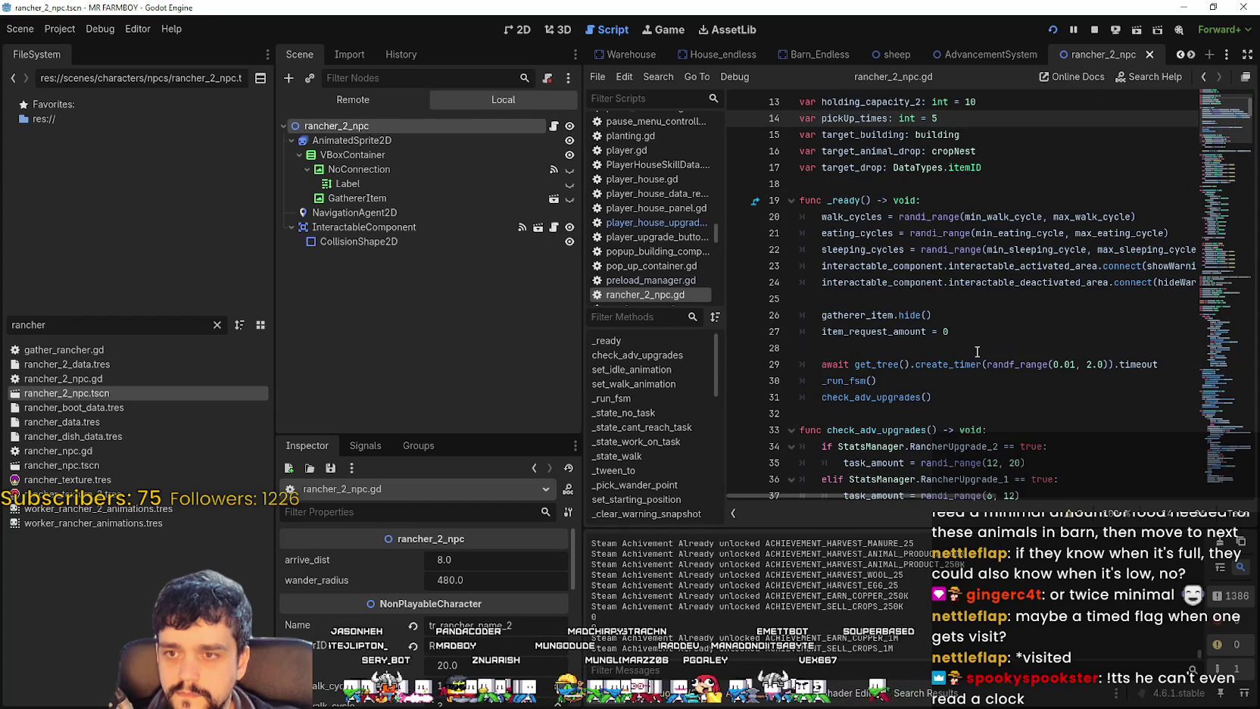
double_click(894, 330)
key("ctrl+f")
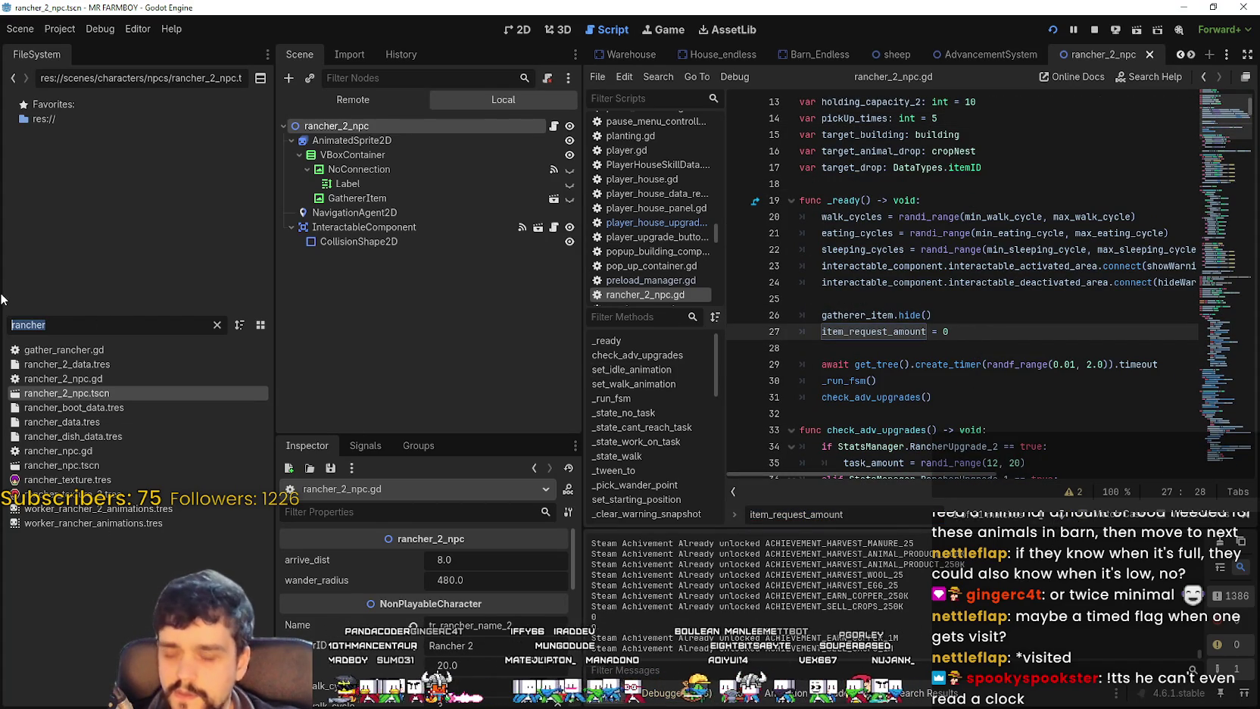
type("nest")
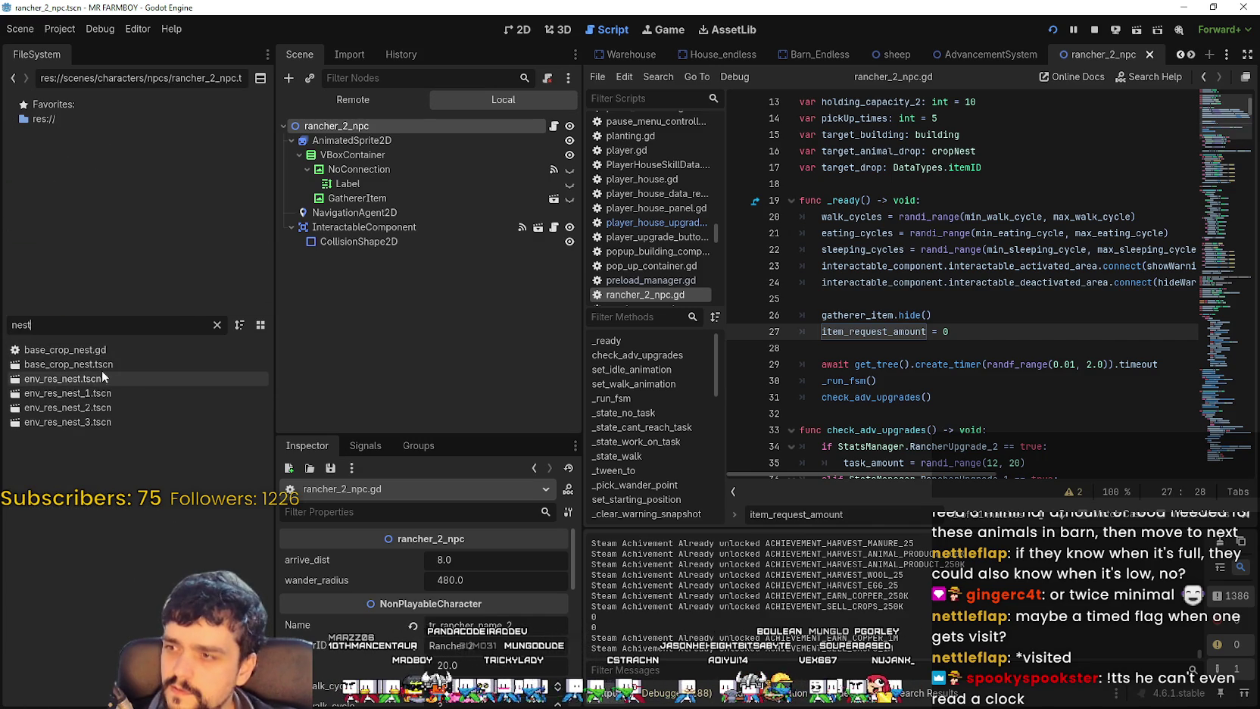
double_click(107, 366)
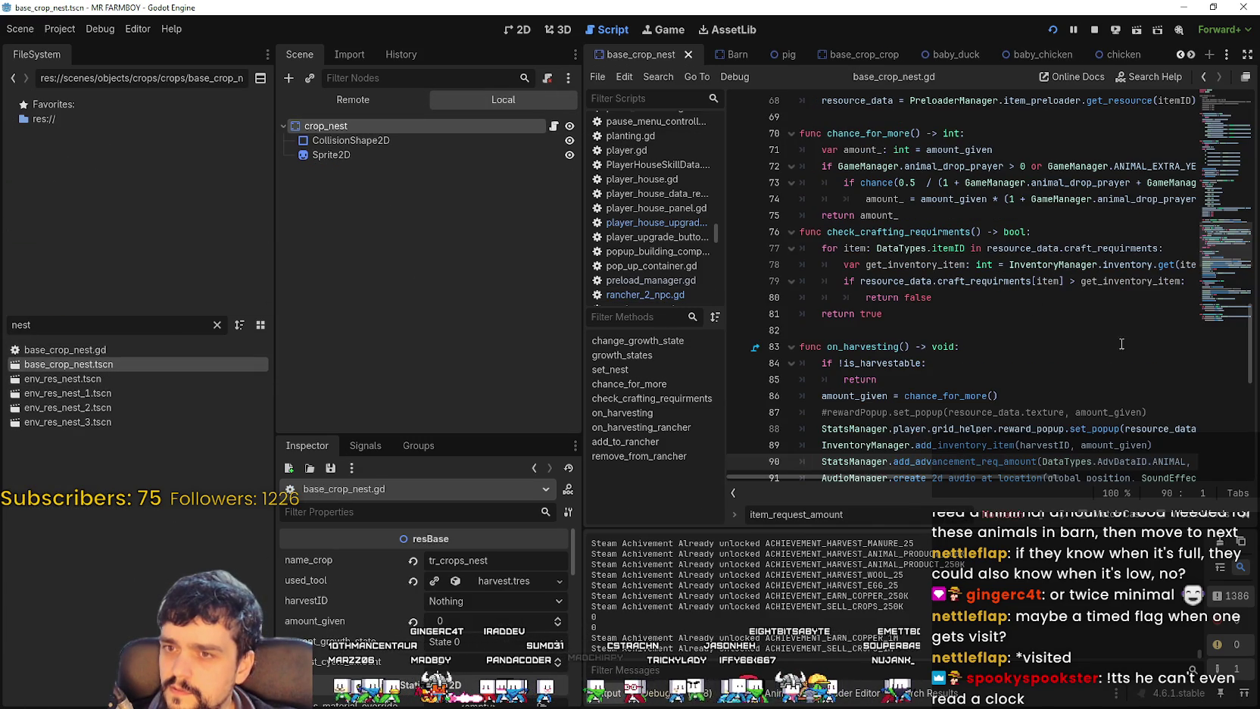
Step: Find add_to_rancher in base_crop_nest.gd and jump to its call on line 45
scroll(1102, 355, "up", 2)
left_click(1015, 296)
scroll(1021, 326, "up", 5)
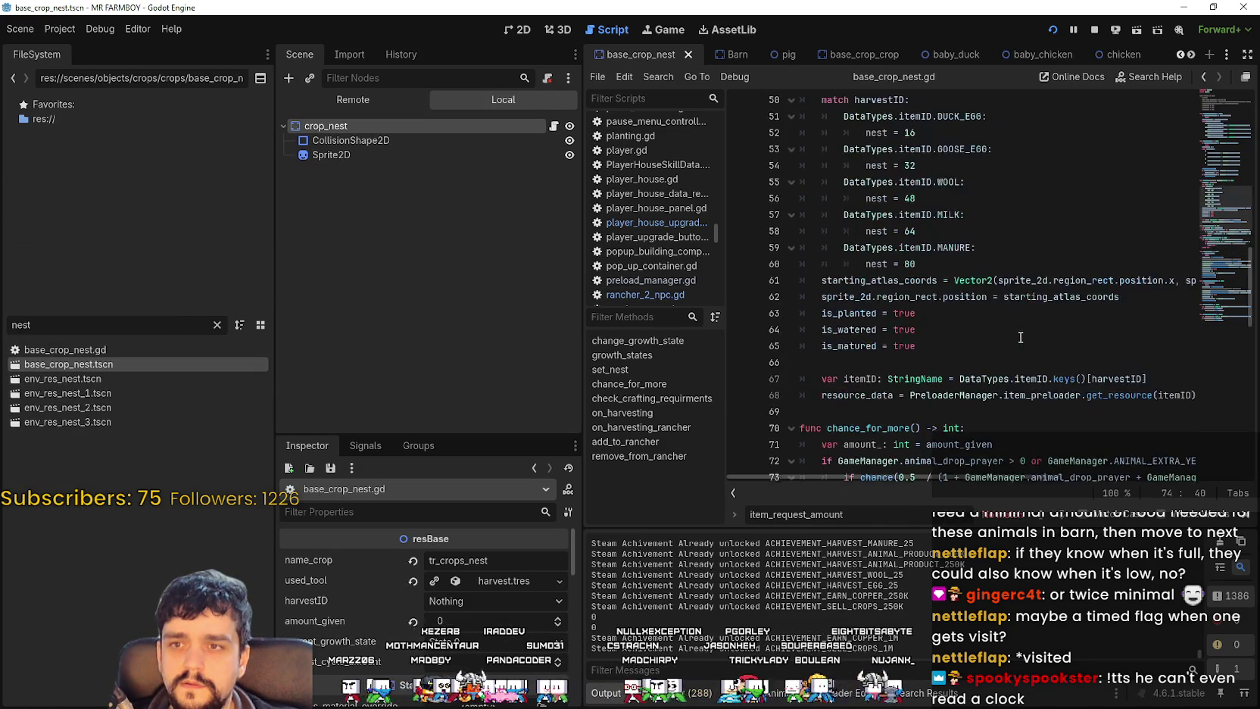
scroll(1019, 333, "down", 9)
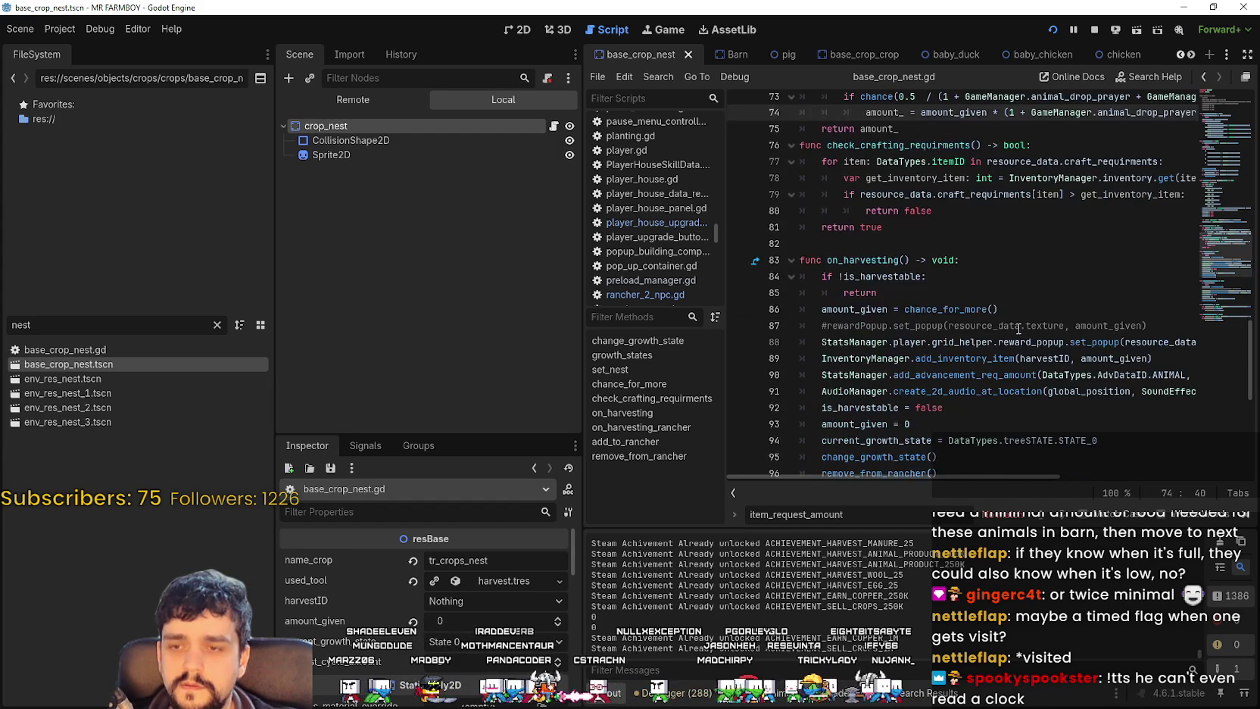
scroll(1009, 299, "down", 4)
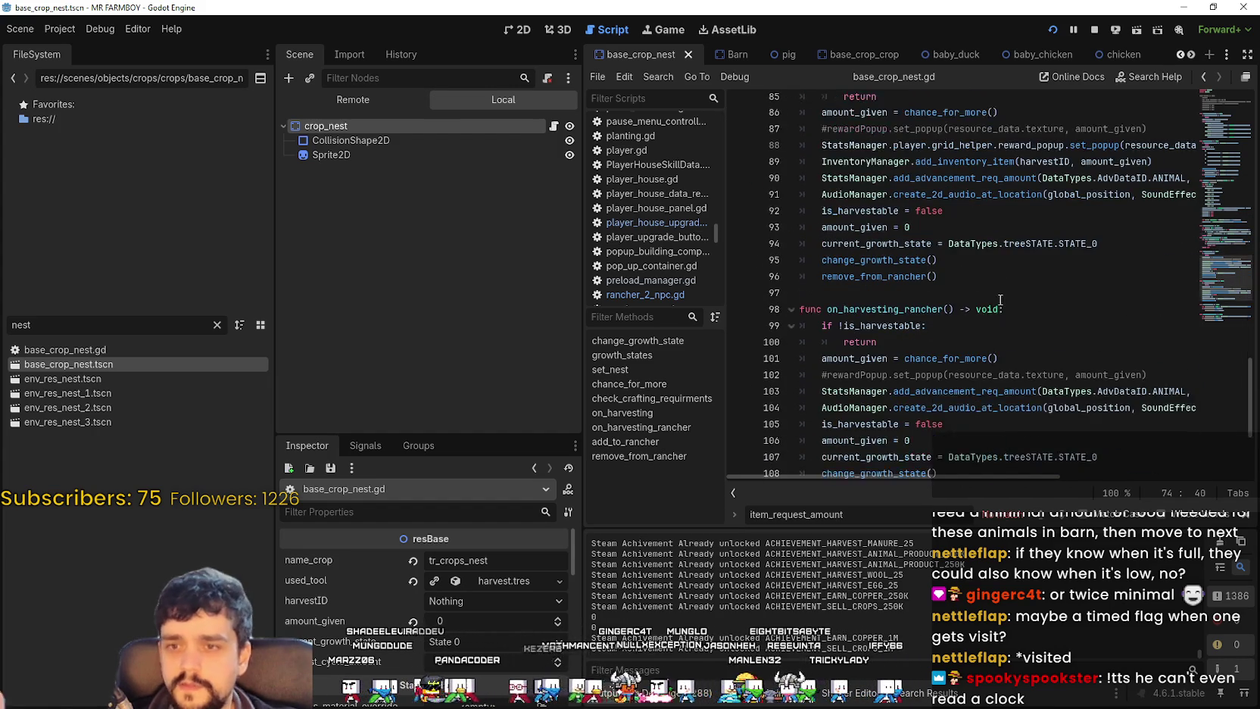
scroll(997, 305, "down", 4)
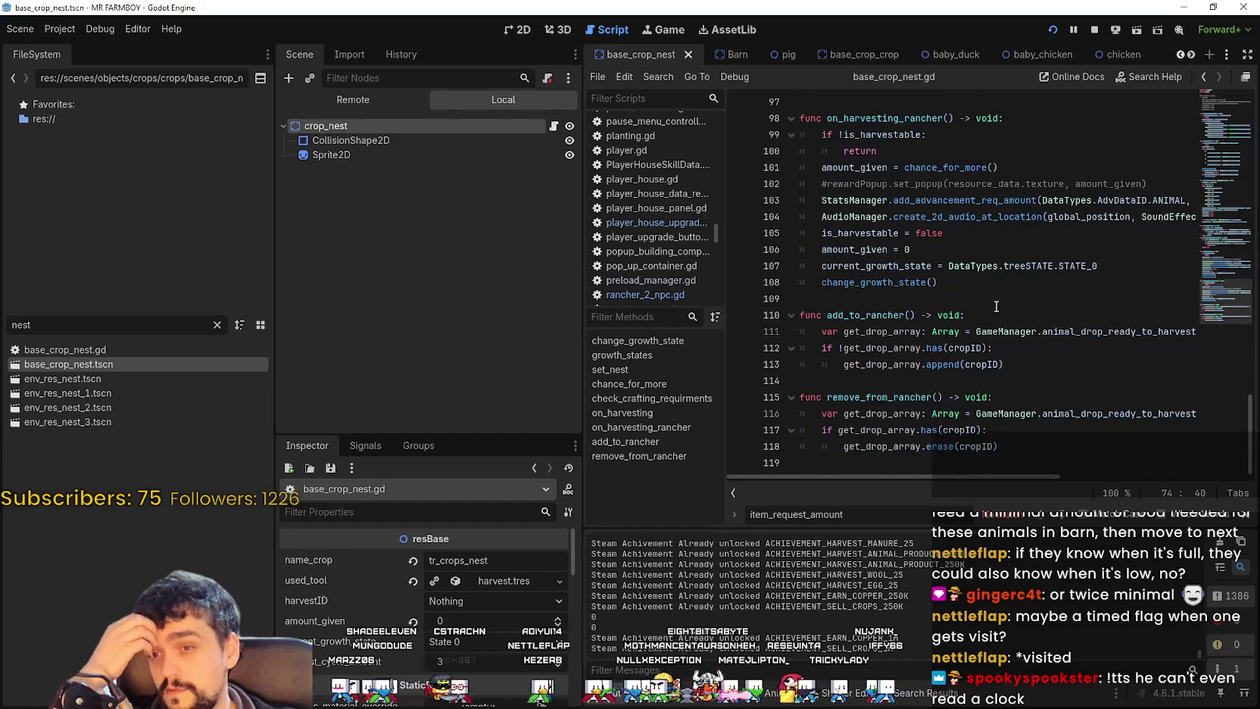
double_click(878, 320)
left_click_drag(1004, 478, 1176, 480)
key("ctrl+f")
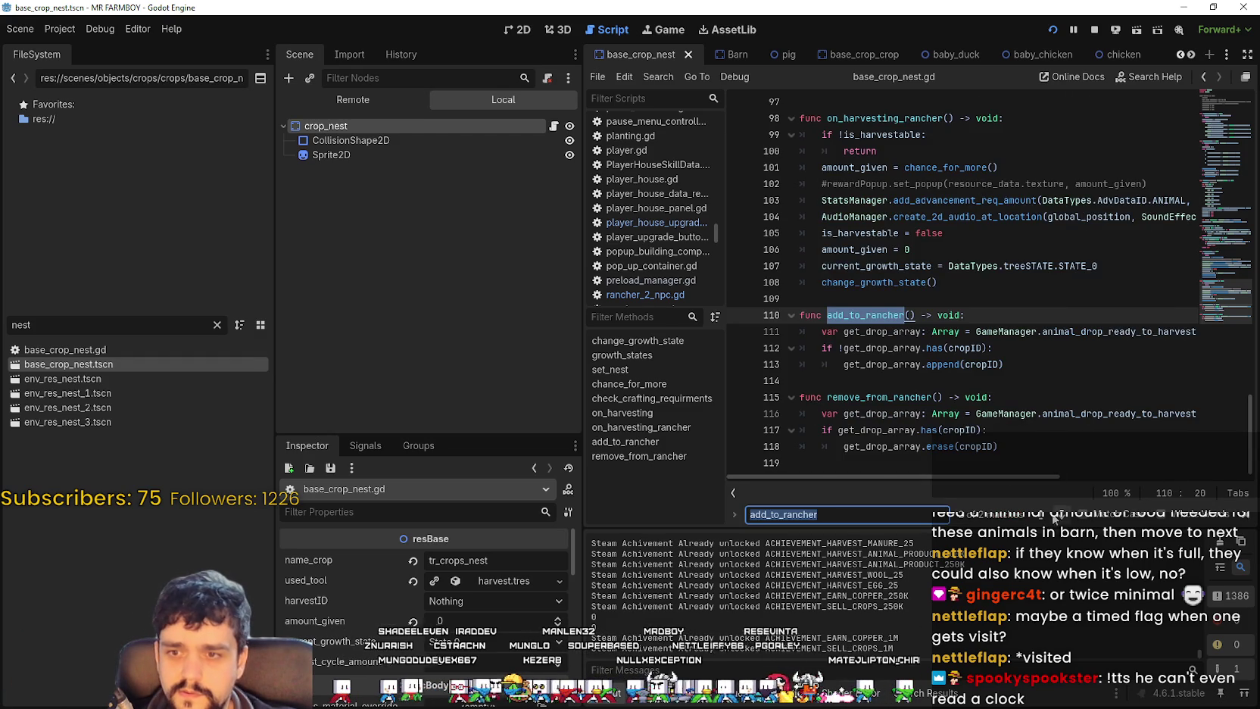
key("Return")
Step: Inspect line 44's STATE_2 condition and the add_to_rancher definition
left_click(982, 298)
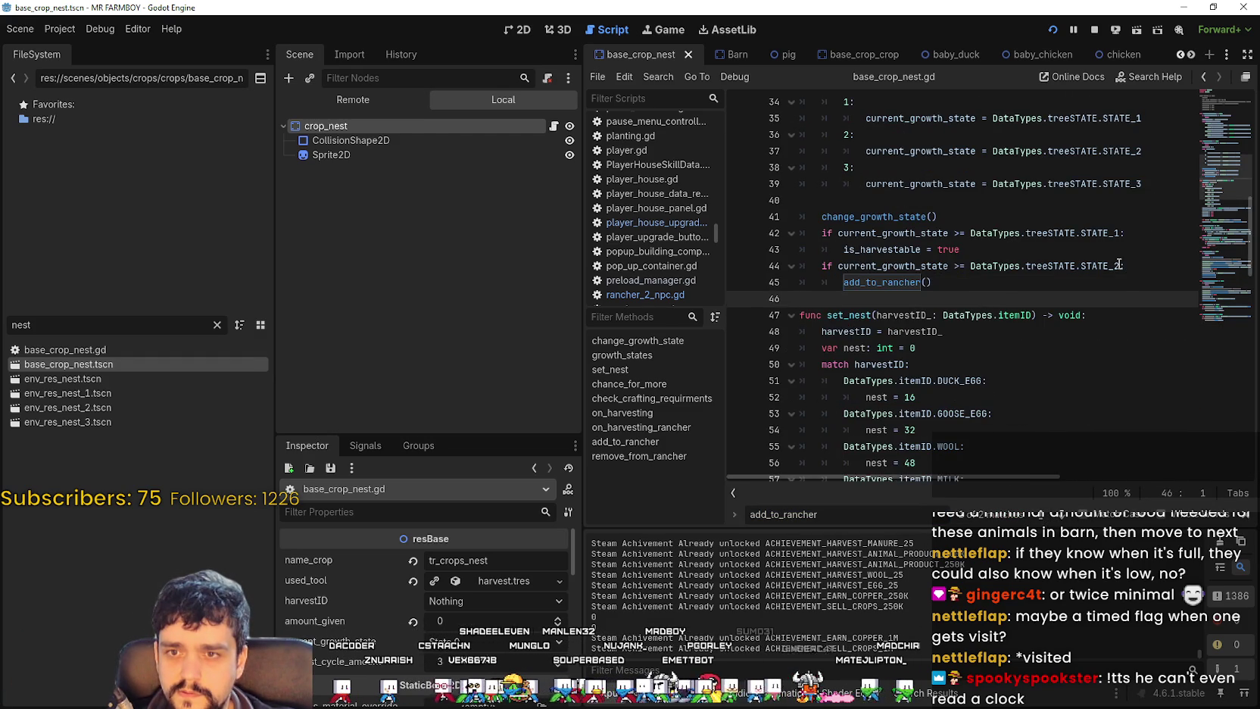
double_click(1107, 266)
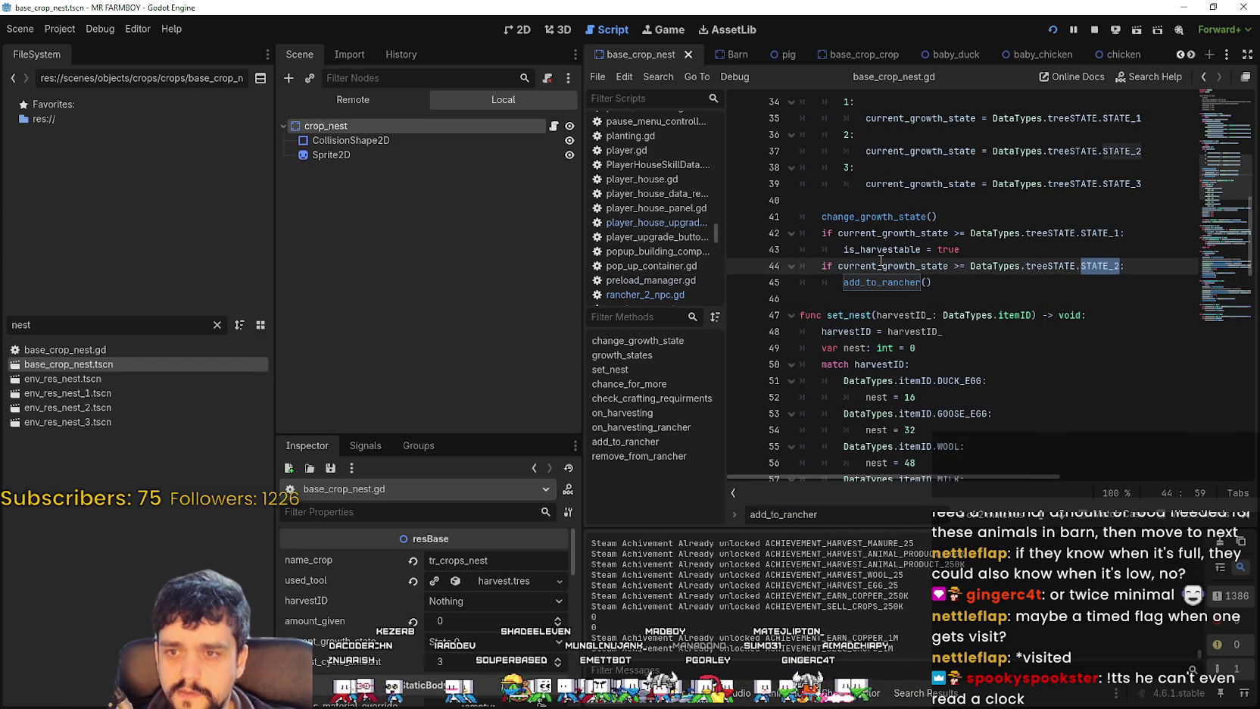
left_click(996, 248)
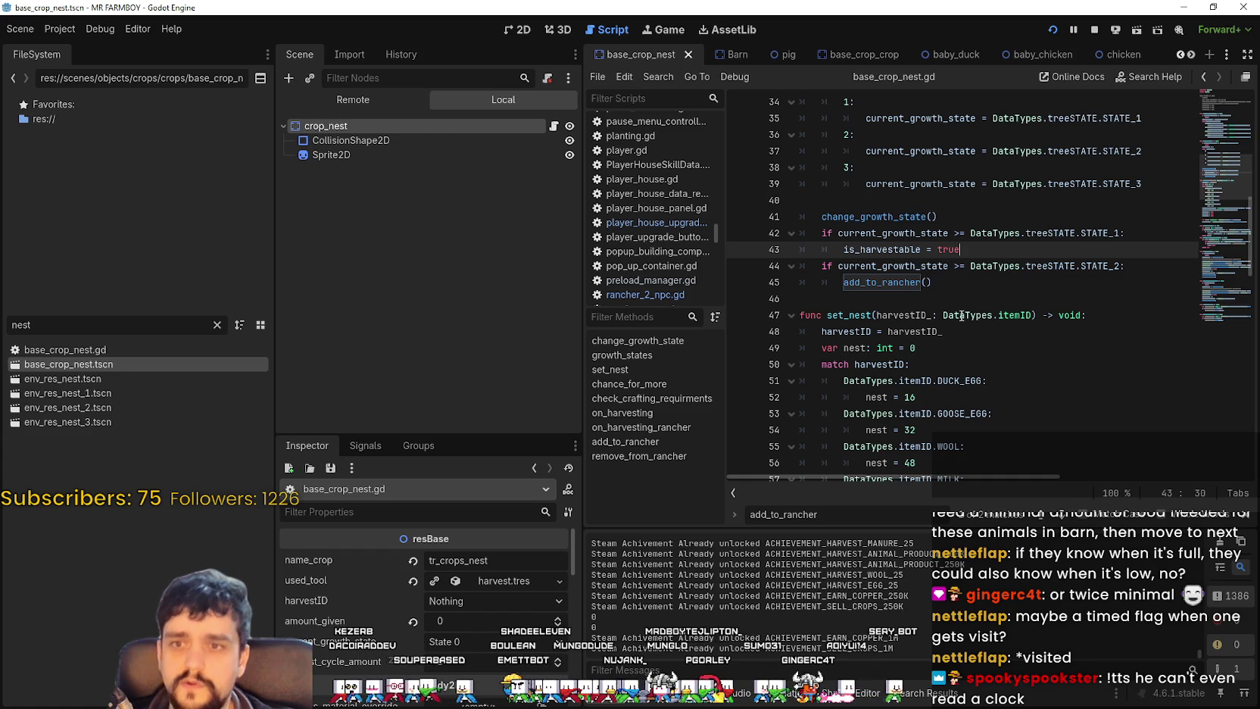
mouse_move(1145, 261)
left_mouse_down()
mouse_move(825, 250)
mouse_move(815, 267)
left_mouse_up()
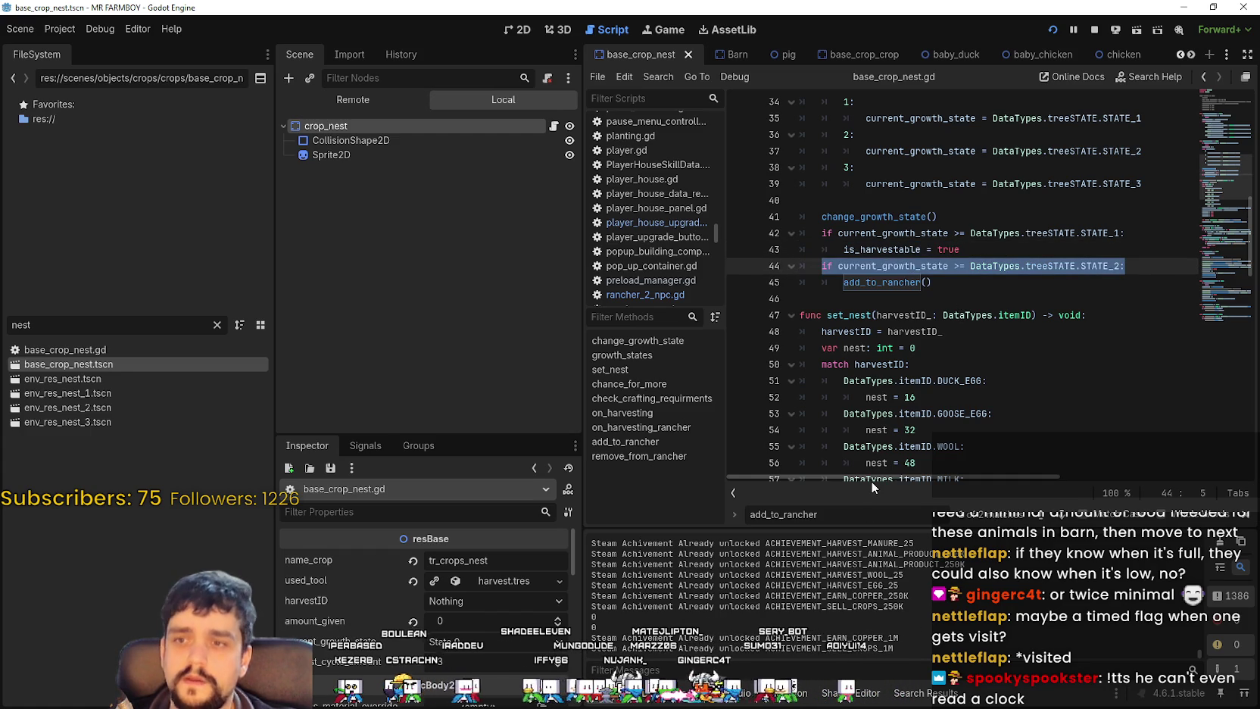
left_click(883, 281)
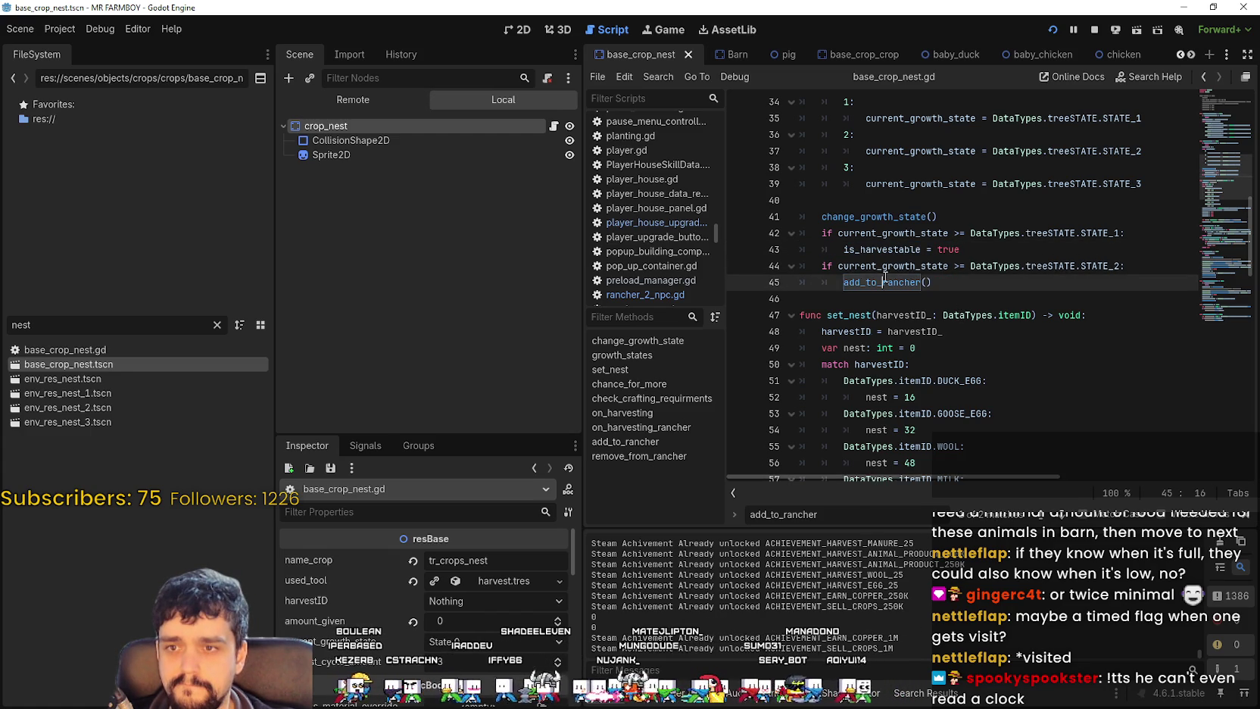
key("ctrl+f")
key("Return")
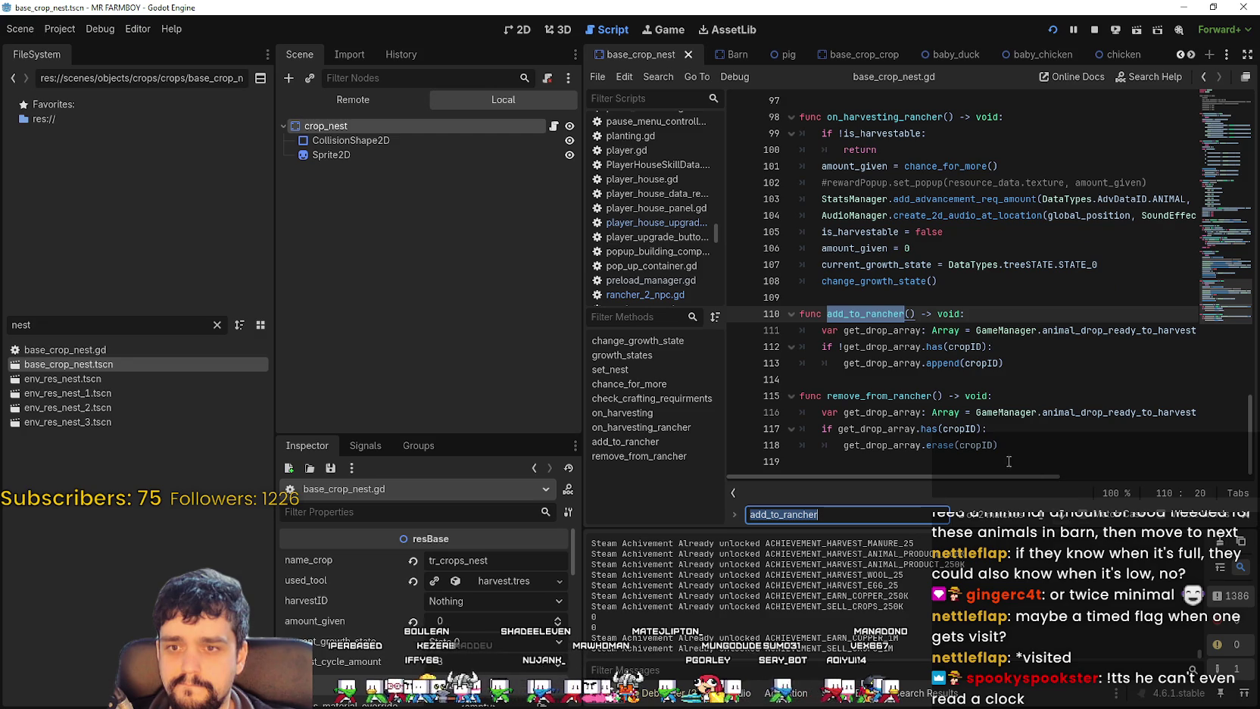
left_click_drag(964, 477, 1094, 480)
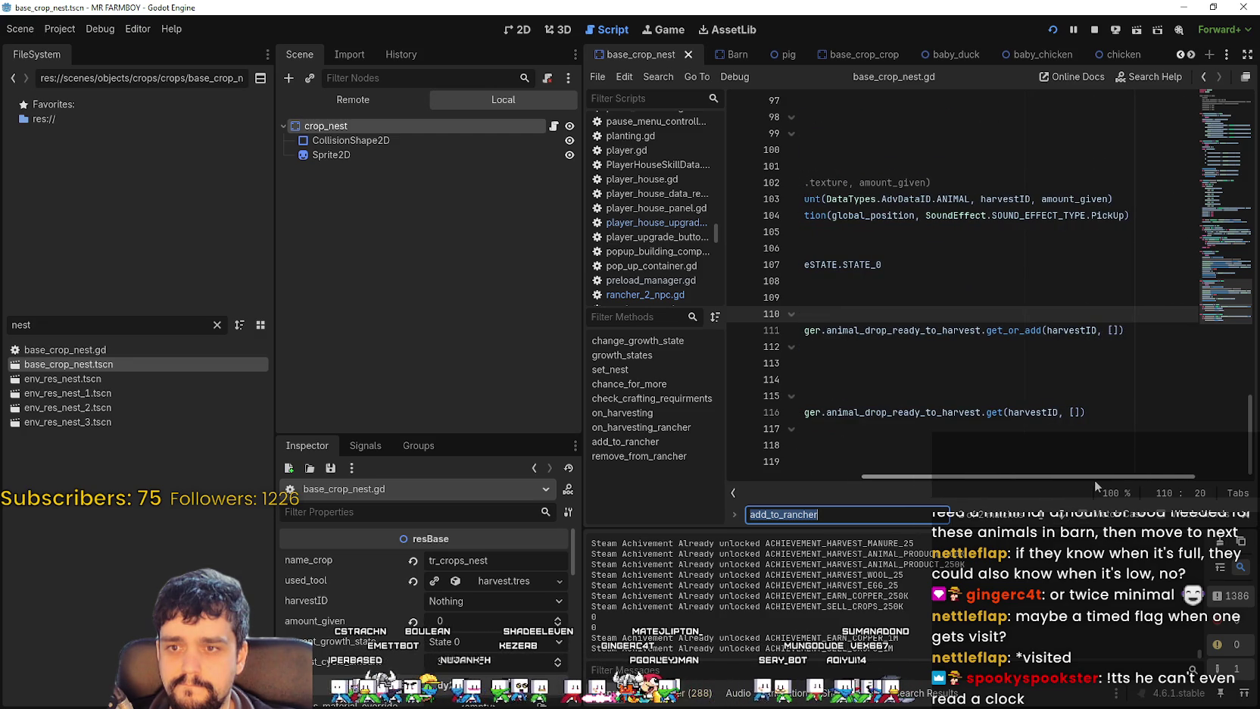
key("Return")
key("Return")
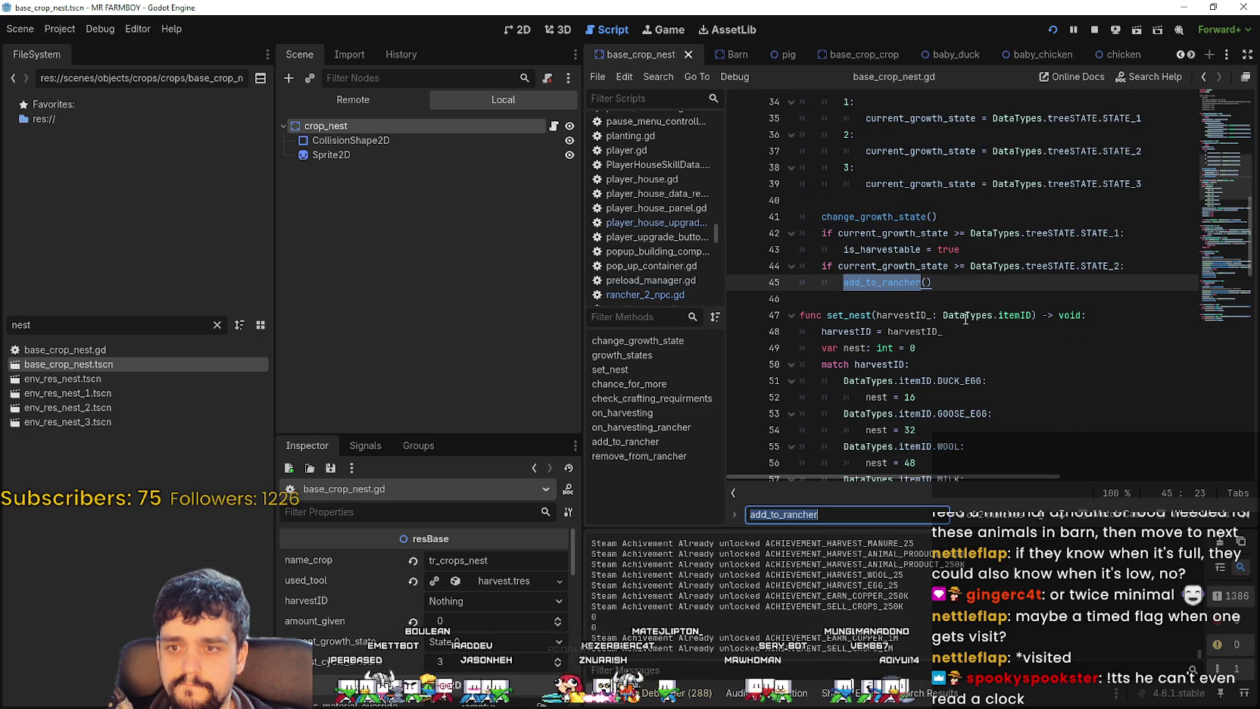
Step: Comment out line 44's STATE_2 check with Ctrl+K and save the script
left_click(817, 267)
key("ctrl+k")
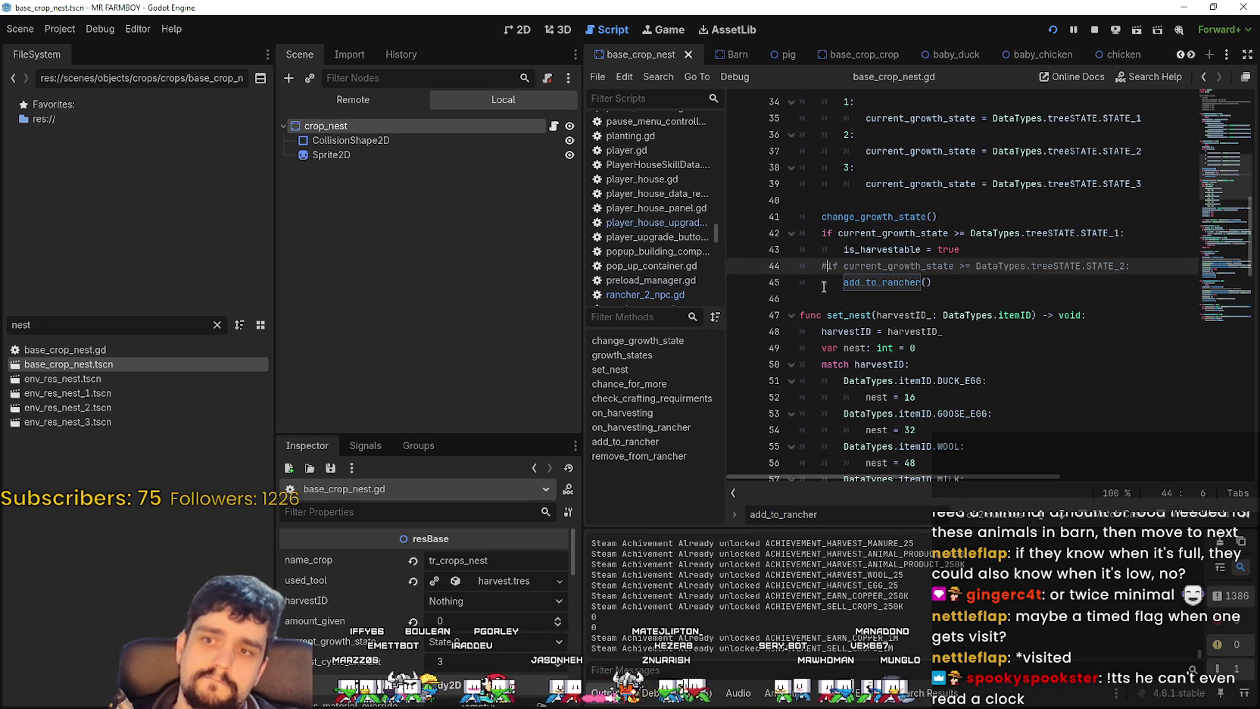
left_click(820, 282)
key("ctrl+s")
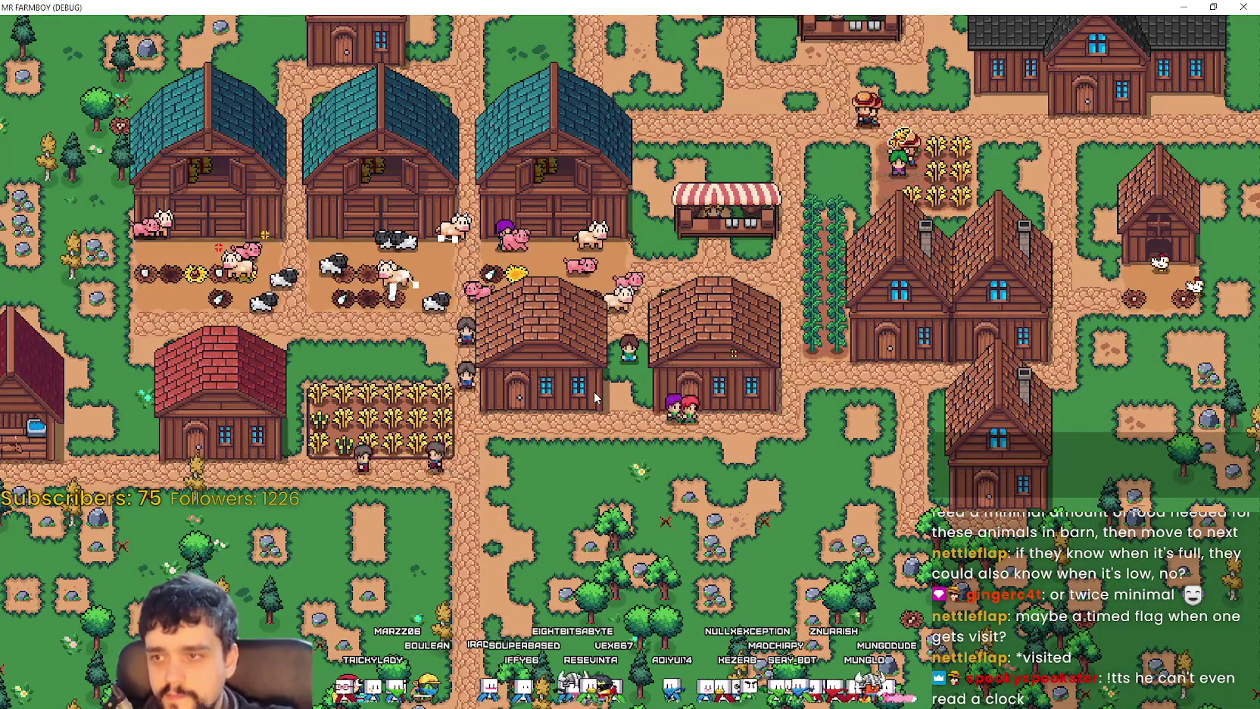
Step: Watch the ranchers in the test run, then pause and quit the game
key("alt+Tab")
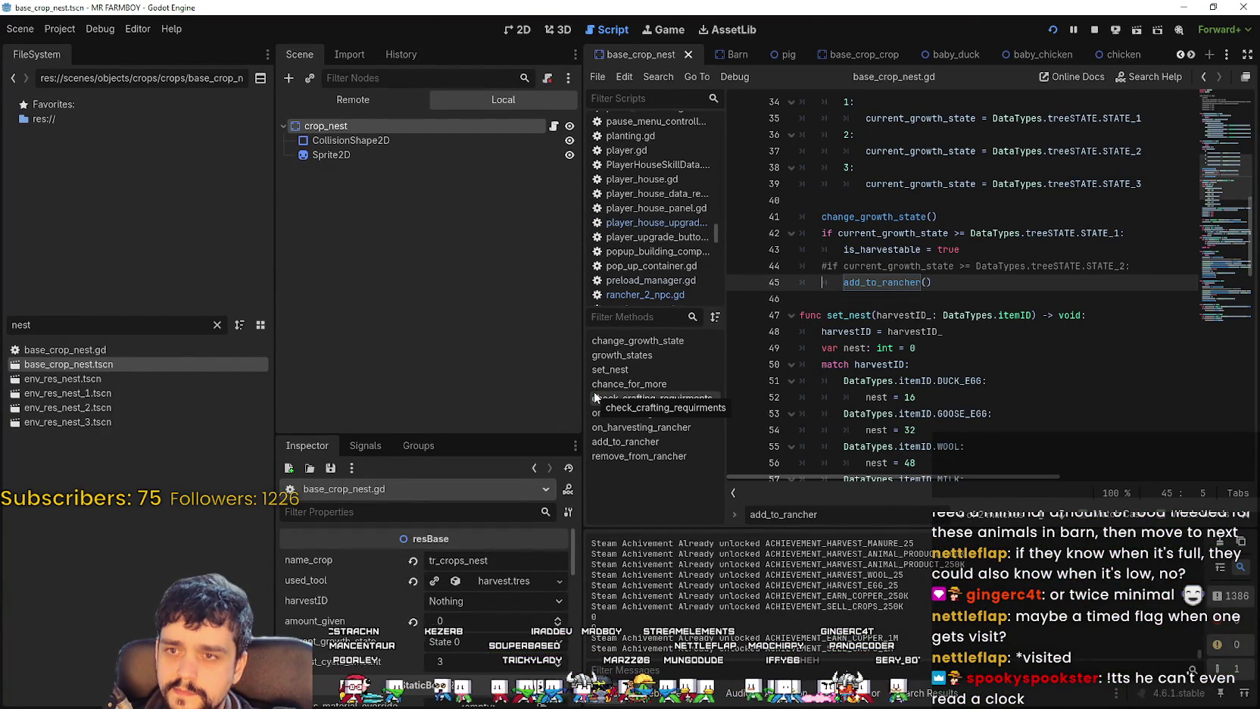
key("alt+Tab")
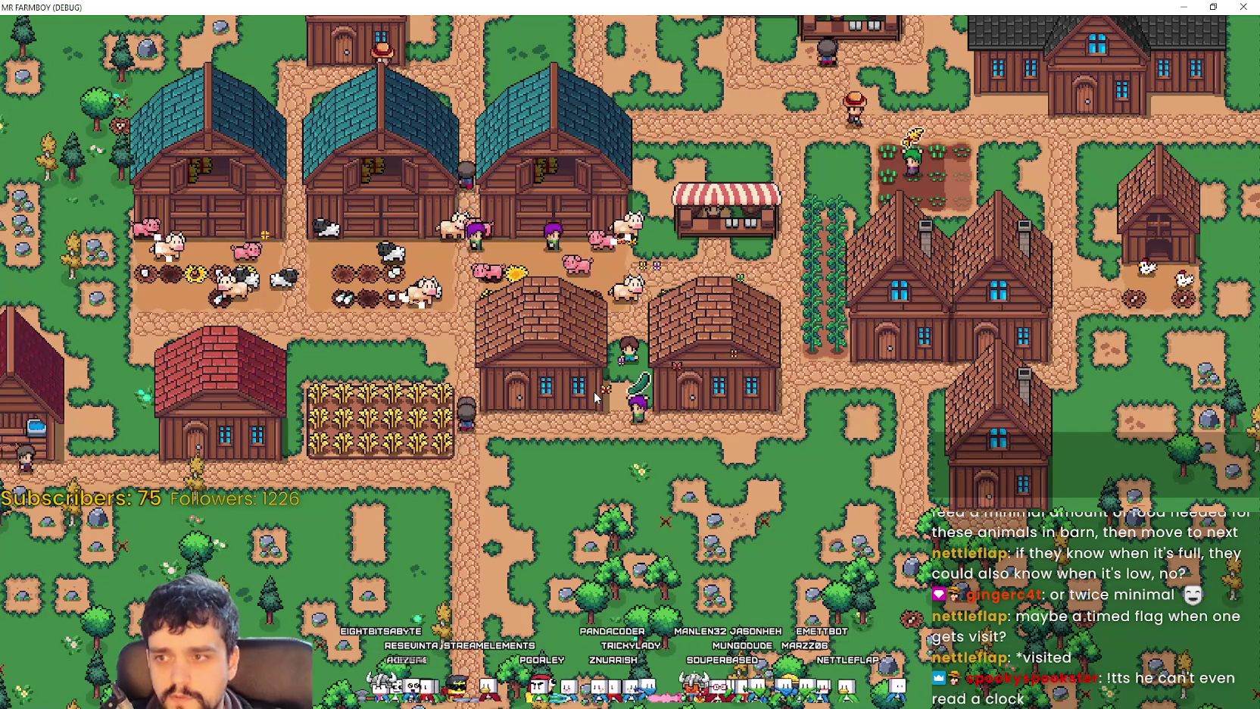
key("Escape")
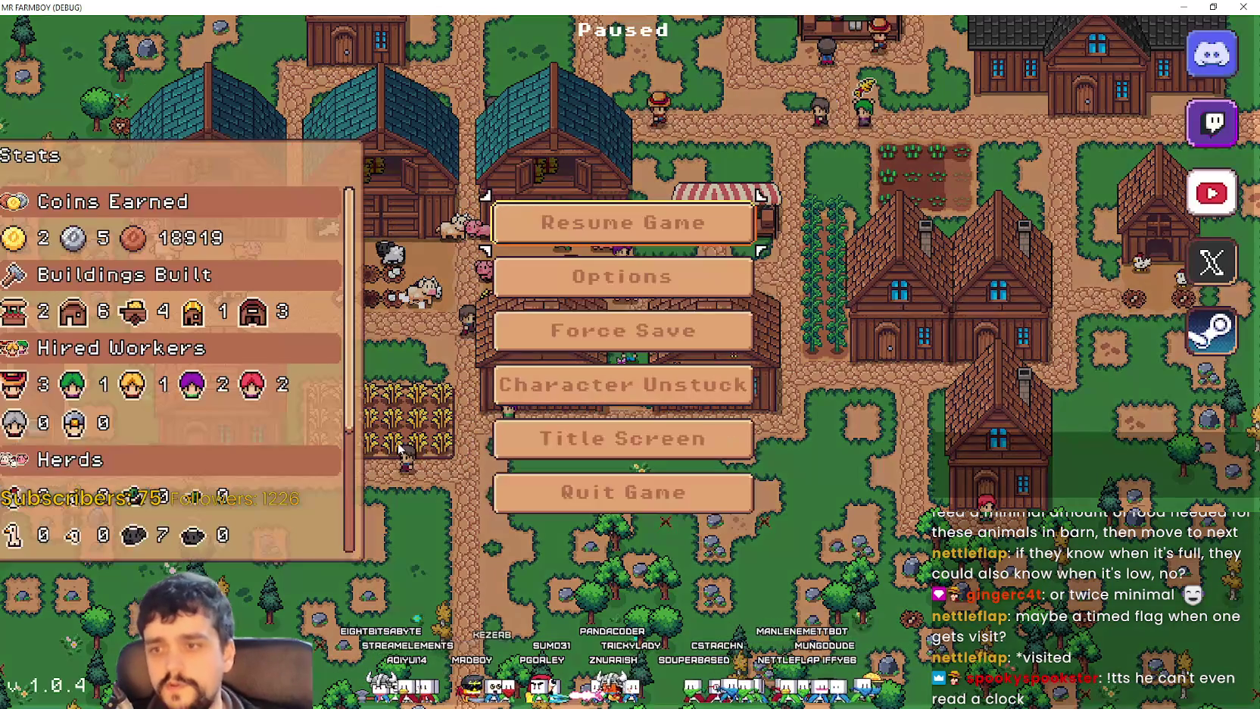
left_click(623, 489)
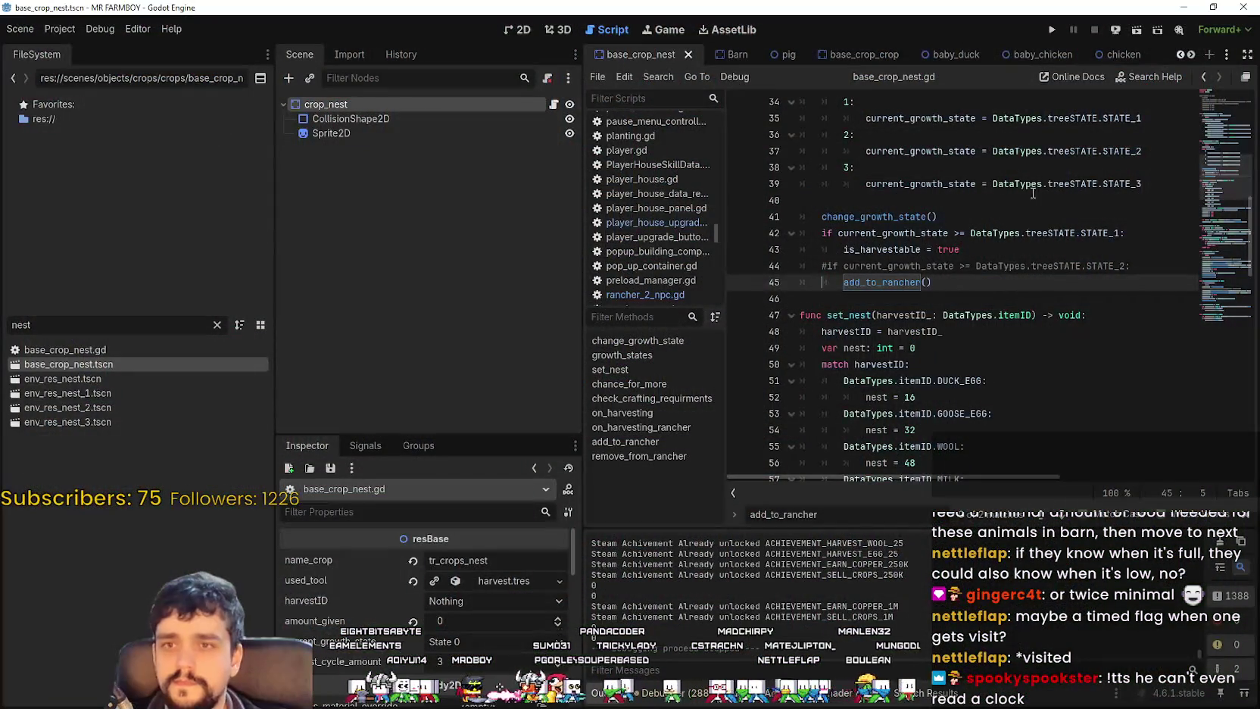
Step: Filter files for 'rancher' and open rancher_2_npc.tscn with its script at _ready
left_click(1037, 199)
left_click(996, 215)
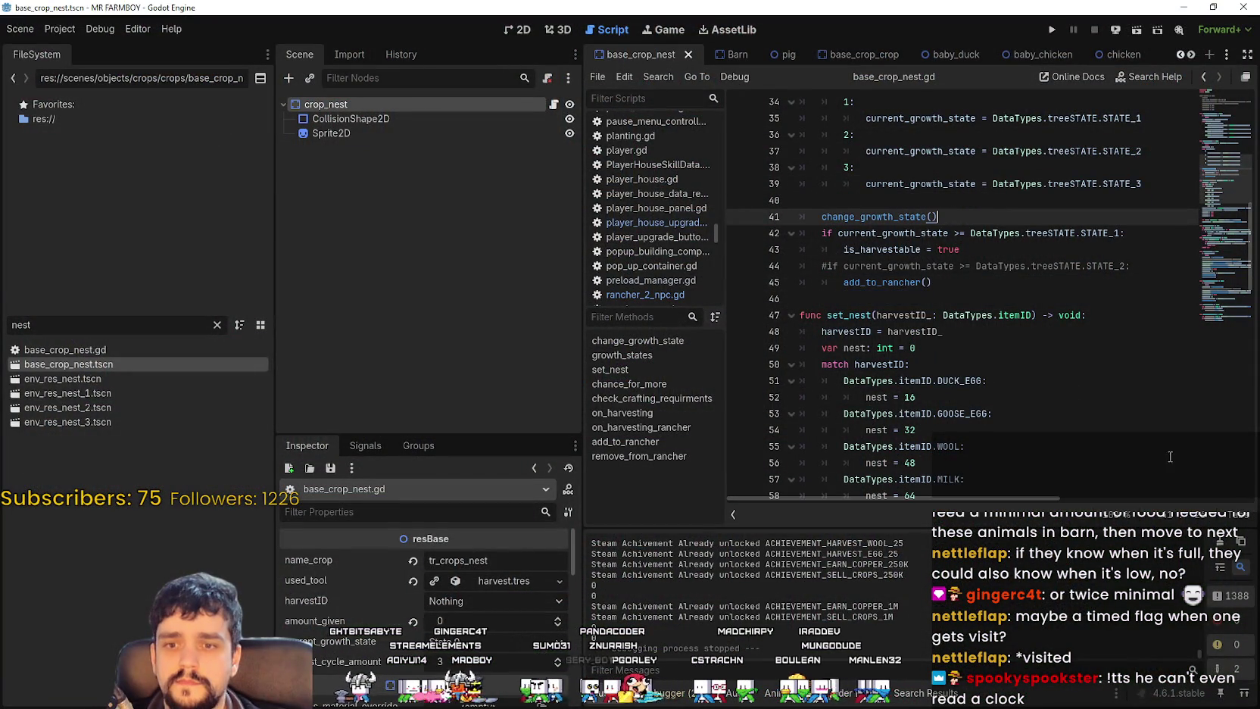
left_click(984, 200)
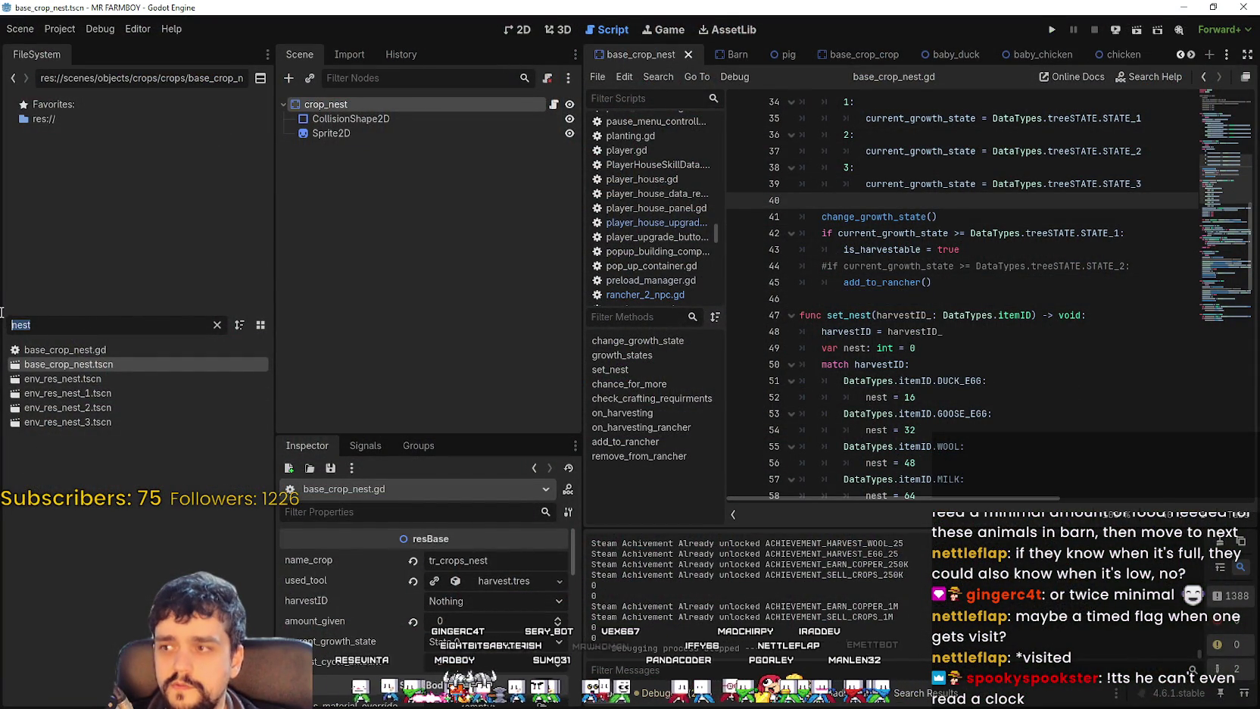
key("BackSpace")
type("rancher")
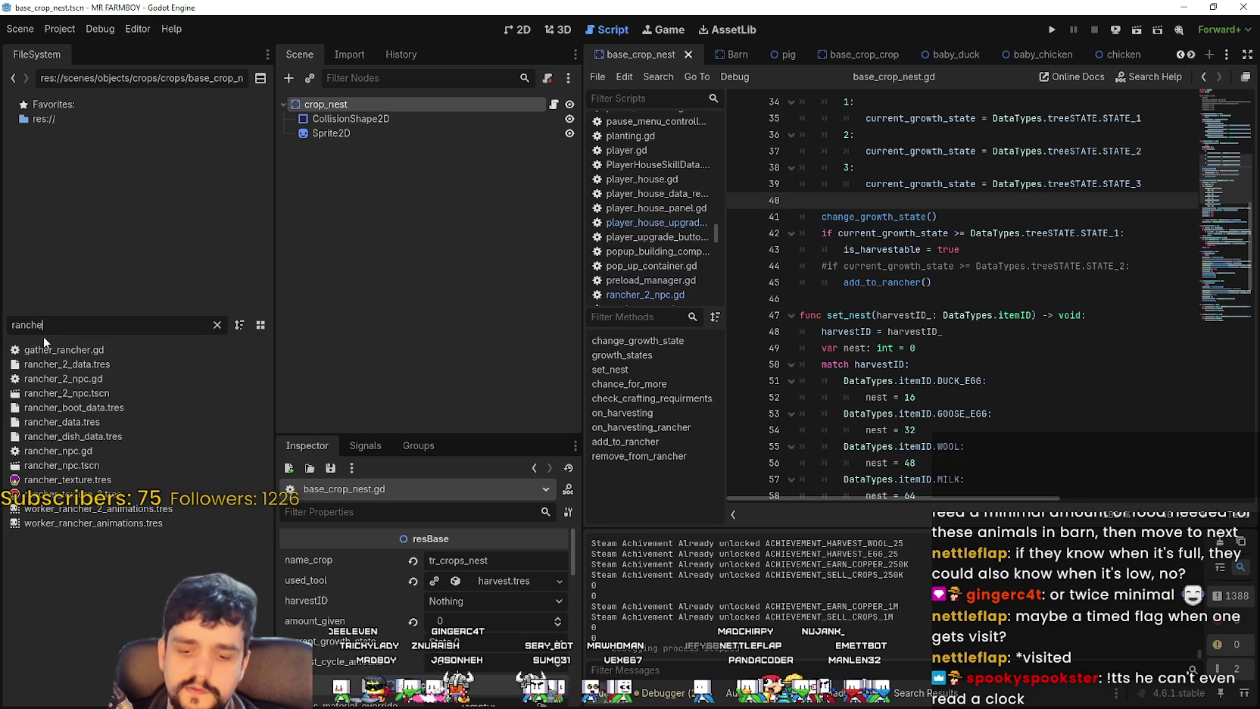
double_click(106, 392)
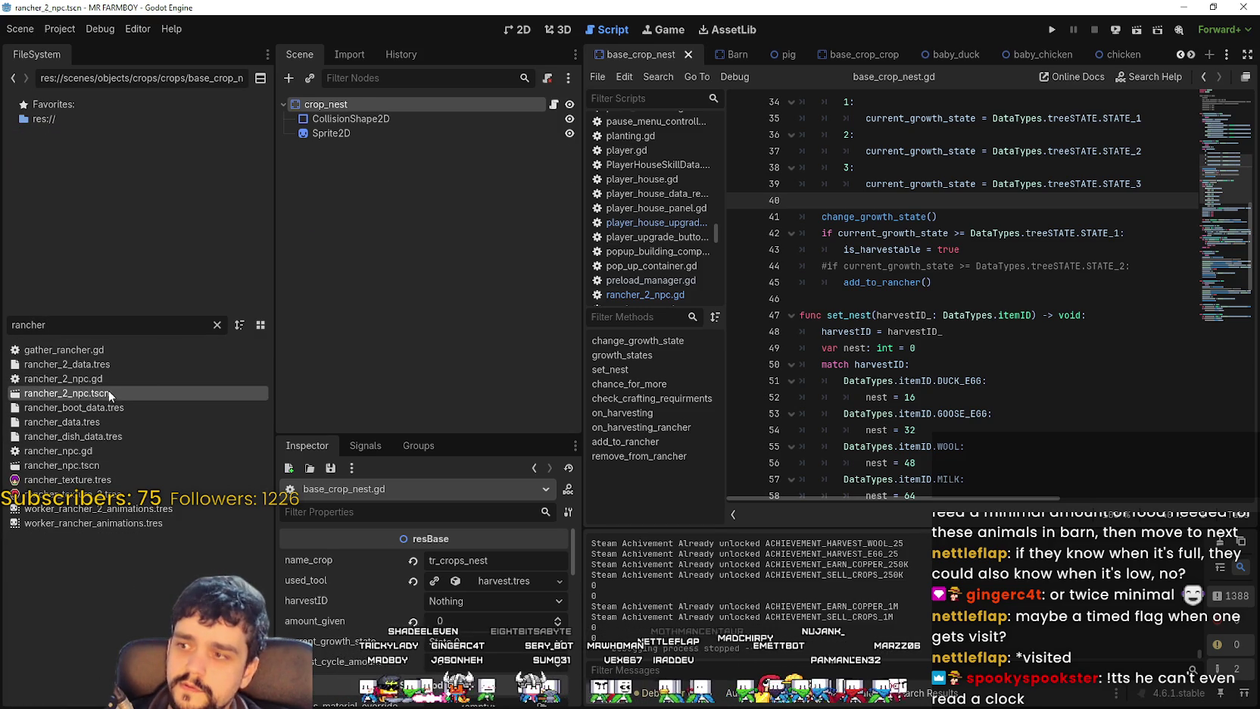
left_click(553, 105)
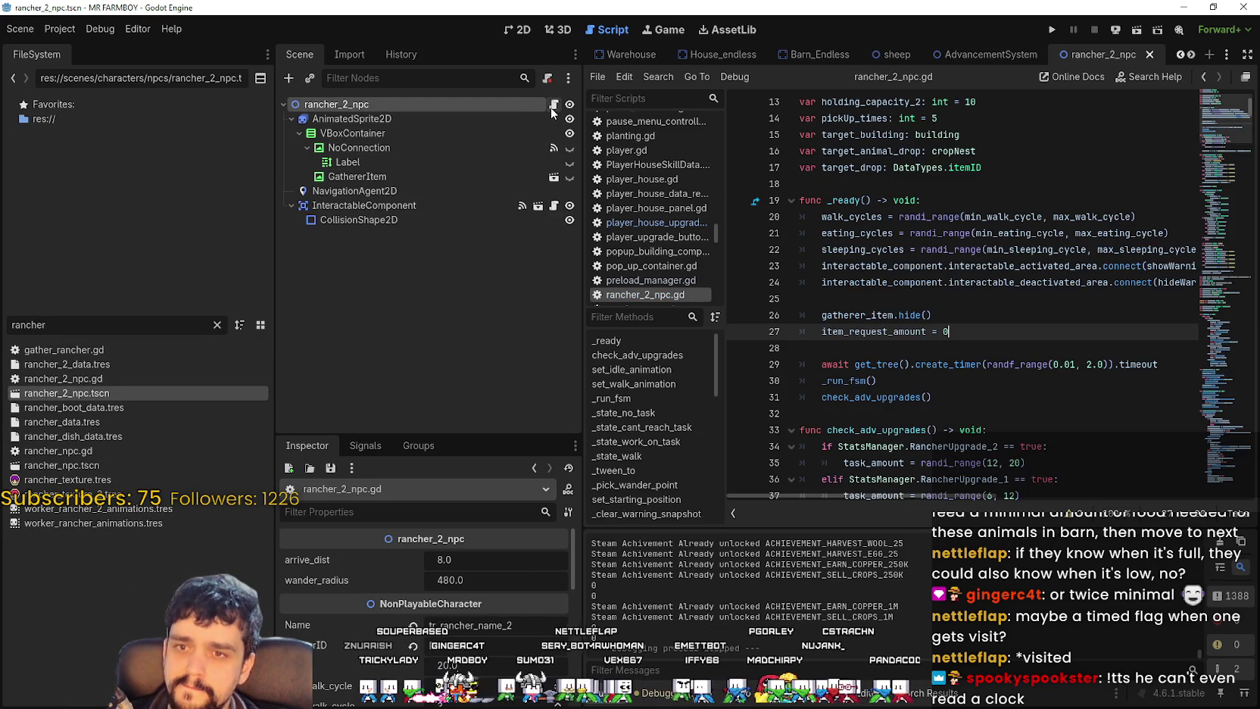
left_click(1020, 283)
scroll(1027, 335, "down", 4)
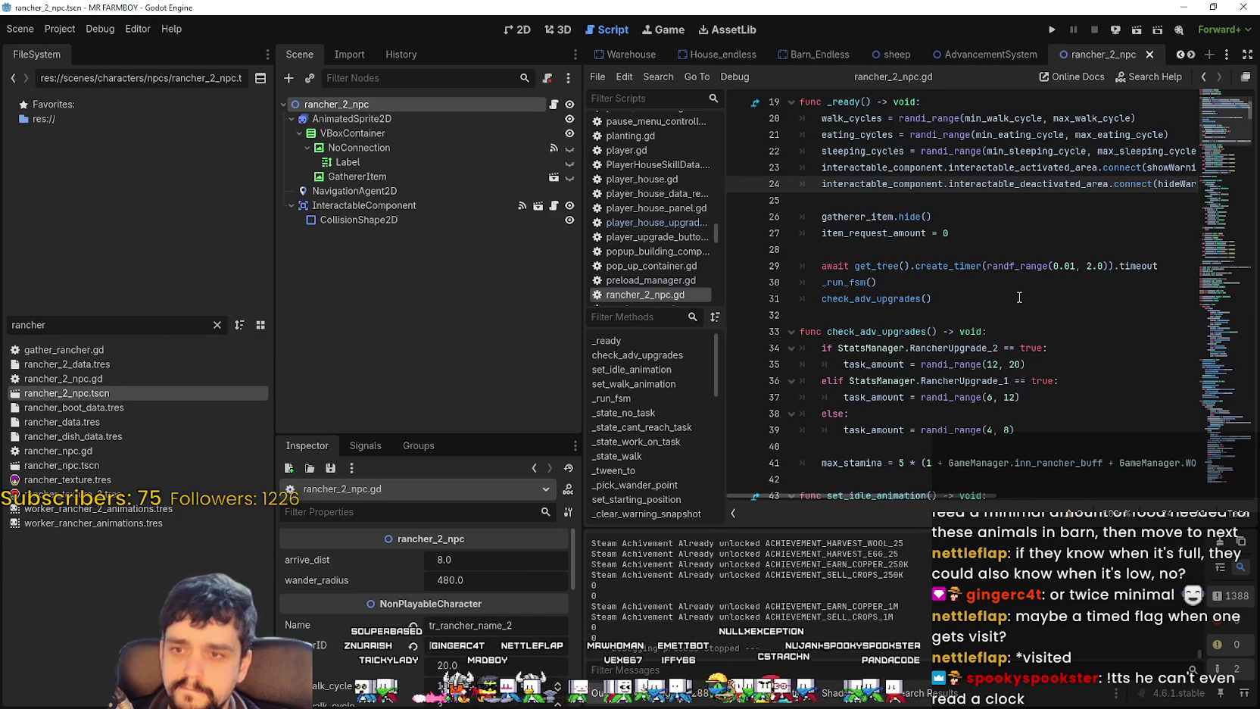
left_click_drag(1212, 128, 1224, 101)
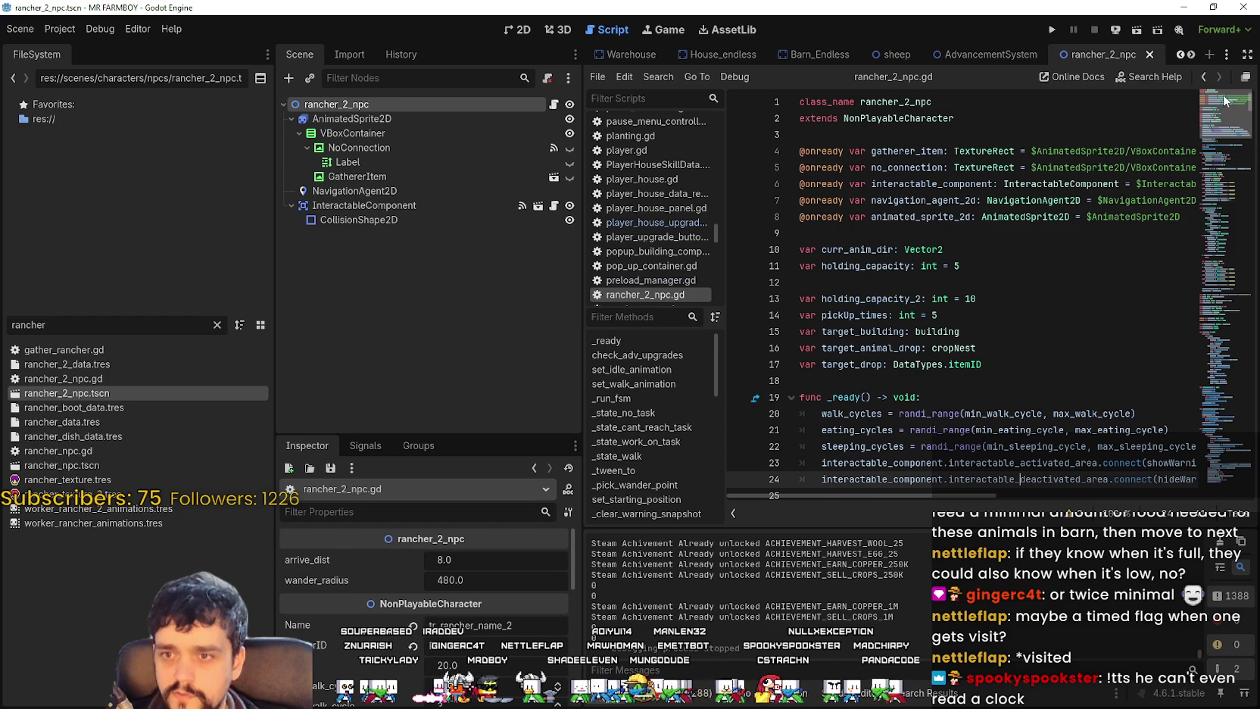
scroll(870, 306, "down", 4)
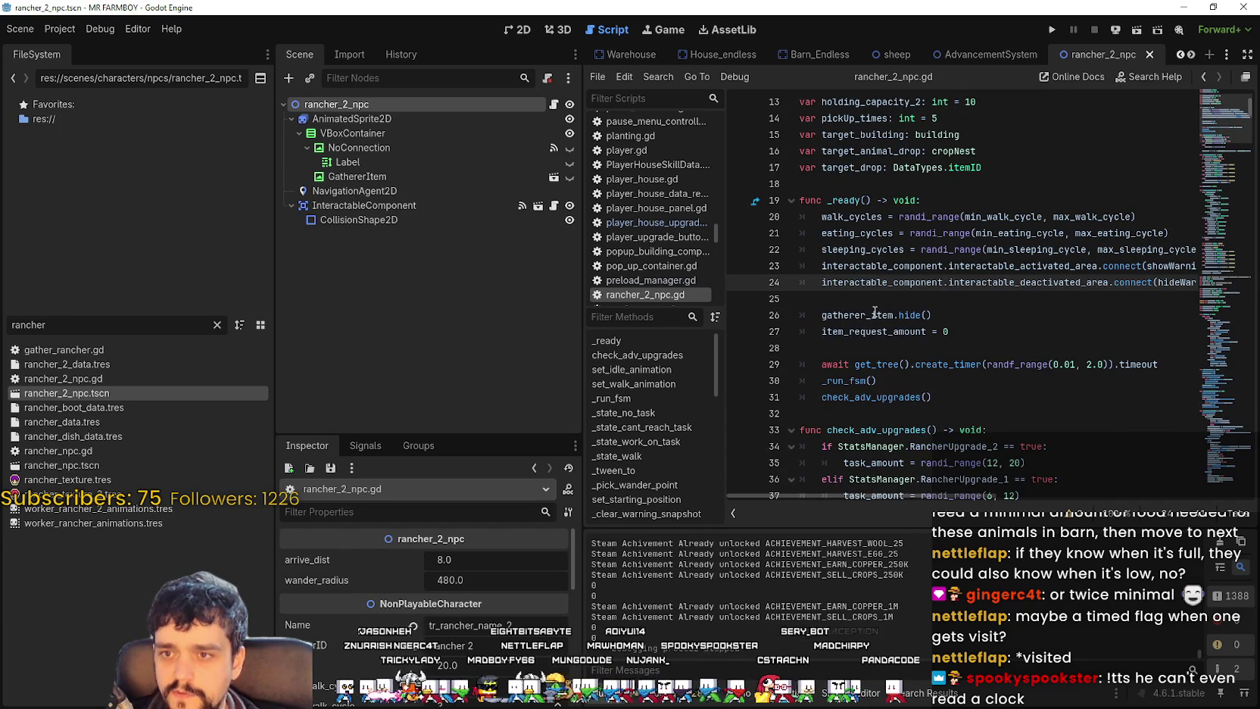